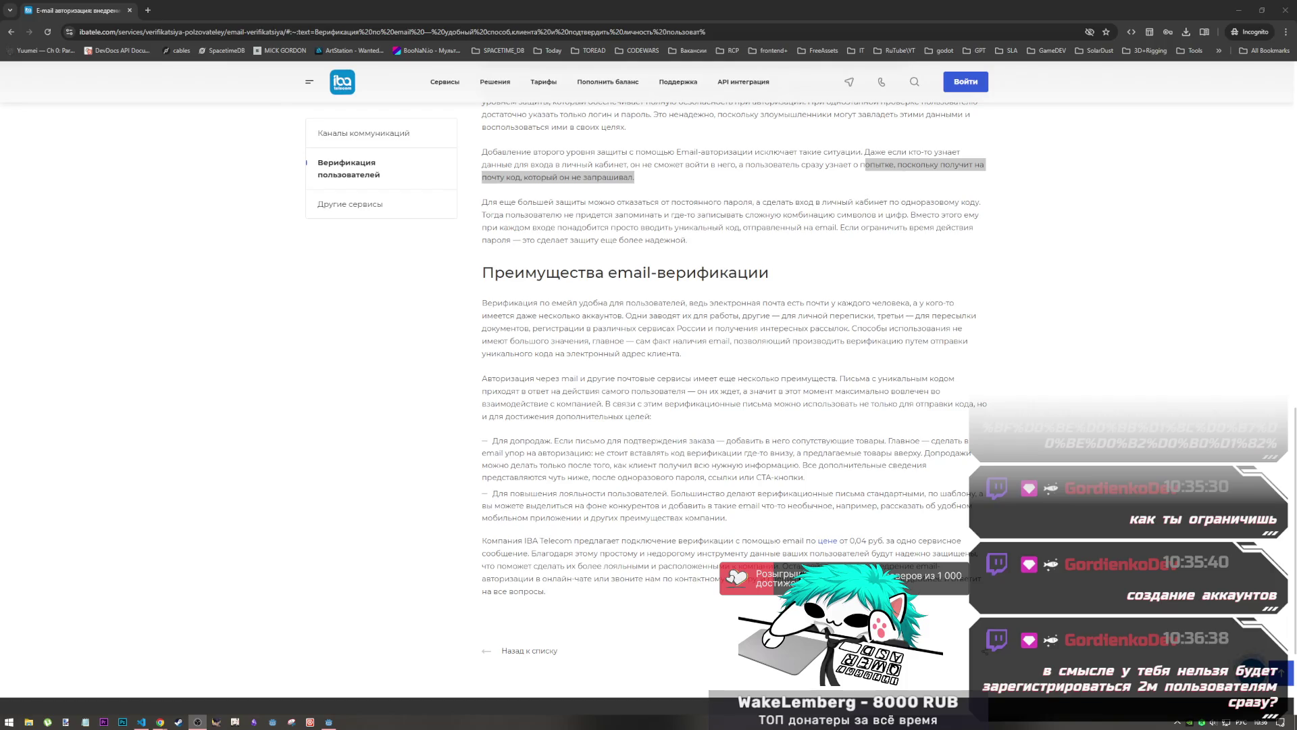
Move from the e-mail verification article to the YouTube window playing the DOOM FOREVER mix
{"action": "left_click", "coordinate": [331, 722]}
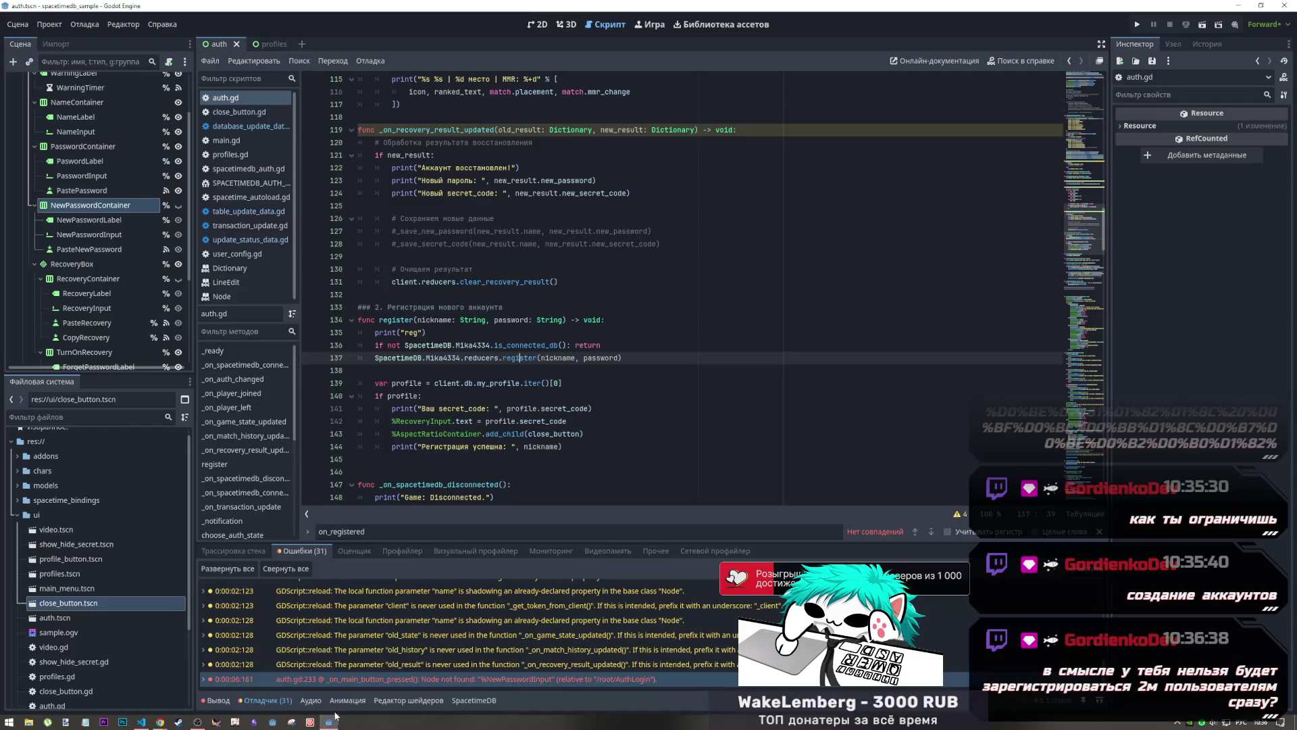
{"action": "left_click", "coordinate": [159, 723]}
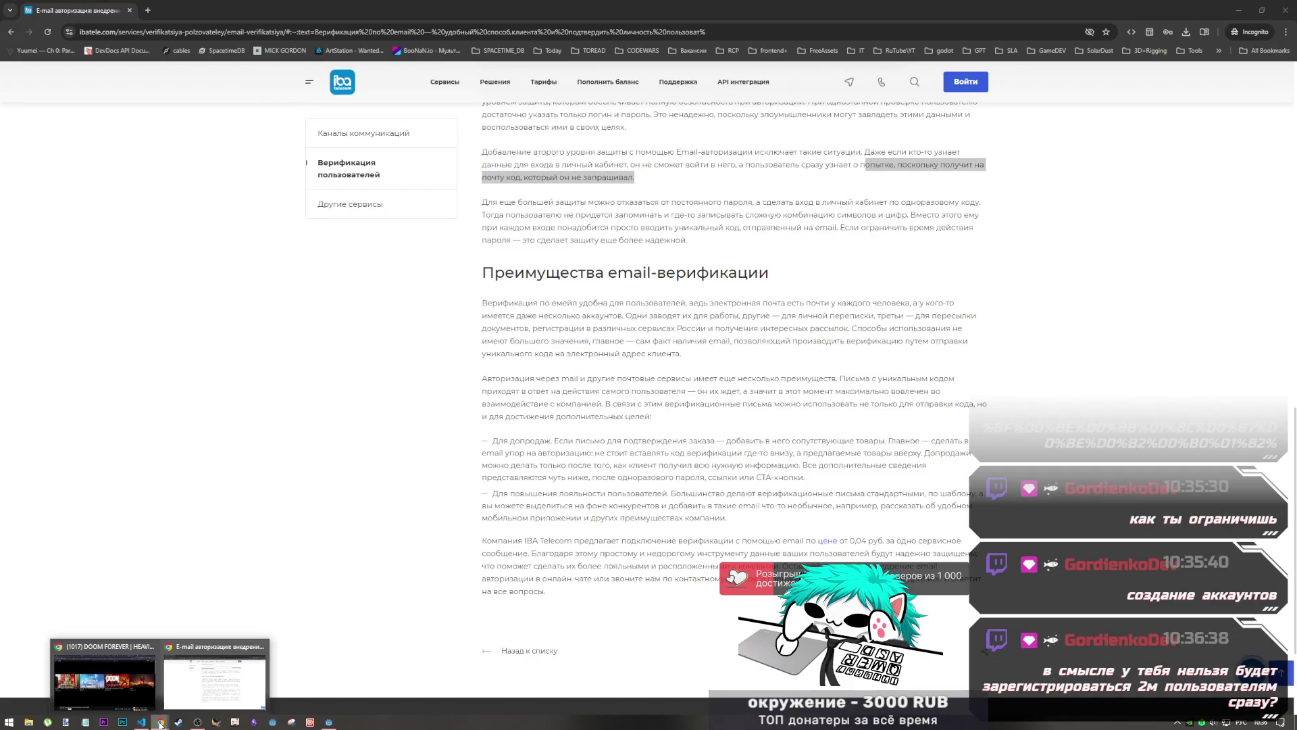
{"action": "left_click", "coordinate": [152, 701]}
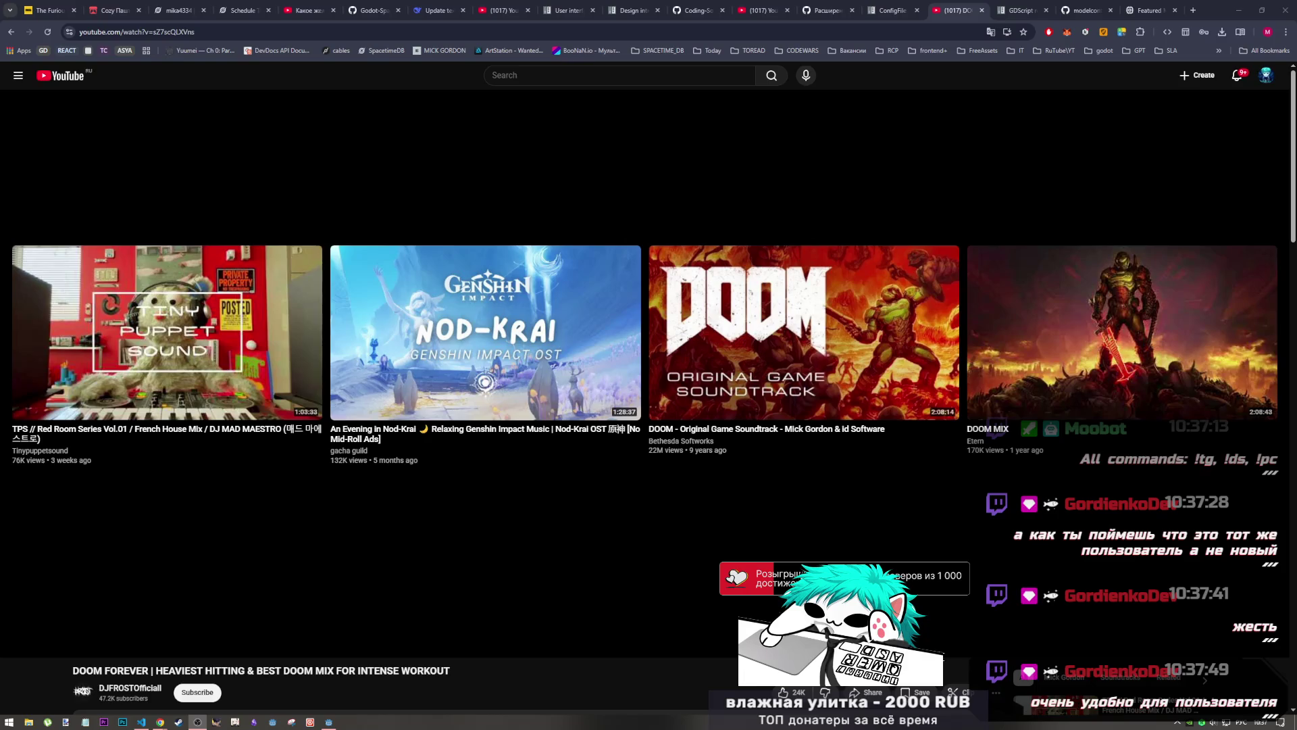
In VS Code, look over the get_node_or_null snippet and the secret-code and error-handling lines in the notes
{"action": "left_click", "coordinate": [140, 720]}
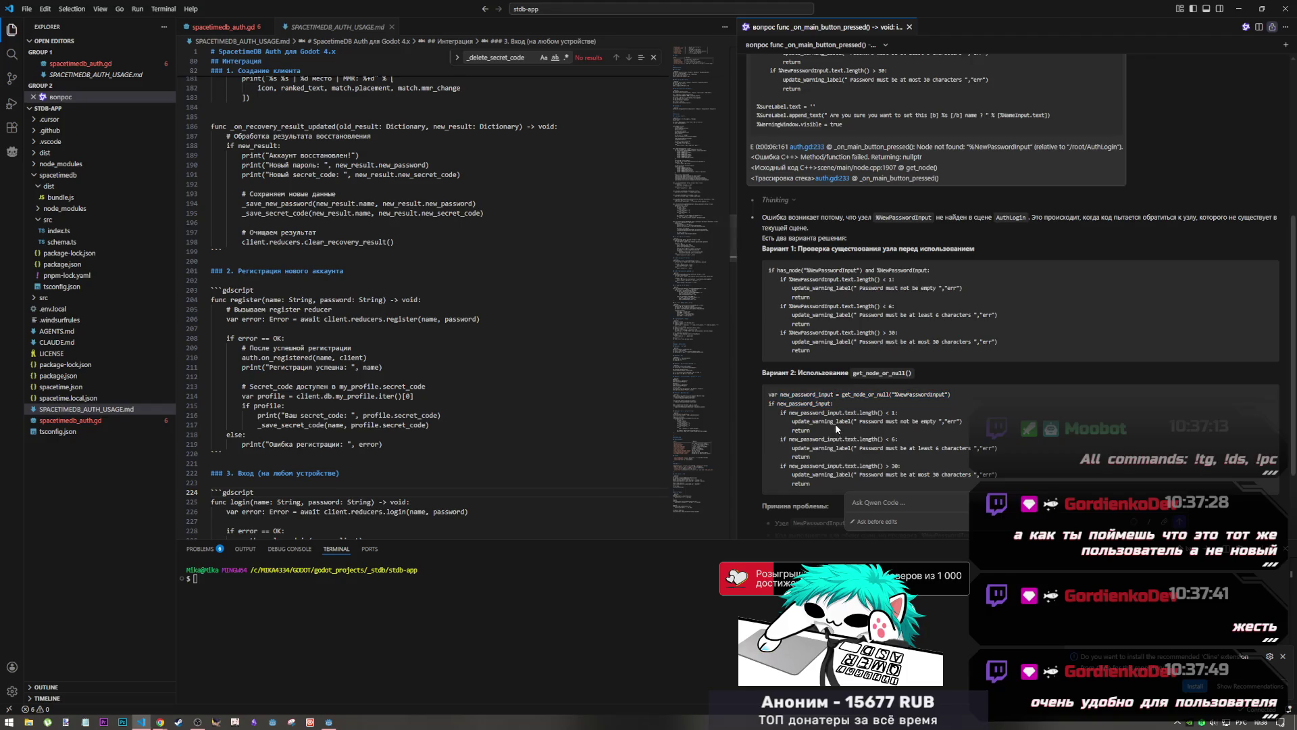
{"action": "mouse_move", "coordinate": [835, 423]}
{"action": "left_mouse_down"}
{"action": "mouse_move", "coordinate": [814, 394]}
{"action": "mouse_move", "coordinate": [824, 421]}
{"action": "left_mouse_up"}
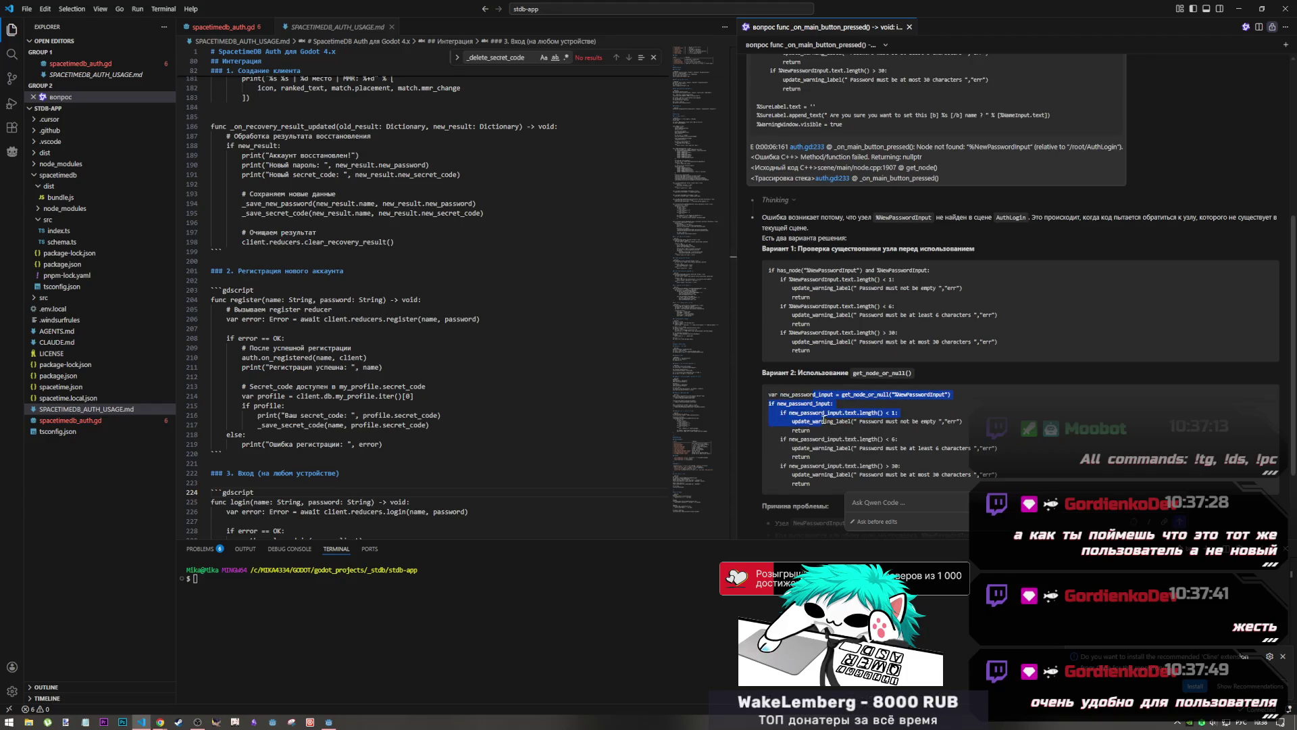
{"action": "left_click", "coordinate": [825, 420]}
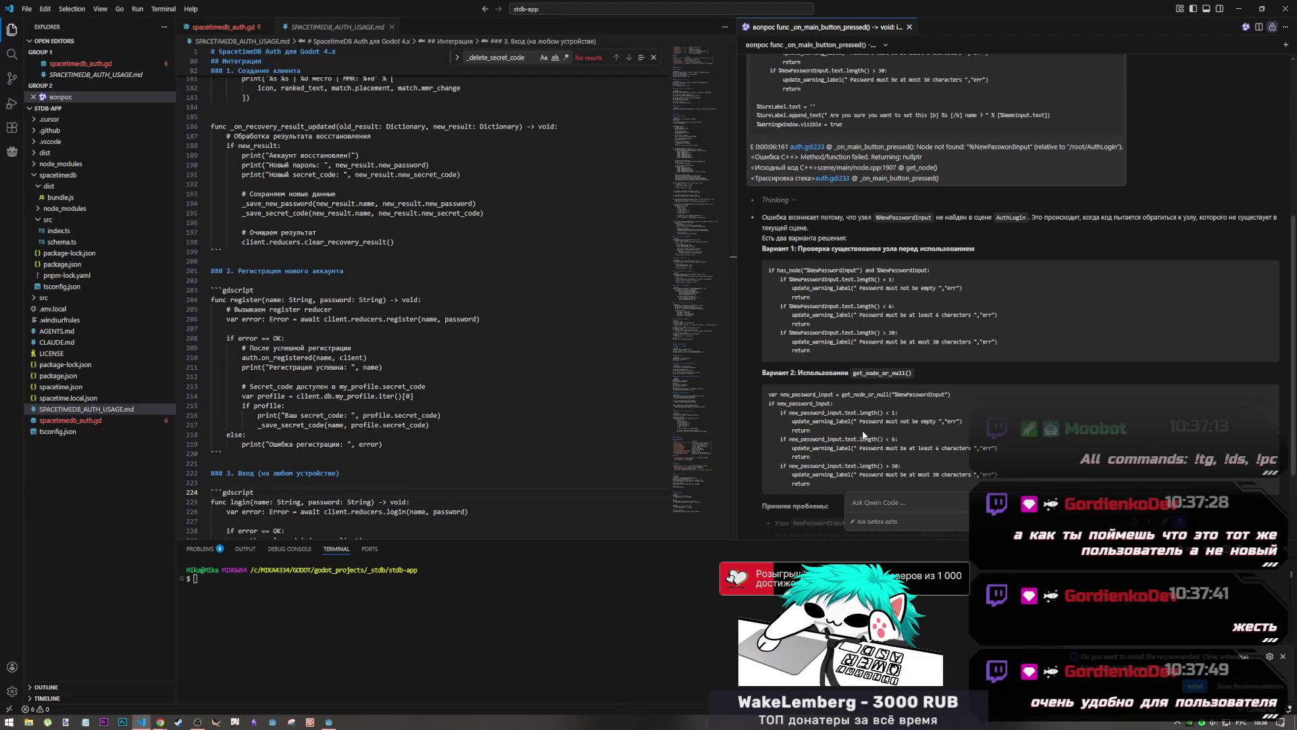
{"action": "left_click", "coordinate": [408, 509]}
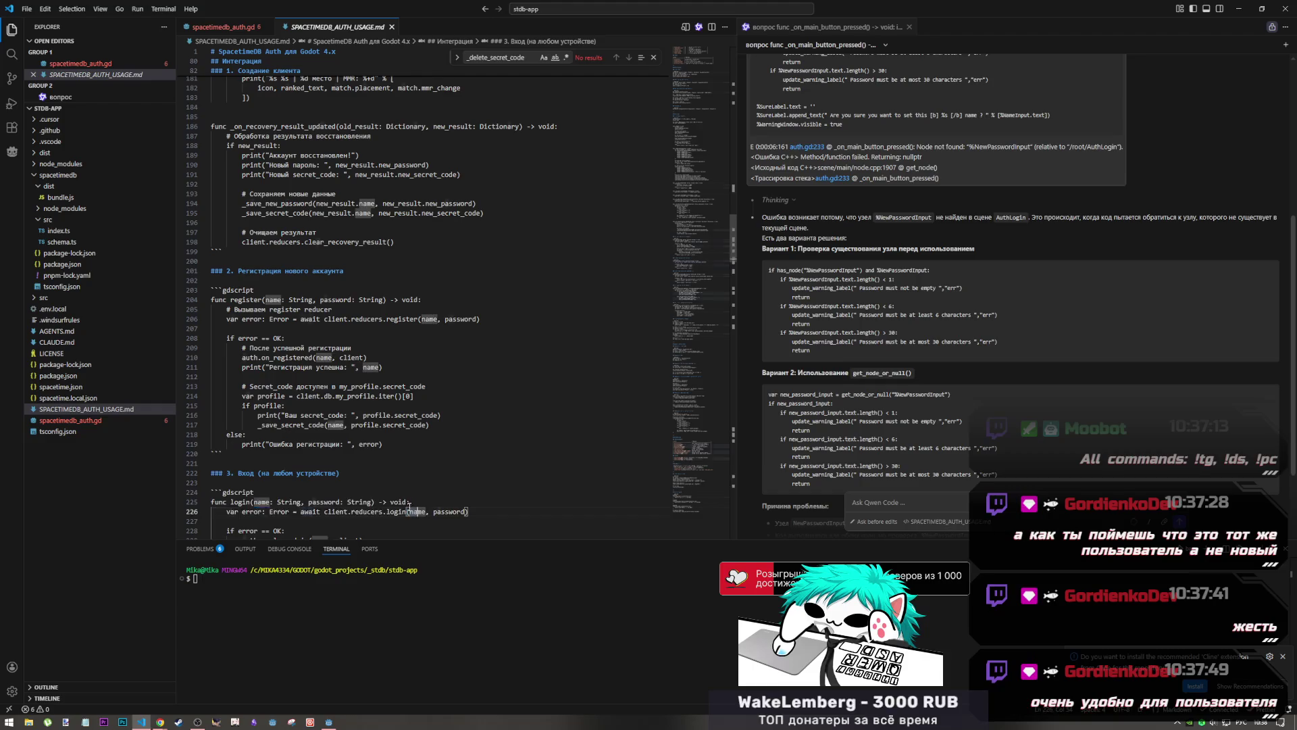
{"action": "mouse_move", "coordinate": [408, 512]}
{"action": "left_mouse_down"}
{"action": "mouse_move", "coordinate": [331, 414]}
{"action": "mouse_move", "coordinate": [405, 425]}
{"action": "mouse_move", "coordinate": [365, 436]}
{"action": "mouse_move", "coordinate": [372, 444]}
{"action": "left_mouse_up"}
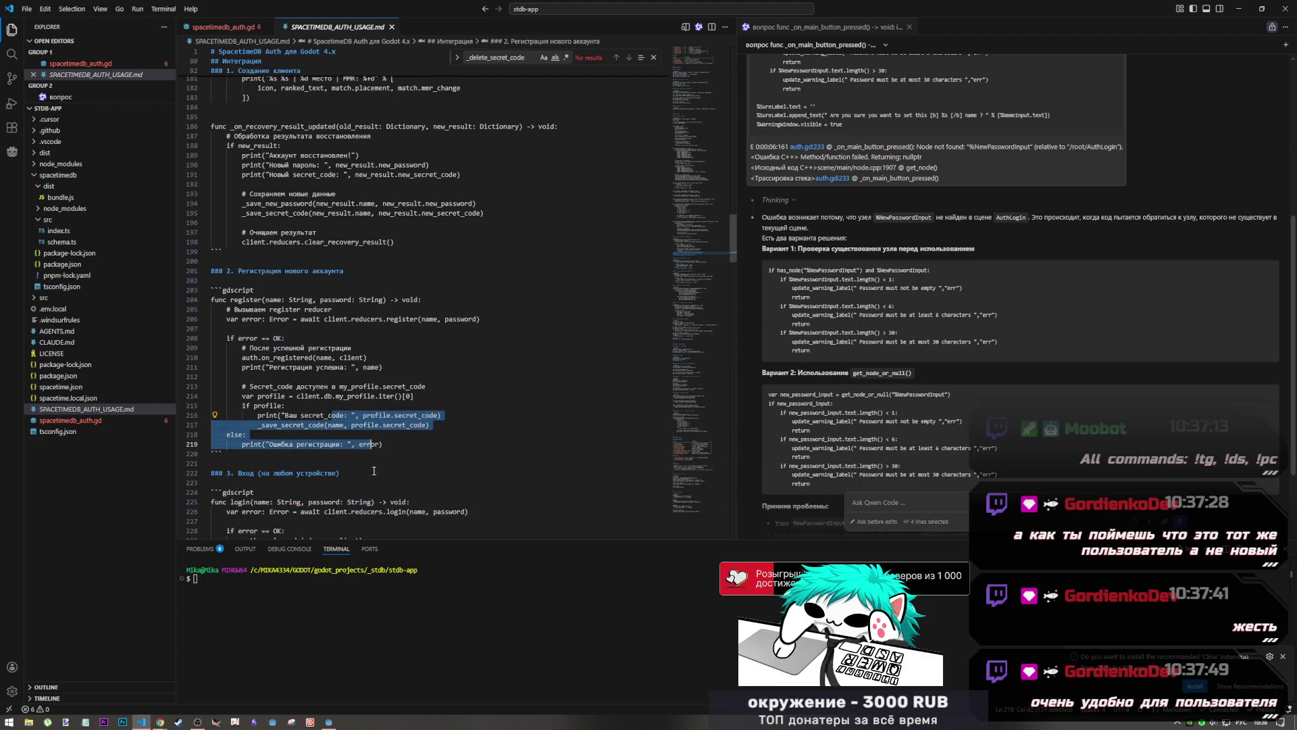
Start the Red Room Series mix video on YouTube
{"action": "mouse_move", "coordinate": [160, 720]}
{"action": "left_click", "coordinate": [207, 687]}
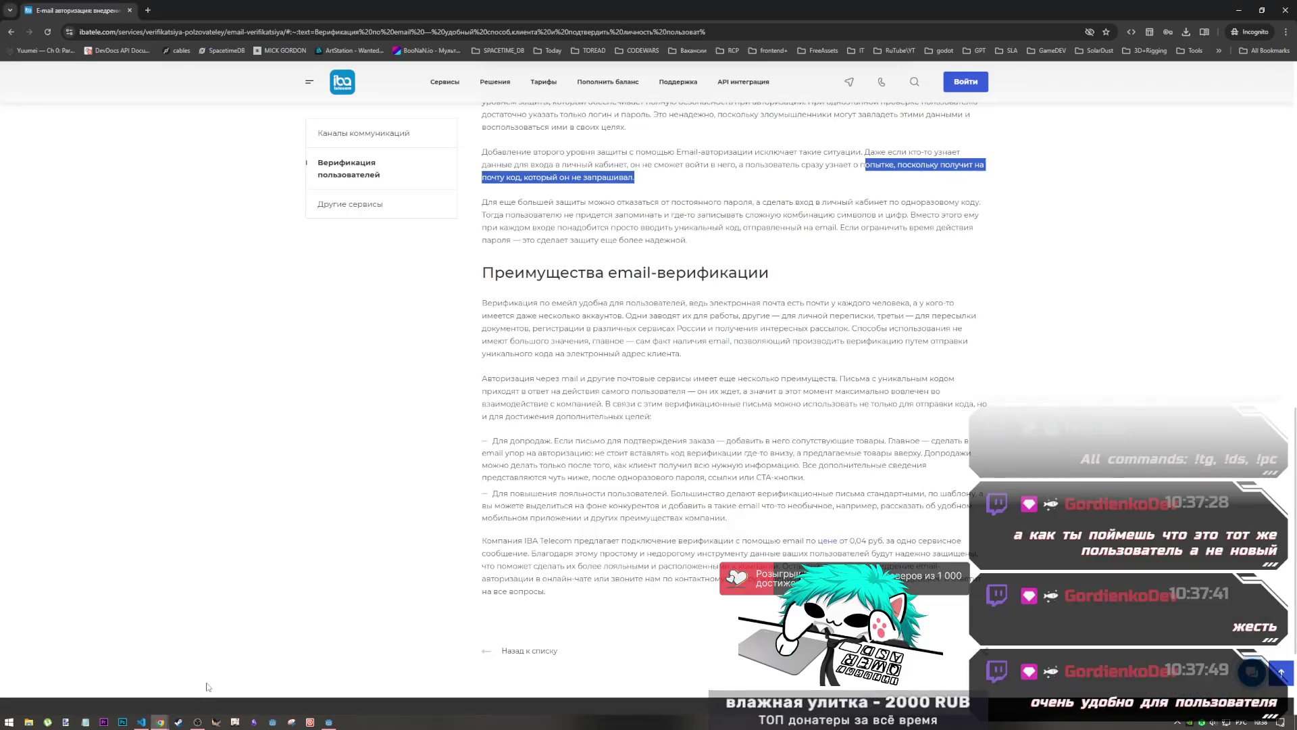
{"action": "left_click", "coordinate": [196, 722]}
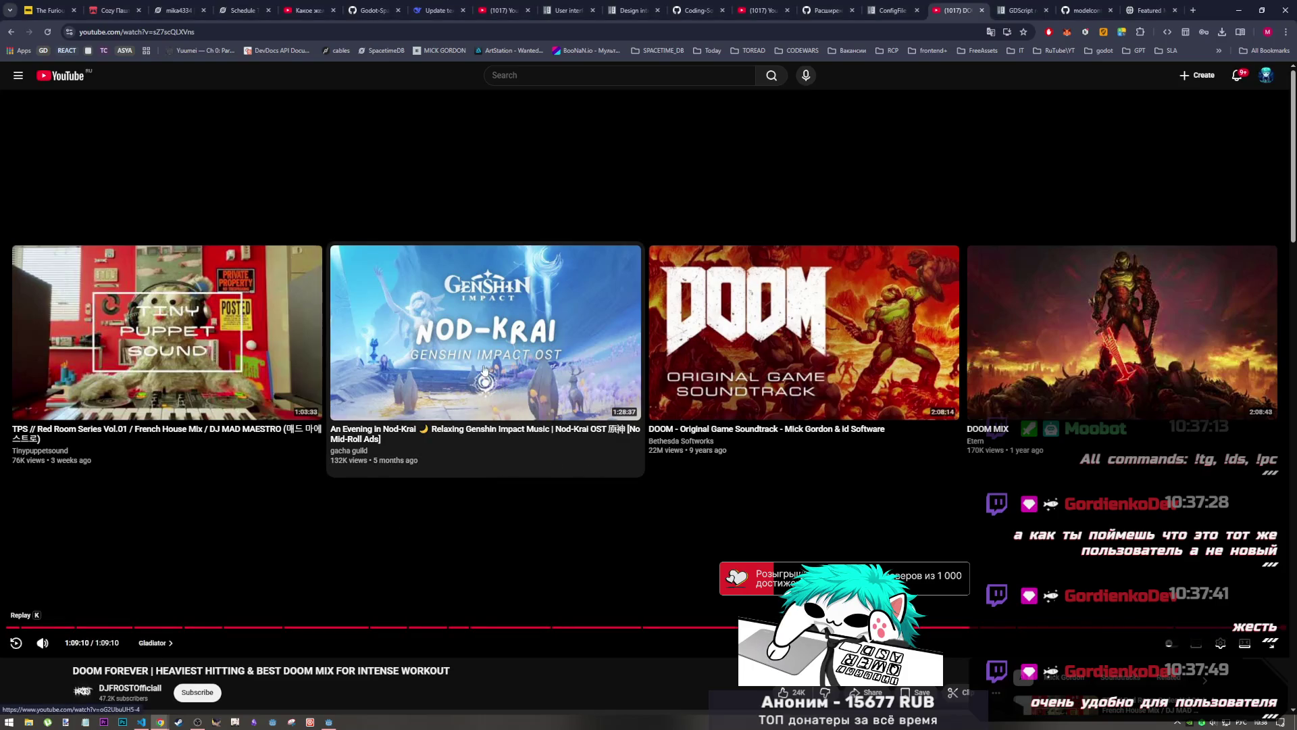
{"action": "left_click", "coordinate": [249, 302]}
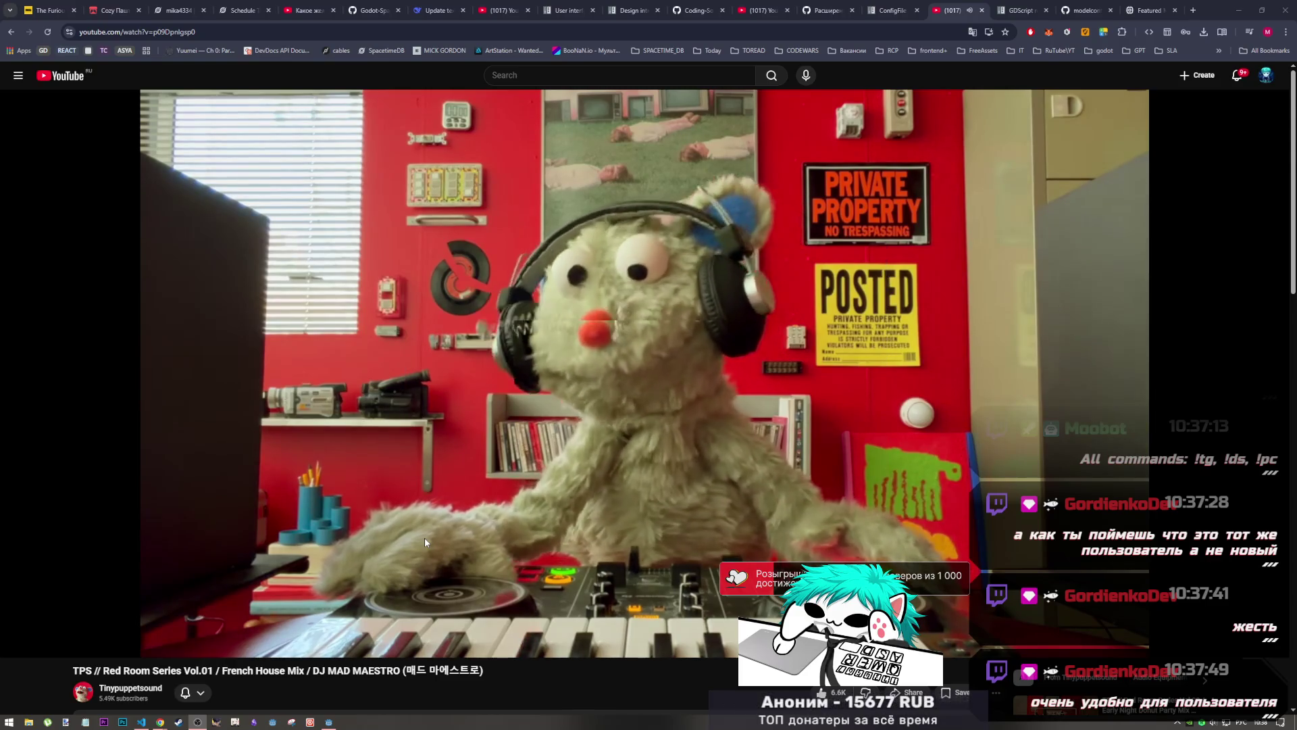
Back in the auth usage notes, select and review the whole register example function
{"action": "key", "text": "alt+Tab"}
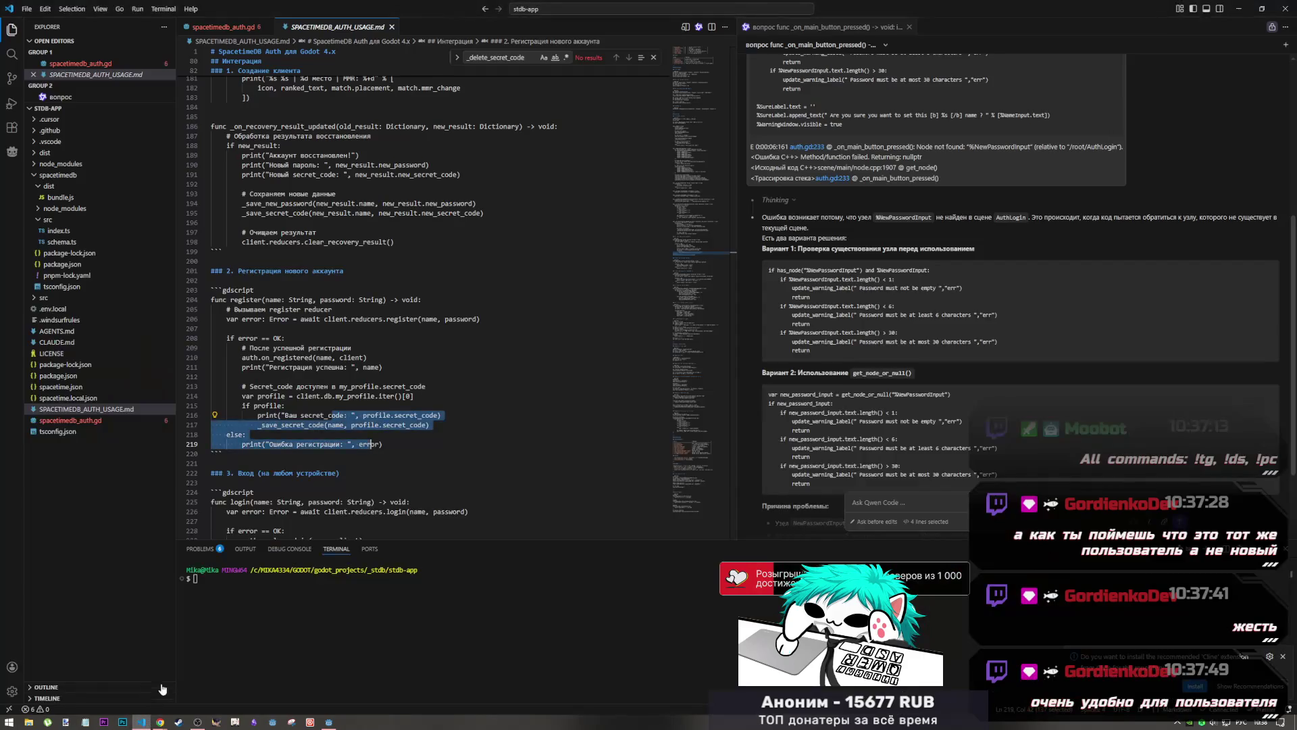
{"action": "left_click", "coordinate": [394, 446]}
{"action": "mouse_move", "coordinate": [399, 447]}
{"action": "left_mouse_down"}
{"action": "mouse_move", "coordinate": [215, 338]}
{"action": "mouse_move", "coordinate": [213, 299]}
{"action": "left_mouse_up"}
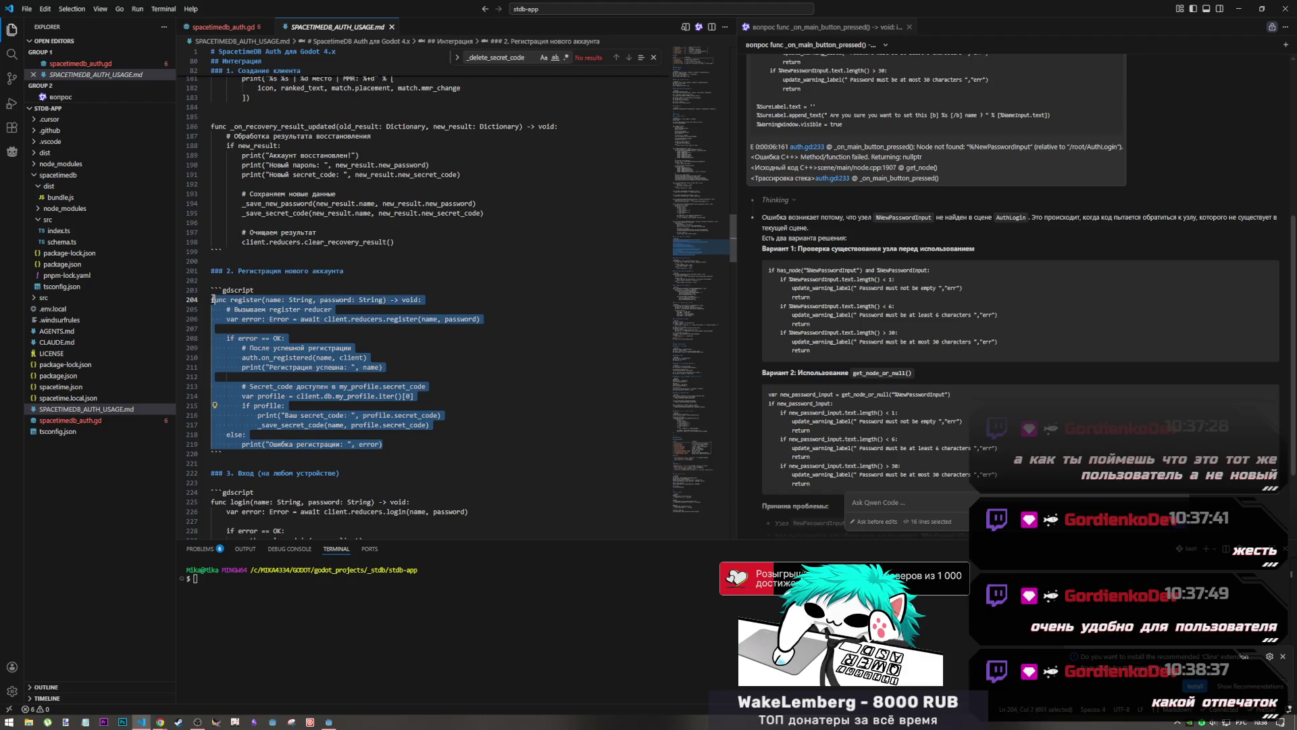
{"action": "left_click", "coordinate": [264, 309]}
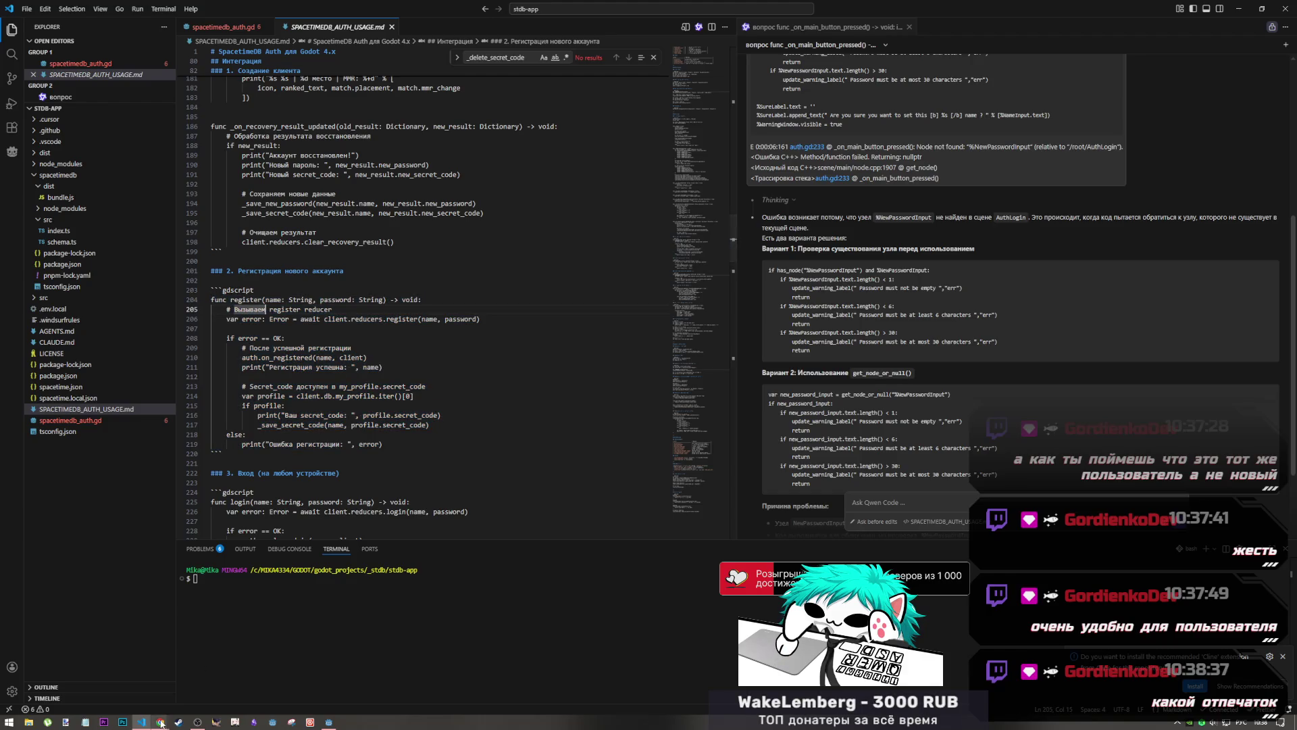
Return to the Godot editor showing auth.gd at the register function
{"action": "mouse_move", "coordinate": [164, 712]}
{"action": "left_click", "coordinate": [104, 679]}
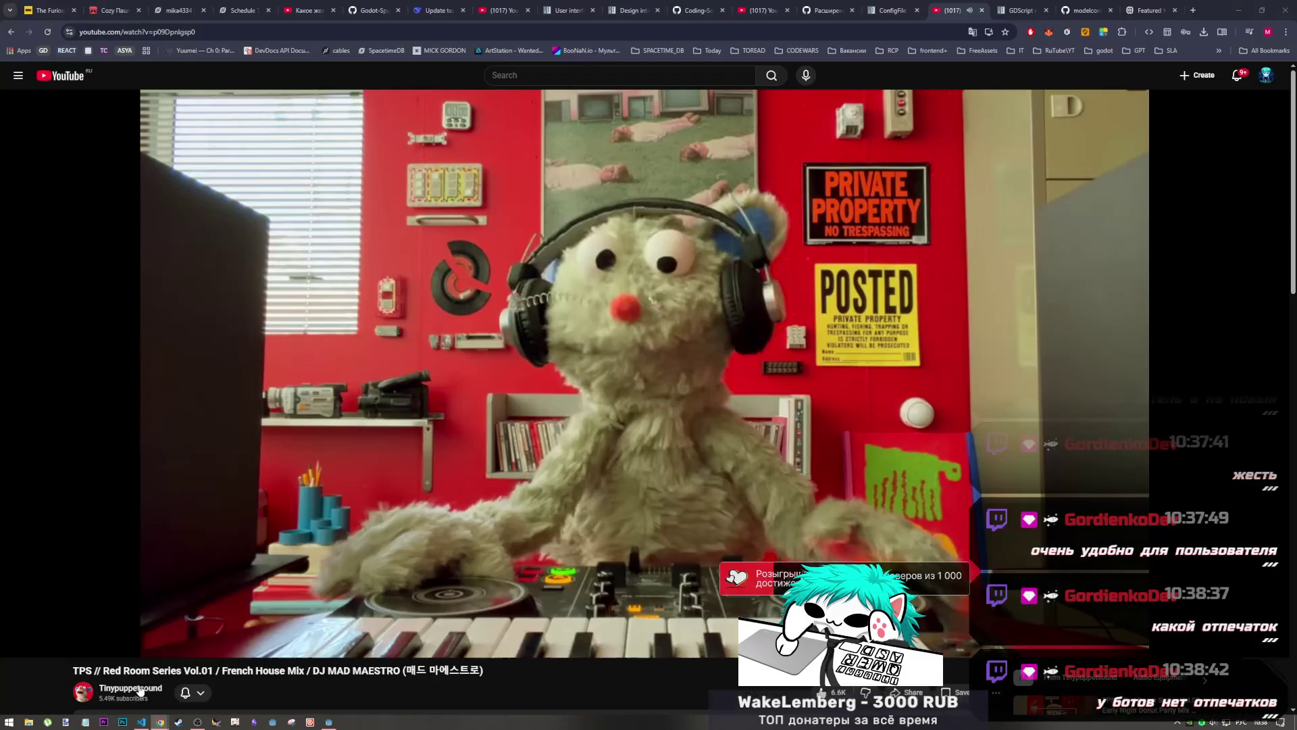
{"action": "left_click", "coordinate": [197, 721]}
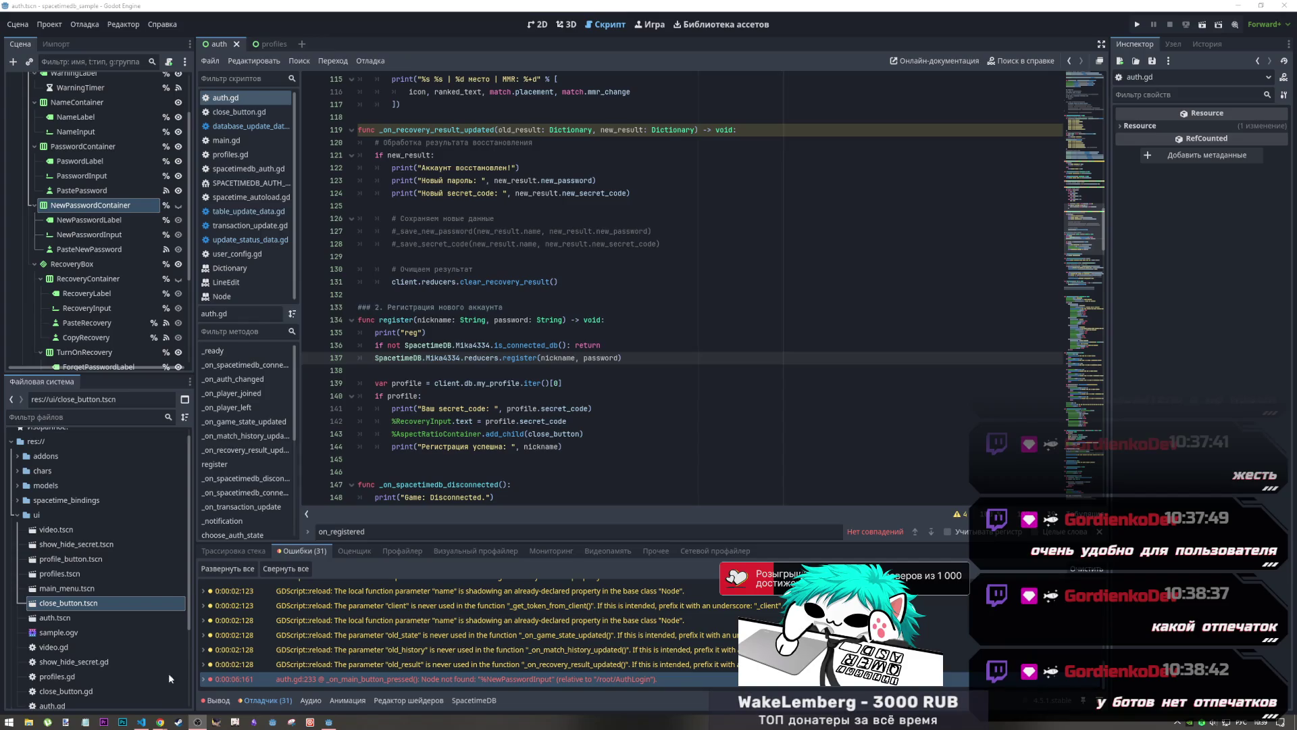
Cycle through VS Code, the YouTube video and Godot, ending on the auth usage notes' registration example
{"action": "mouse_move", "coordinate": [161, 723]}
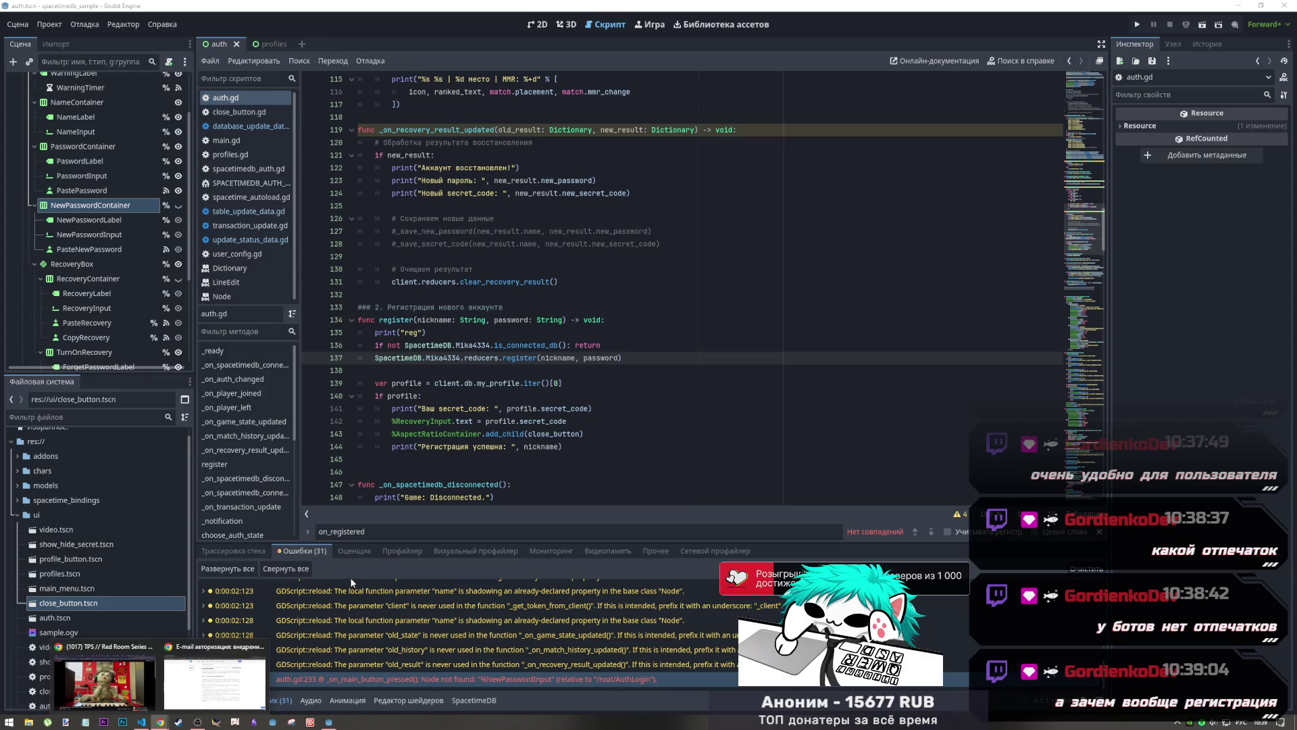
{"action": "left_click", "coordinate": [143, 722]}
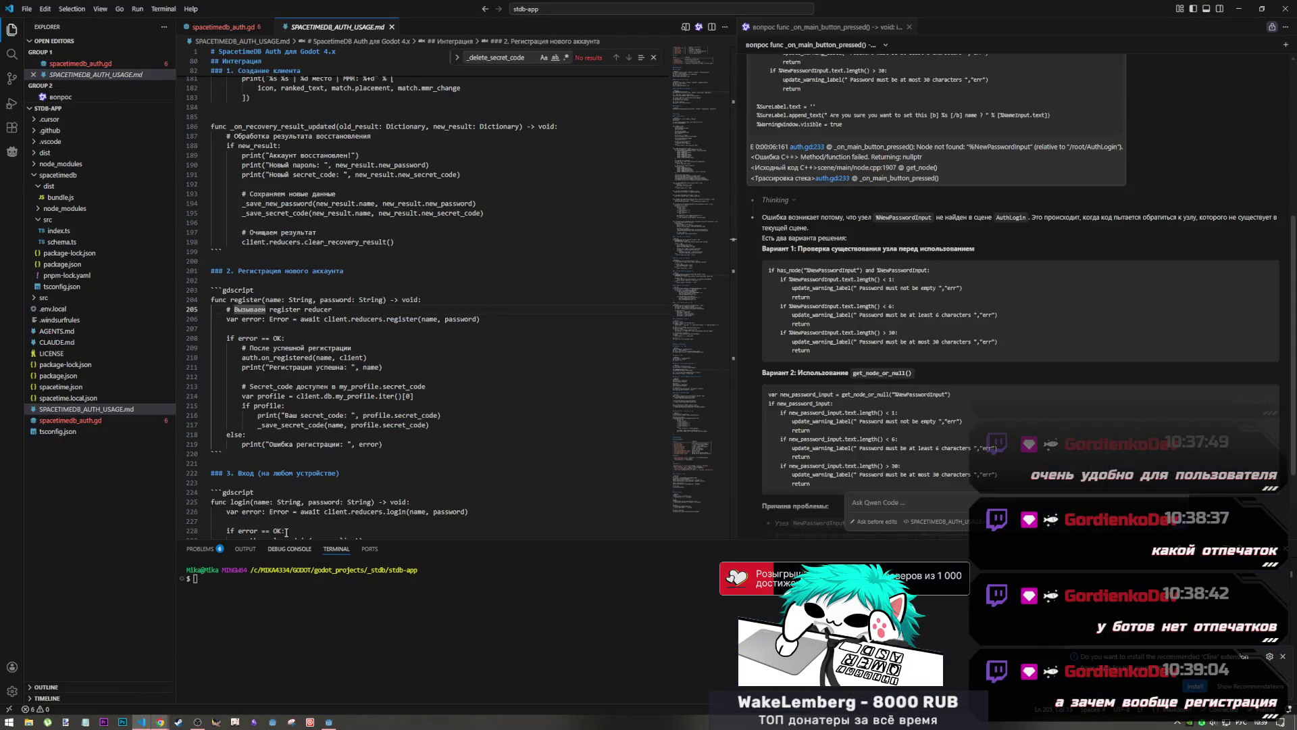
{"action": "mouse_move", "coordinate": [161, 722]}
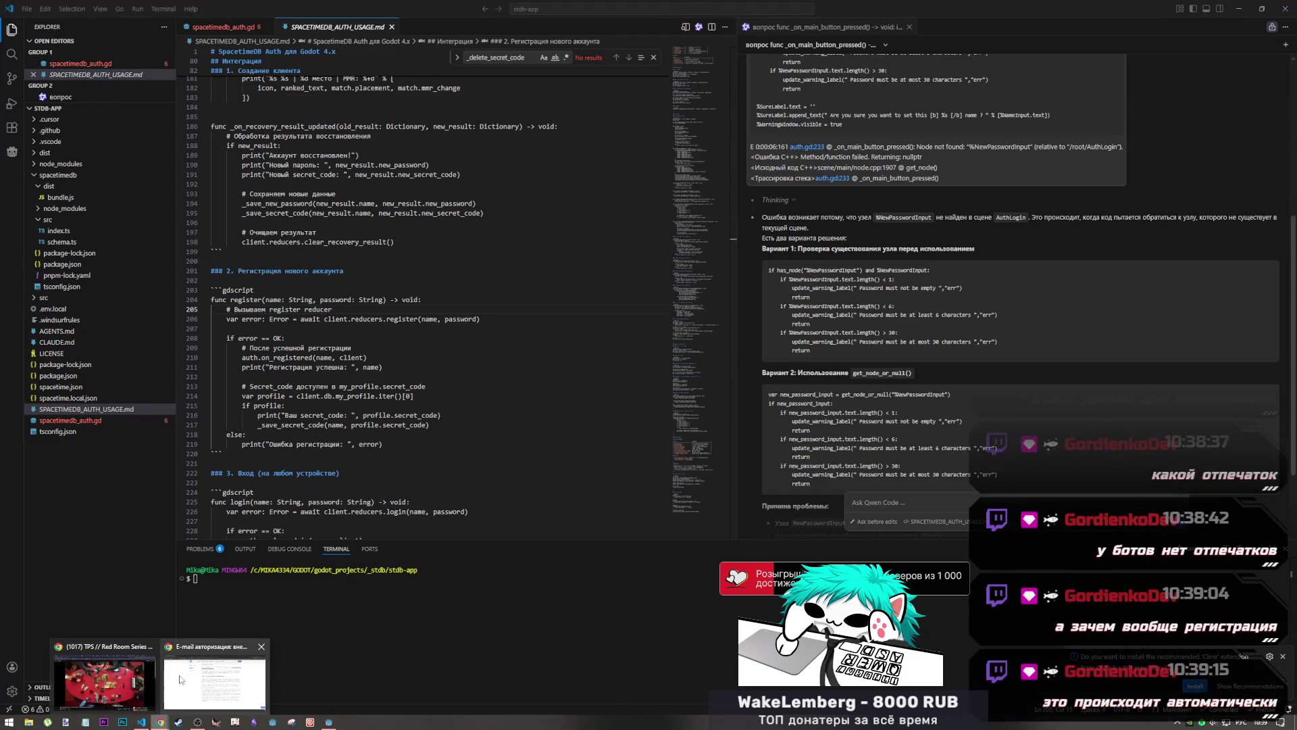
{"action": "left_click", "coordinate": [135, 679]}
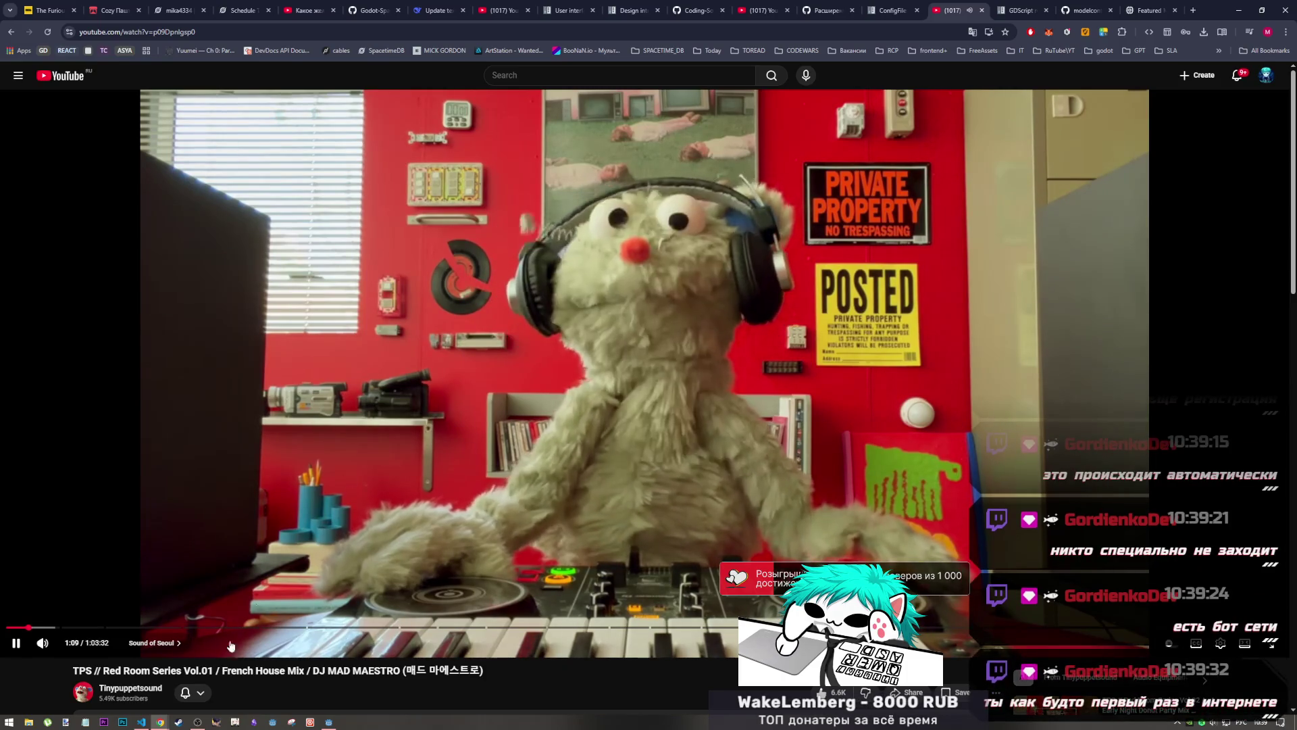
{"action": "left_click", "coordinate": [144, 722]}
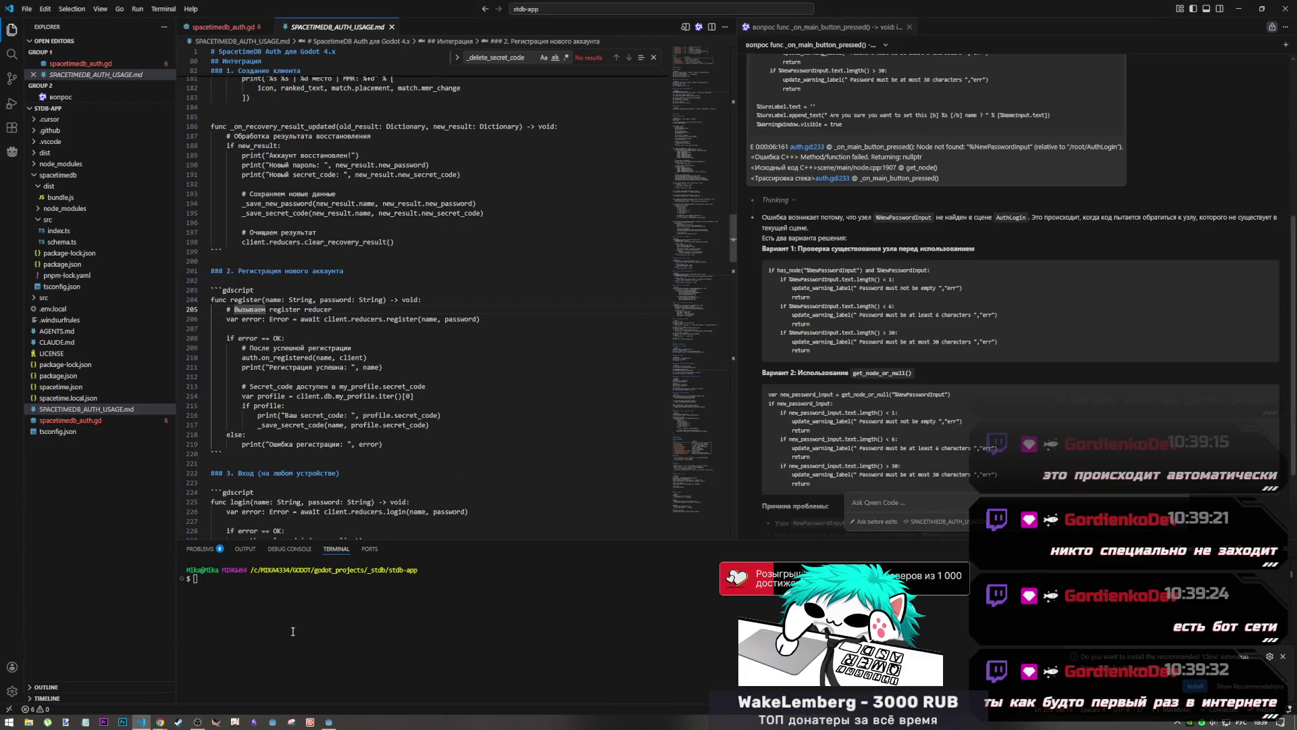
{"action": "key", "text": "alt+Tab"}
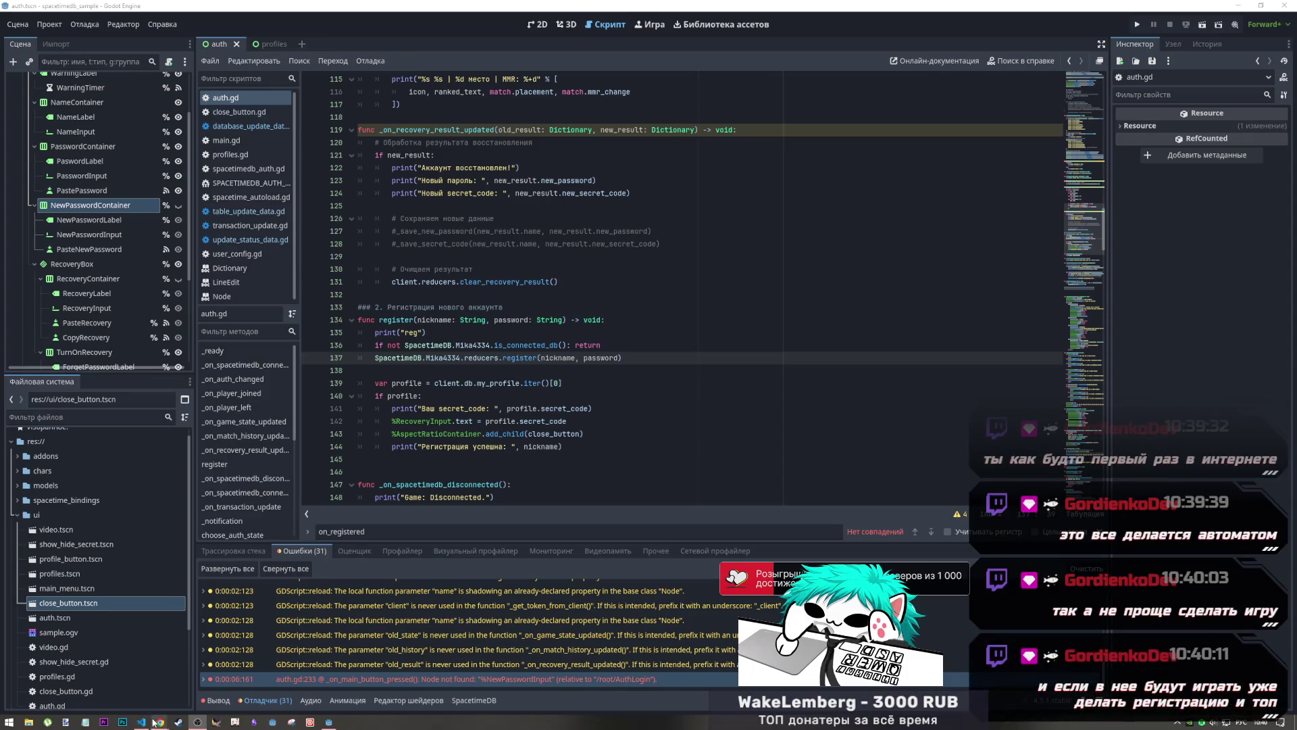
{"action": "mouse_move", "coordinate": [158, 721]}
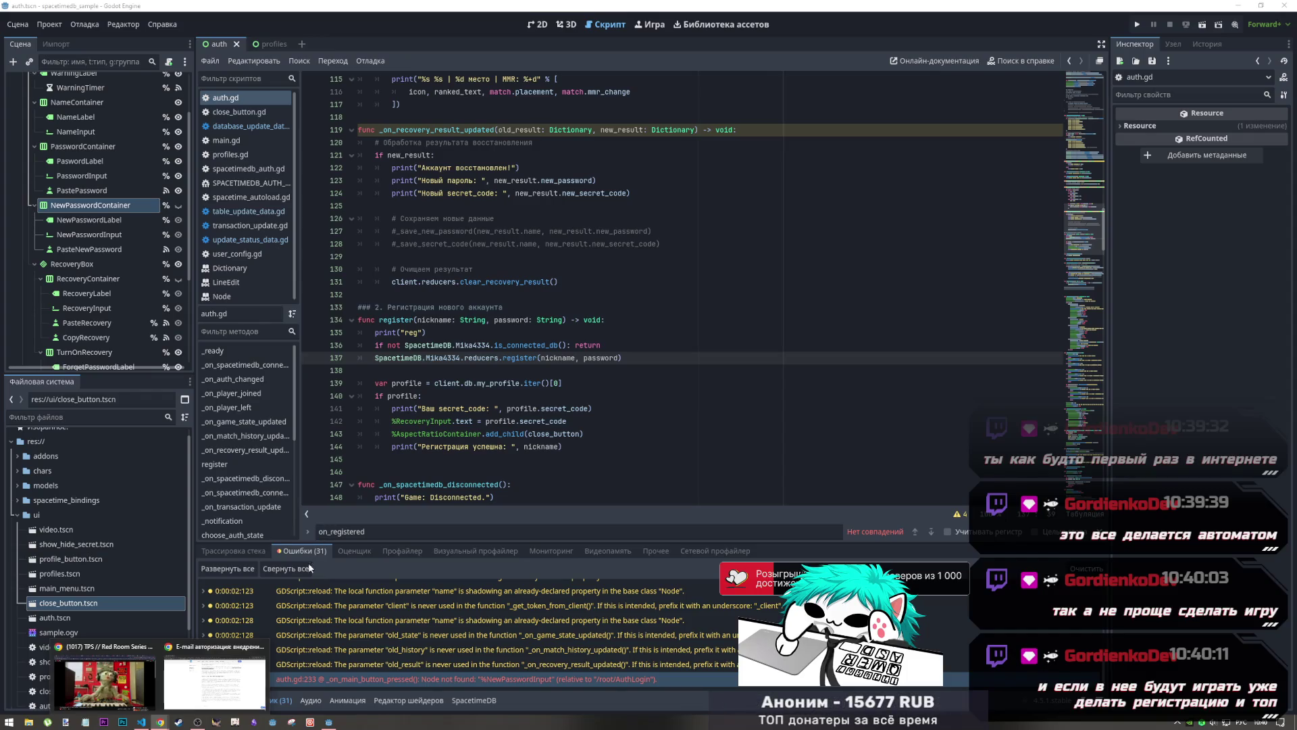
{"action": "key", "text": "alt+Tab"}
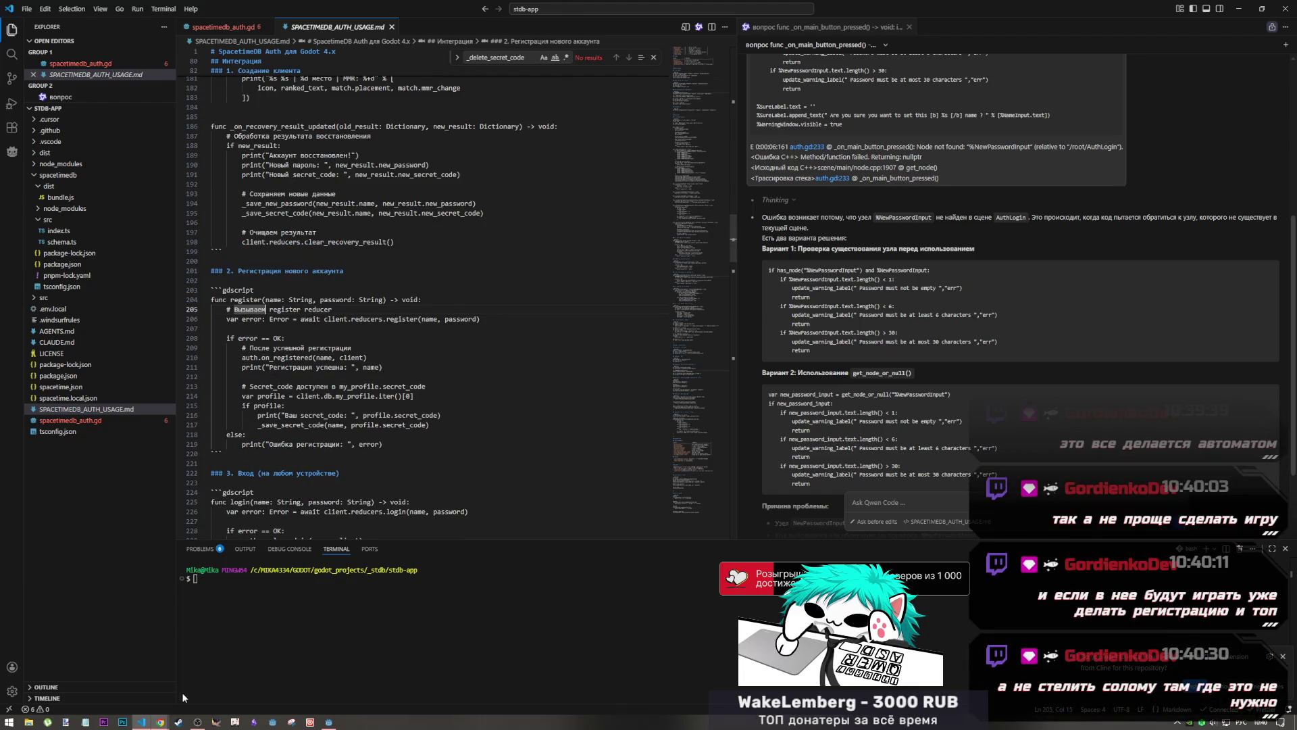
Clear the old highlight in the IBA Telecom article and scroll to 'Как работает email-авторизация'
{"action": "left_click", "coordinate": [165, 716]}
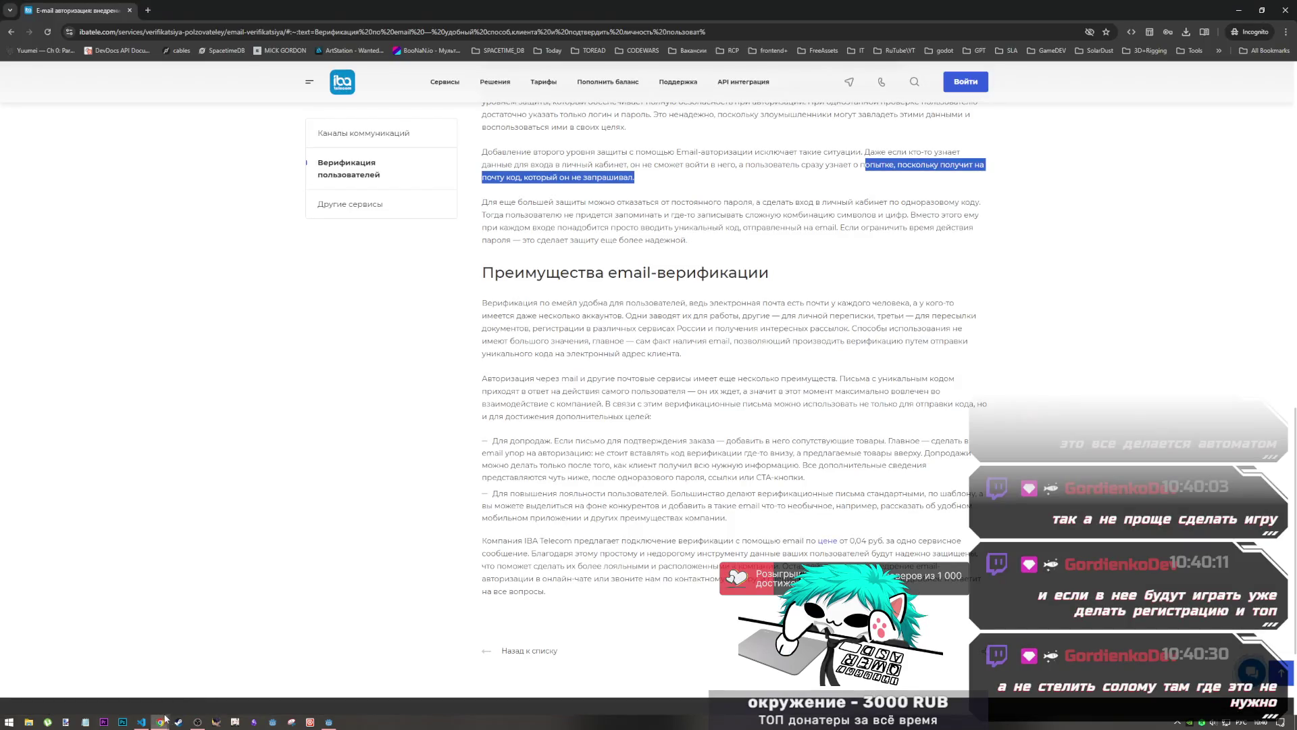
{"action": "scroll", "coordinate": [610, 527], "scroll_direction": "down", "scroll_amount": 2}
{"action": "scroll", "coordinate": [610, 527], "scroll_direction": "up", "scroll_amount": 6}
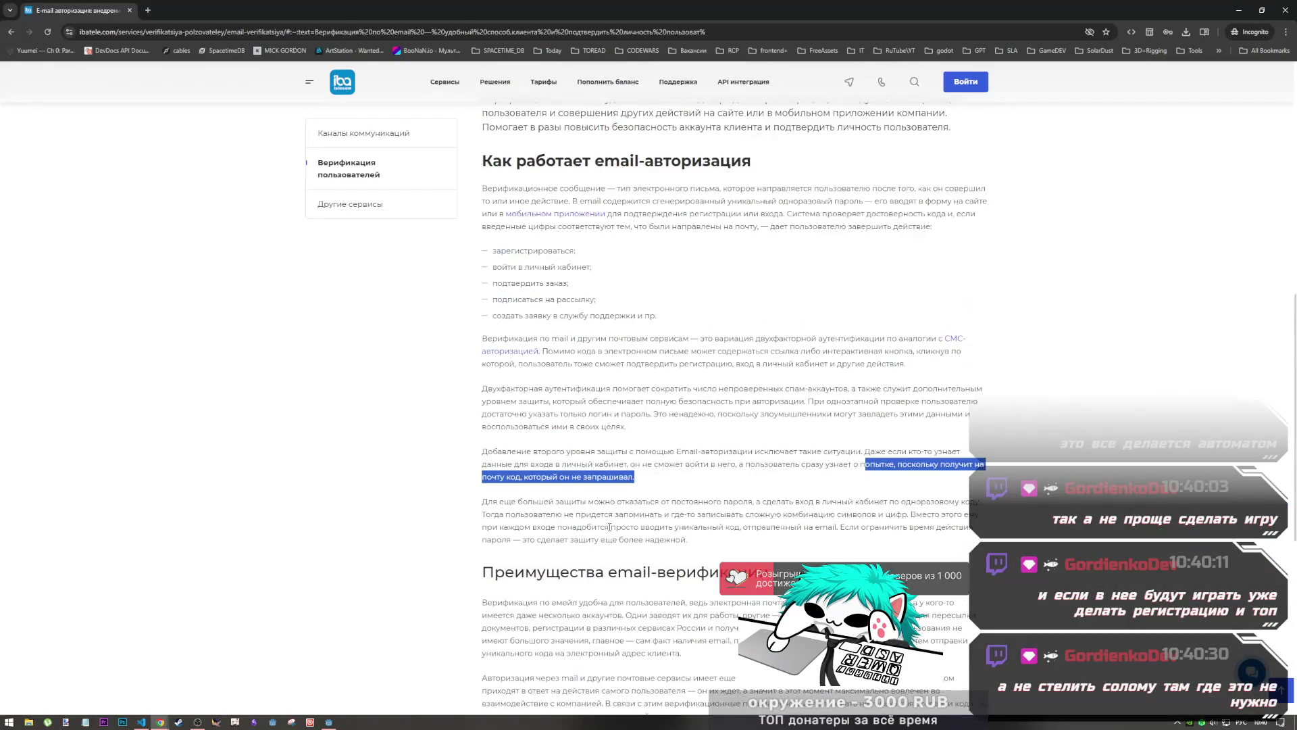
{"action": "scroll", "coordinate": [610, 526], "scroll_direction": "down", "scroll_amount": 2}
{"action": "left_click", "coordinate": [606, 527]}
{"action": "scroll", "coordinate": [605, 527], "scroll_direction": "up", "scroll_amount": 3}
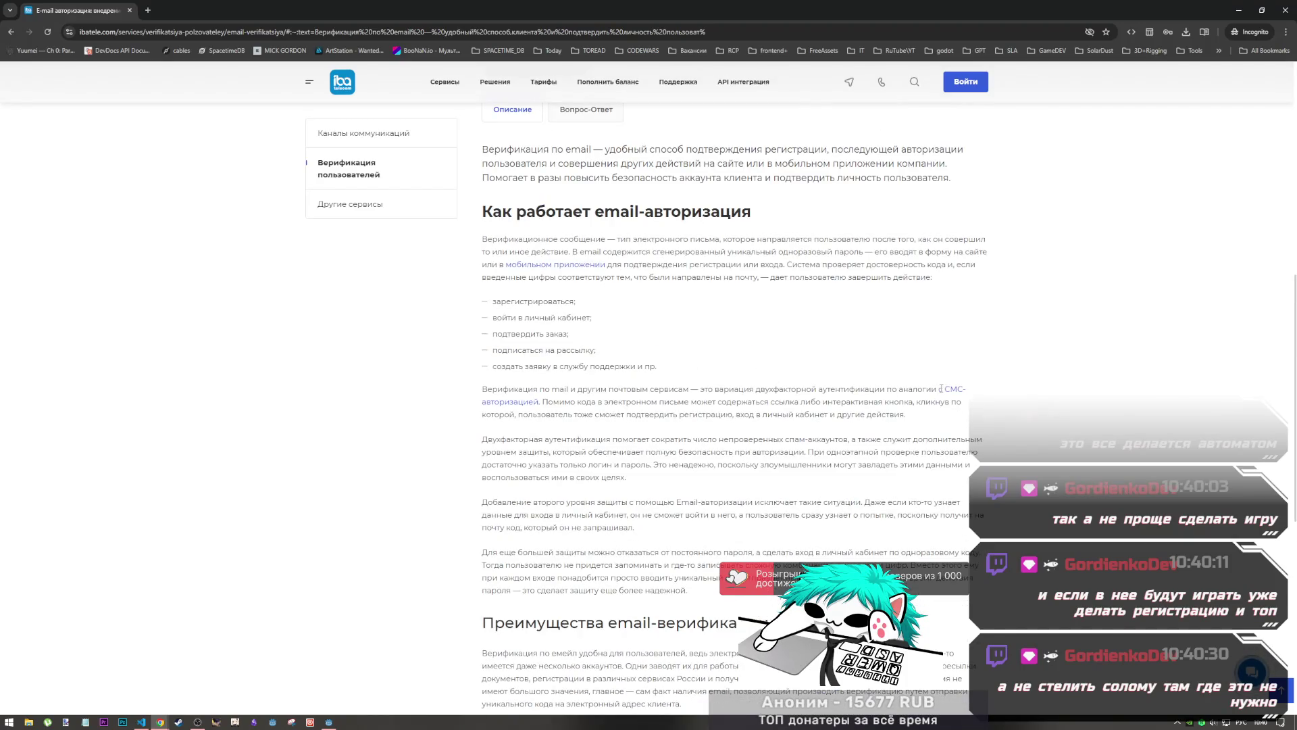
{"action": "scroll", "coordinate": [659, 424], "scroll_direction": "down", "scroll_amount": 3}
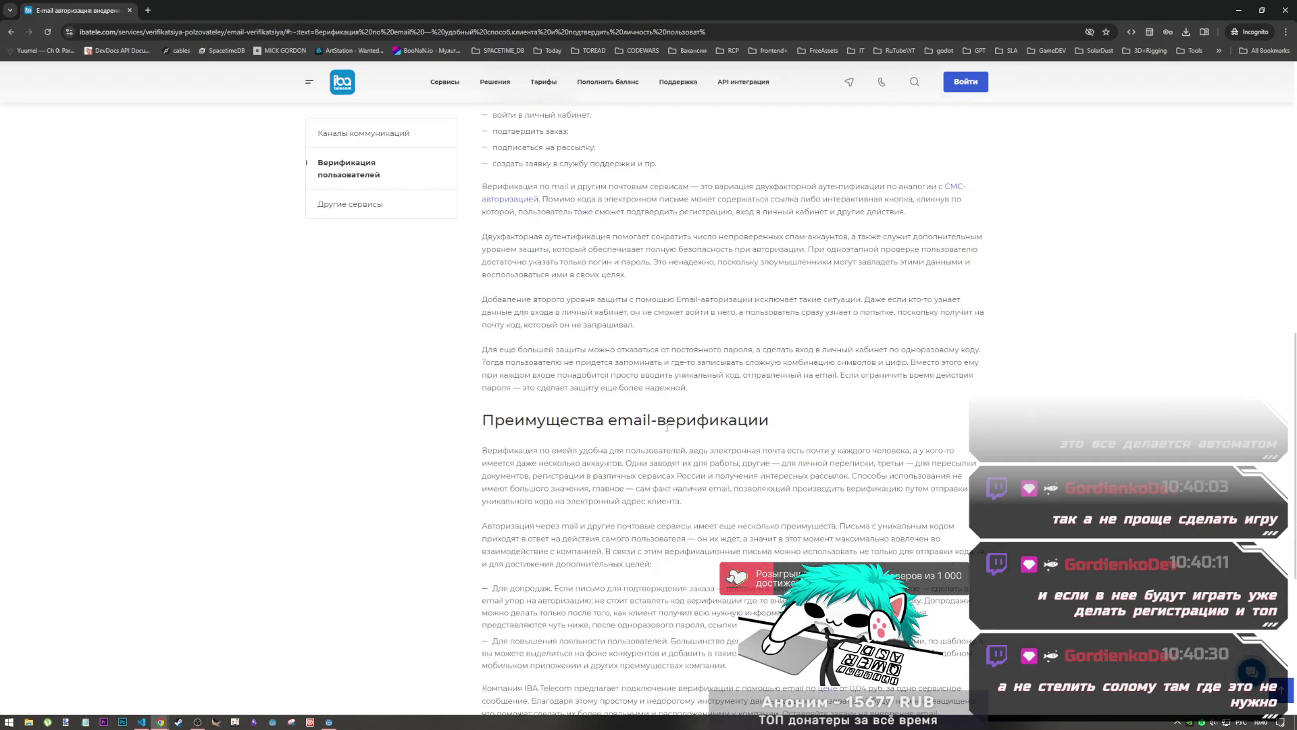
{"action": "scroll", "coordinate": [666, 439], "scroll_direction": "up", "scroll_amount": 2}
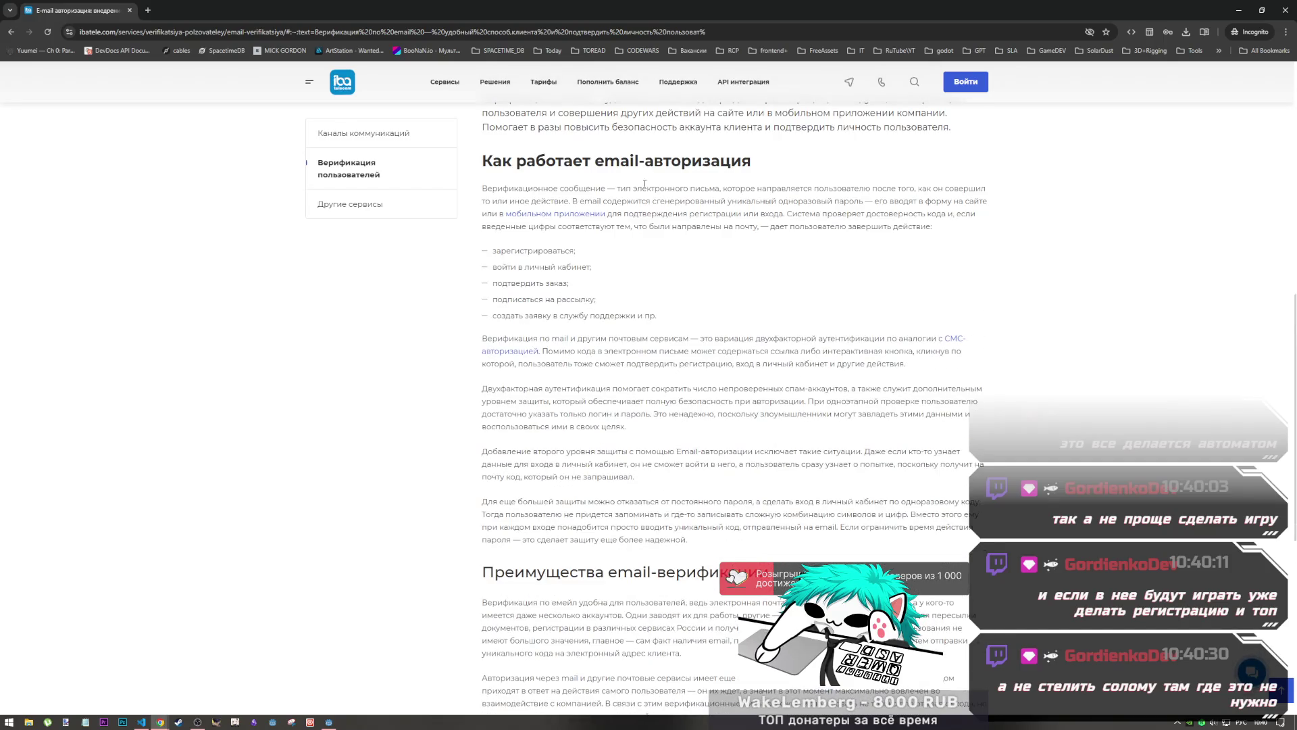
{"action": "left_click_drag", "start_coordinate": [620, 161], "coordinate": [749, 179]}
{"action": "left_click", "coordinate": [751, 184]}
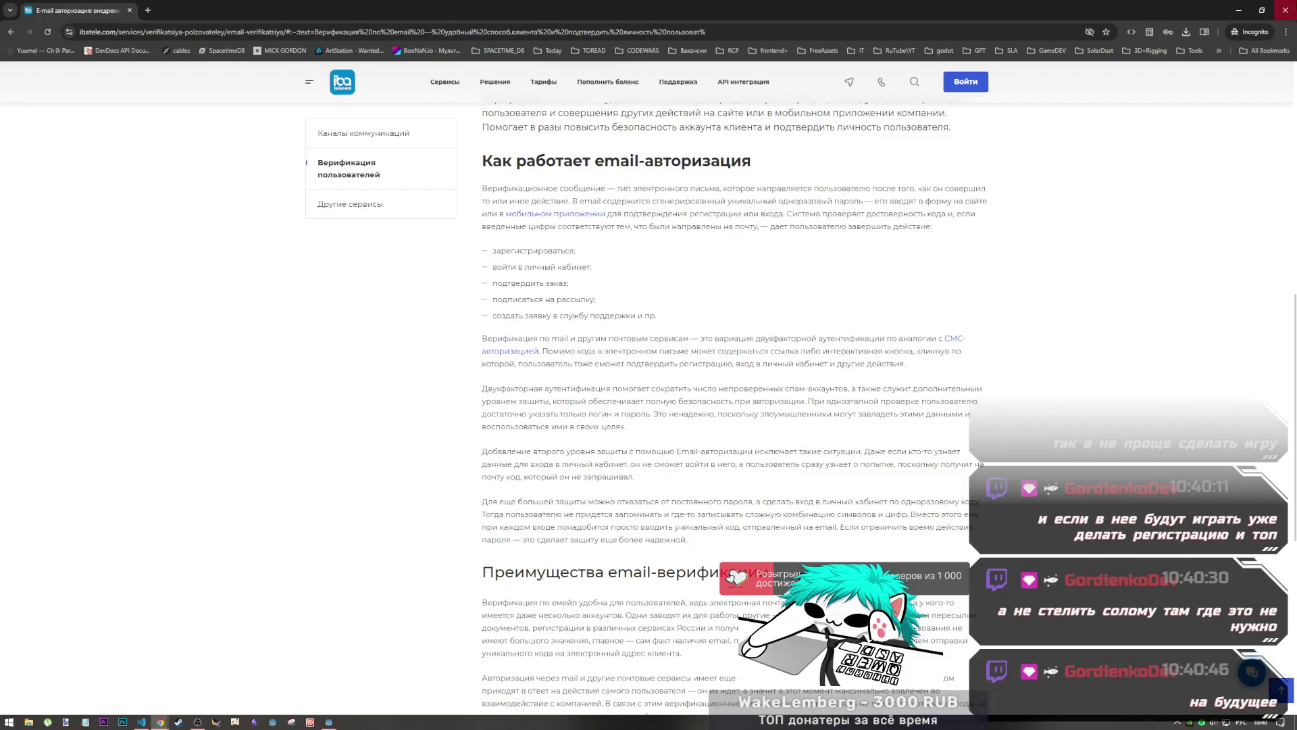
{"action": "key", "text": "alt+Tab"}
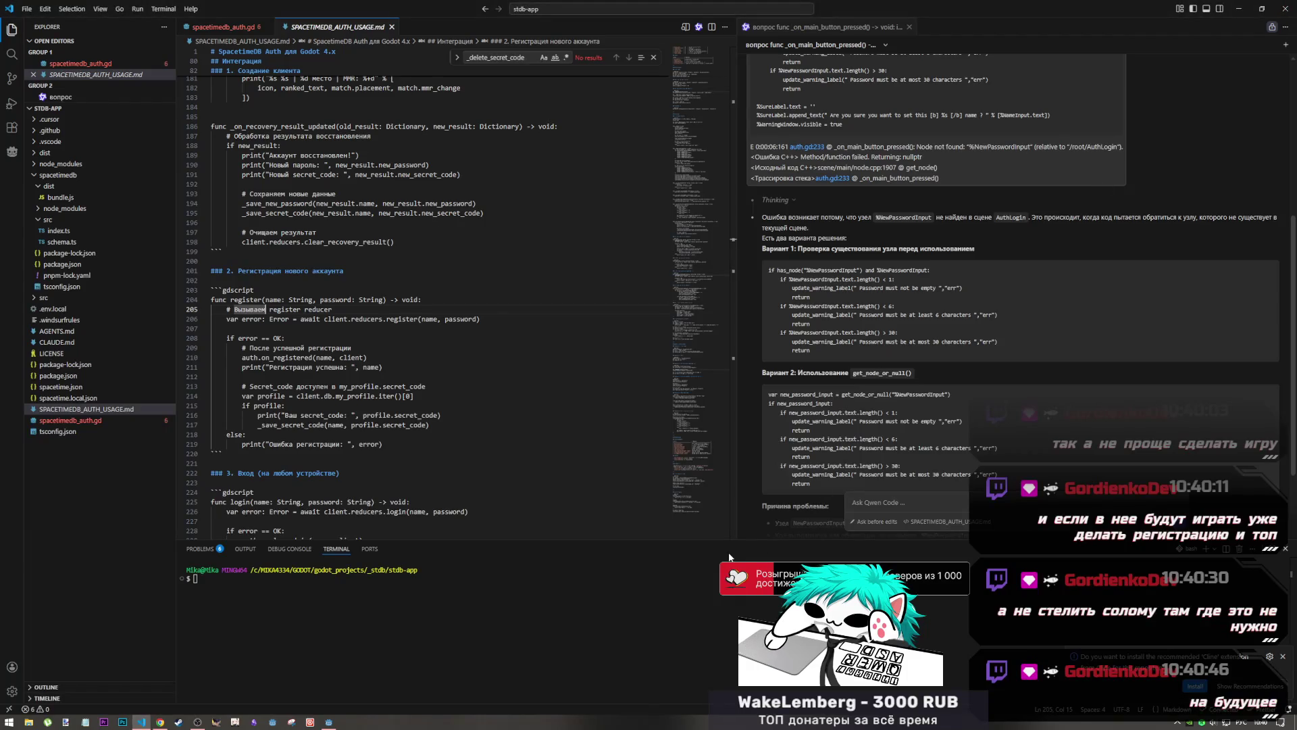
In the auth usage notes, go to the login example's code block around line 225
{"action": "left_click", "coordinate": [407, 503]}
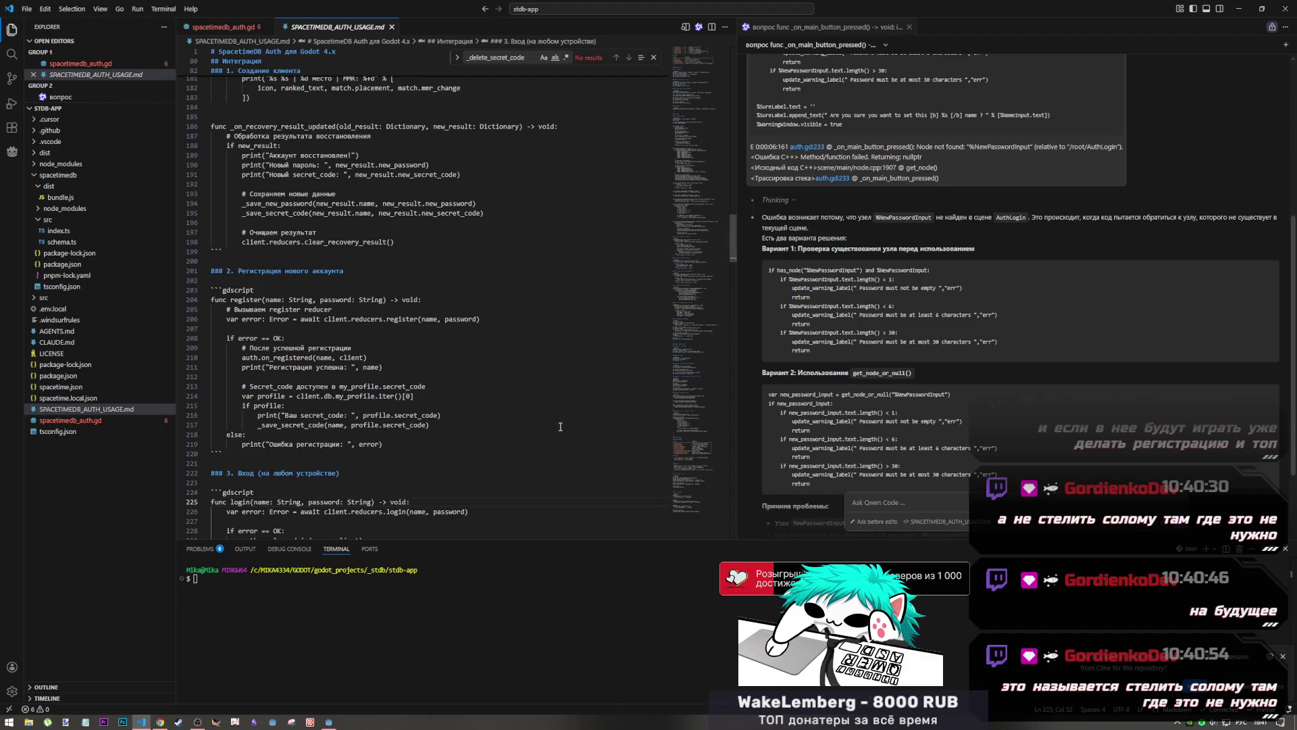
{"action": "left_click", "coordinate": [160, 722]}
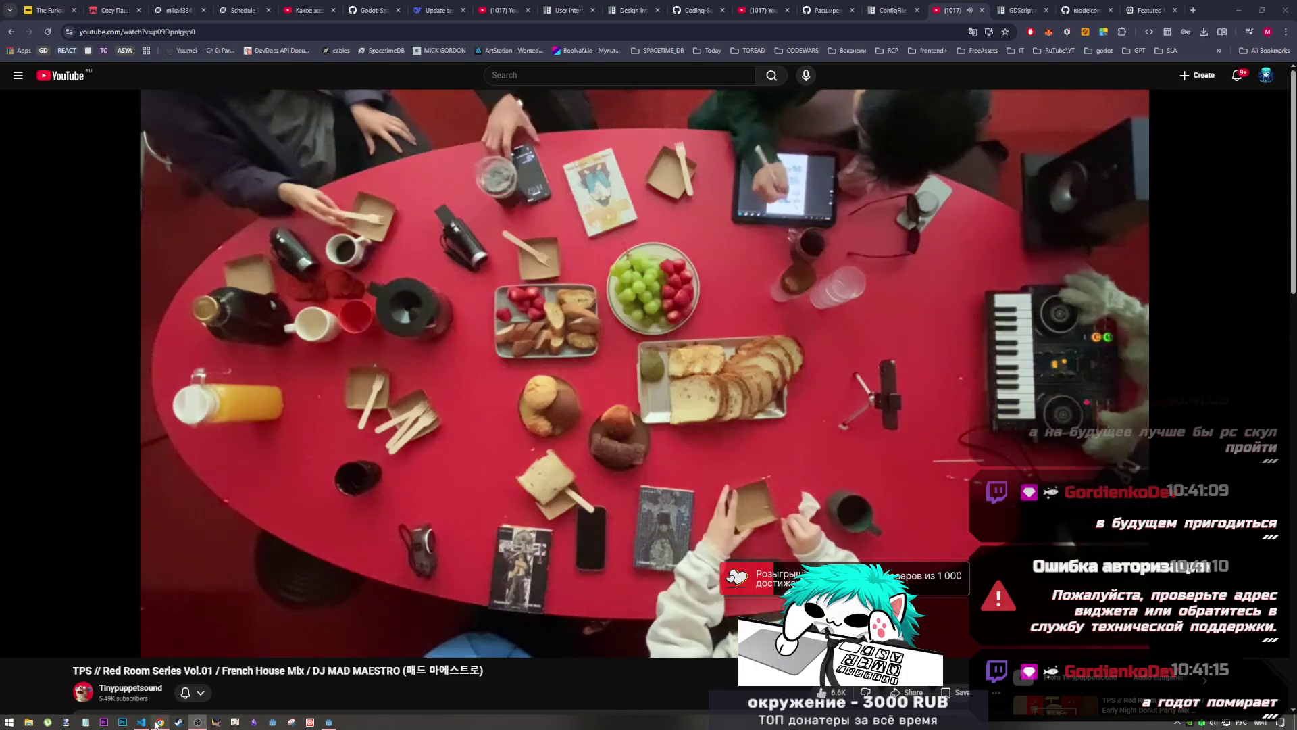
{"action": "left_click", "coordinate": [158, 721]}
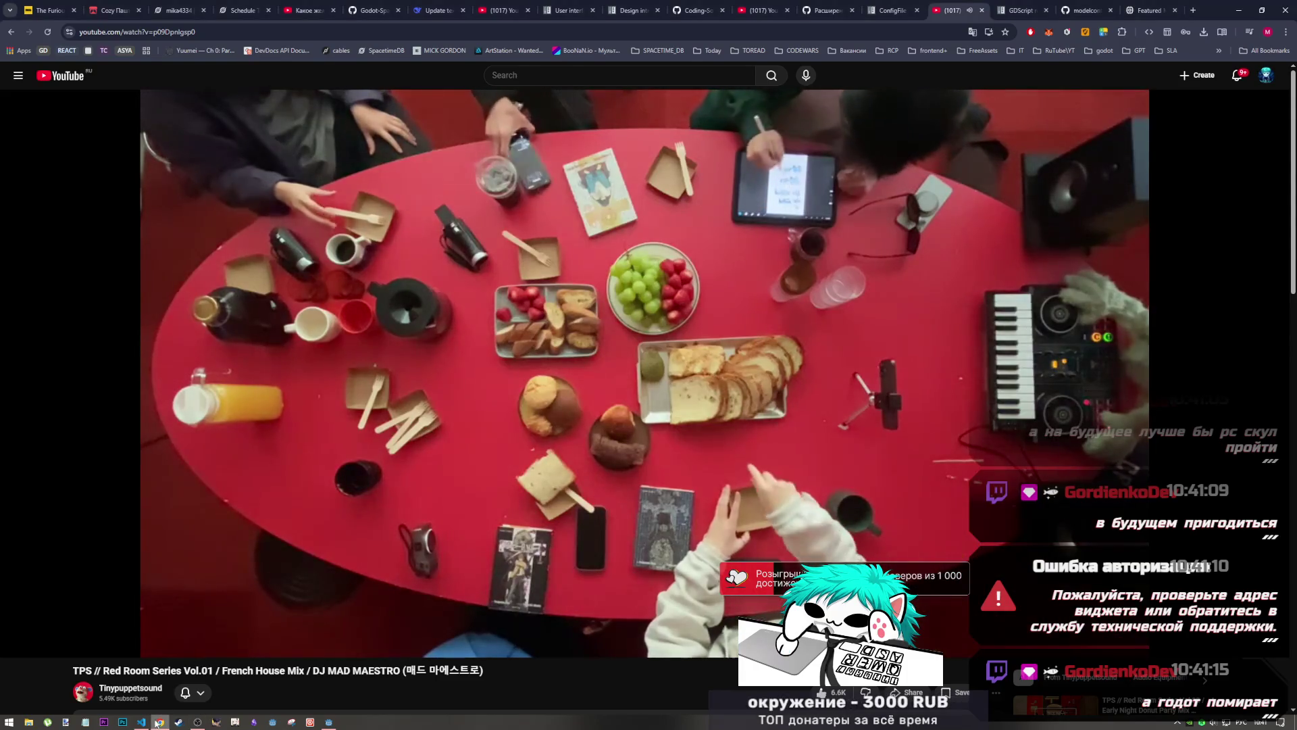
{"action": "mouse_move", "coordinate": [157, 720]}
{"action": "left_click", "coordinate": [169, 682]}
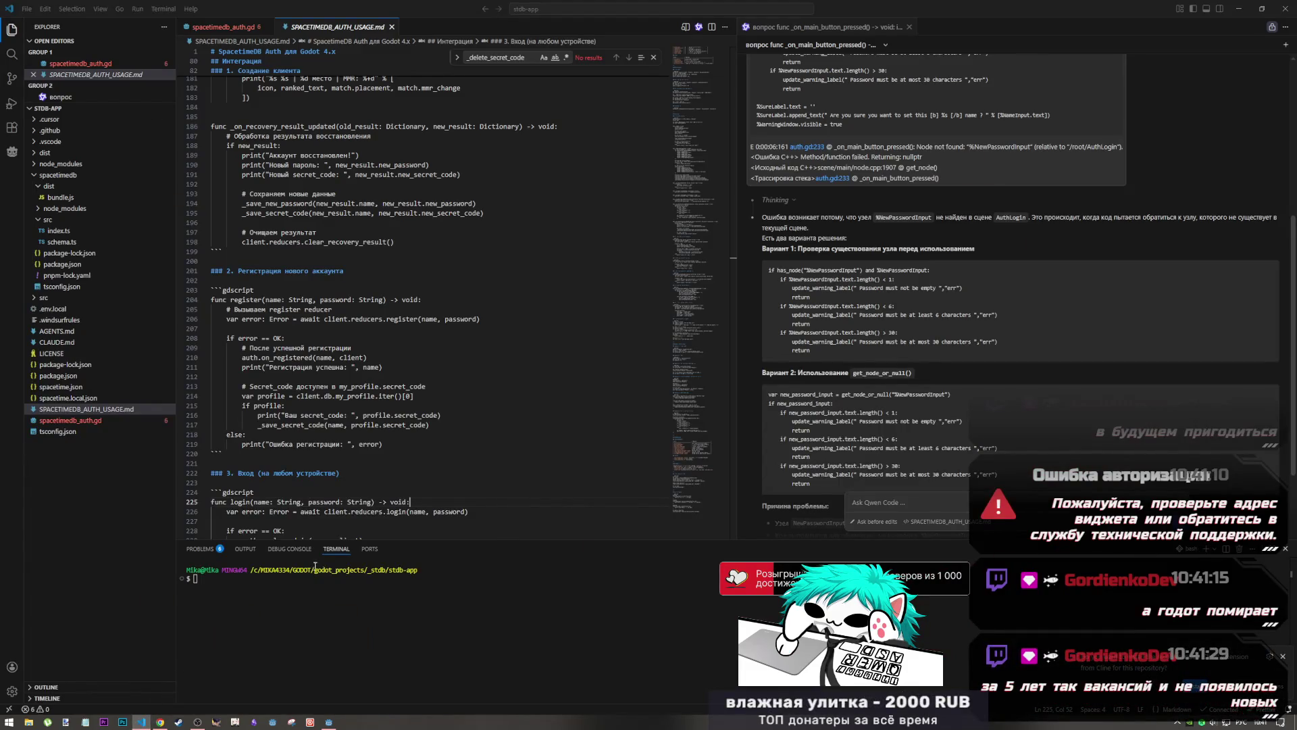
{"action": "left_click", "coordinate": [353, 492]}
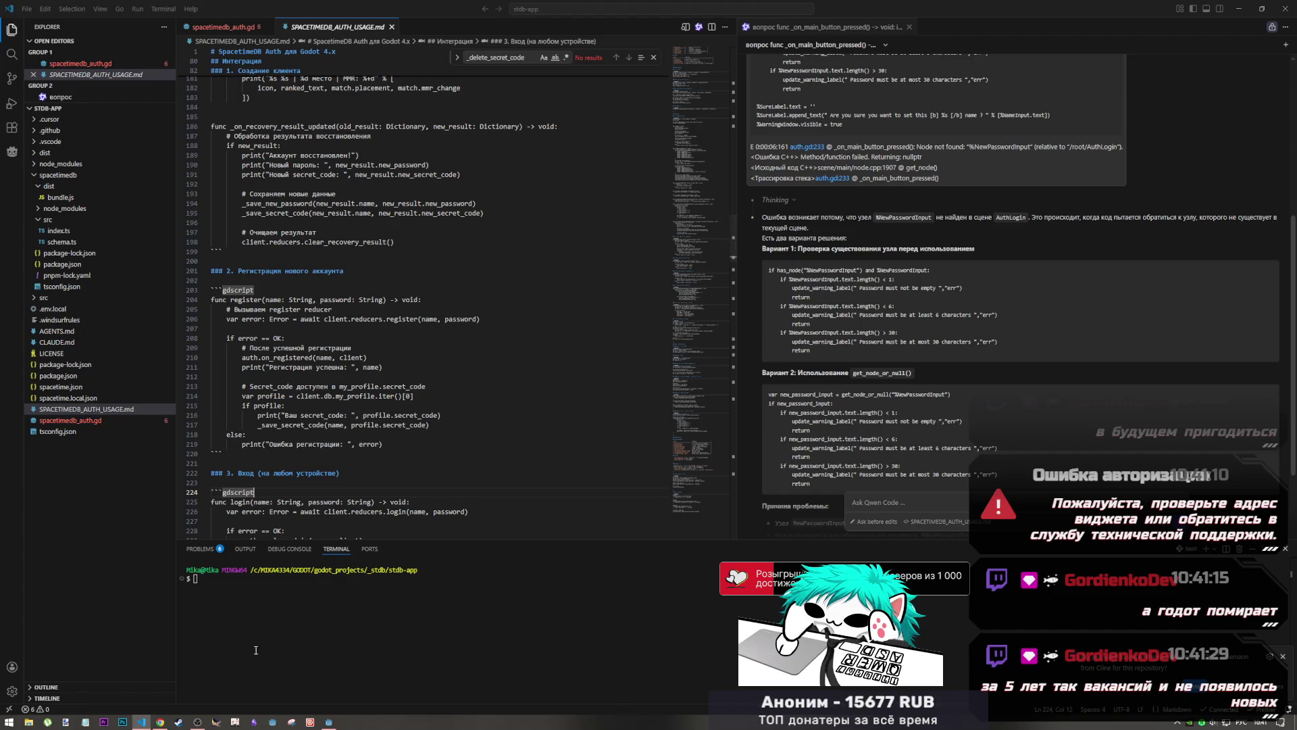
Return to the Godot editor with auth.gd at the register function
{"action": "left_click", "coordinate": [197, 721]}
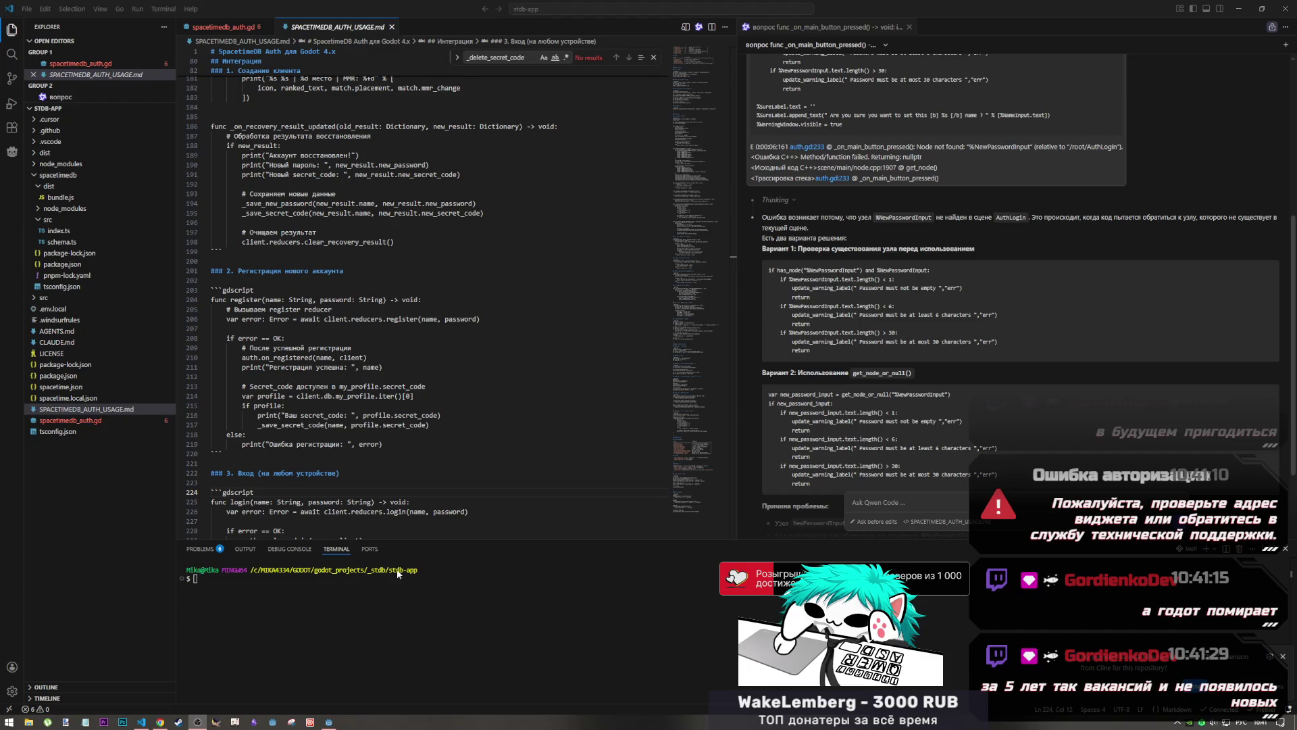
{"action": "left_click", "coordinate": [146, 719]}
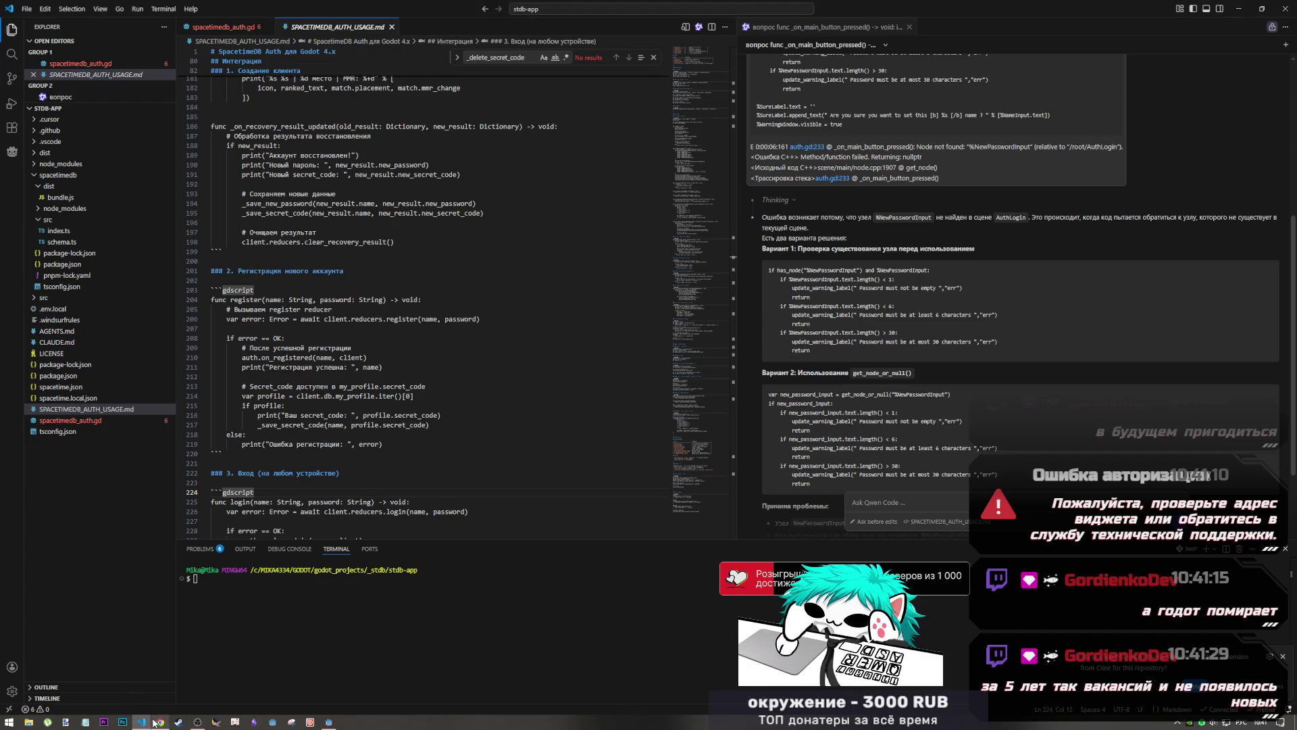
{"action": "left_click", "coordinate": [157, 721]}
{"action": "left_click", "coordinate": [144, 722]}
{"action": "left_click", "coordinate": [329, 721]}
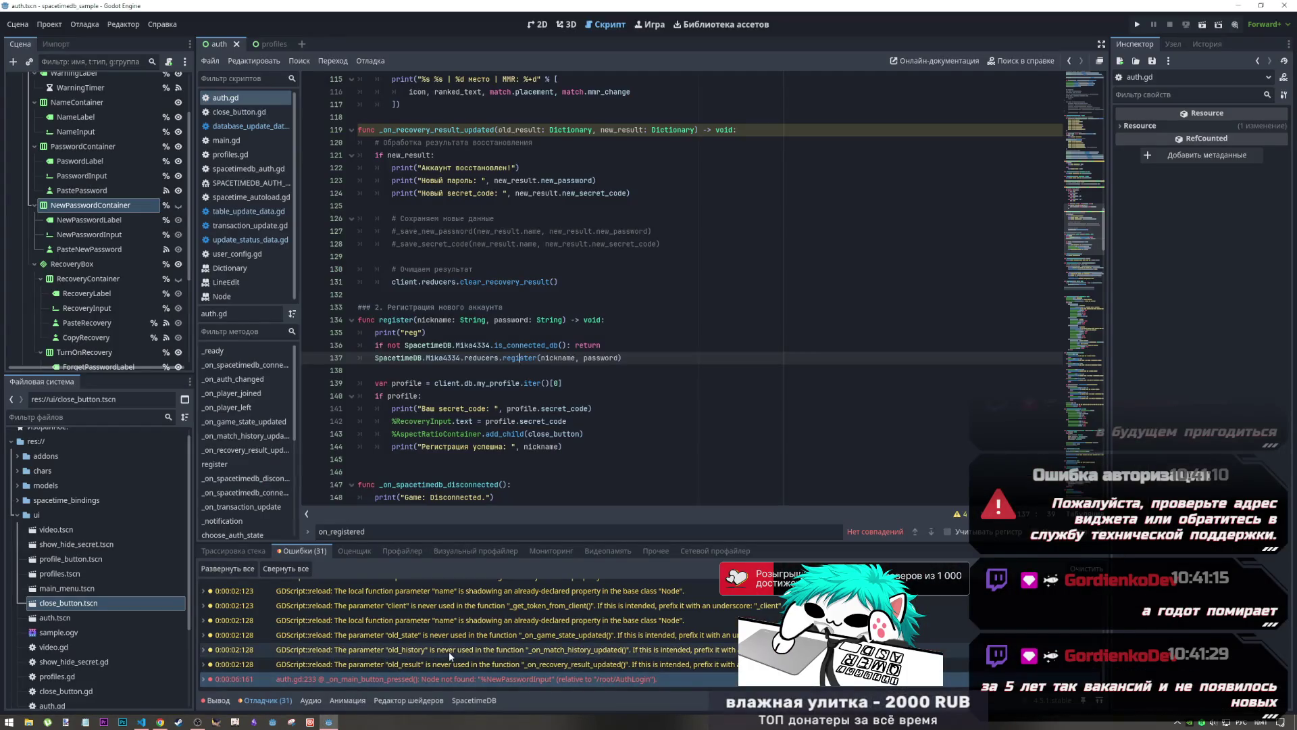
Move print("reg") below the is_connected_db() check in register(), remove the blank line, and run the scene
{"action": "left_click", "coordinate": [533, 436]}
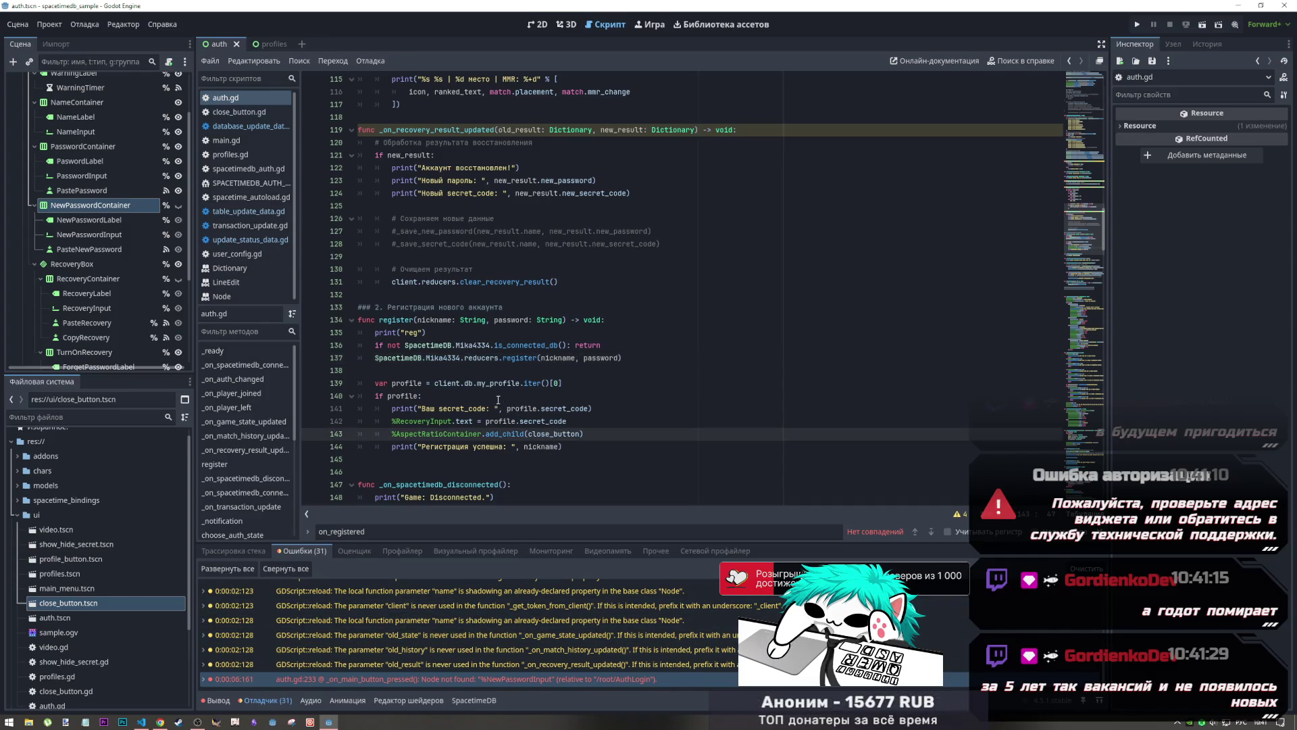
{"action": "left_click_drag", "start_coordinate": [425, 333], "coordinate": [376, 333]}
{"action": "key", "text": "ctrl+c"}
{"action": "key", "text": "BackSpace"}
{"action": "left_click", "coordinate": [604, 346]}
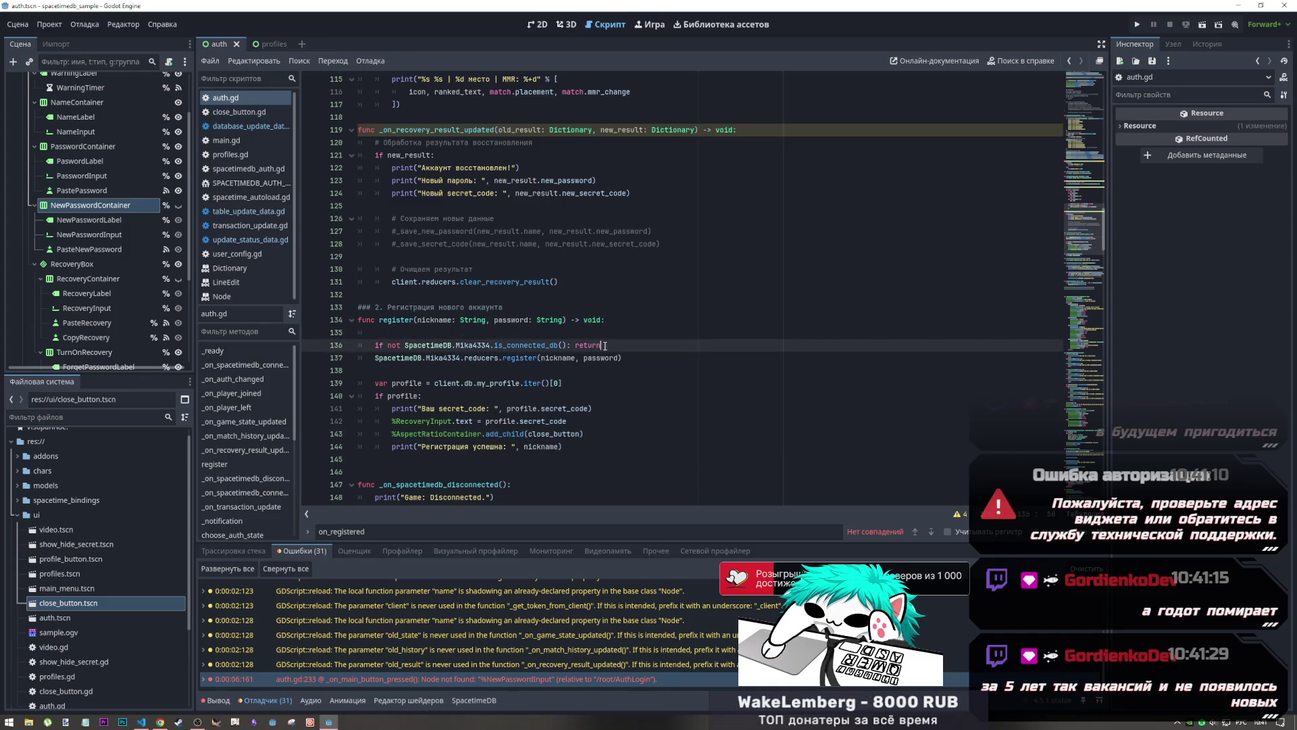
{"action": "key", "text": "Return"}
{"action": "key", "text": "ctrl+v"}
{"action": "left_click_drag", "start_coordinate": [376, 332], "coordinate": [349, 334]}
{"action": "key", "text": "BackSpace"}
{"action": "key", "text": "BackSpace"}
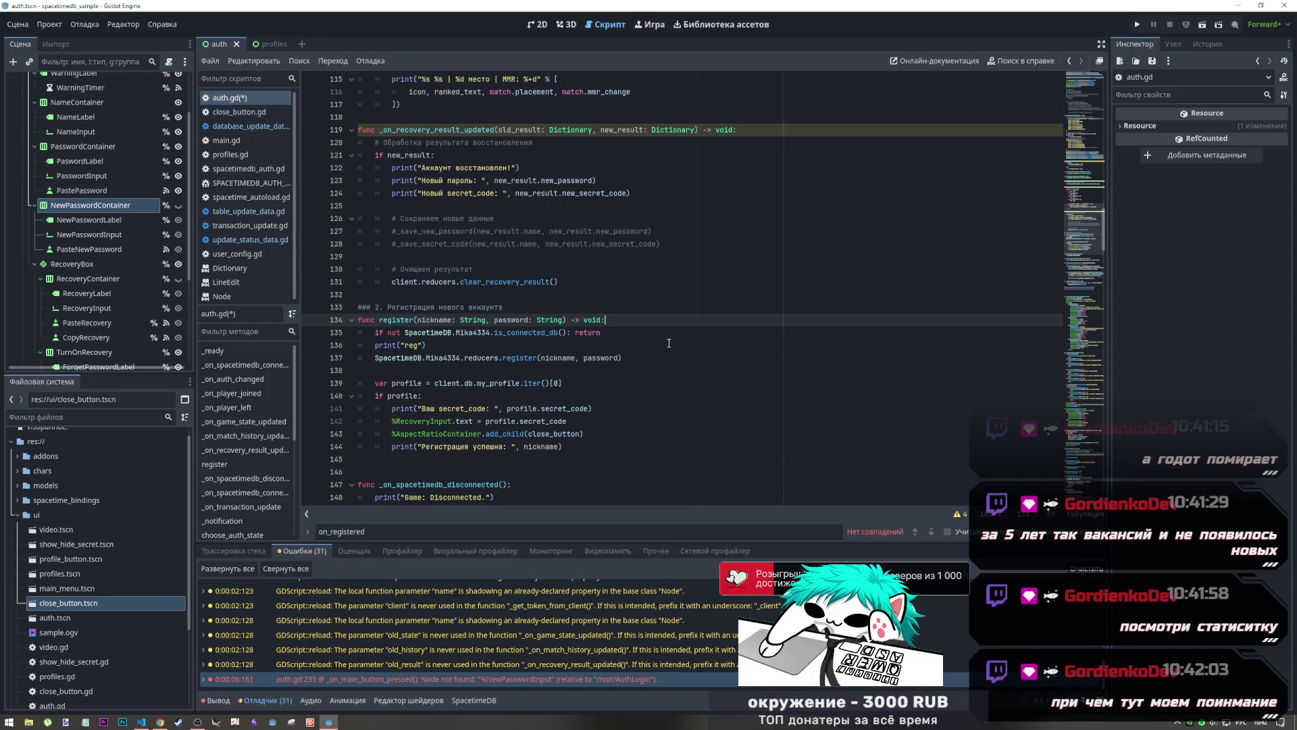
{"action": "key", "text": "F6"}
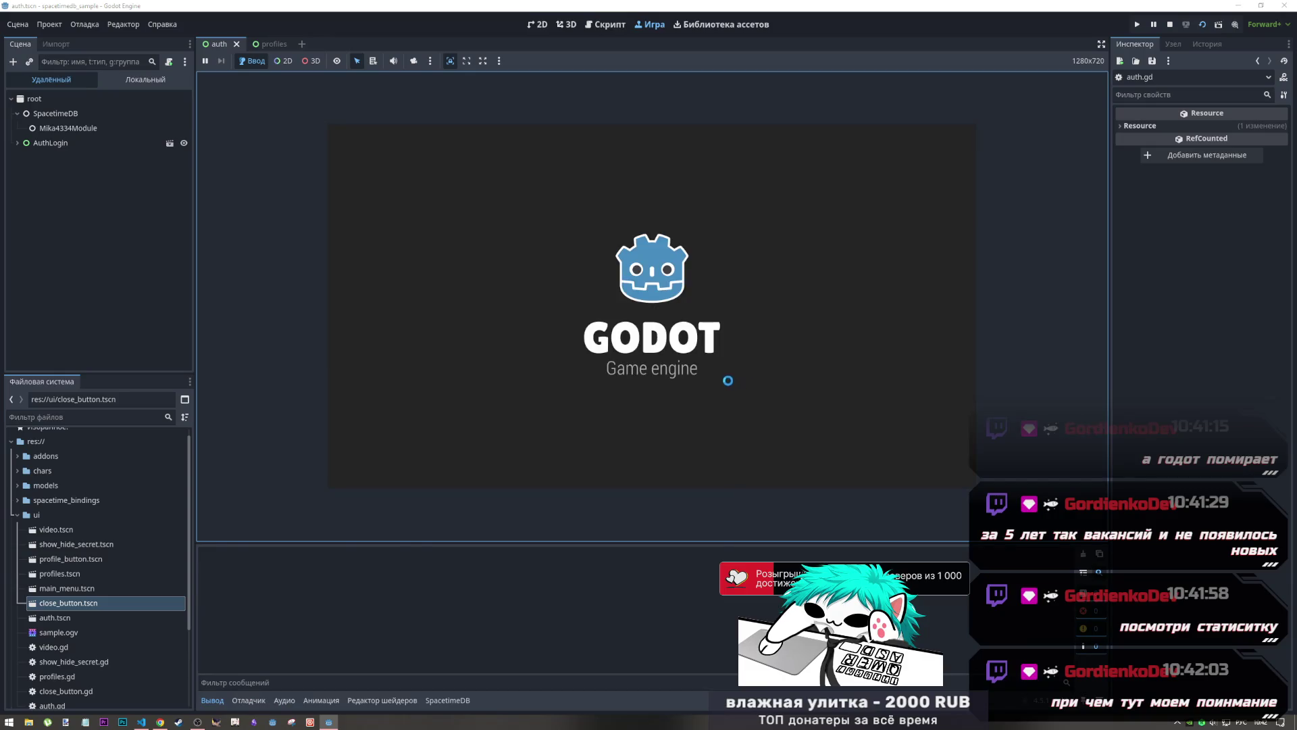
Register nickname 123 with a password in the running game and confirm the name
{"action": "left_click", "coordinate": [604, 283]}
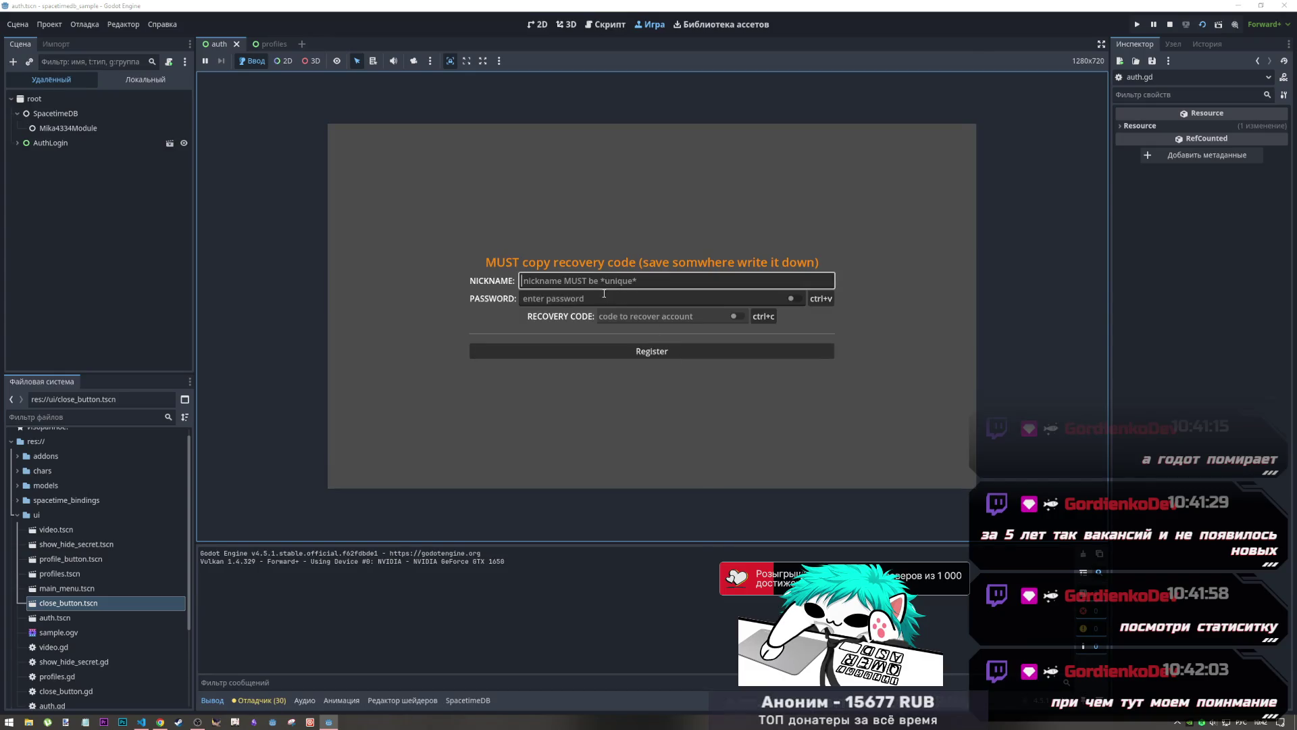
{"action": "type", "text": "123"}
{"action": "key", "text": "Tab"}
{"action": "type", "text": "123"}
{"action": "left_click", "coordinate": [657, 350]}
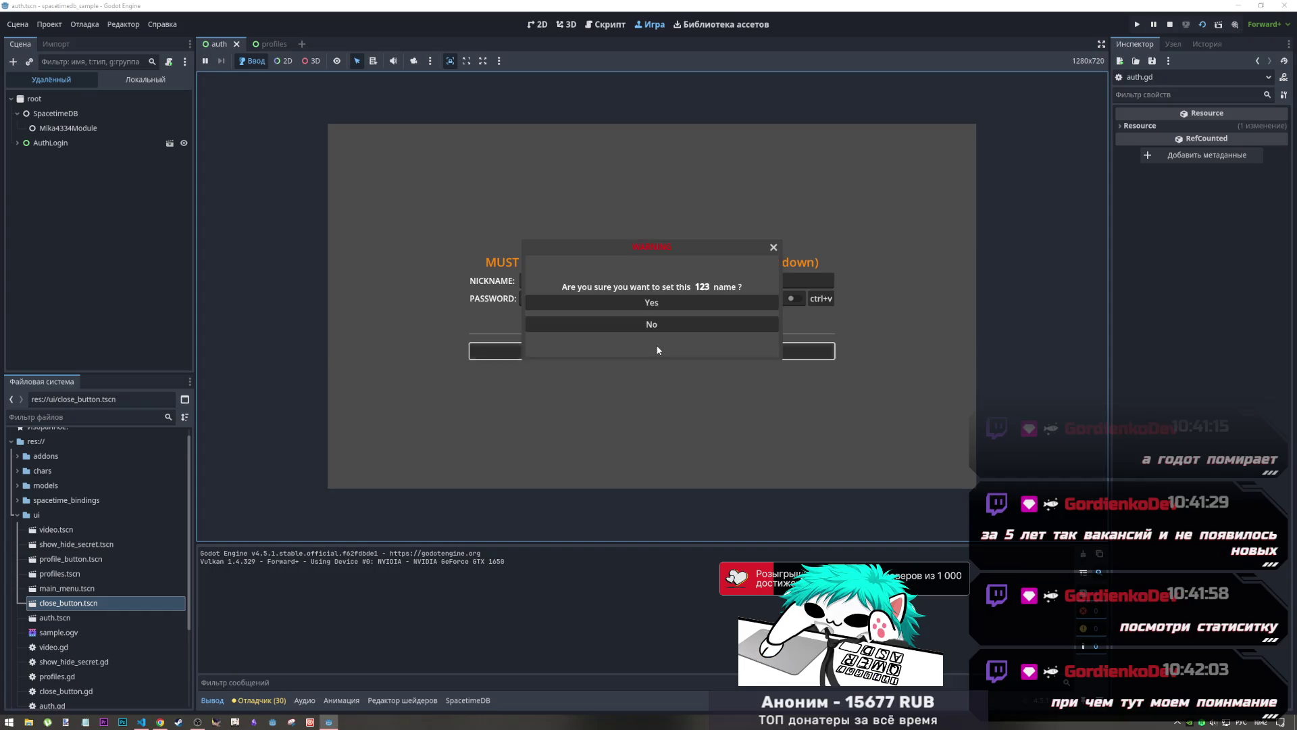
{"action": "left_click", "coordinate": [651, 303]}
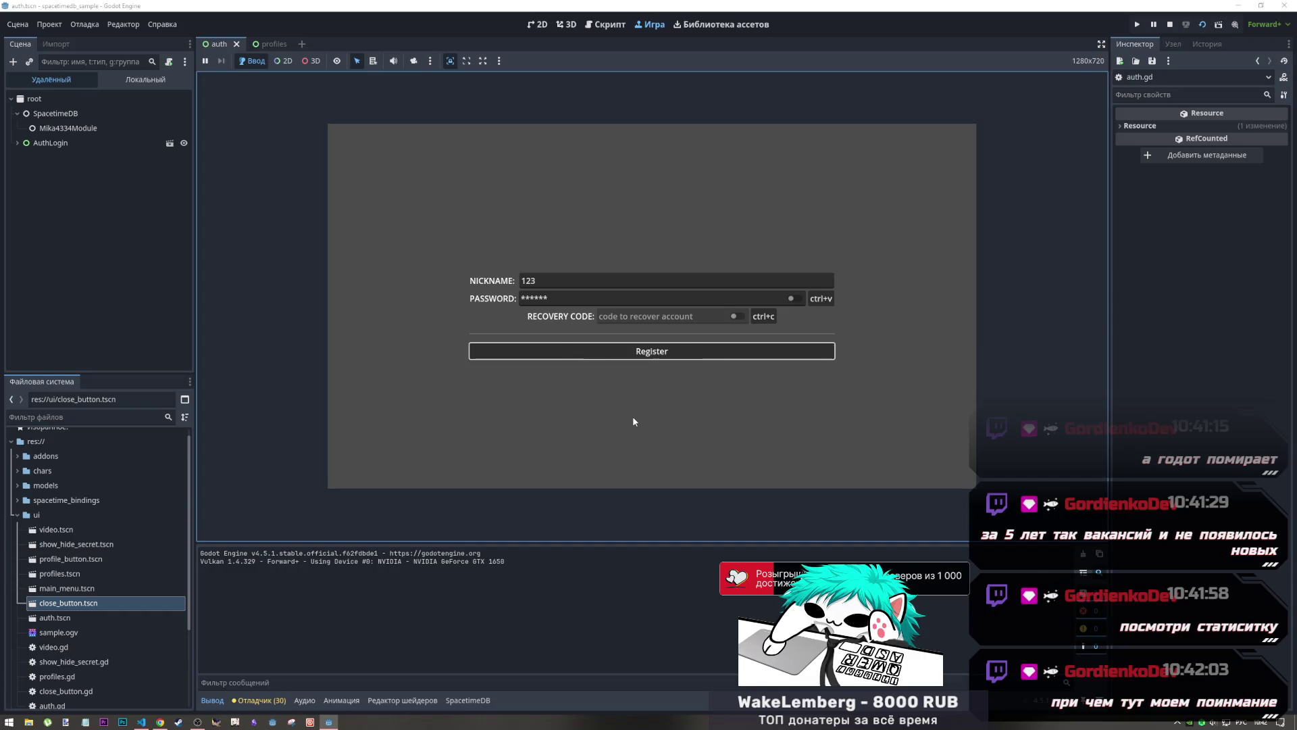
Toggle the output log, resubmit the registration, confirm the nickname, then switch to the browser
{"action": "left_click", "coordinate": [217, 704]}
{"action": "left_click", "coordinate": [214, 704]}
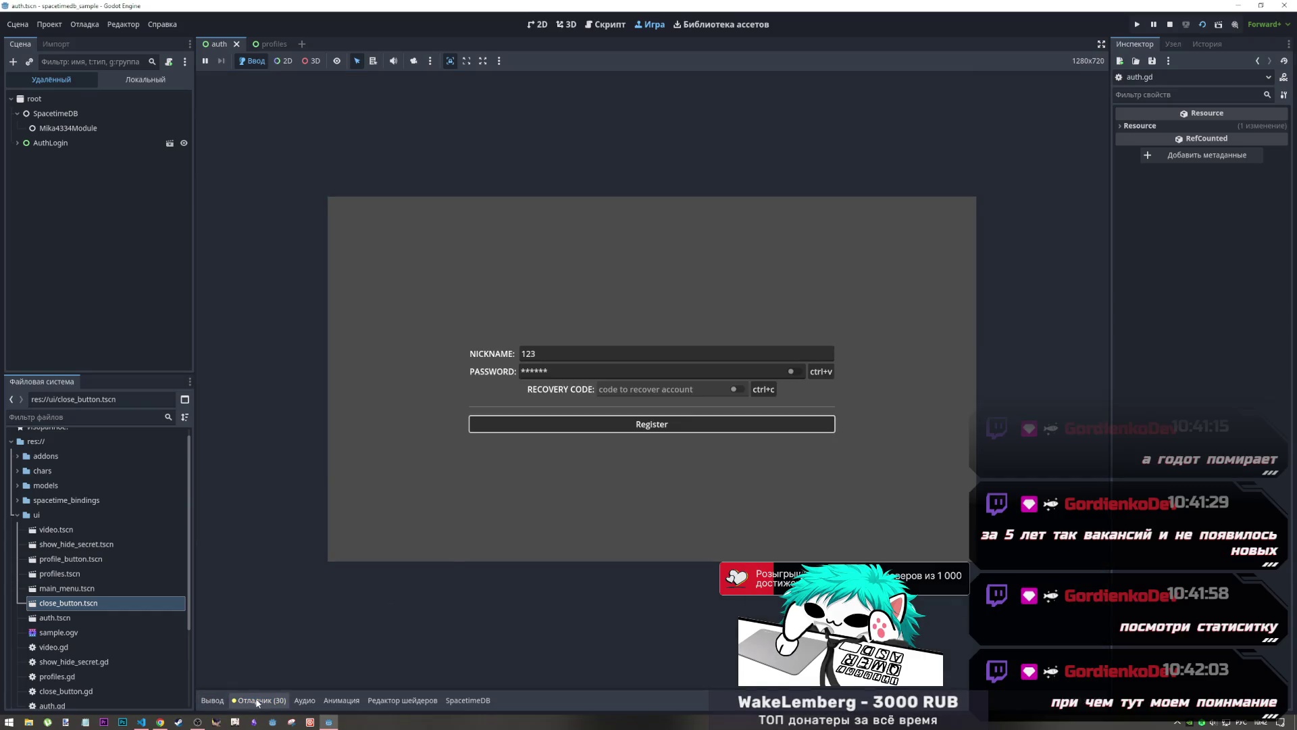
{"action": "left_click", "coordinate": [211, 703]}
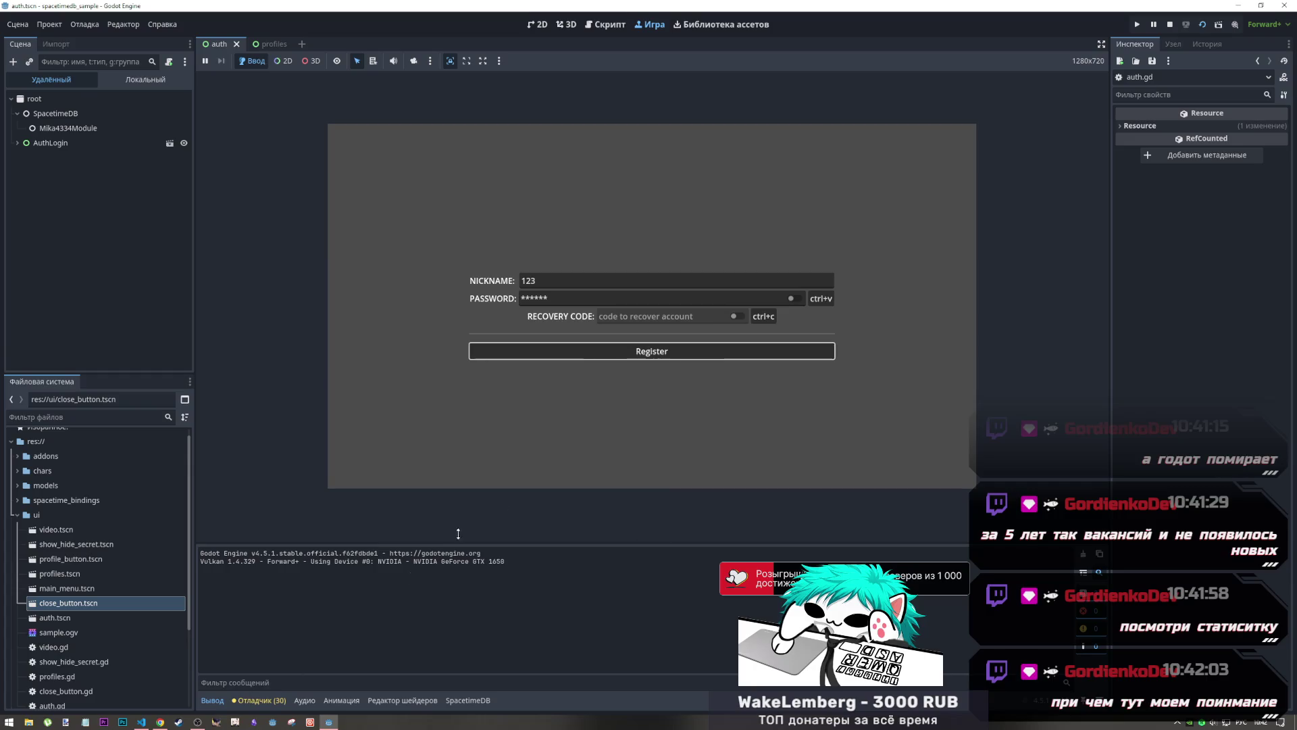
{"action": "left_click", "coordinate": [642, 350]}
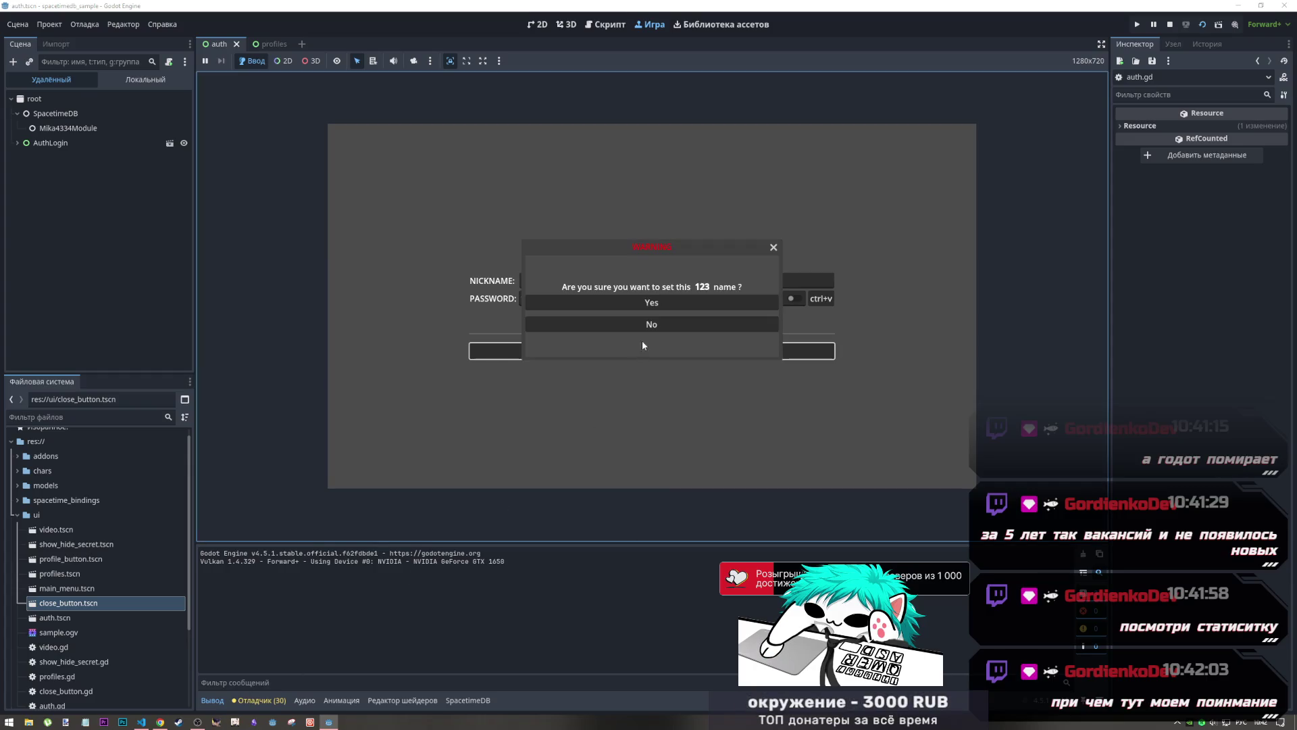
{"action": "left_click", "coordinate": [645, 328]}
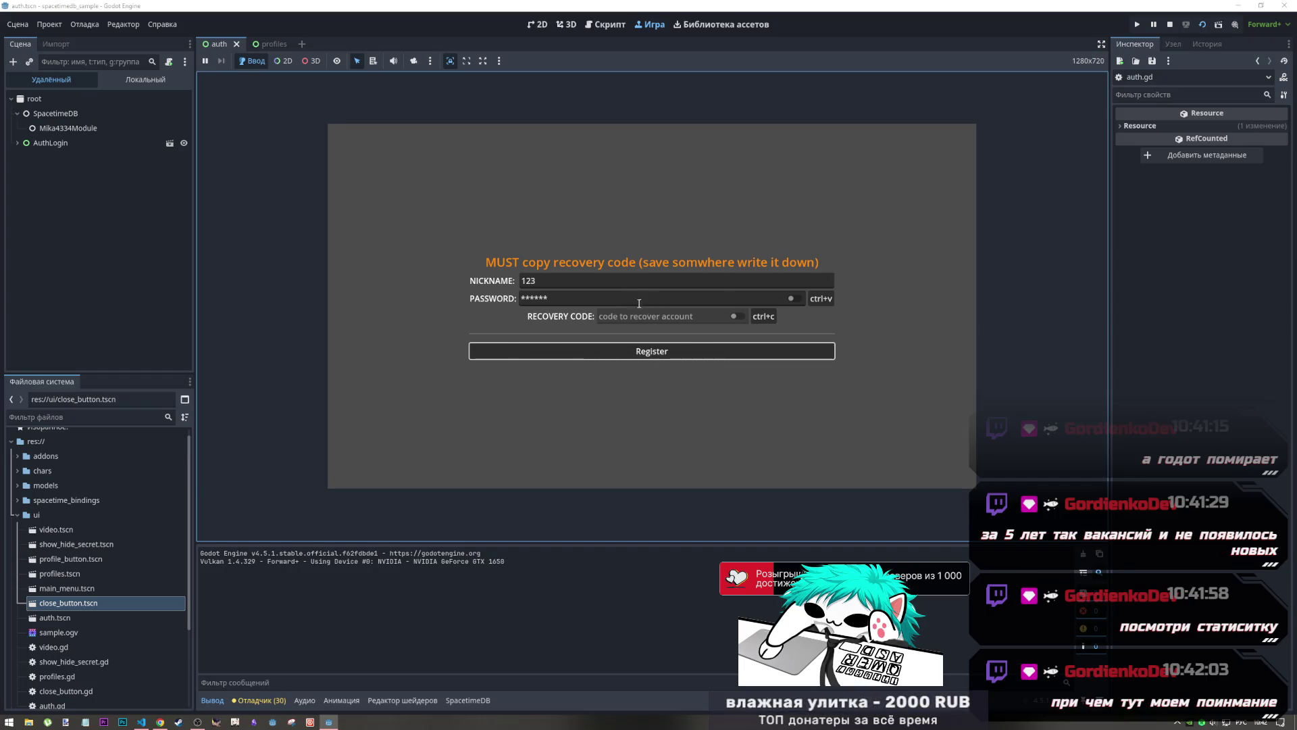
{"action": "left_click", "coordinate": [626, 297]}
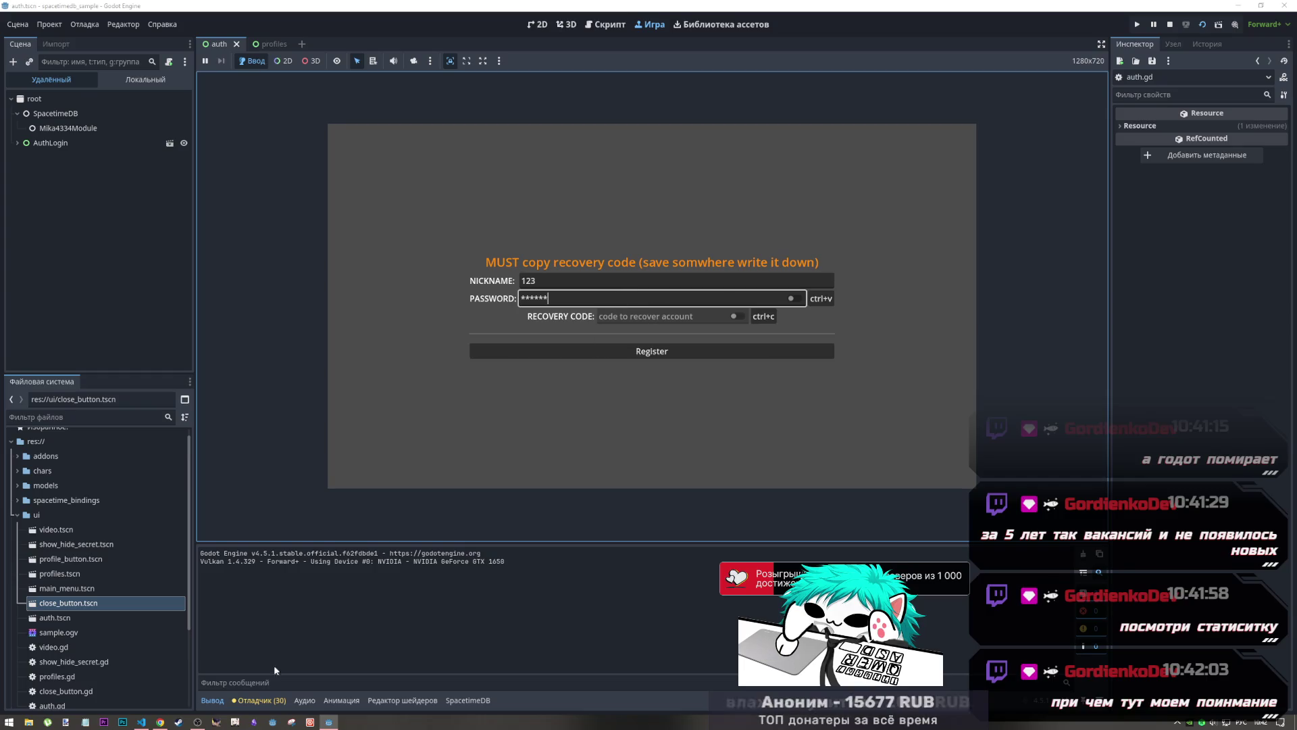
{"action": "left_click", "coordinate": [160, 722]}
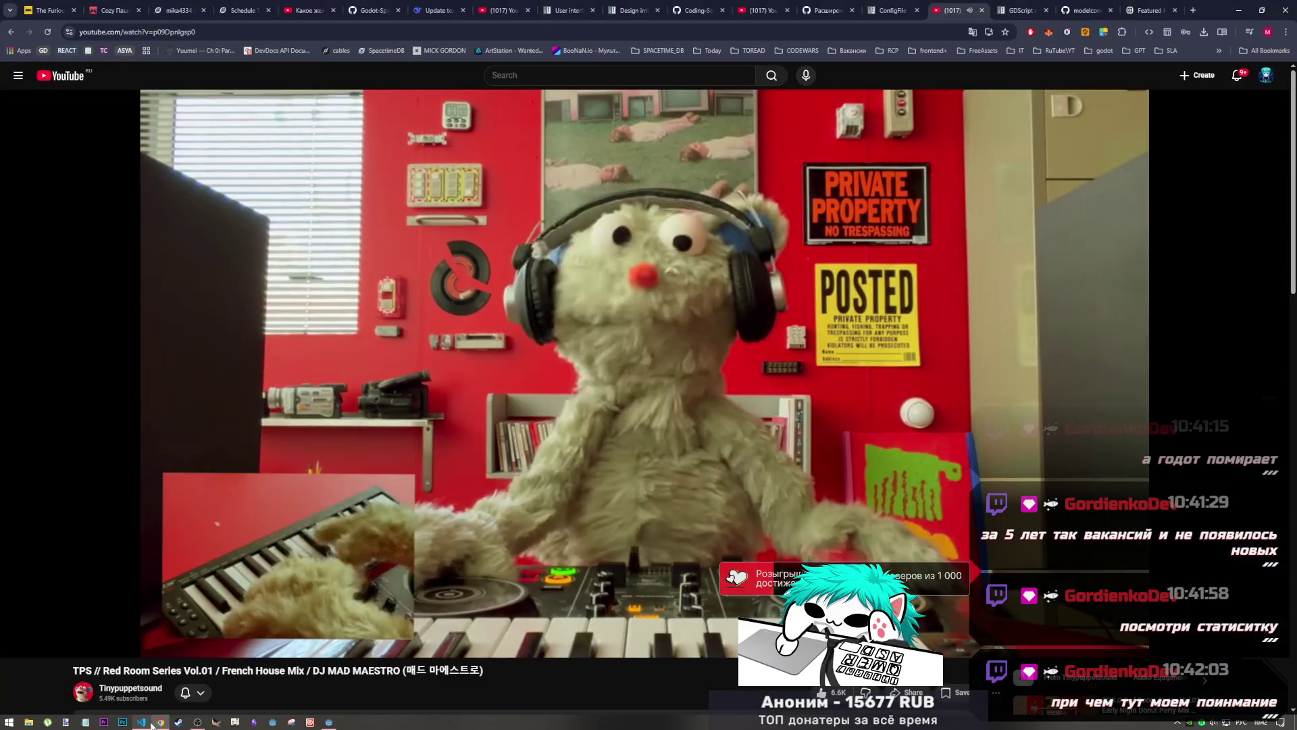
In the SpacetimeDB dashboard, check the credentials table and the register function's metrics and logs
{"action": "mouse_move", "coordinate": [159, 721]}
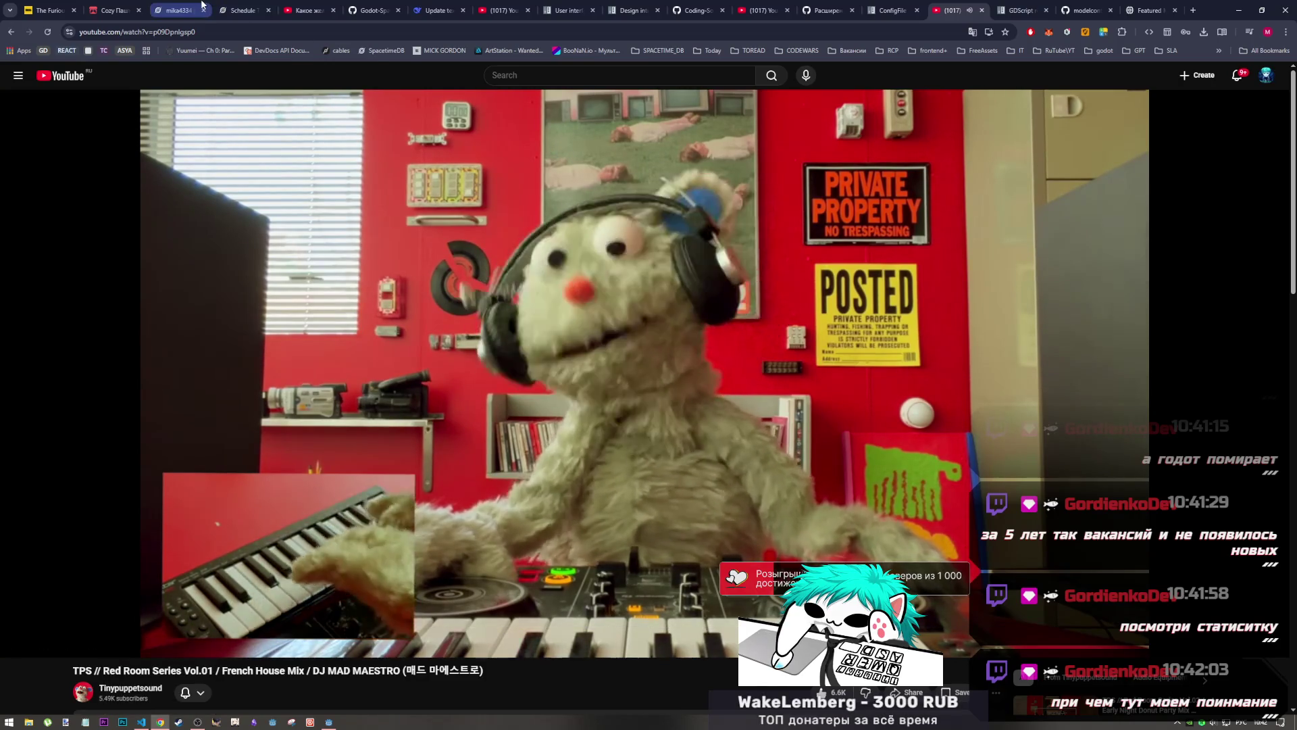
{"action": "left_click", "coordinate": [177, 10]}
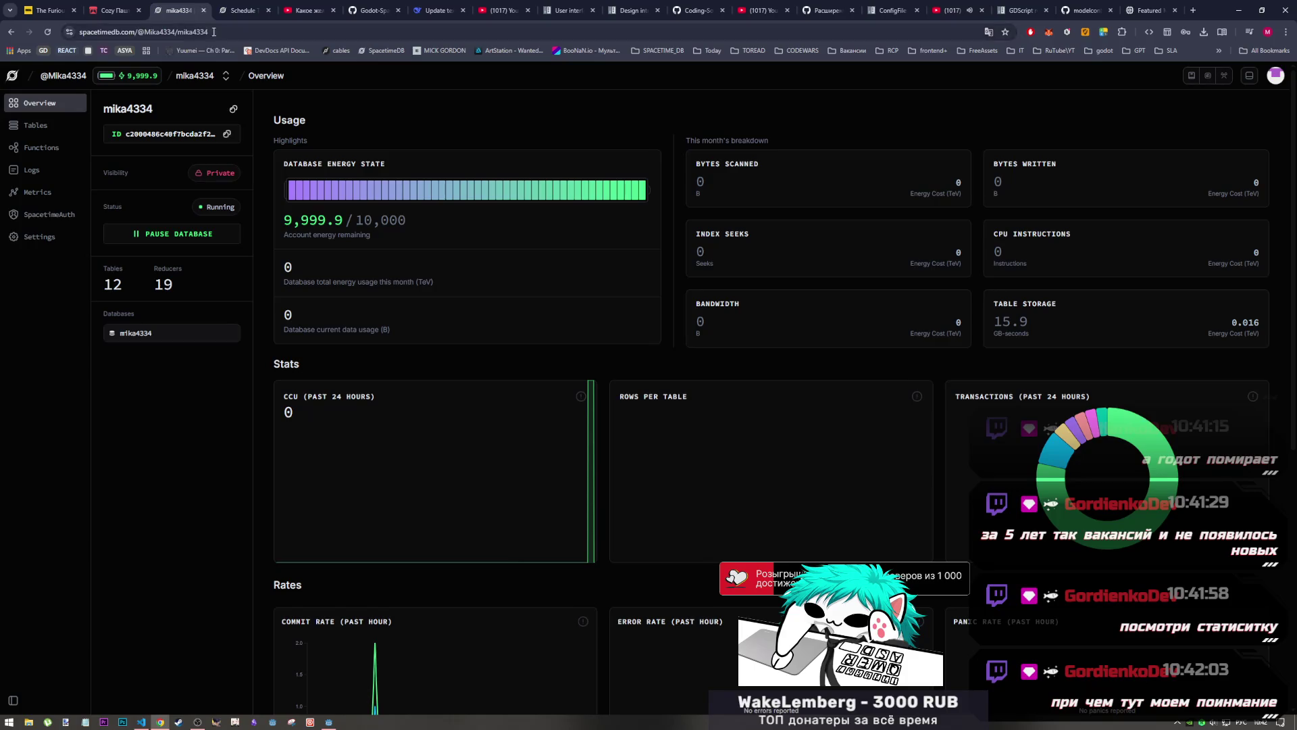
{"action": "left_click", "coordinate": [64, 122]}
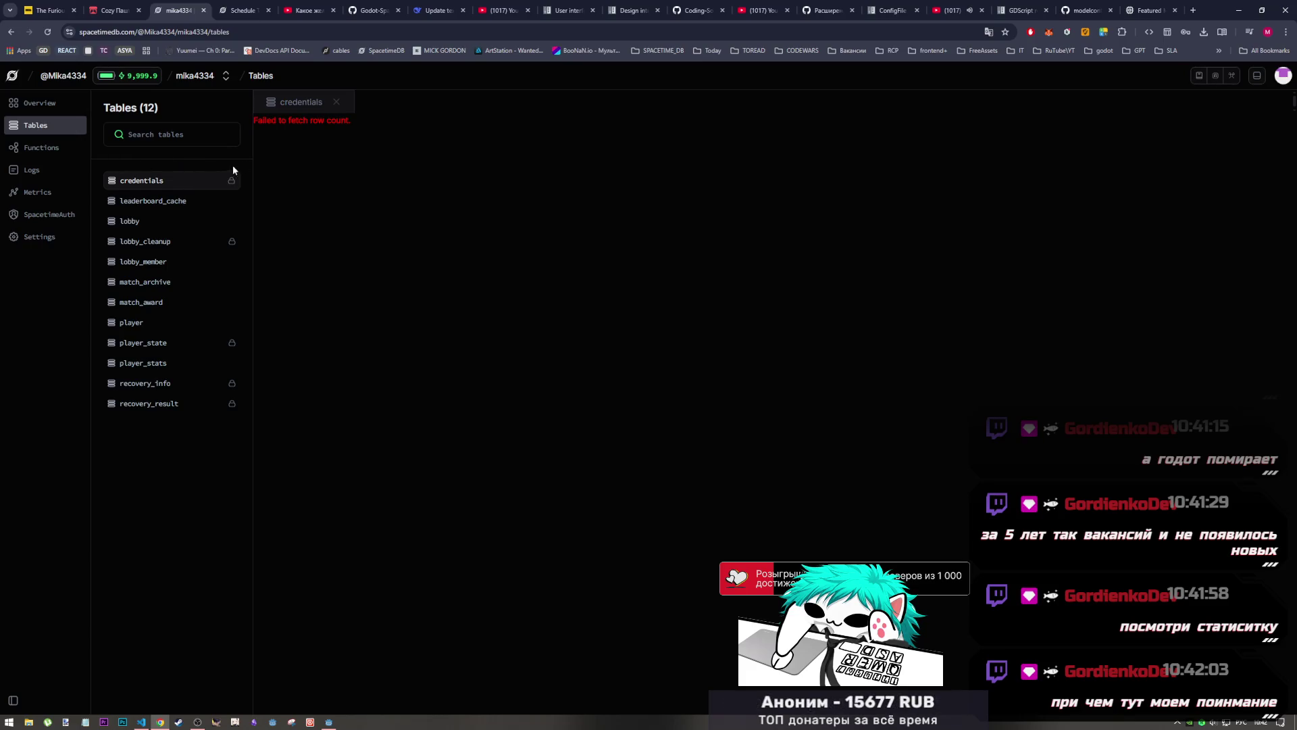
{"action": "left_click", "coordinate": [337, 102]}
{"action": "left_click", "coordinate": [159, 184]}
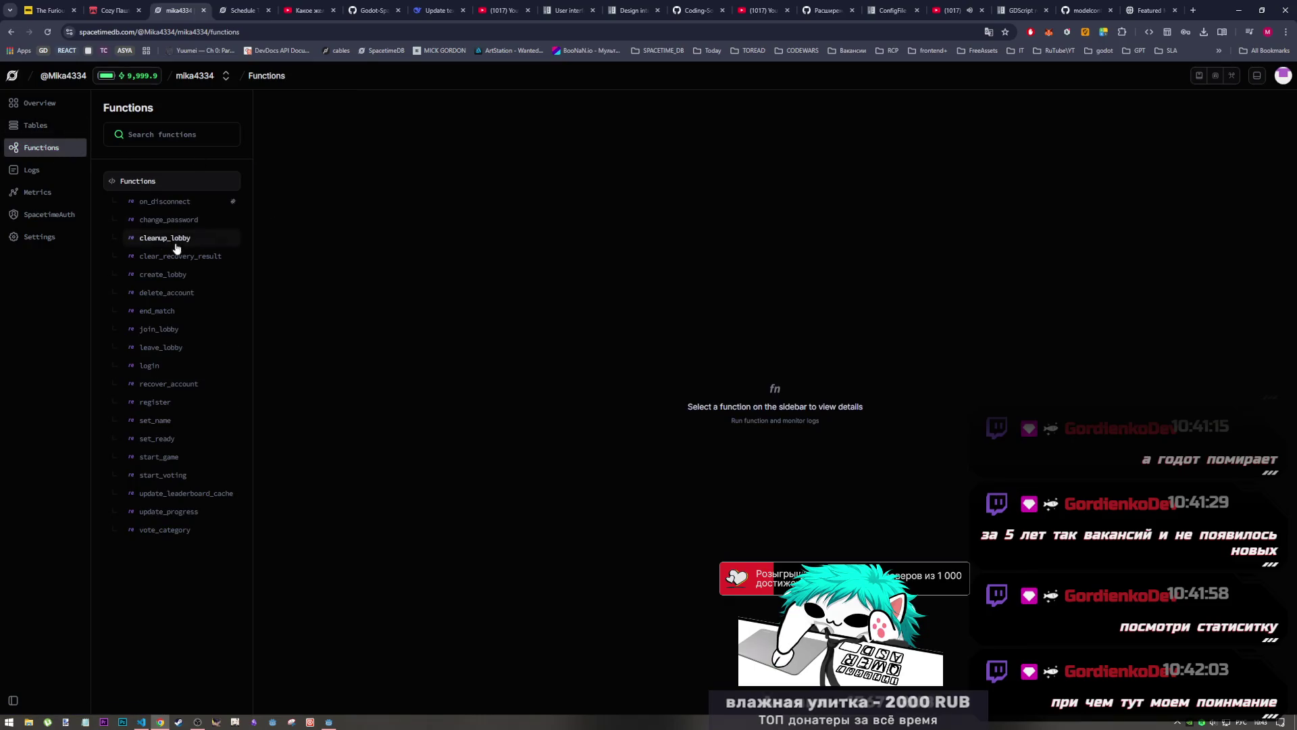
{"action": "left_click", "coordinate": [150, 403]}
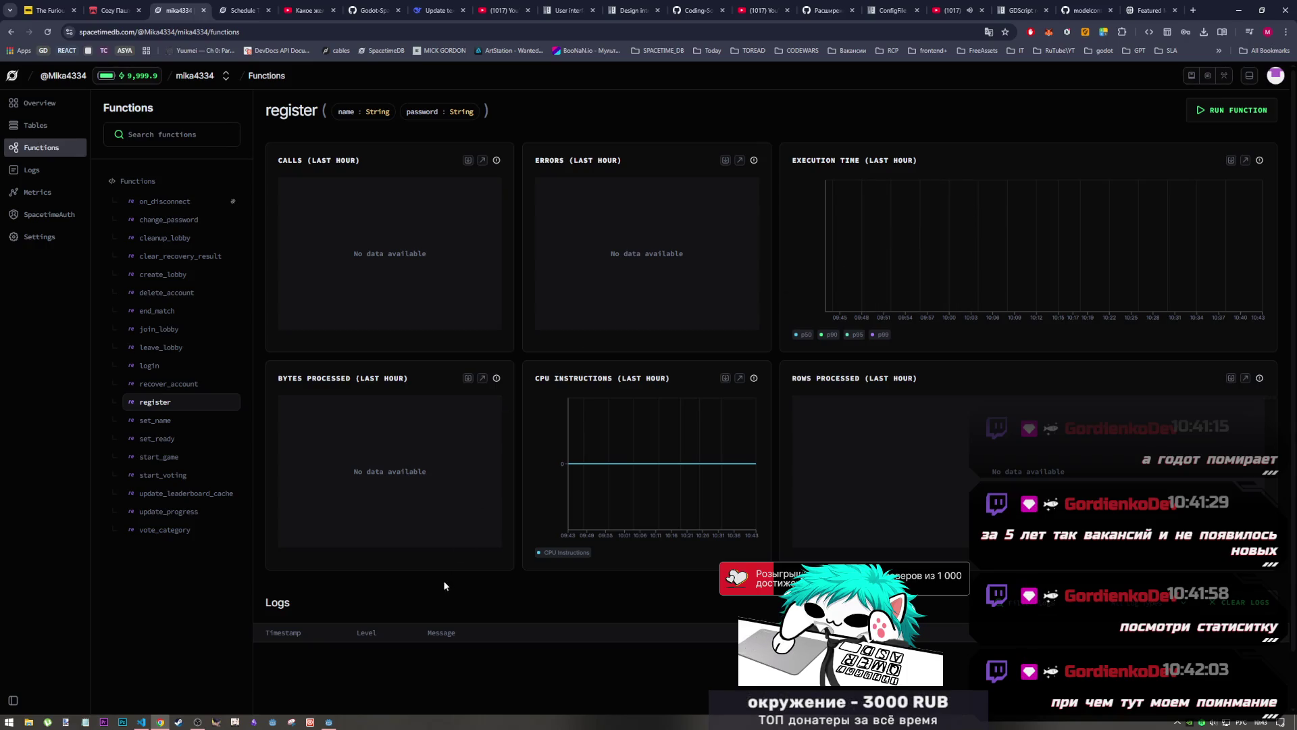
{"action": "left_click", "coordinate": [329, 722]}
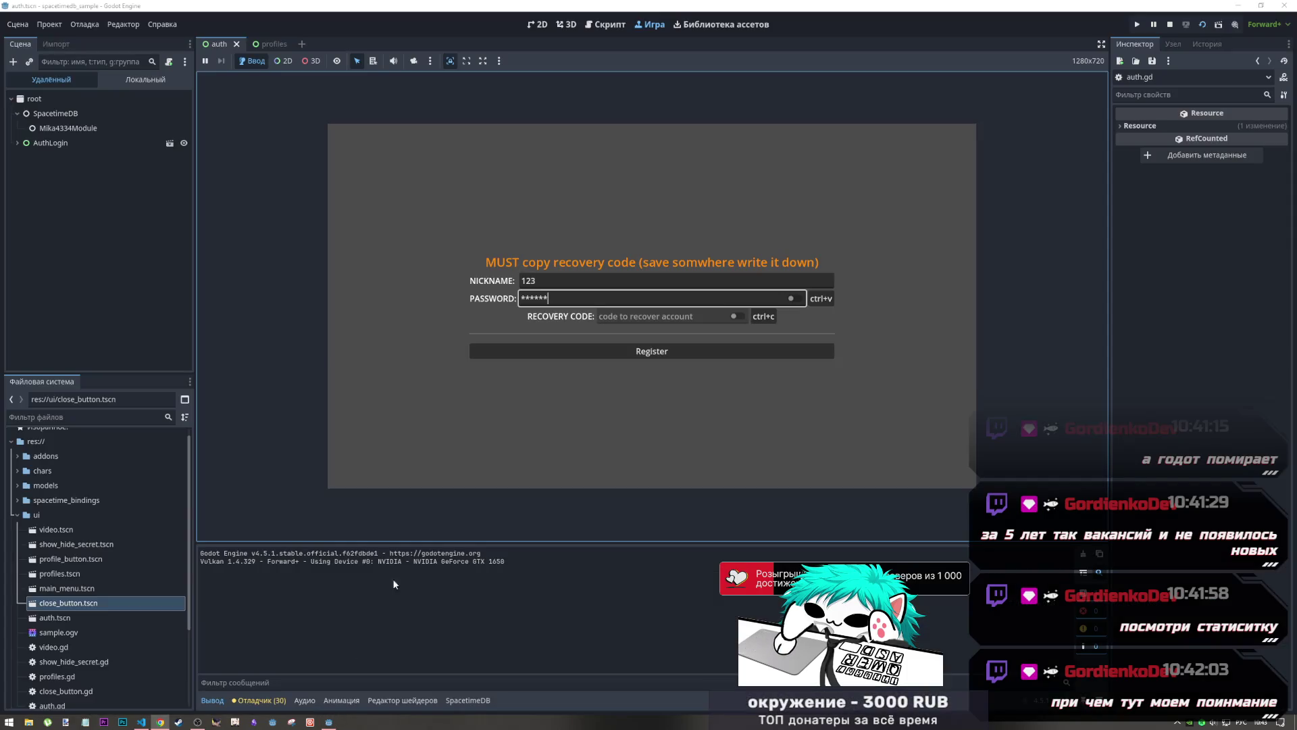
Resubmit registration for nickname 123, confirm it in the WARNING dialog, then stop the game
{"action": "left_click", "coordinate": [610, 350]}
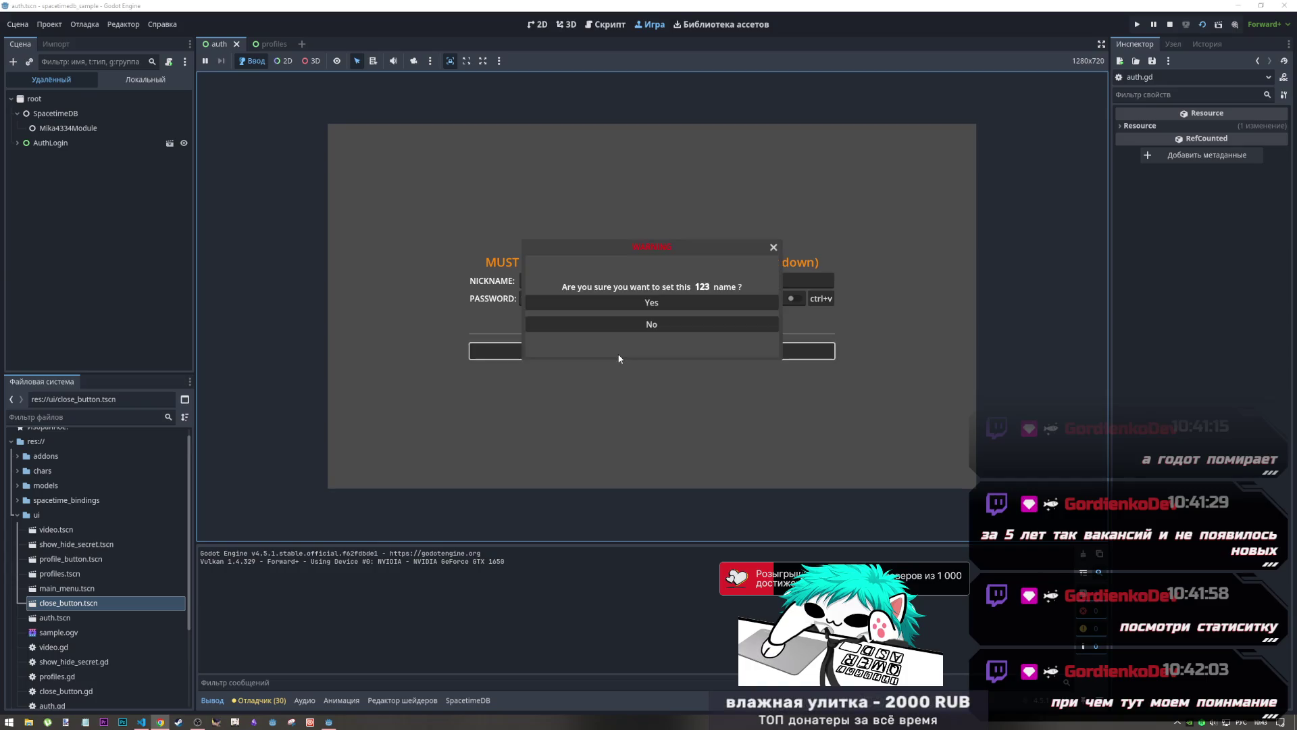
{"action": "left_click", "coordinate": [674, 301]}
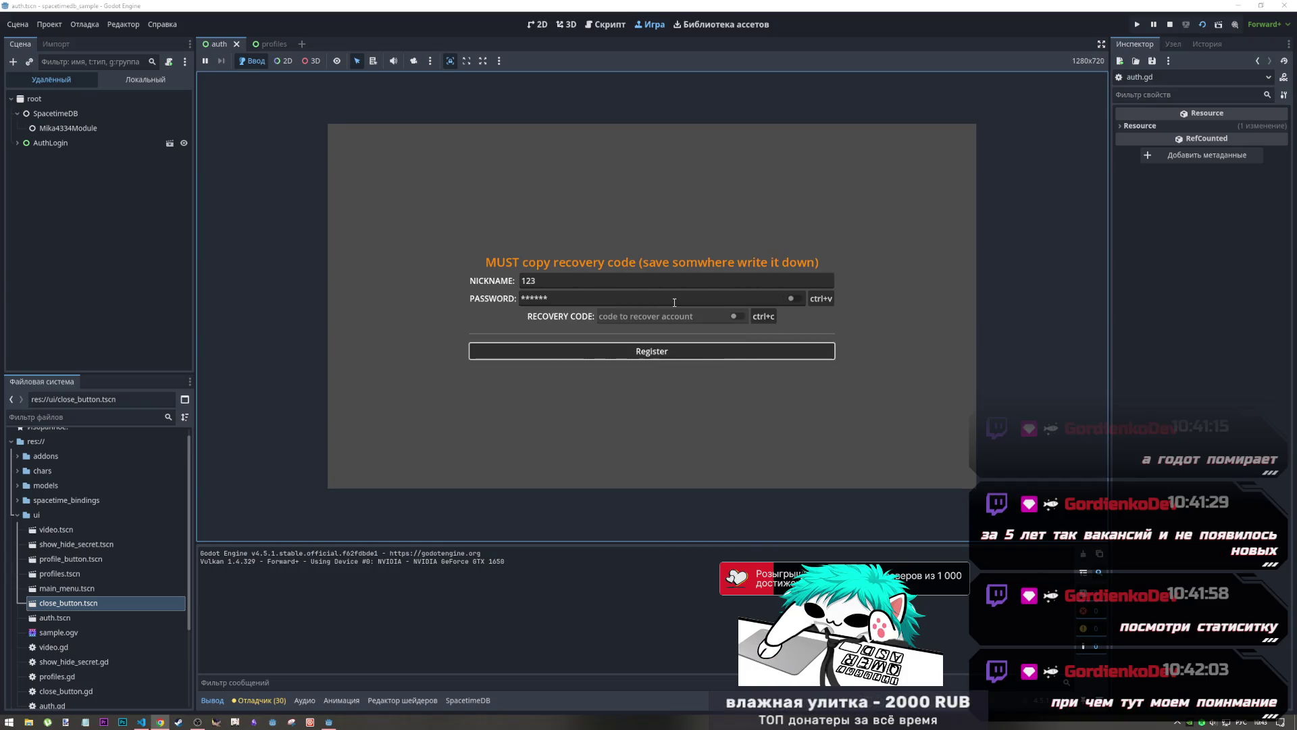
{"action": "left_click", "coordinate": [656, 304]}
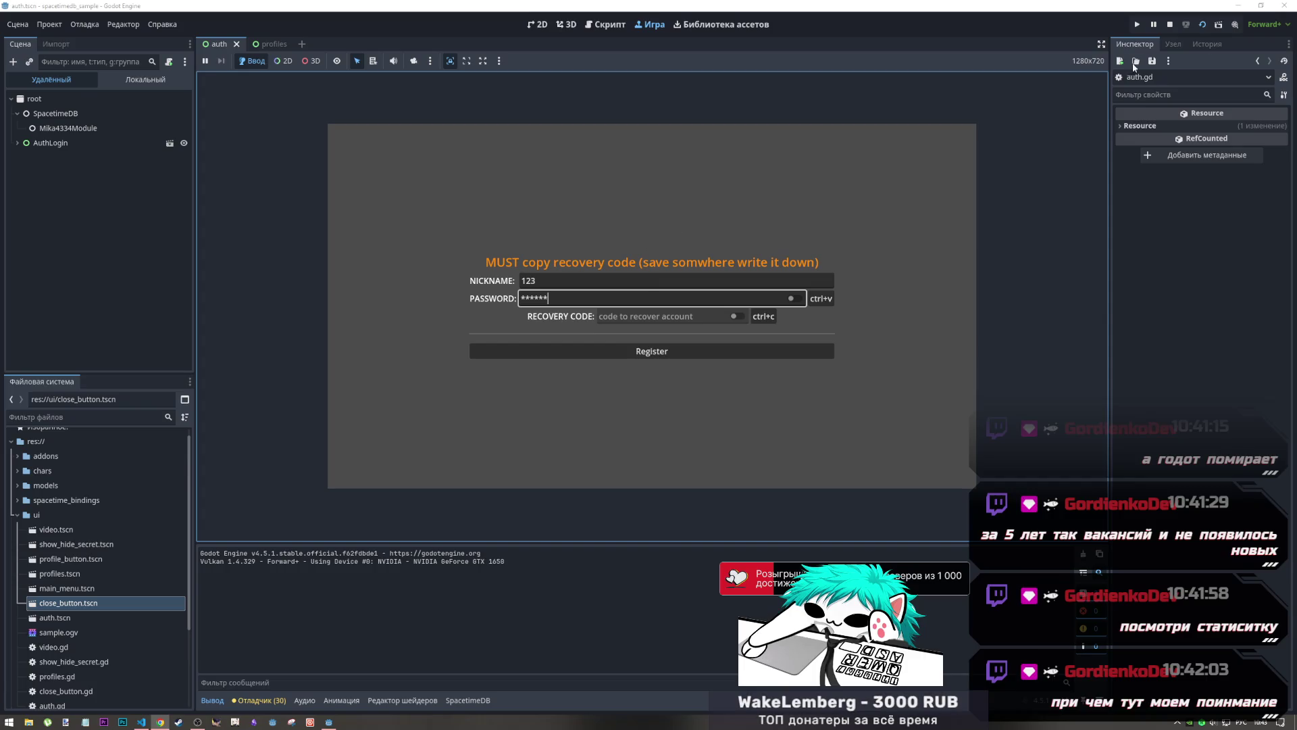
{"action": "left_click", "coordinate": [1169, 24]}
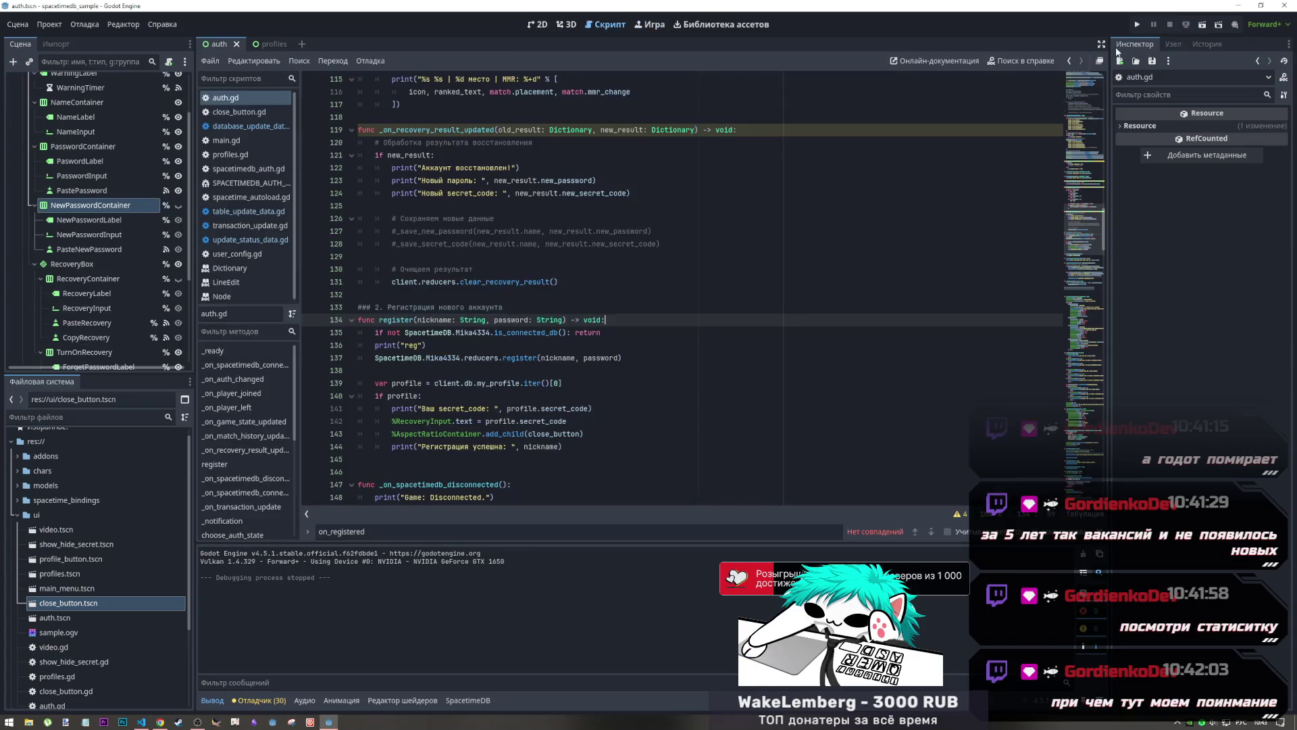
Scroll through auth.gd and search it for 'купшыеук' (register typed in the wrong layout)
{"action": "left_click", "coordinate": [556, 358]}
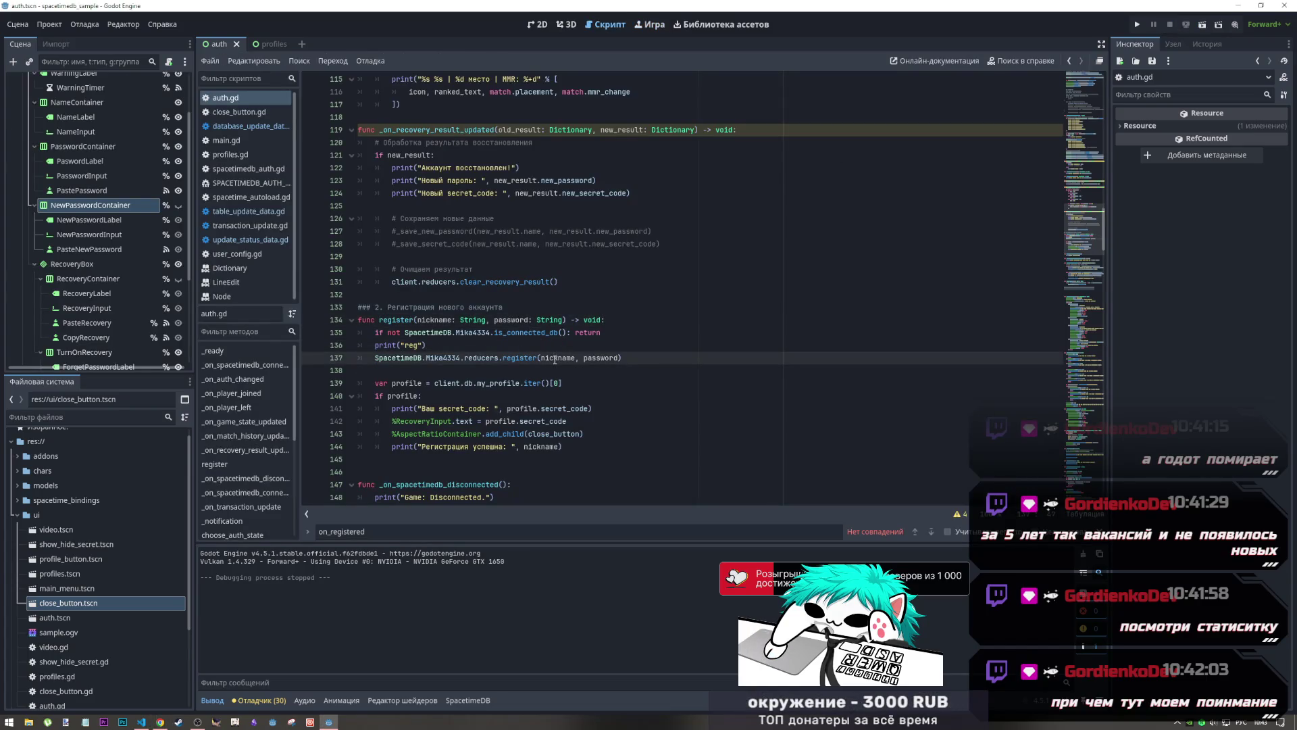
{"action": "scroll", "coordinate": [457, 326], "scroll_direction": "down", "scroll_amount": 5}
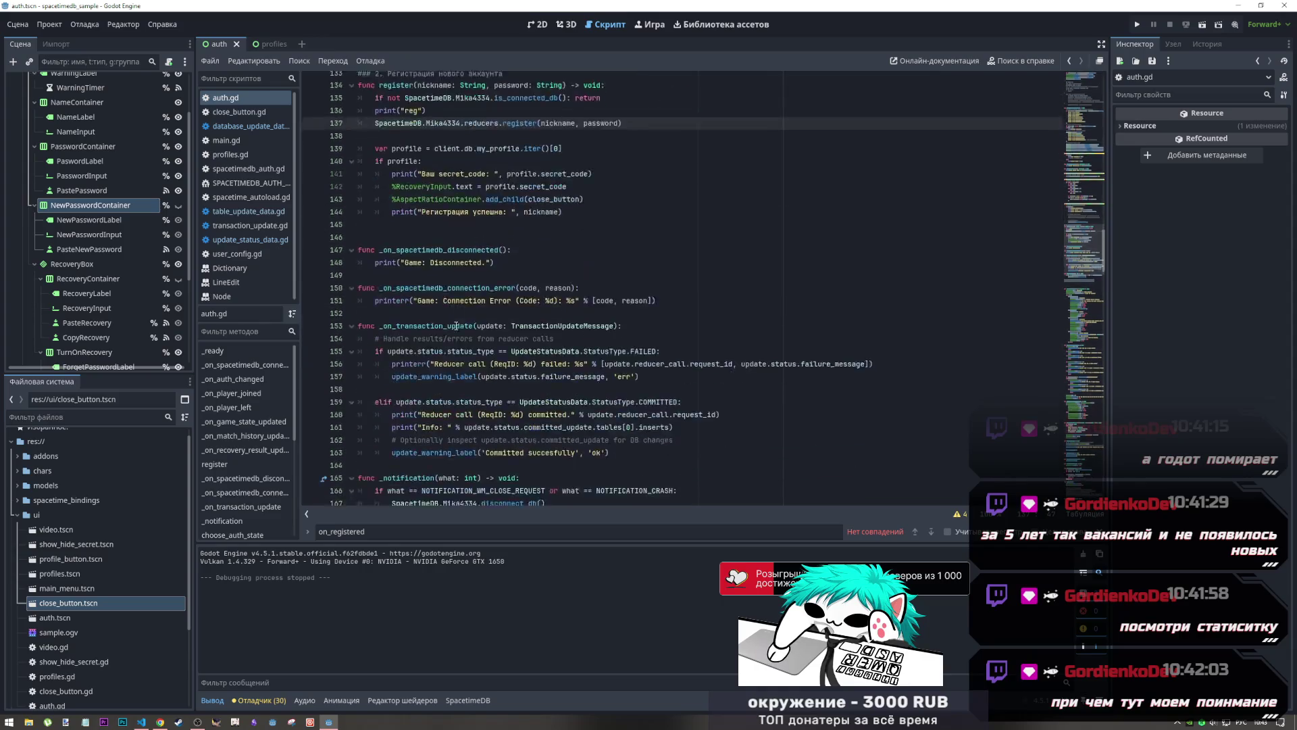
{"action": "scroll", "coordinate": [457, 327], "scroll_direction": "down", "scroll_amount": 20}
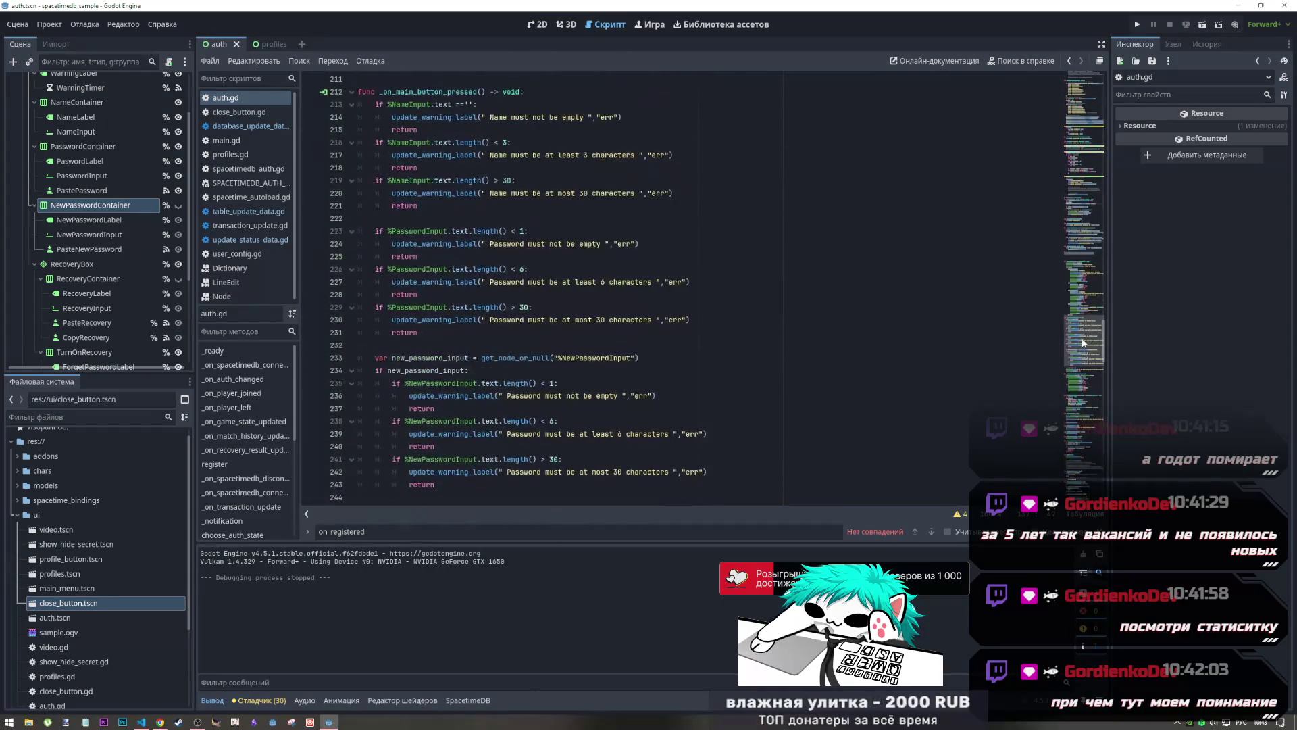
{"action": "mouse_move", "coordinate": [1083, 343]}
{"action": "left_mouse_down"}
{"action": "mouse_move", "coordinate": [1086, 465]}
{"action": "mouse_move", "coordinate": [1085, 338]}
{"action": "mouse_move", "coordinate": [1085, 370]}
{"action": "left_mouse_up"}
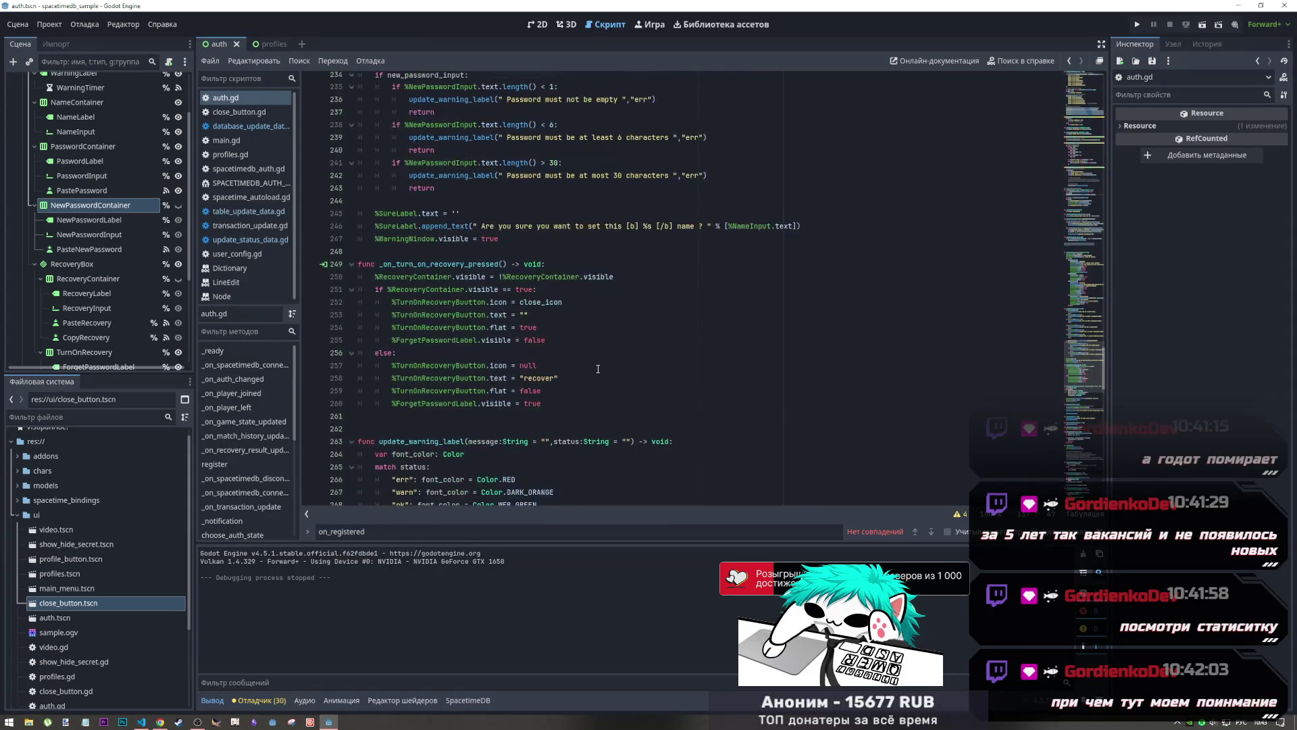
{"action": "key", "text": "ctrl+f"}
{"action": "type", "text": "купшыеук"}
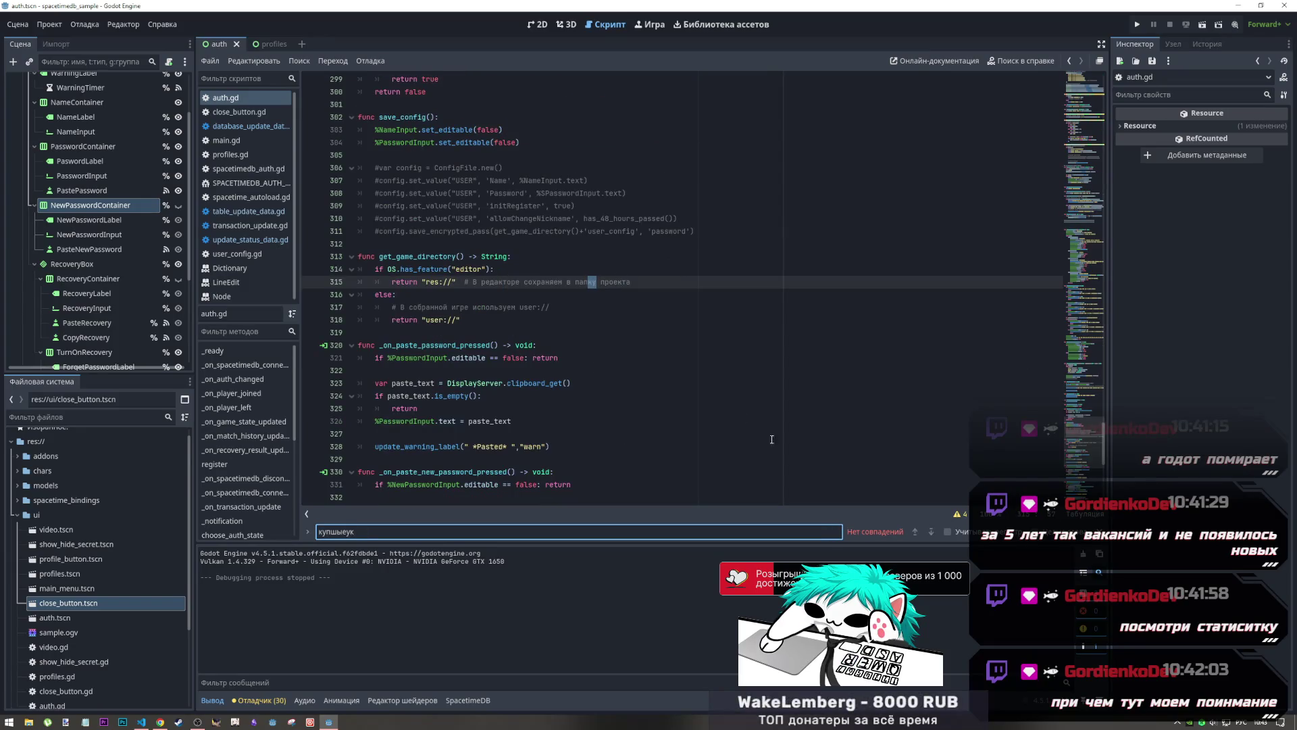
Search auth.gd for 'register' and step through the matches to the call on line 277
{"action": "key", "text": "ctrl+a"}
{"action": "key", "text": "alt+shift"}
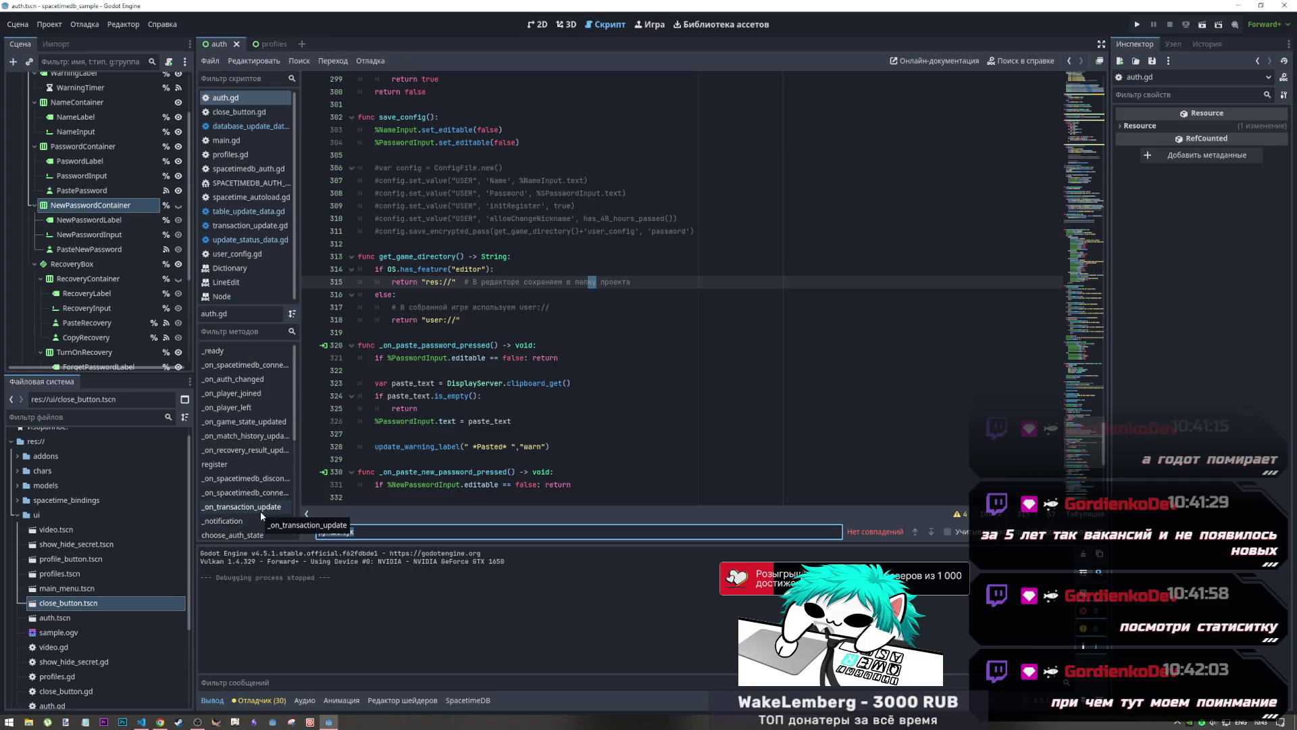
{"action": "type", "text": "register"}
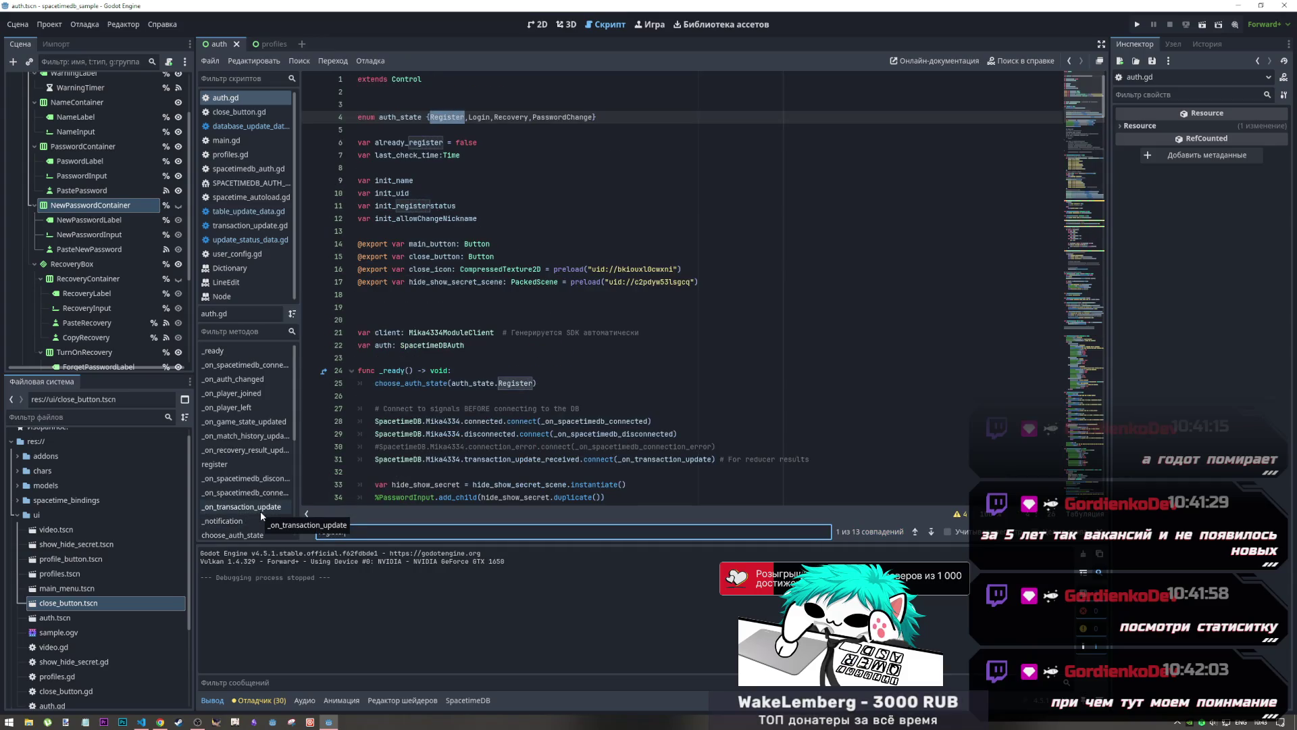
{"action": "left_click", "coordinate": [932, 533]}
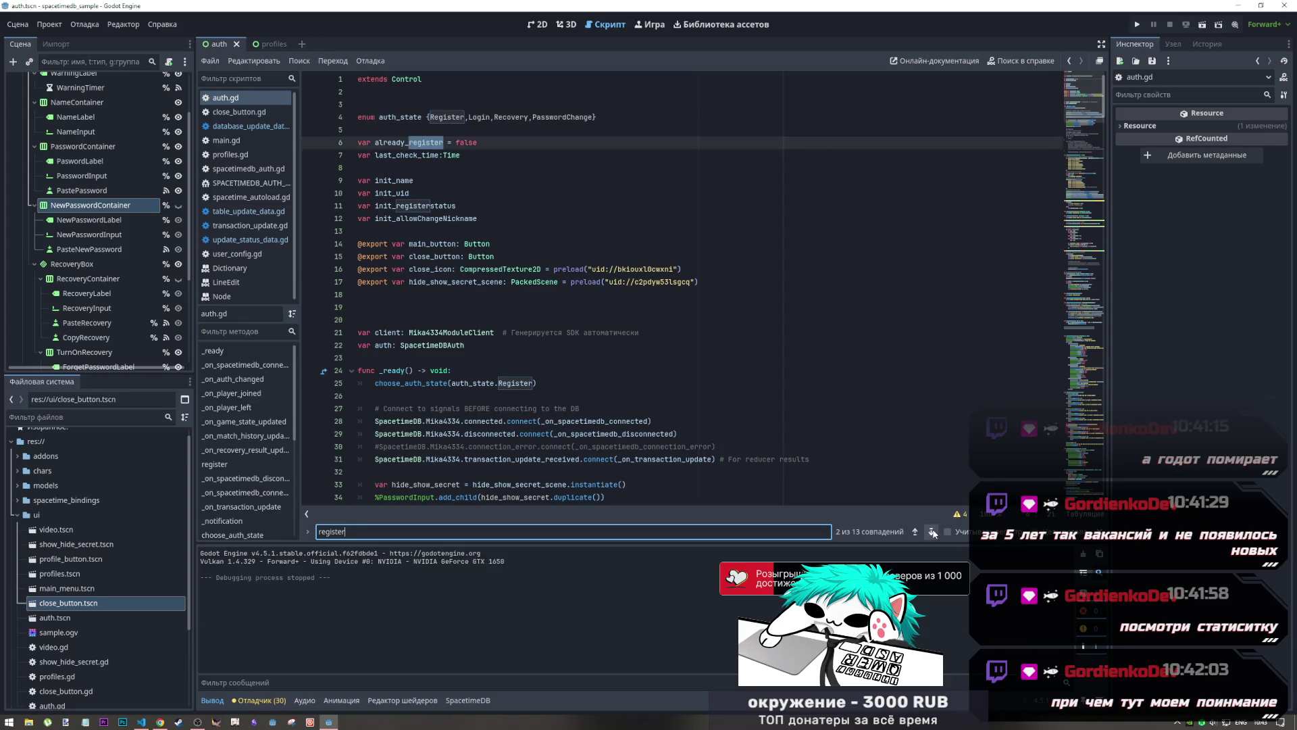
{"action": "left_click", "coordinate": [932, 533]}
{"action": "left_click", "coordinate": [932, 533]}
{"action": "left_click", "coordinate": [931, 532]}
{"action": "left_click", "coordinate": [931, 533]}
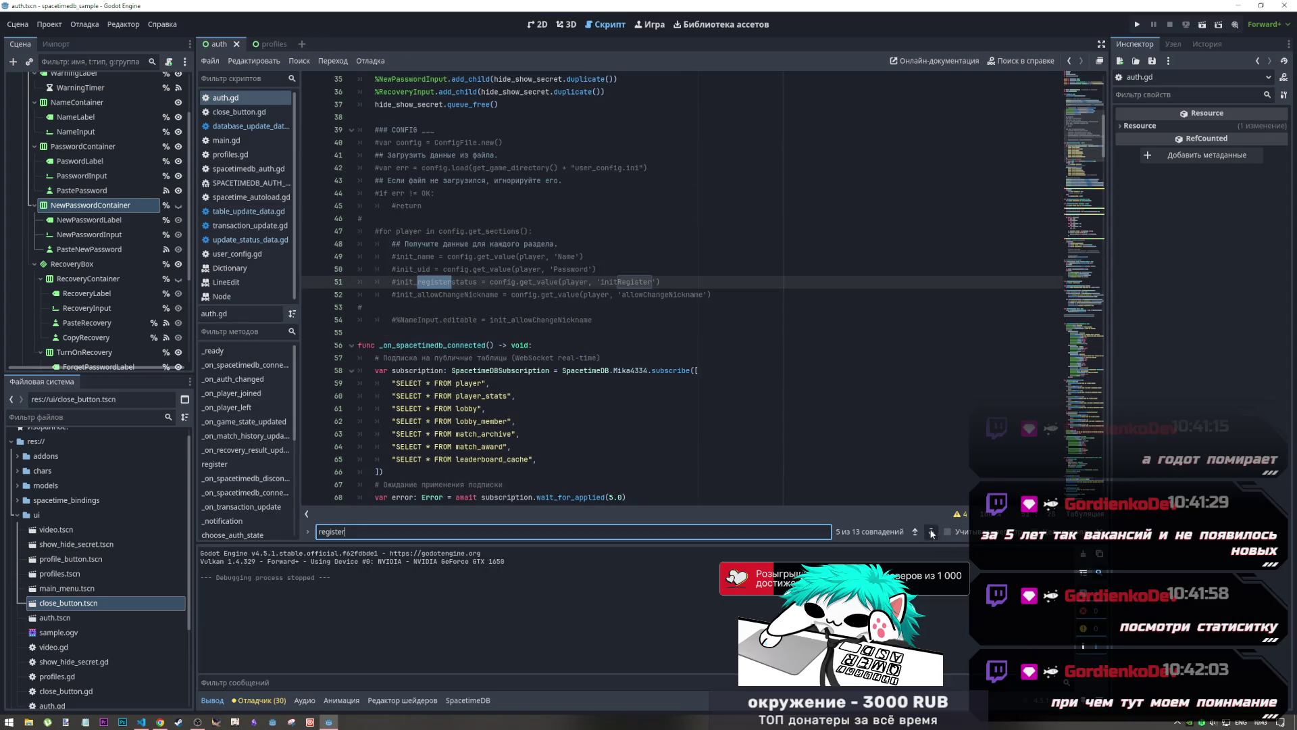
{"action": "left_click", "coordinate": [932, 532]}
{"action": "left_click", "coordinate": [932, 533]}
{"action": "left_click", "coordinate": [932, 533]}
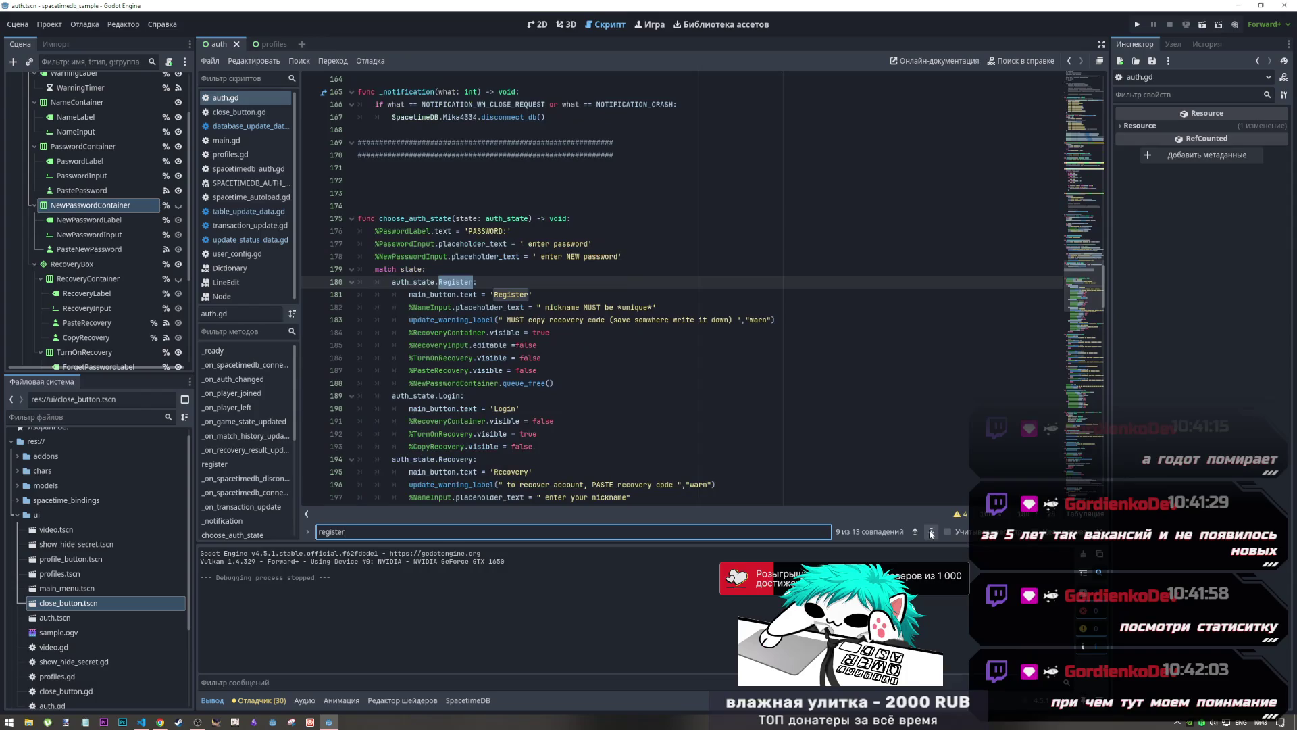
{"action": "left_click", "coordinate": [914, 532]}
{"action": "left_click", "coordinate": [931, 533]}
{"action": "left_click", "coordinate": [931, 533]}
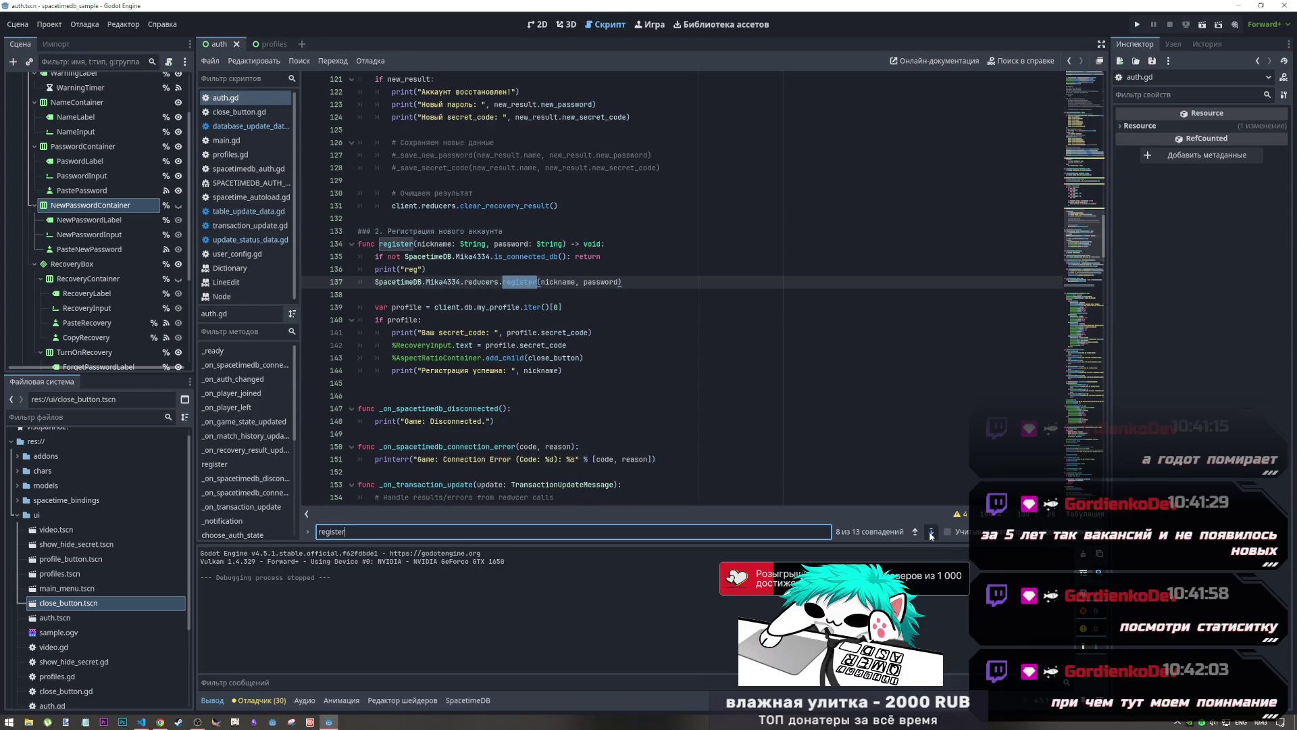
{"action": "left_click", "coordinate": [931, 532]}
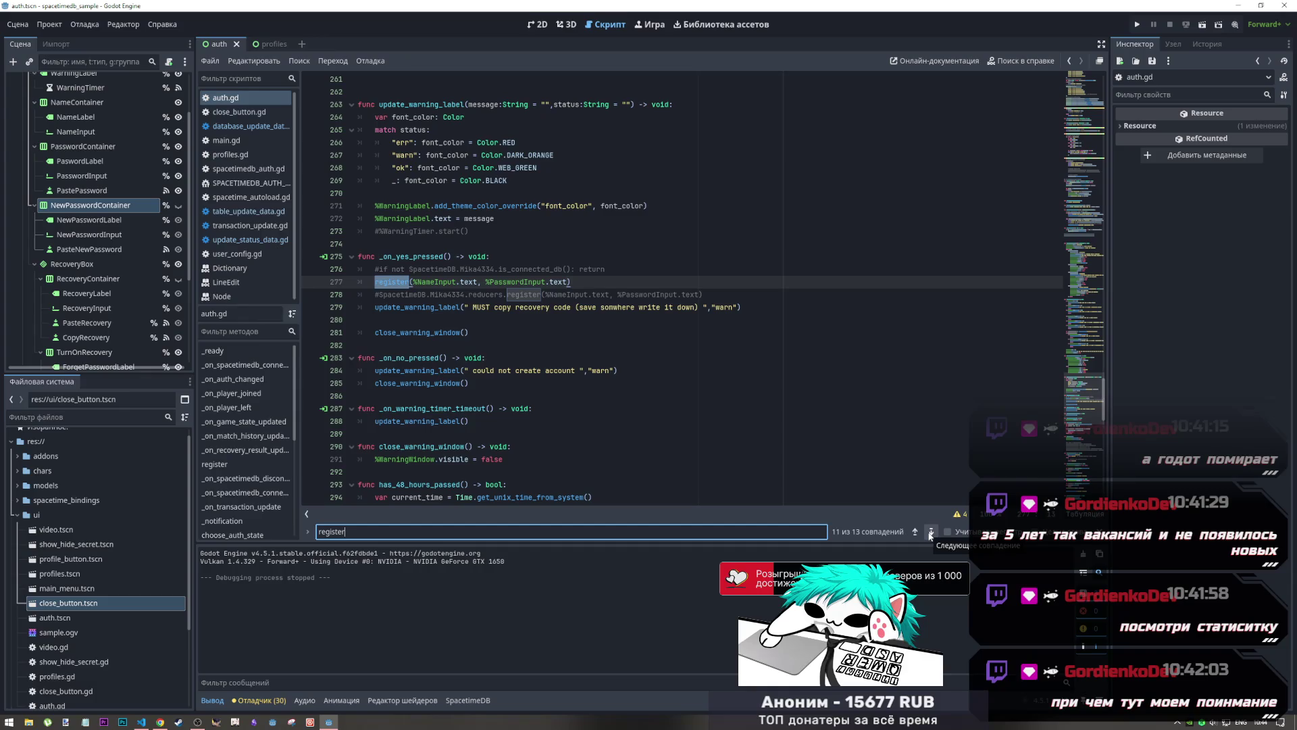
Go back up and select the register function name on line 134
{"action": "scroll", "coordinate": [495, 321], "scroll_direction": "up", "scroll_amount": 5}
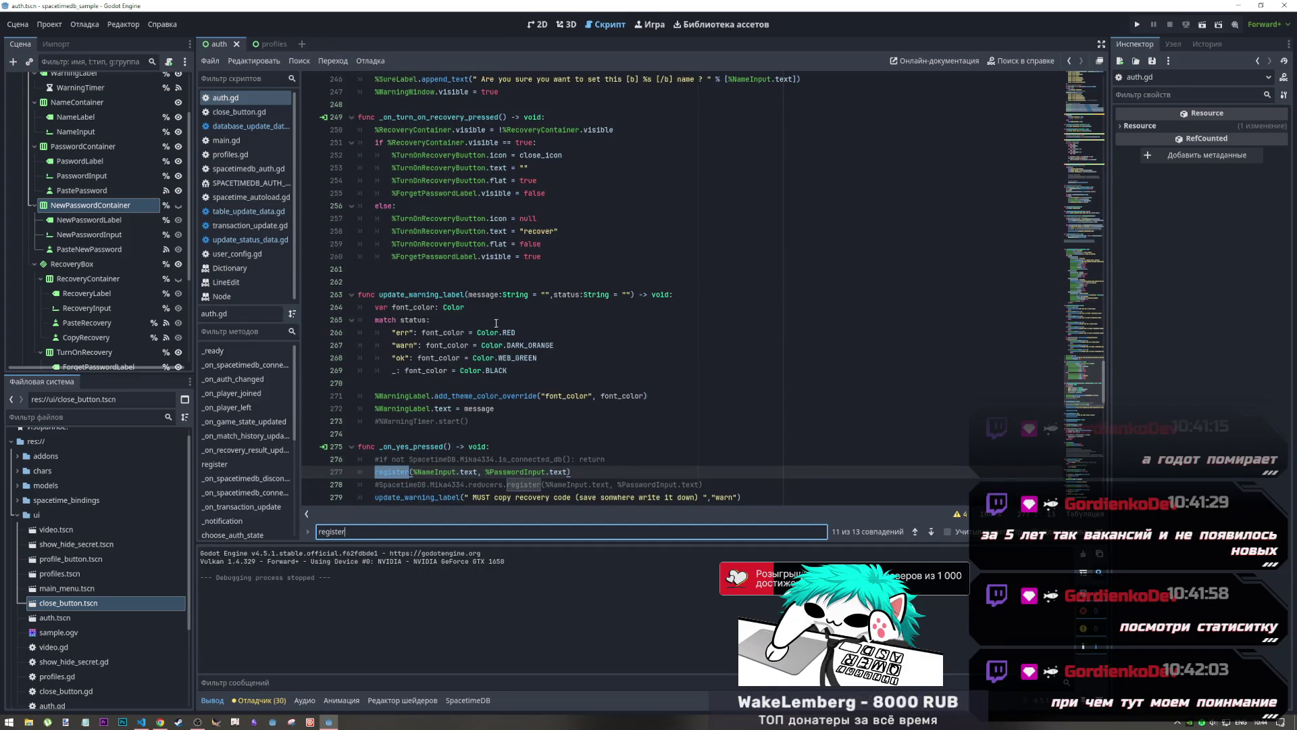
{"action": "scroll", "coordinate": [496, 323], "scroll_direction": "up", "scroll_amount": 20}
{"action": "scroll", "coordinate": [502, 326], "scroll_direction": "up", "scroll_amount": 17}
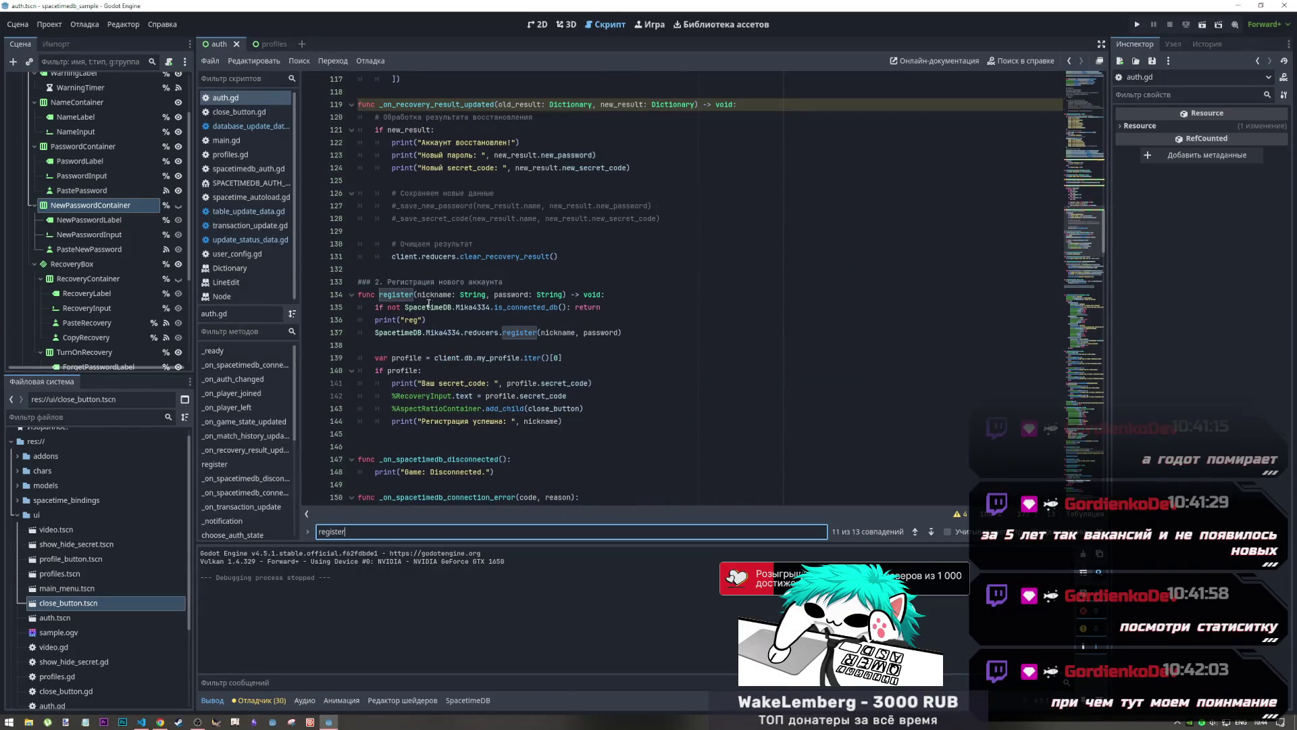
{"action": "left_click", "coordinate": [378, 294]}
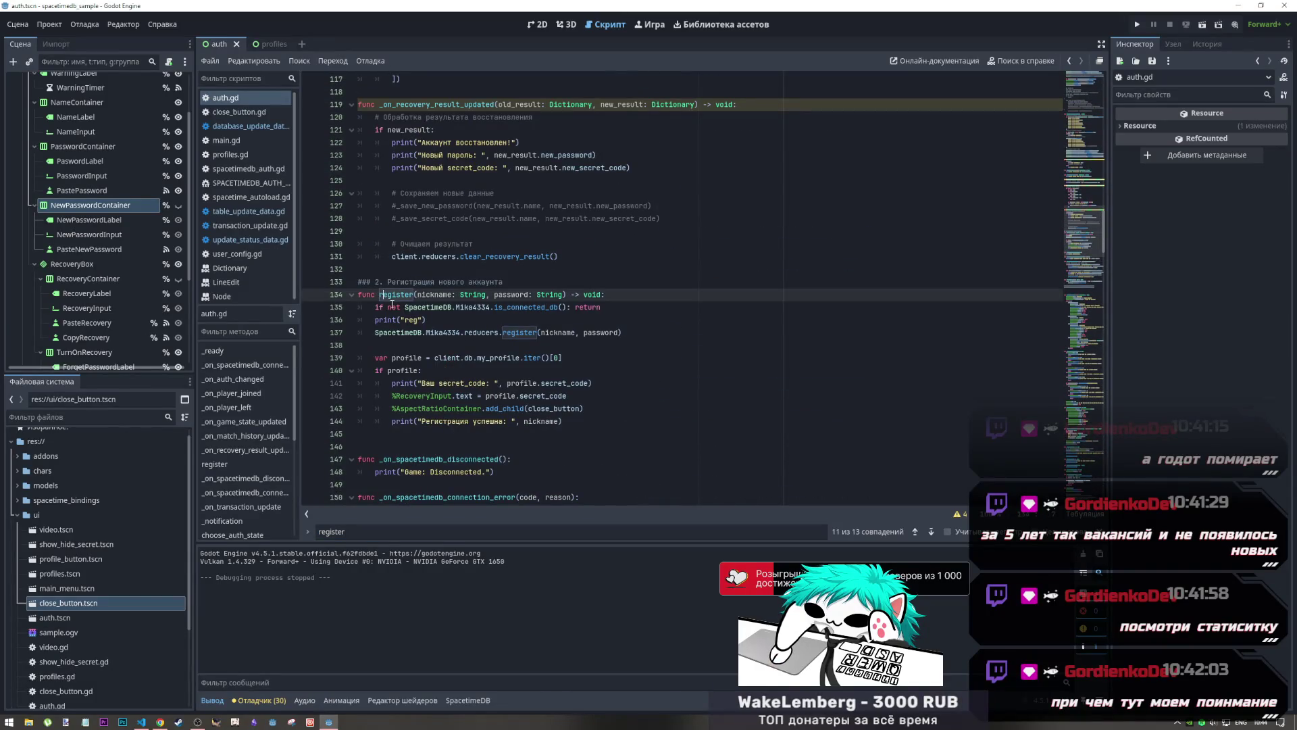
{"action": "double_click", "coordinate": [395, 294]}
{"action": "type", "text": "new_"}
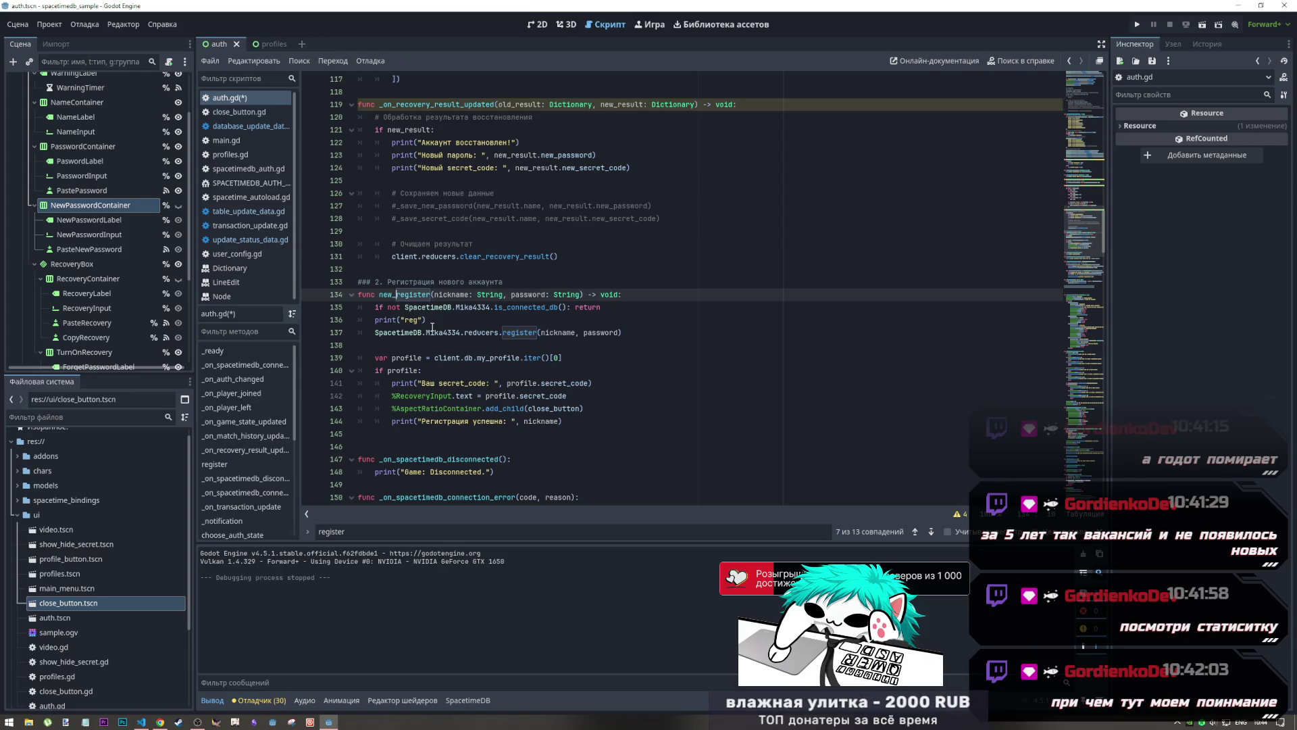
Change the call on line 277 to new_register, save auth.gd, and run the project
{"action": "scroll", "coordinate": [469, 345], "scroll_direction": "down", "scroll_amount": 10}
{"action": "scroll", "coordinate": [469, 345], "scroll_direction": "down", "scroll_amount": 17}
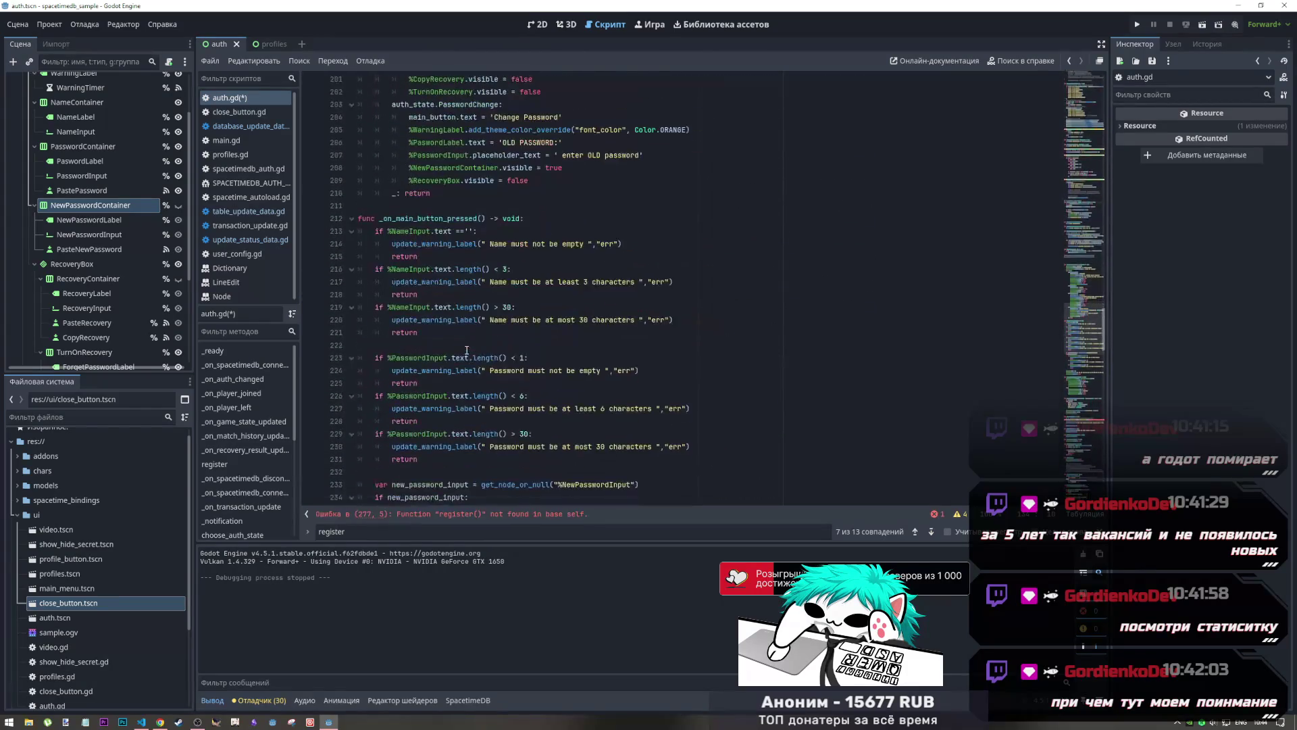
{"action": "scroll", "coordinate": [464, 351], "scroll_direction": "down", "scroll_amount": 20}
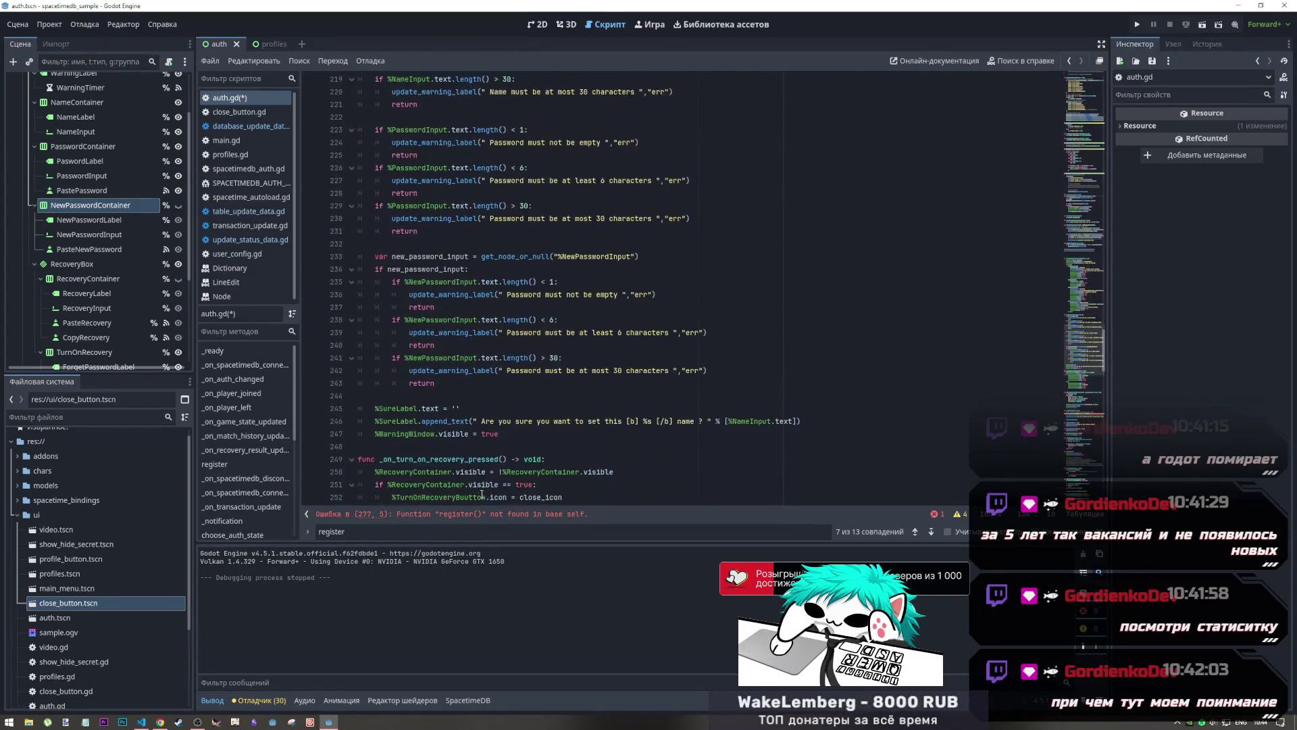
{"action": "type", "text": "ne"}
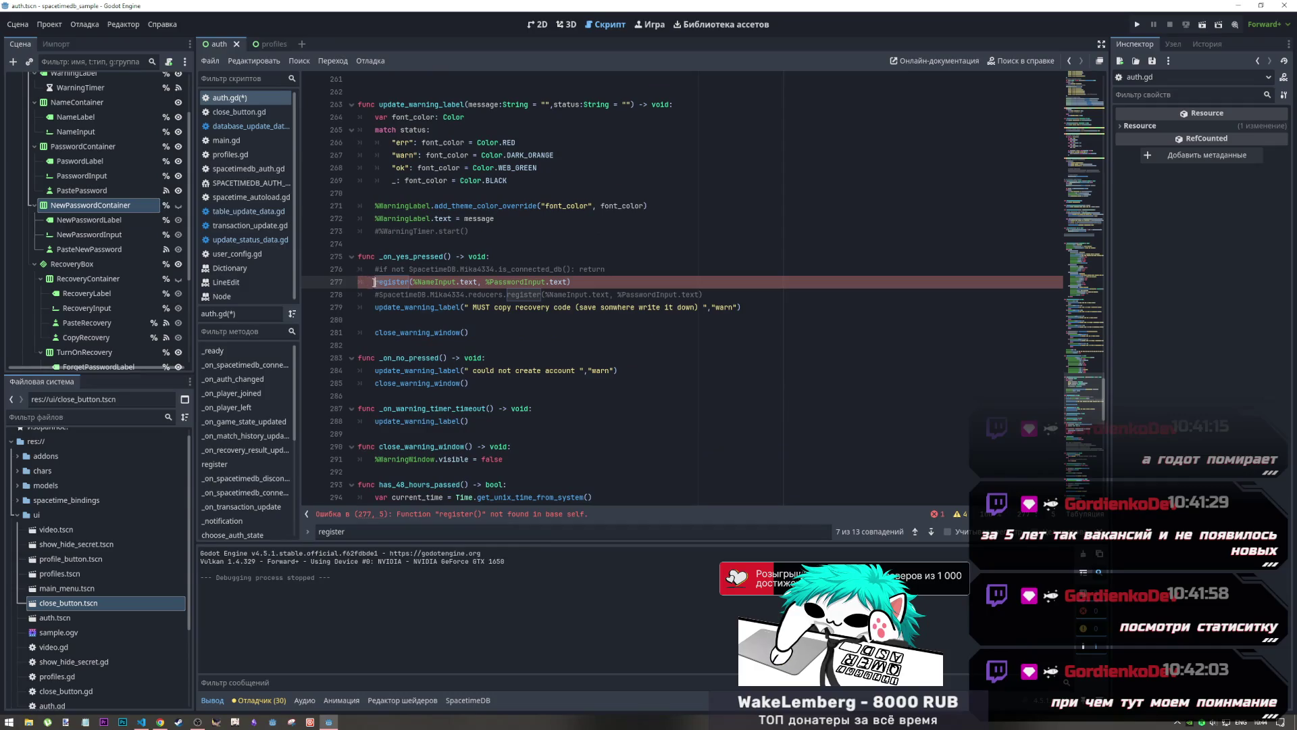
{"action": "type", "text": "w_"}
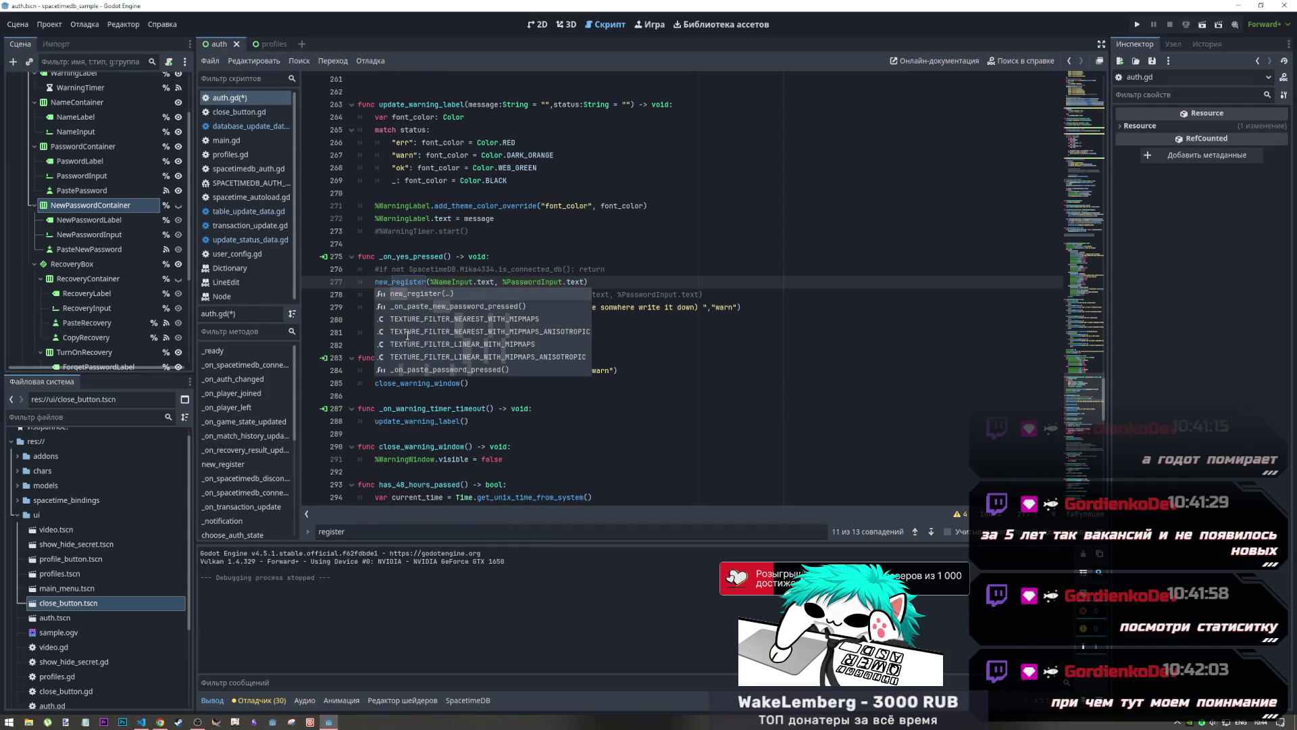
{"action": "left_click", "coordinate": [512, 269]}
{"action": "key", "text": "ctrl+s"}
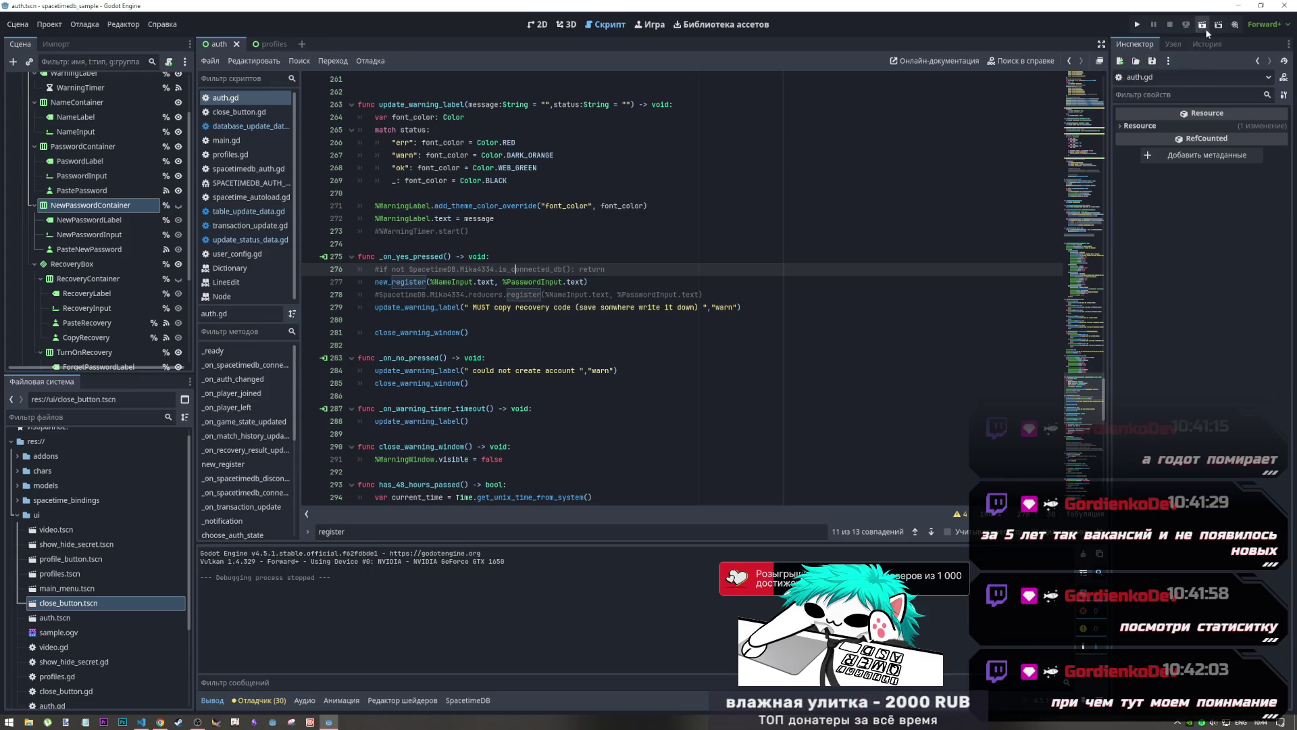
{"action": "key", "text": "F5"}
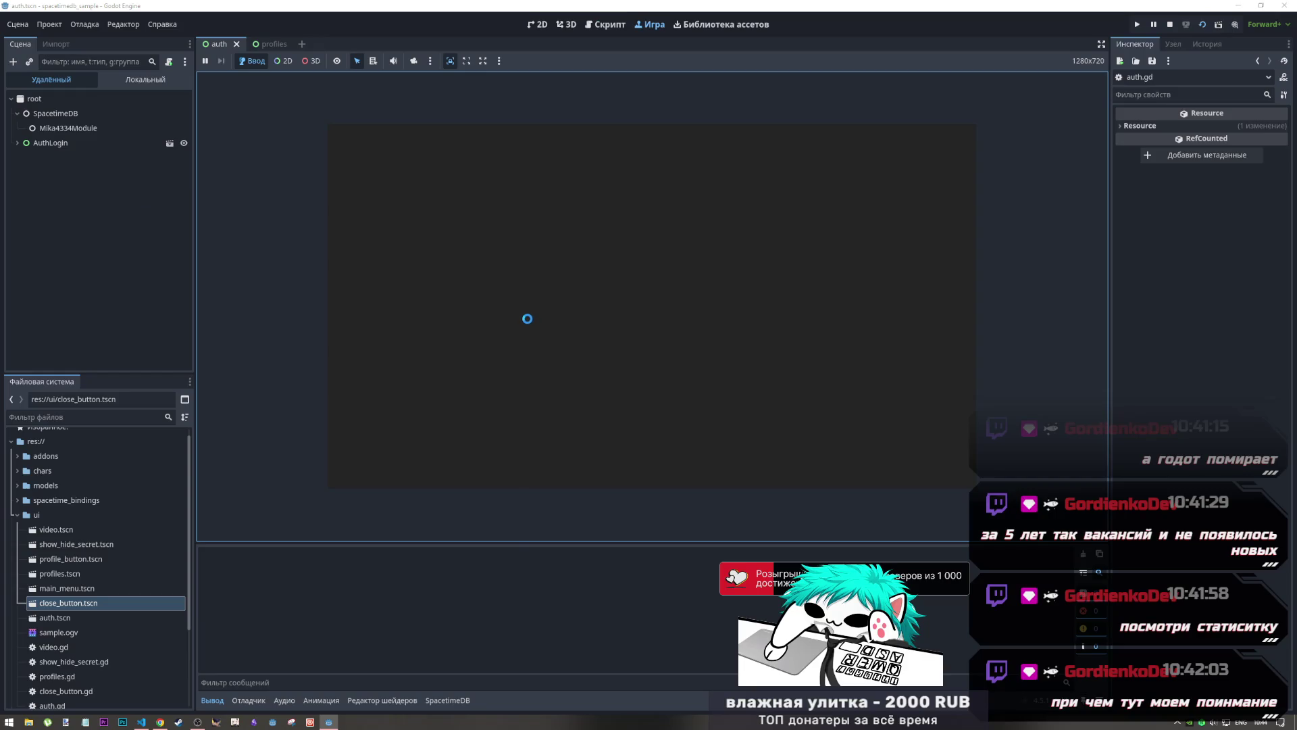
Register nickname 123 with a password, confirm the name, then stop the game
{"action": "left_click", "coordinate": [536, 283]}
{"action": "type", "text": "123"}
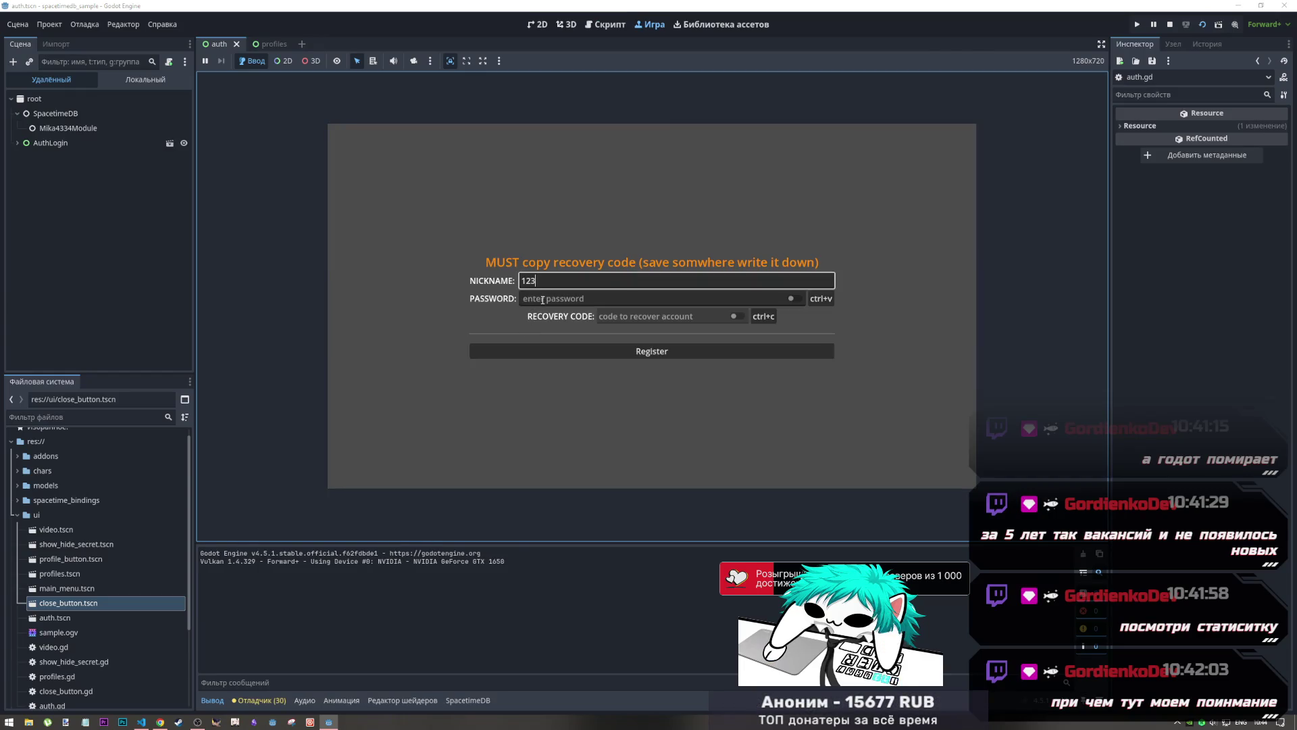
{"action": "key", "text": "Tab"}
{"action": "type", "text": "123456"}
{"action": "left_click", "coordinate": [649, 346]}
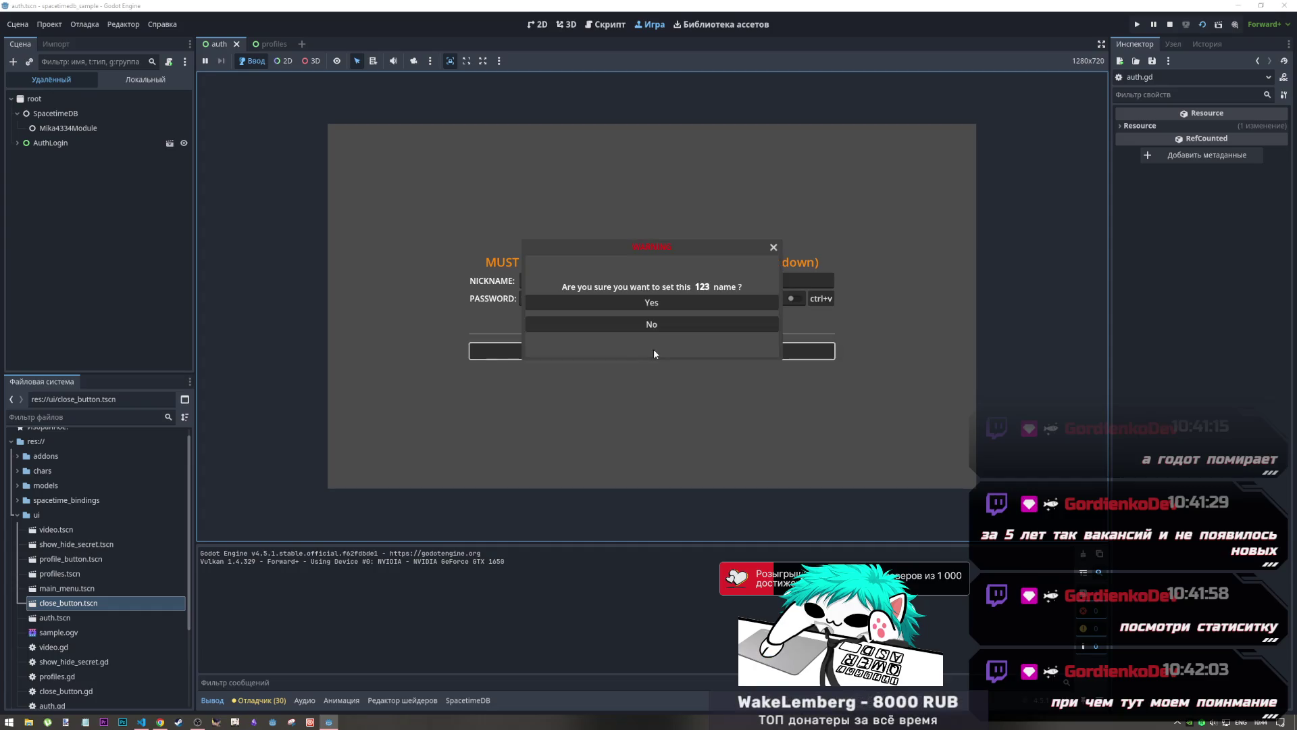
{"action": "left_click", "coordinate": [633, 326]}
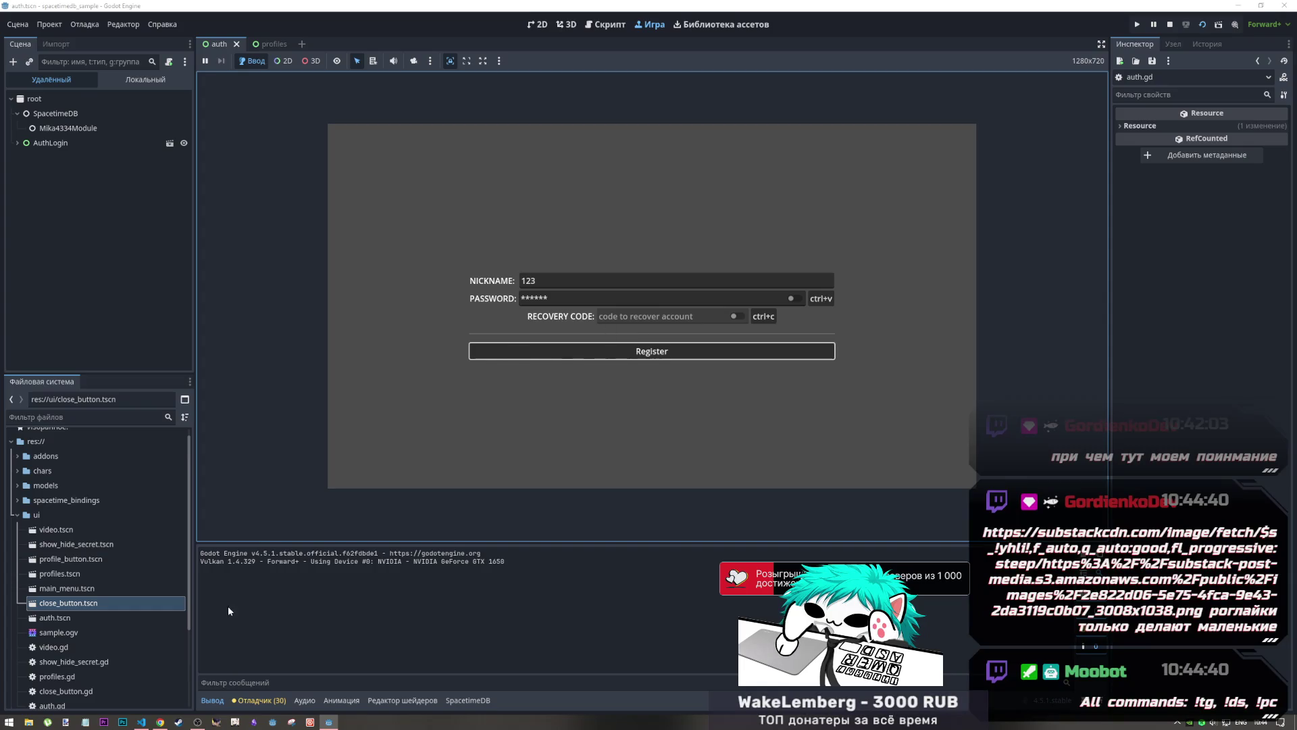
{"action": "left_click", "coordinate": [1171, 25]}
Scroll to new_register near line 133, select its is_connected_db check, then switch windows
{"action": "scroll", "coordinate": [511, 256], "scroll_direction": "down", "scroll_amount": 3}
{"action": "scroll", "coordinate": [511, 256], "scroll_direction": "up", "scroll_amount": 3}
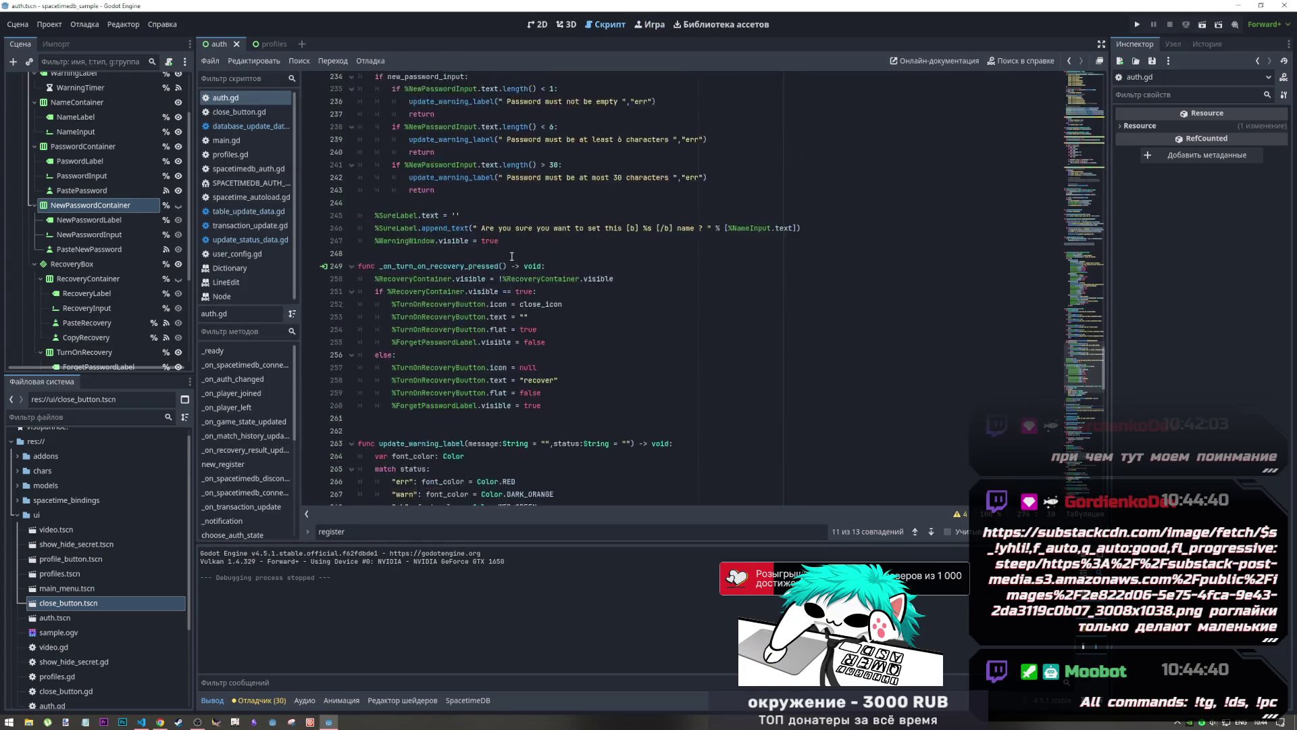
{"action": "mouse_move", "coordinate": [1083, 368]}
{"action": "left_mouse_down"}
{"action": "mouse_move", "coordinate": [1077, 140]}
{"action": "mouse_move", "coordinate": [1083, 227]}
{"action": "left_mouse_up"}
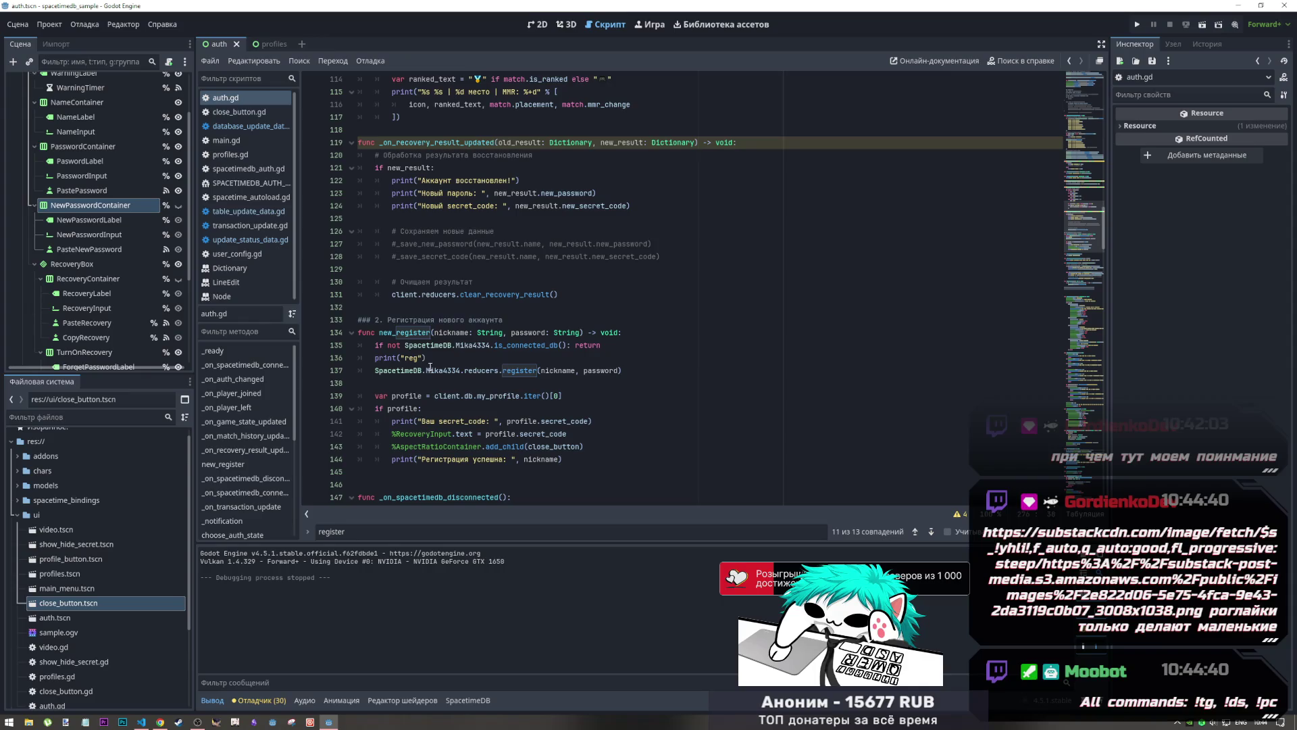
{"action": "double_click", "coordinate": [562, 345]}
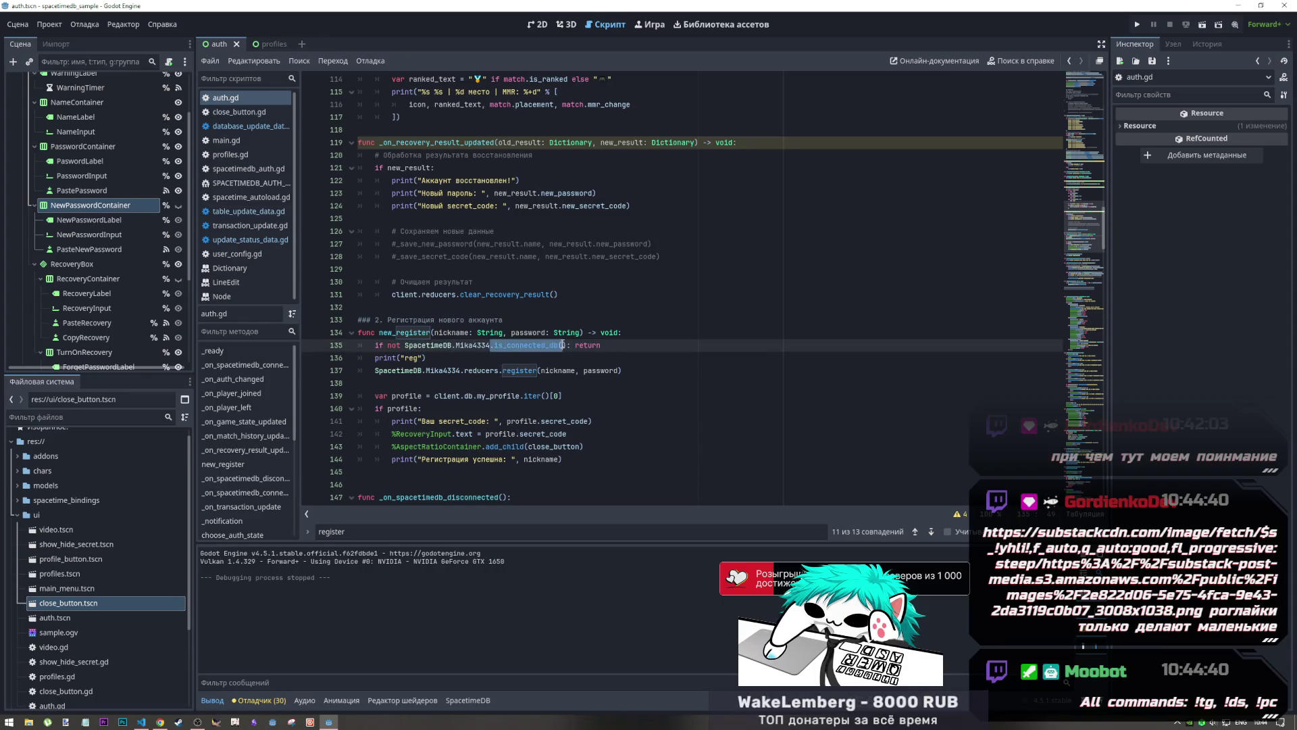
{"action": "left_click", "coordinate": [566, 345]}
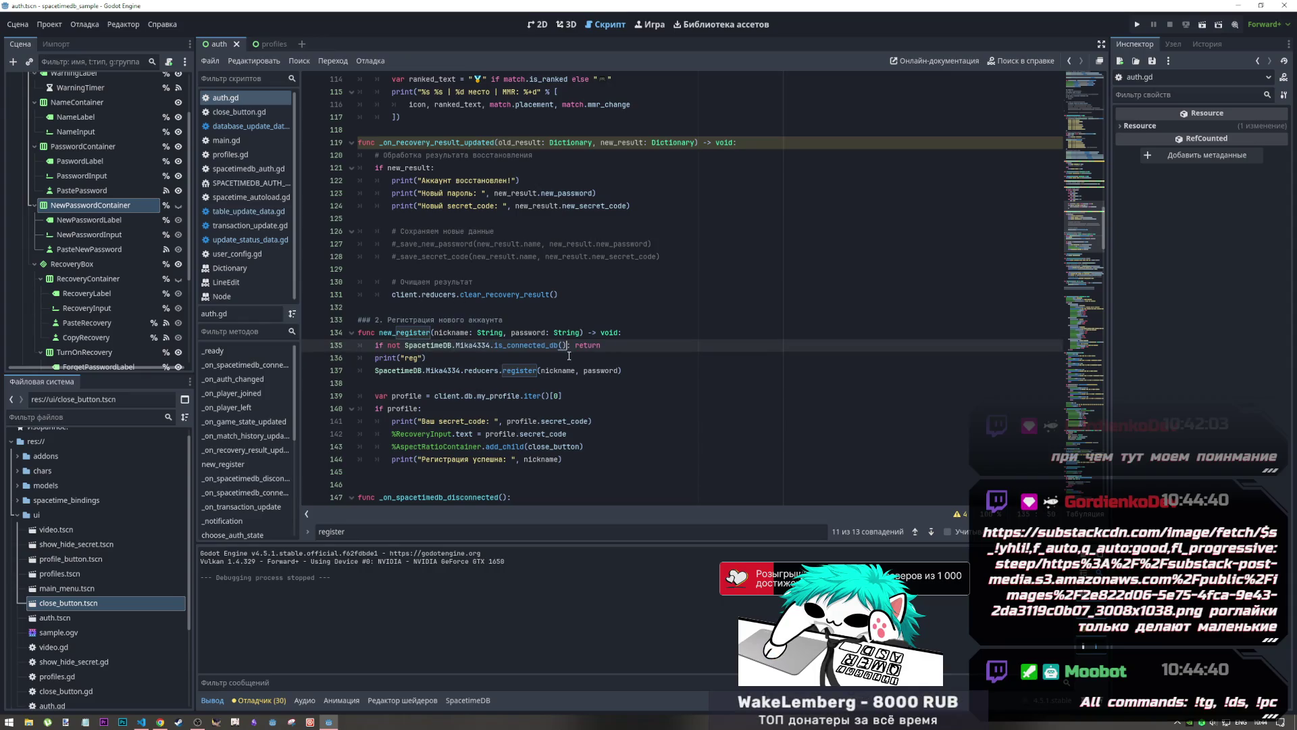
{"action": "key", "text": "alt+Tab"}
{"action": "key", "text": "alt+Tab"}
{"action": "key", "text": "alt+Tab"}
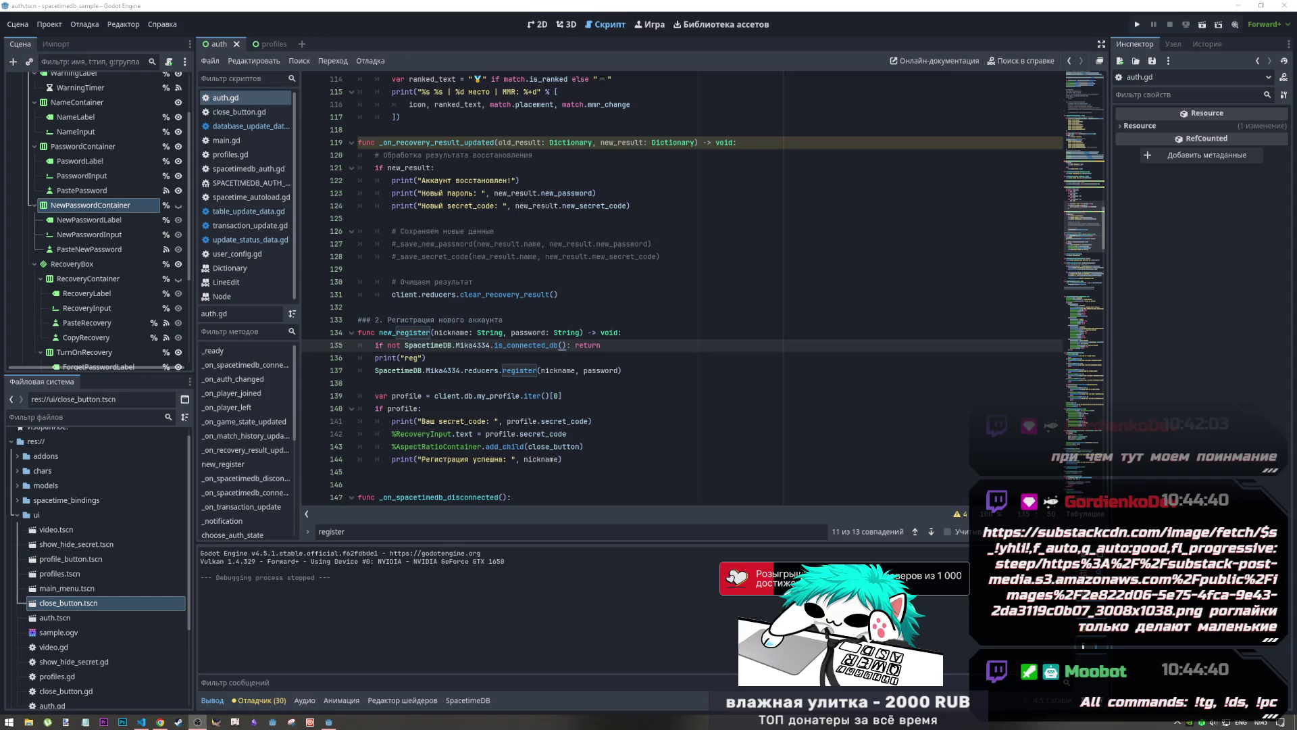
Switch to Chrome and load the copied genre-share chart image in an Incognito window
{"action": "key", "text": "alt+Tab"}
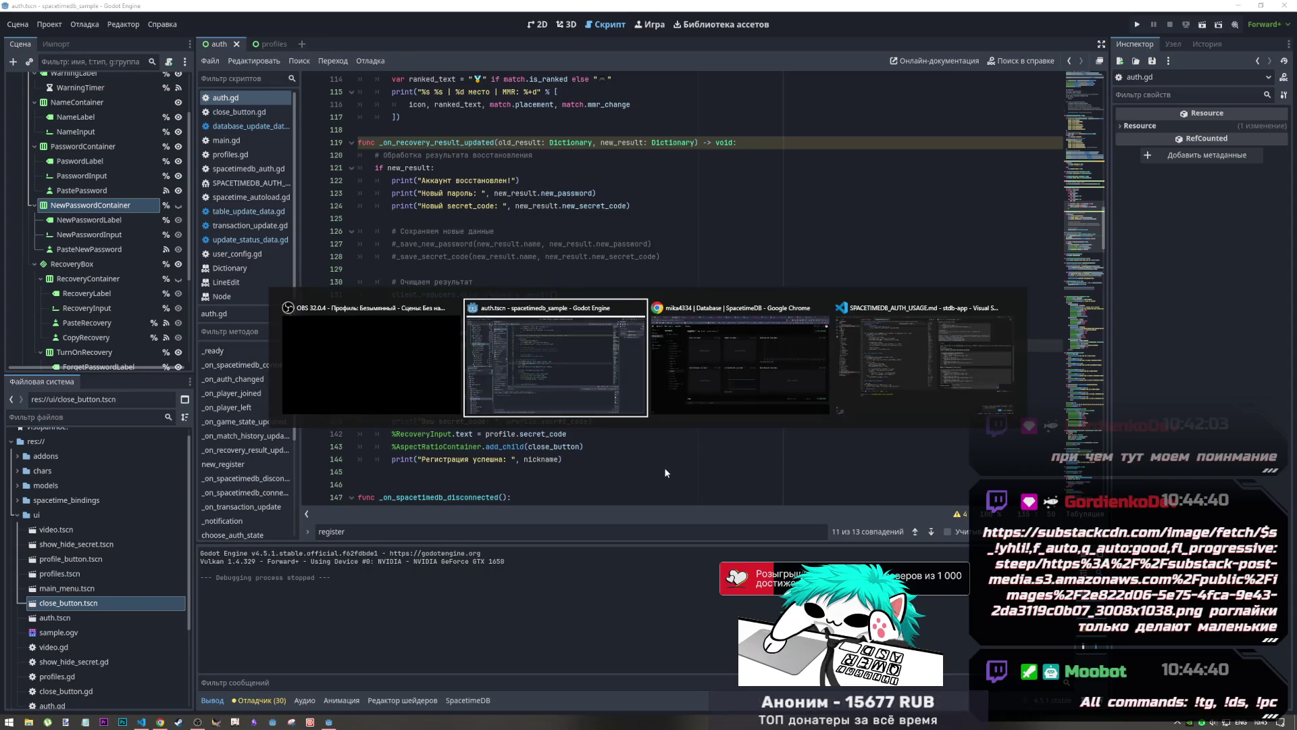
{"action": "key", "text": "alt+Tab"}
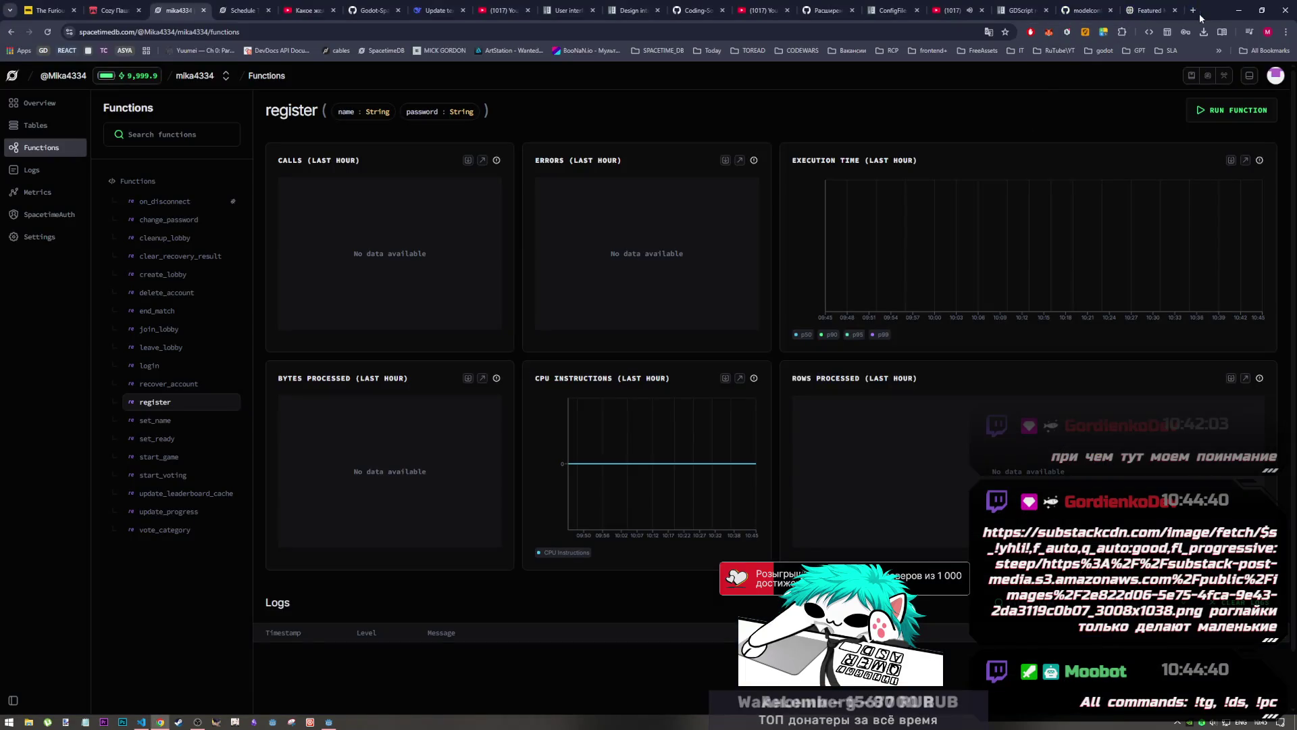
{"action": "left_click", "coordinate": [1198, 13]}
{"action": "type", "text": "https://substackcdn.com/image/fetch/$s_!yhl!,f_auto,q_auto:good,fl_progressive:steep/https%3A%2F%2Fsubstack-post-media.s3.amazonaws.com%2Fpublic%2Fimages%2F2e822d06-5e75-4fca-9e43-2da3119c0b07_3008x1038.png"}
{"action": "key", "text": "Return"}
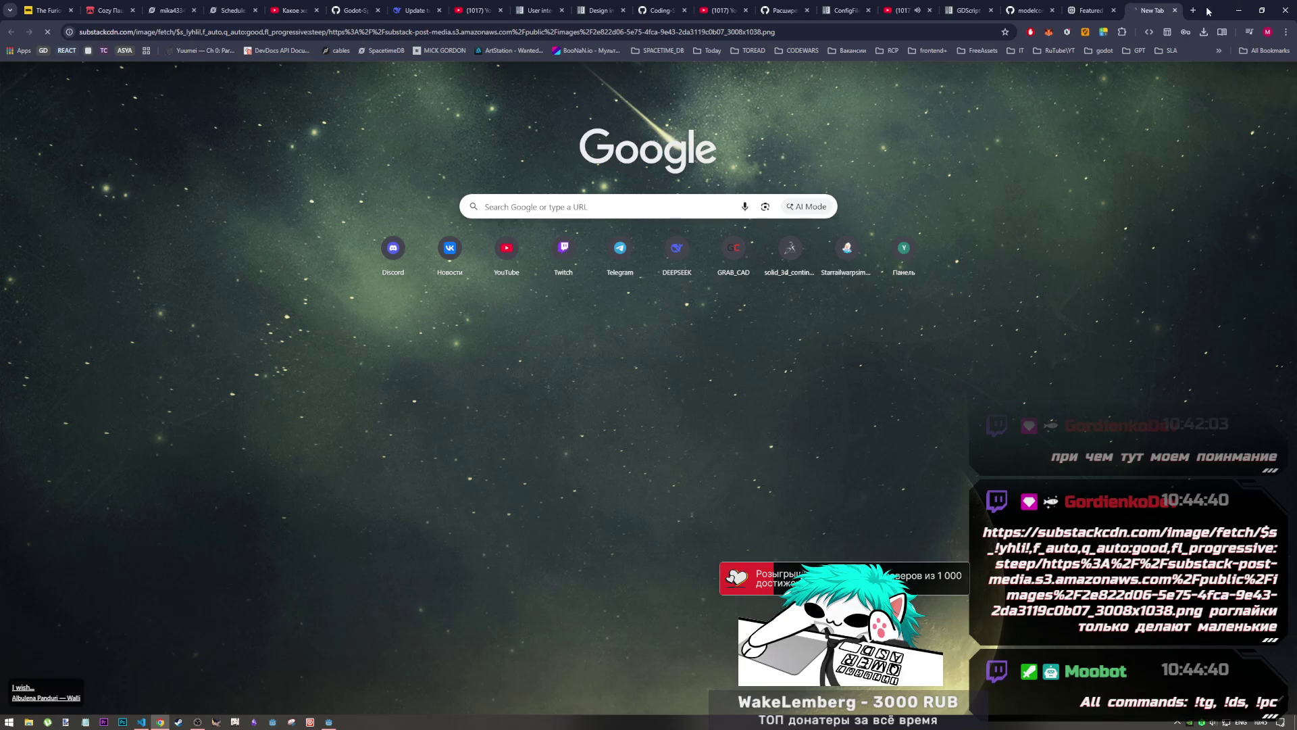
{"action": "key", "text": "ctrl+w"}
{"action": "key", "text": "ctrl+shift+n"}
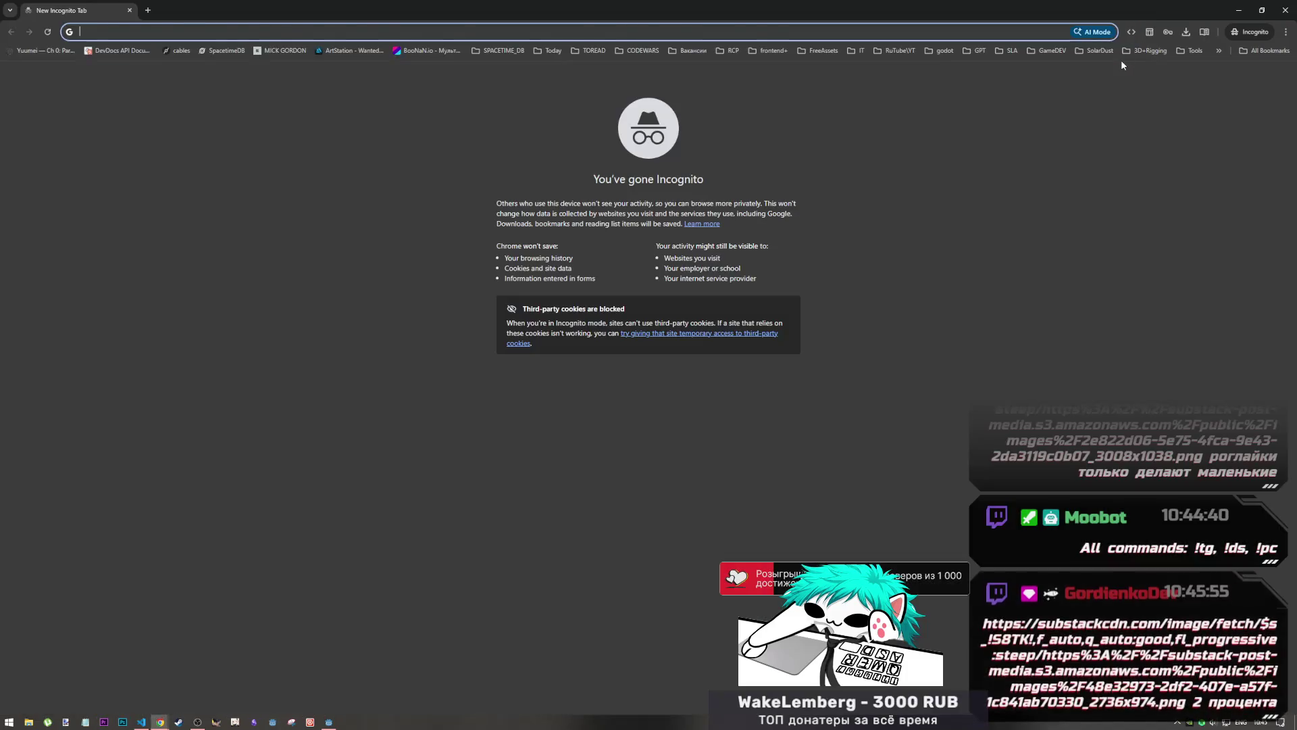
{"action": "key", "text": "ctrl+v"}
{"action": "key", "text": "Return"}
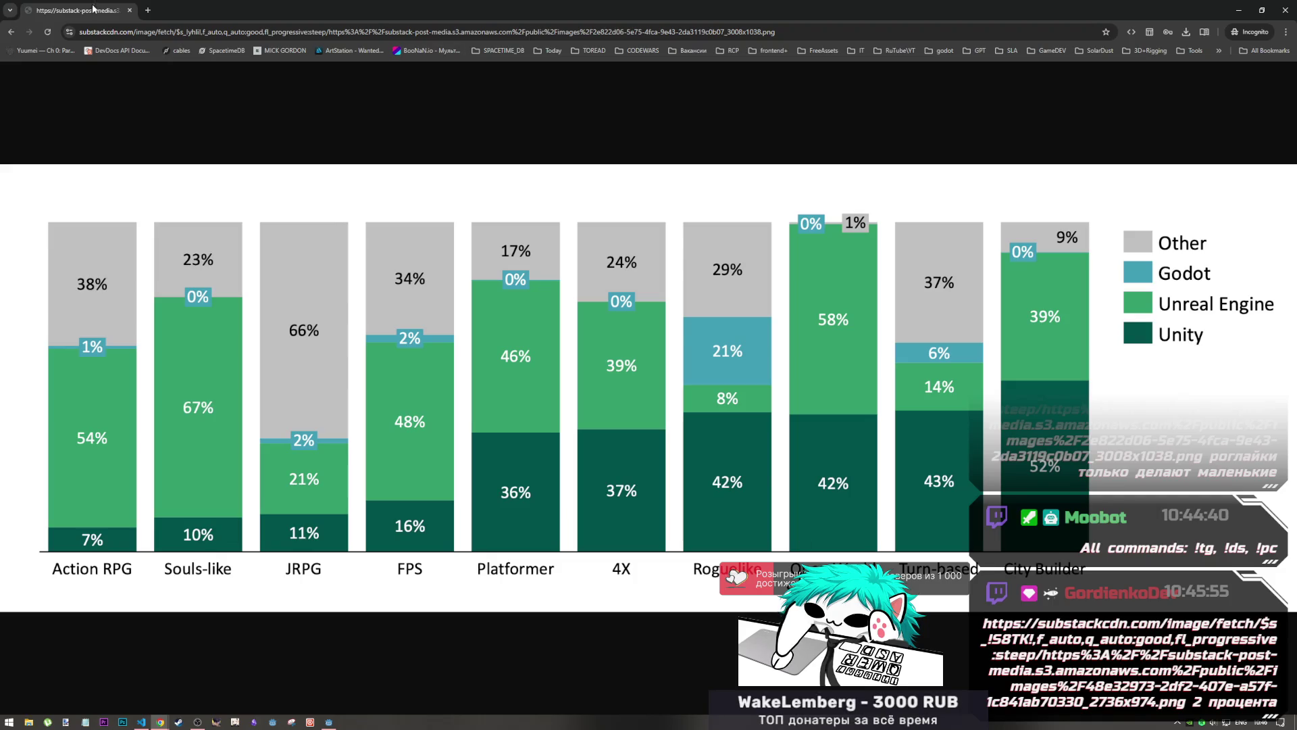
Close the genre-share chart window and cycle through the open windows
{"action": "left_click", "coordinate": [1285, 10]}
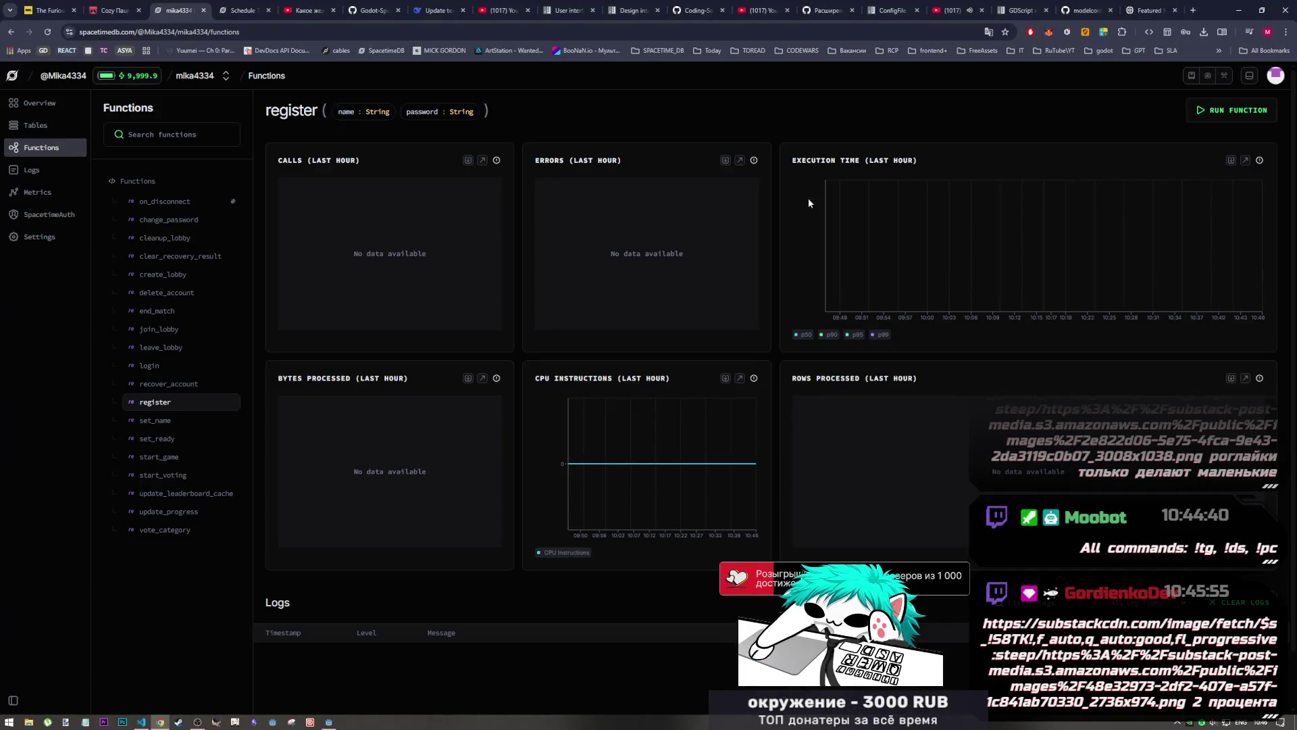
{"action": "key", "text": "alt+Tab"}
{"action": "key", "text": "alt+Tab"}
{"action": "key", "text": "alt+Tab"}
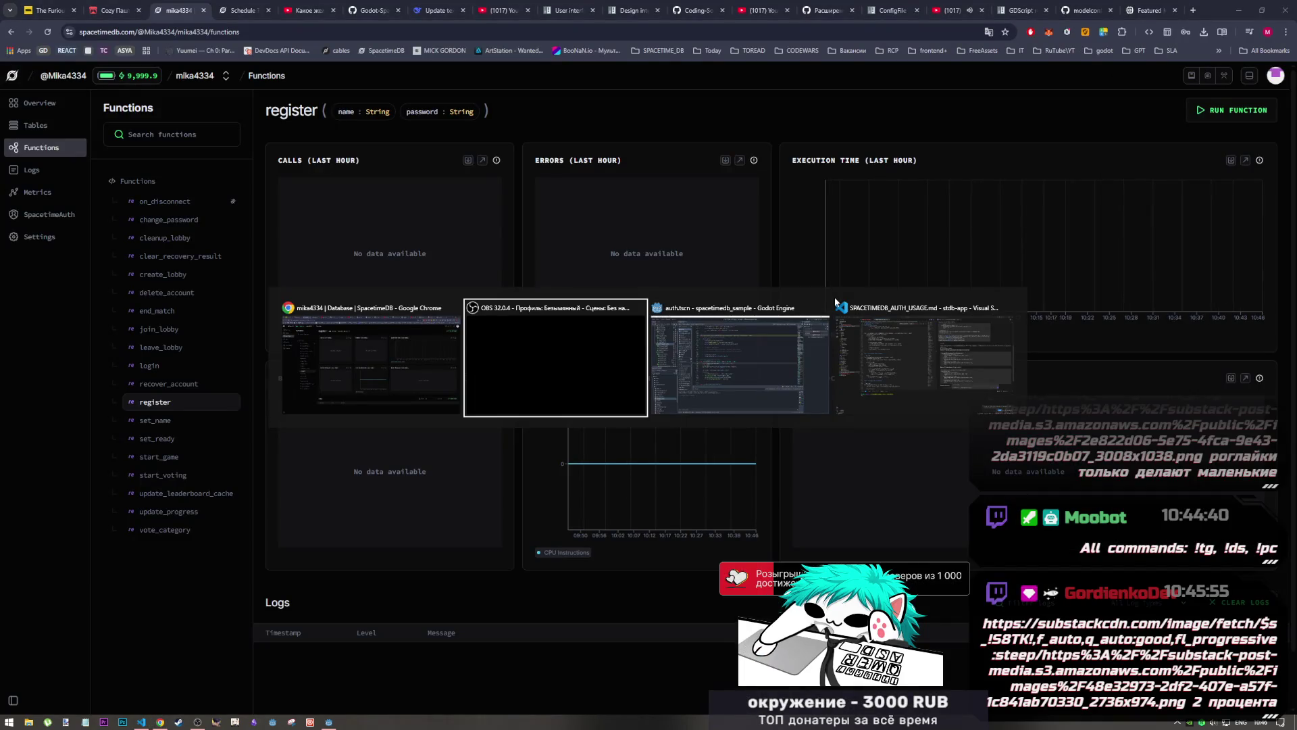
{"action": "key", "text": "alt+Tab"}
{"action": "key", "text": "alt+Tab"}
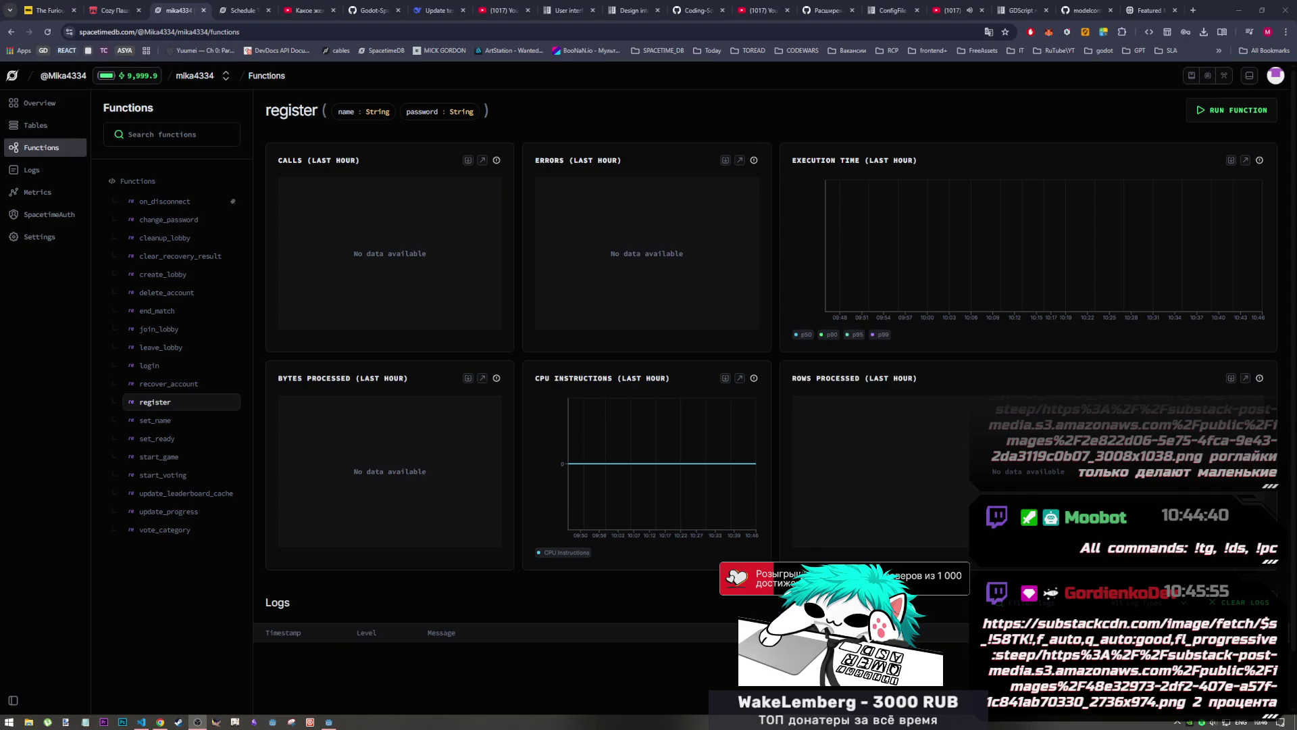
{"action": "key", "text": "alt+Tab"}
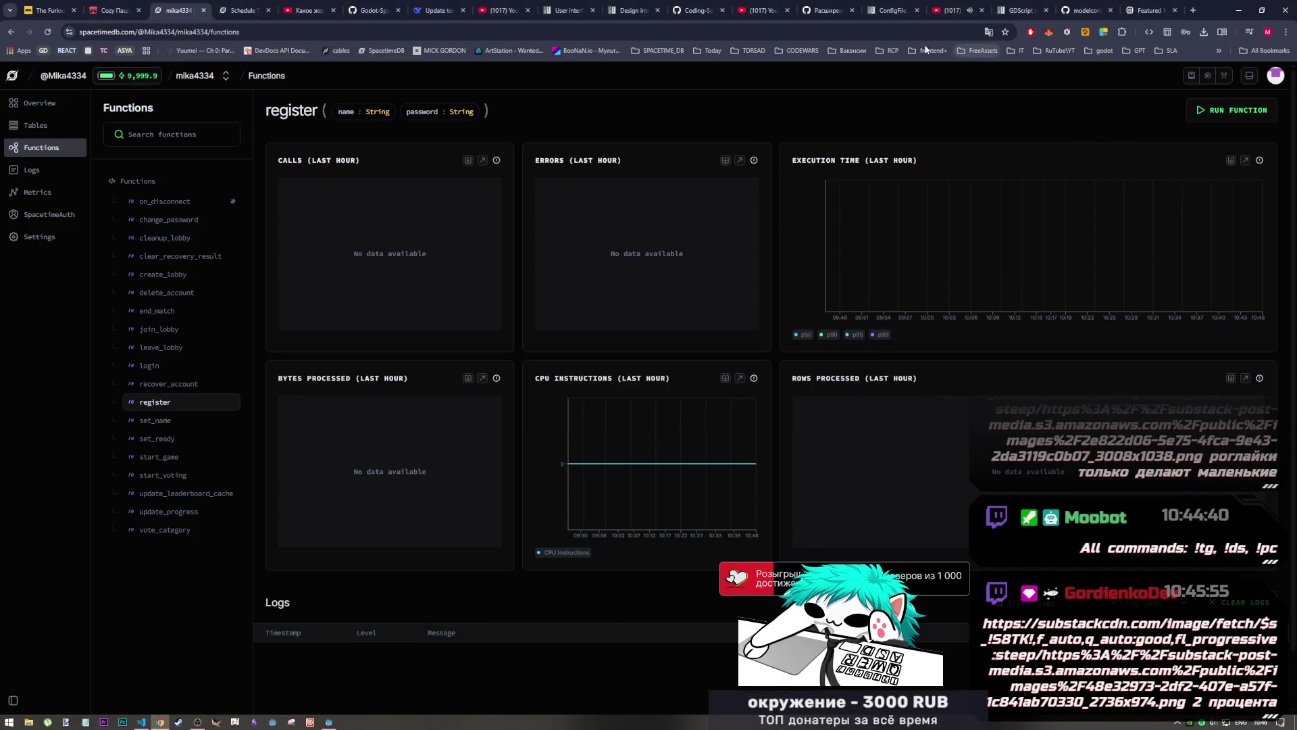
View the units-sold-per-year chart in an Incognito window, close it, and return to Godot
{"action": "key", "text": "ctrl+shift+n"}
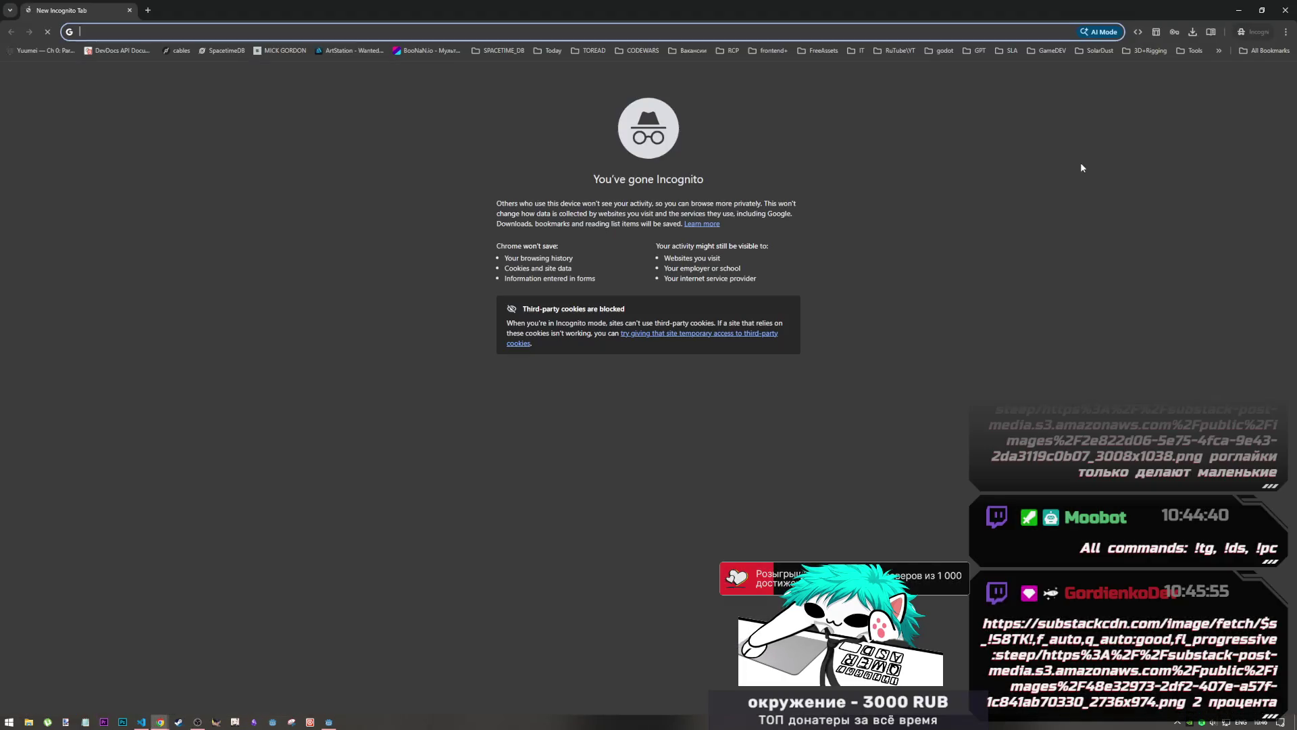
{"action": "type", "text": "https://substackcdn.com/image/fetch/$s_!S8TK!,f_auto,q_auto:good,fl_progressive:steep/https%3A%2F%2Fsubstack-post-media.s3.amazonaws.com%2Fpublic%2Fimages%2F48e32973-2df2-407e-a57f-1c841ab70330_2736x974.png"}
{"action": "key", "text": "Return"}
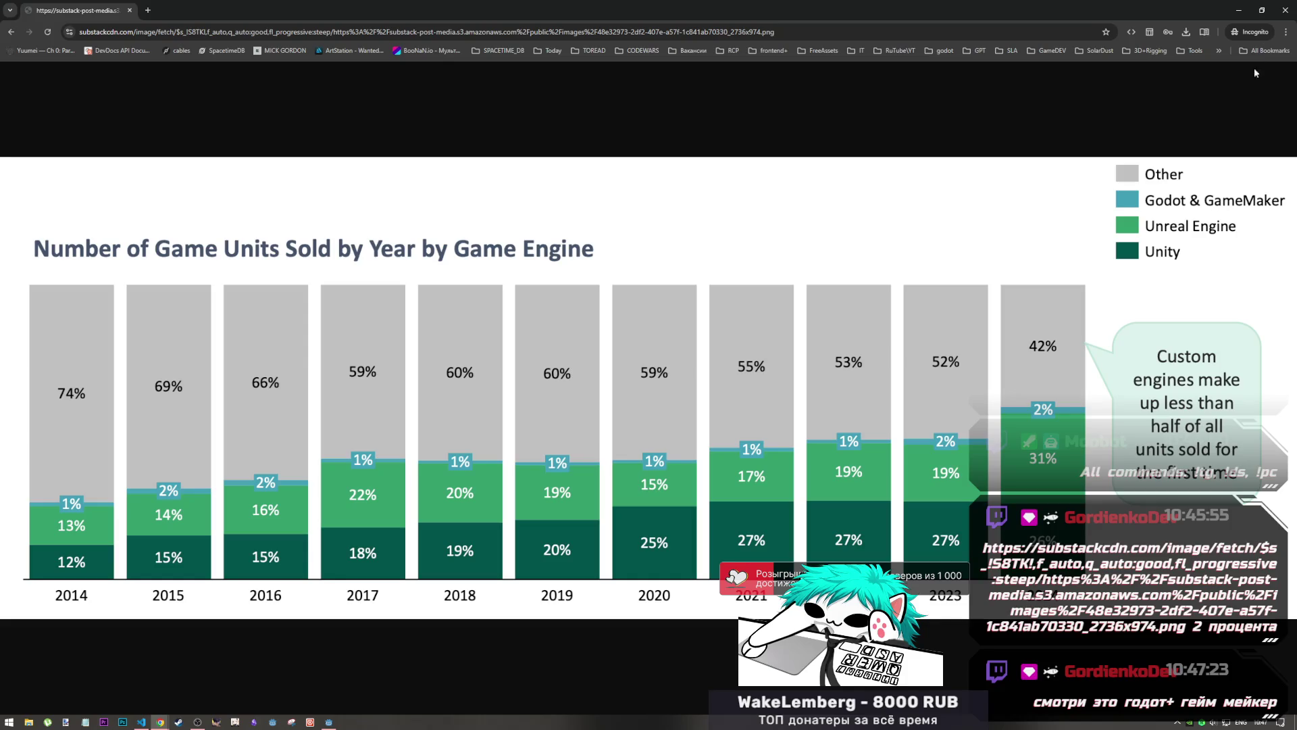
{"action": "left_click", "coordinate": [1284, 10]}
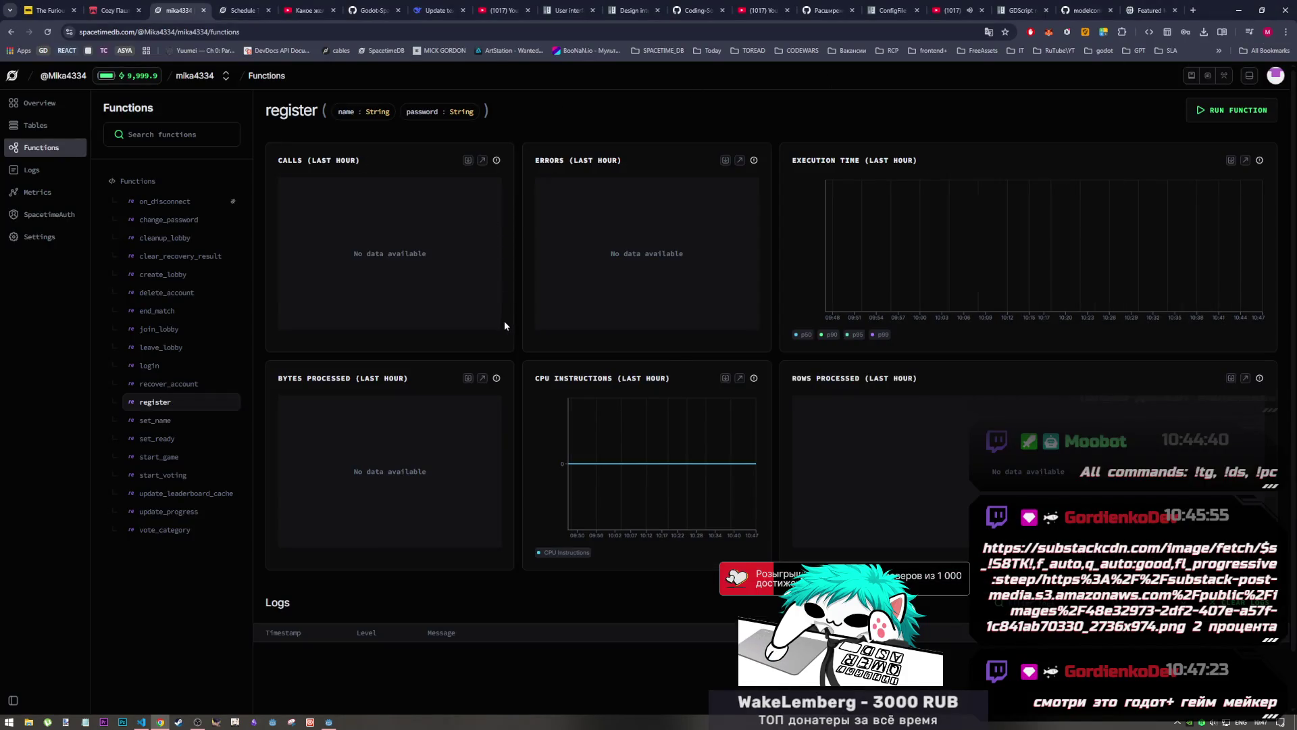
{"action": "key", "text": "alt+Tab"}
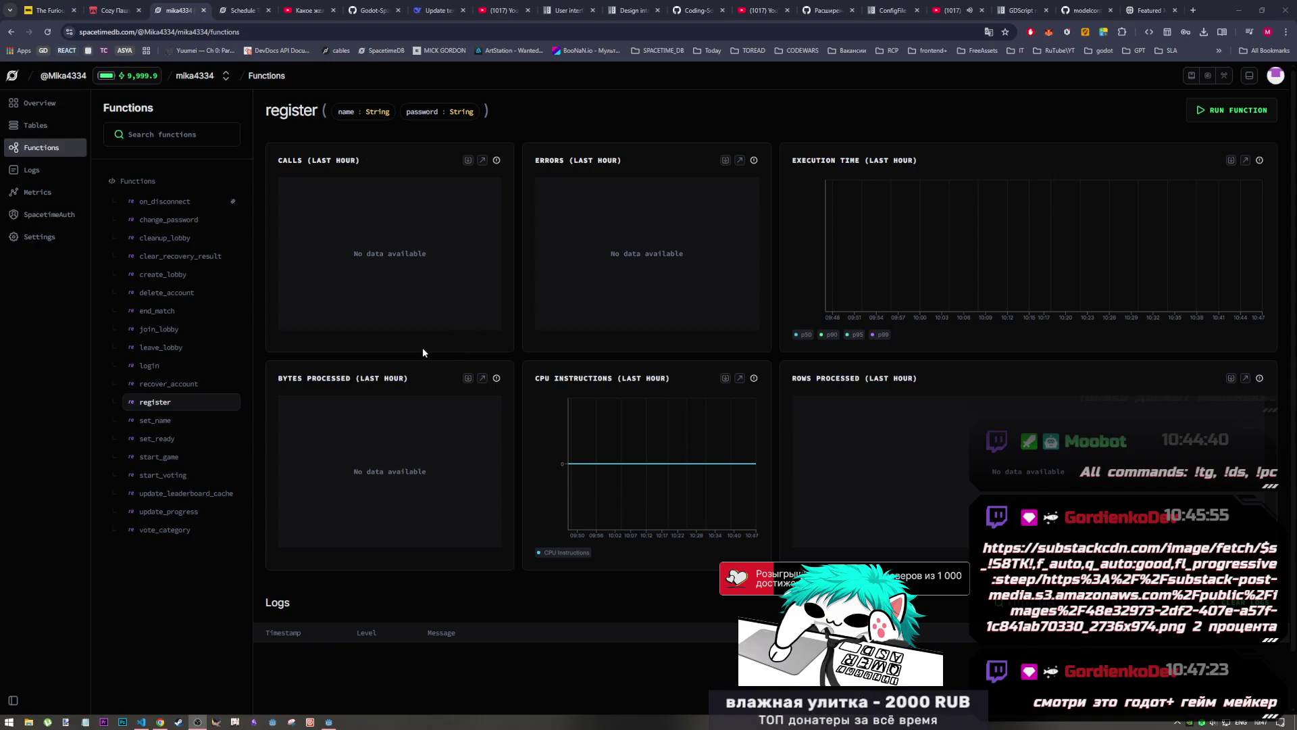
{"action": "key", "text": "alt+Tab"}
{"action": "key", "text": "alt+Tab"}
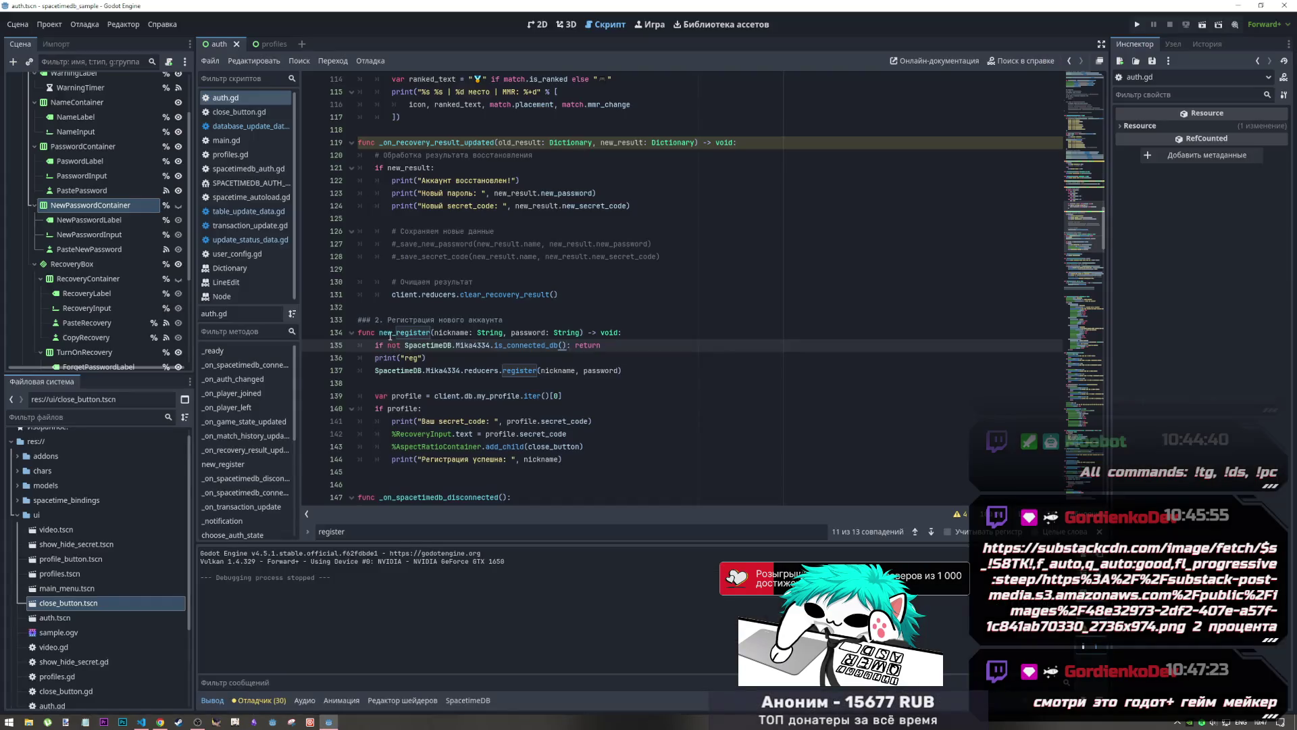
{"action": "left_click", "coordinate": [585, 362]}
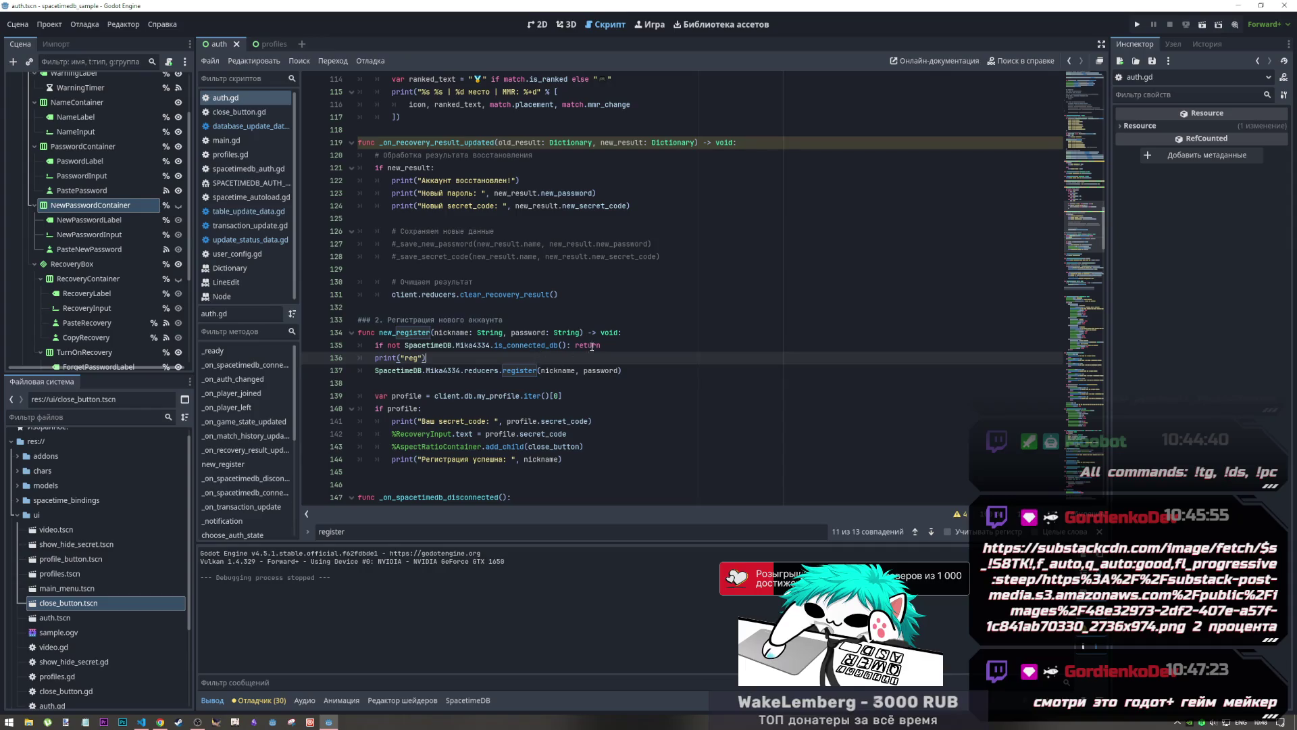
{"action": "left_click", "coordinate": [592, 346]}
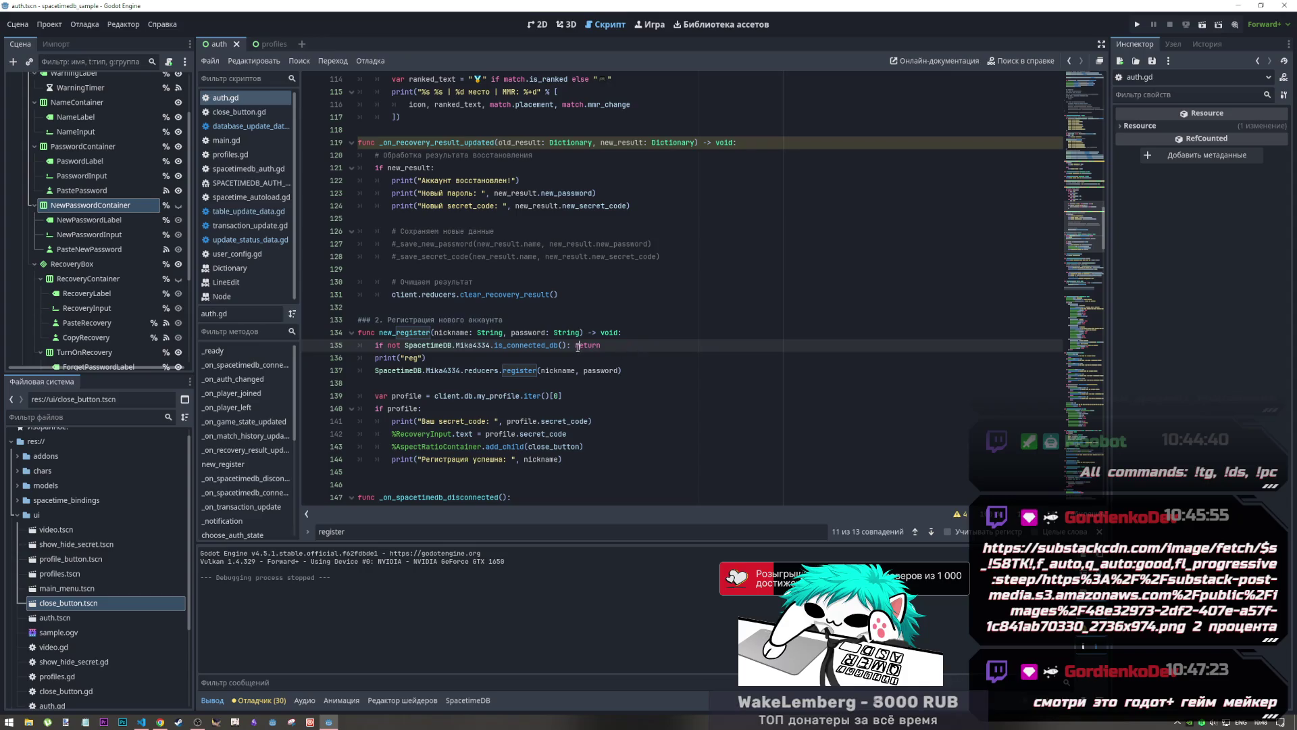
Uncomment the connection_error signal hookup on line 30 of auth.gd
{"action": "scroll", "coordinate": [576, 347], "scroll_direction": "up", "scroll_amount": 20}
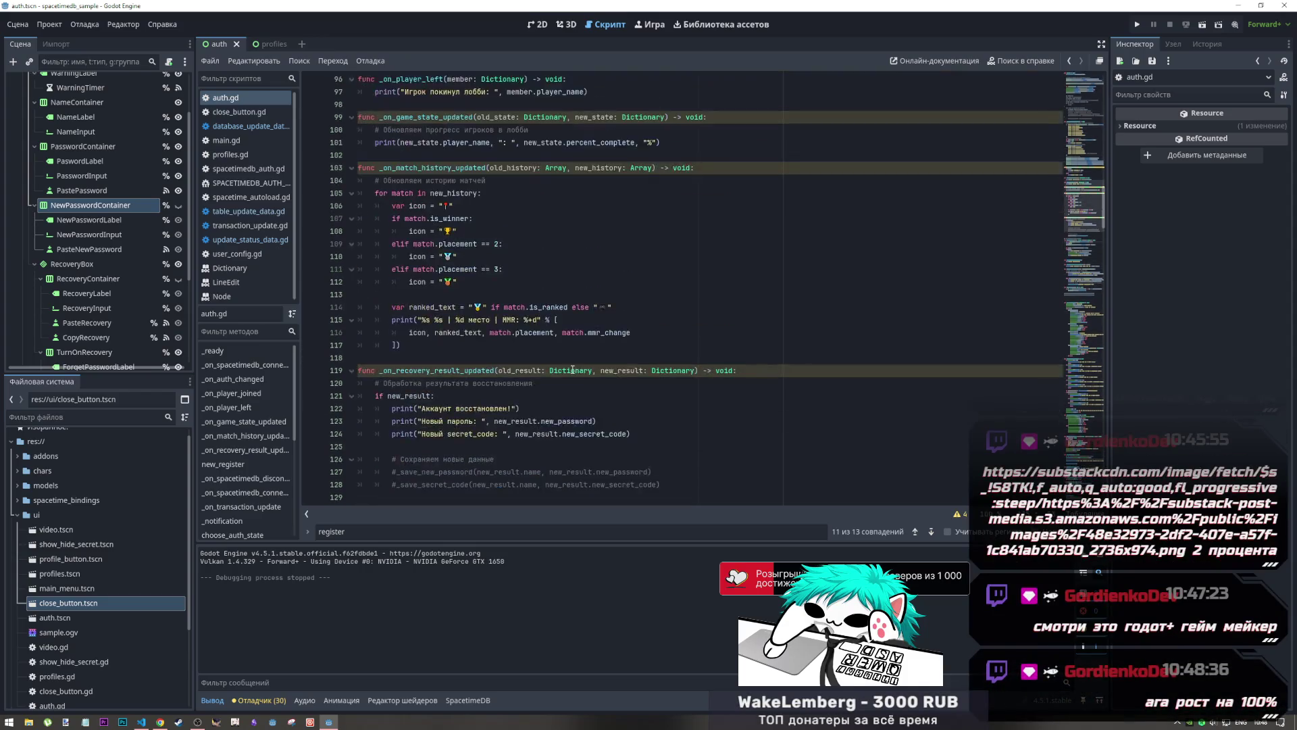
{"action": "scroll", "coordinate": [557, 377], "scroll_direction": "up", "scroll_amount": 9}
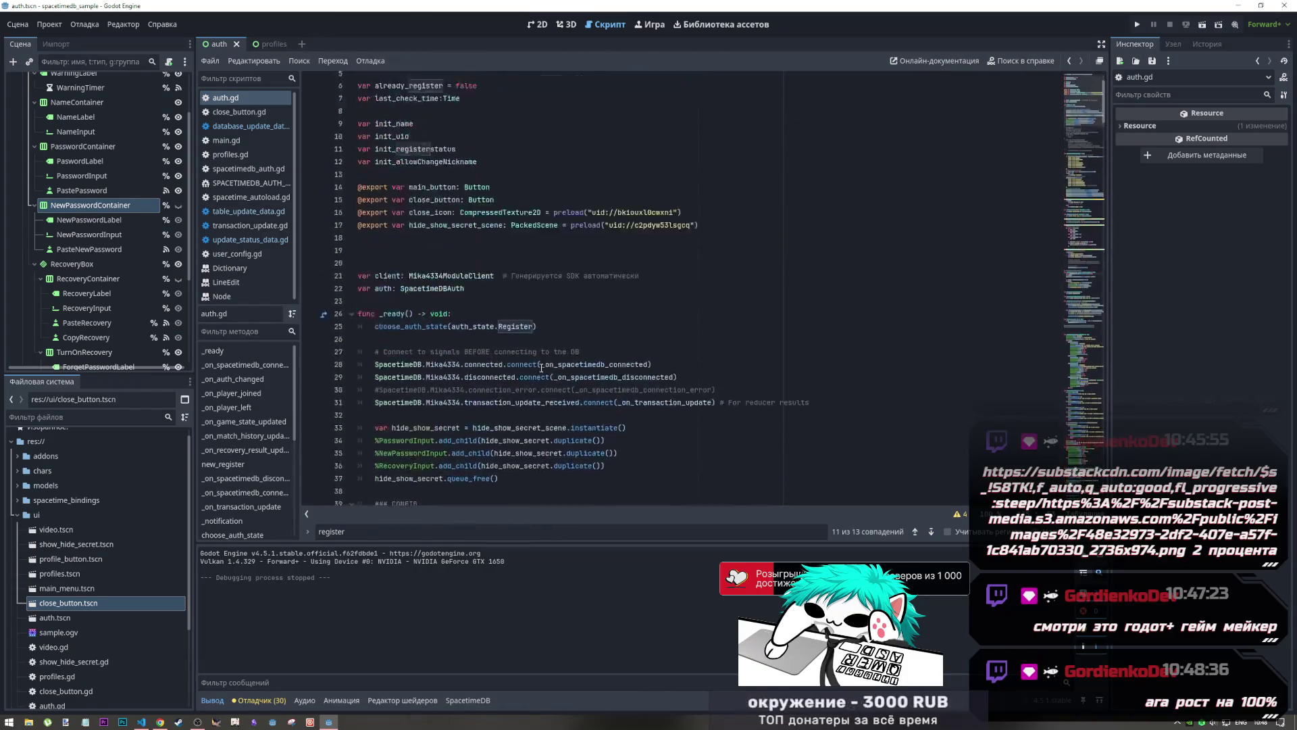
{"action": "left_click", "coordinate": [605, 408]}
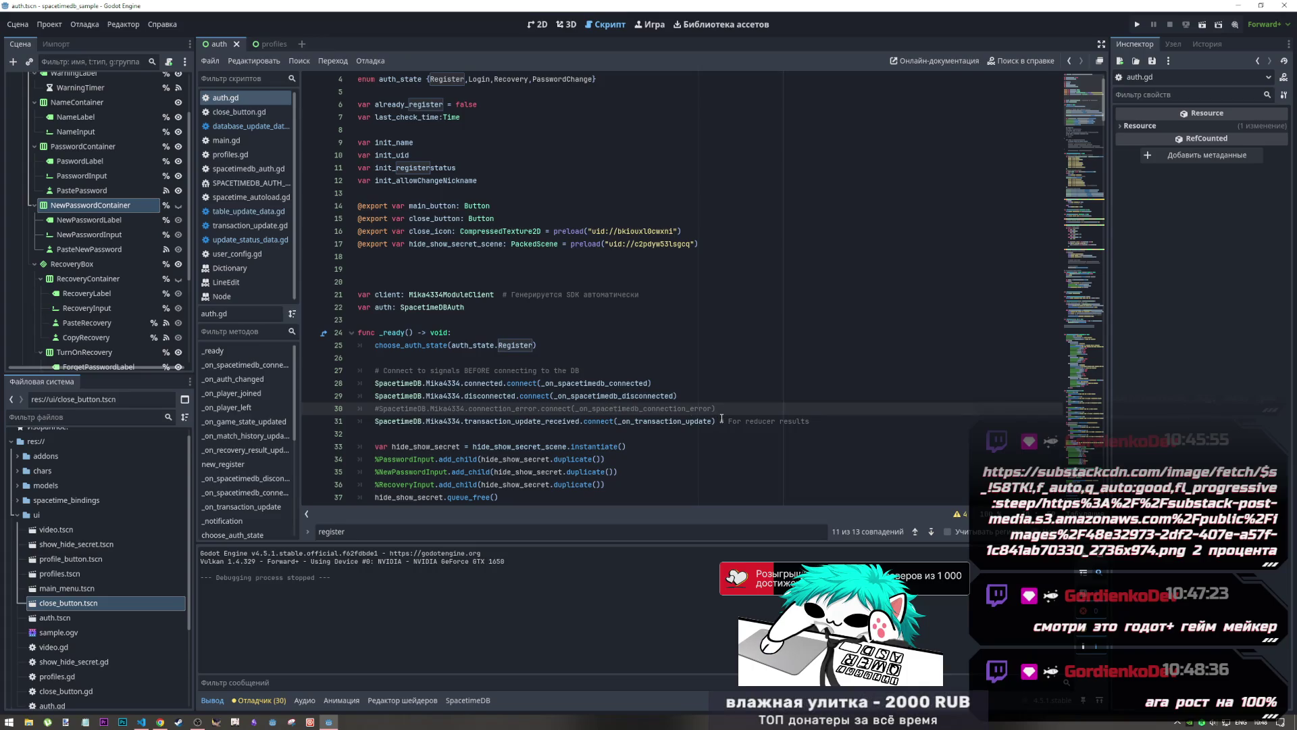
{"action": "key", "text": "ctrl+k"}
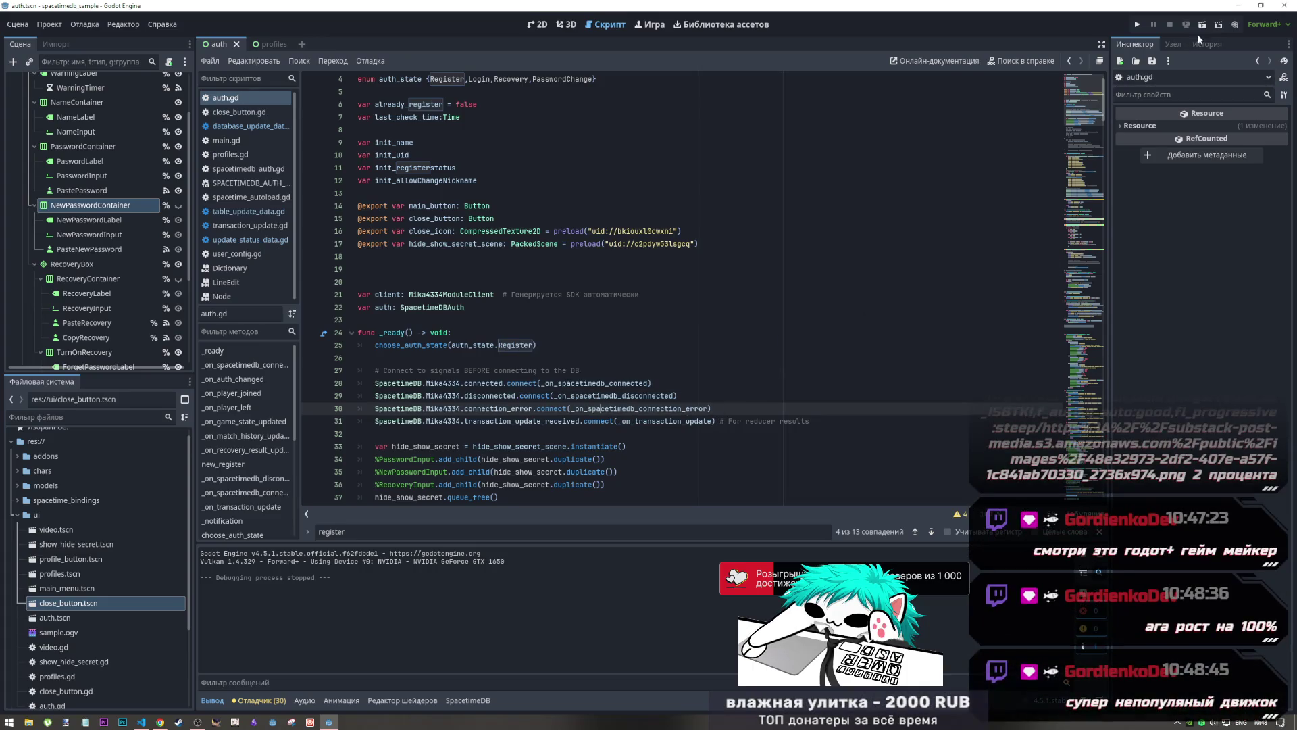
Run the current scene, register nickname 123, confirm the warning, and stop the game
{"action": "left_click", "coordinate": [1203, 25]}
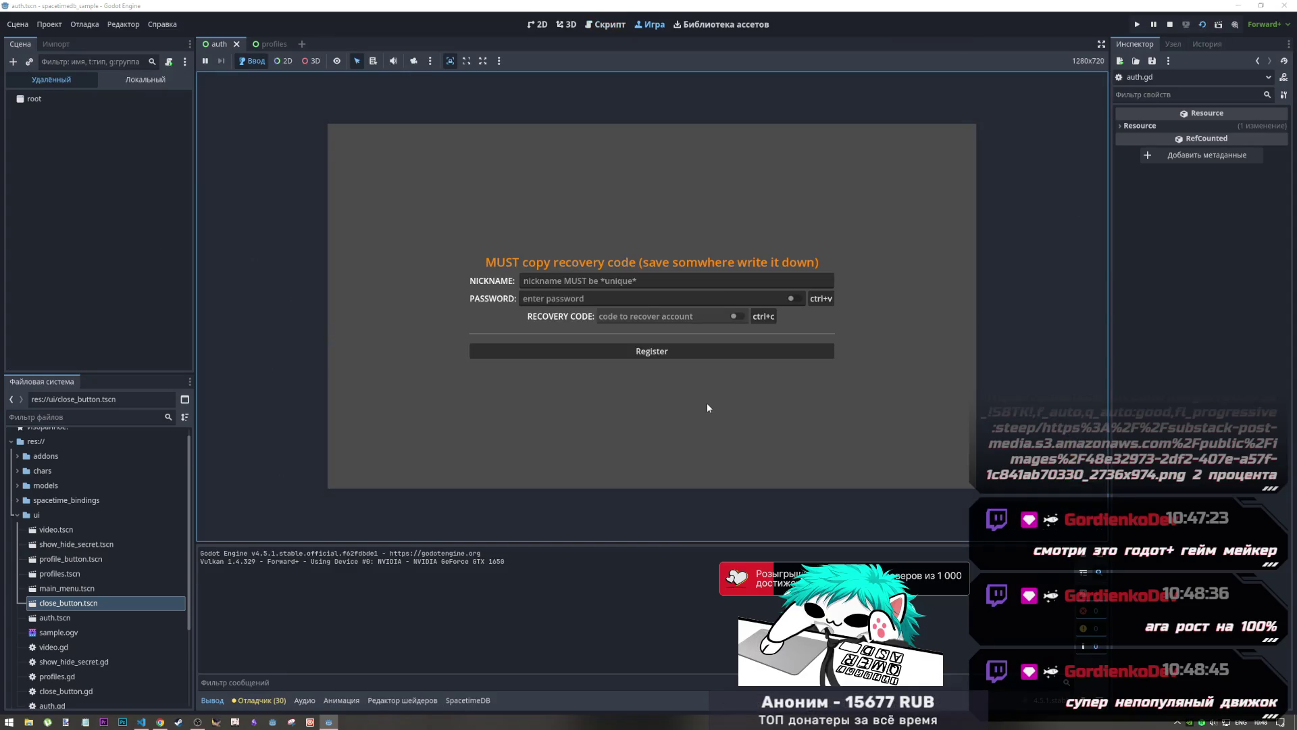
{"action": "left_click", "coordinate": [589, 280]}
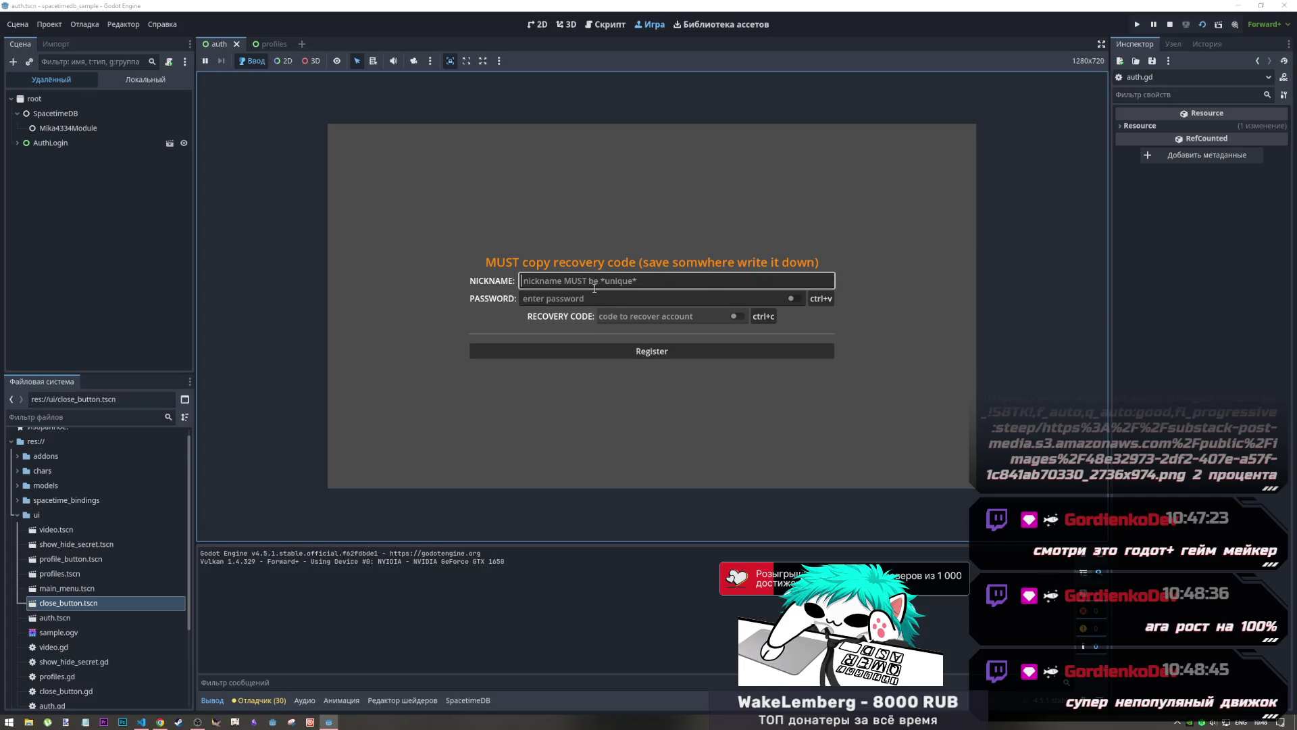
{"action": "type", "text": "123"}
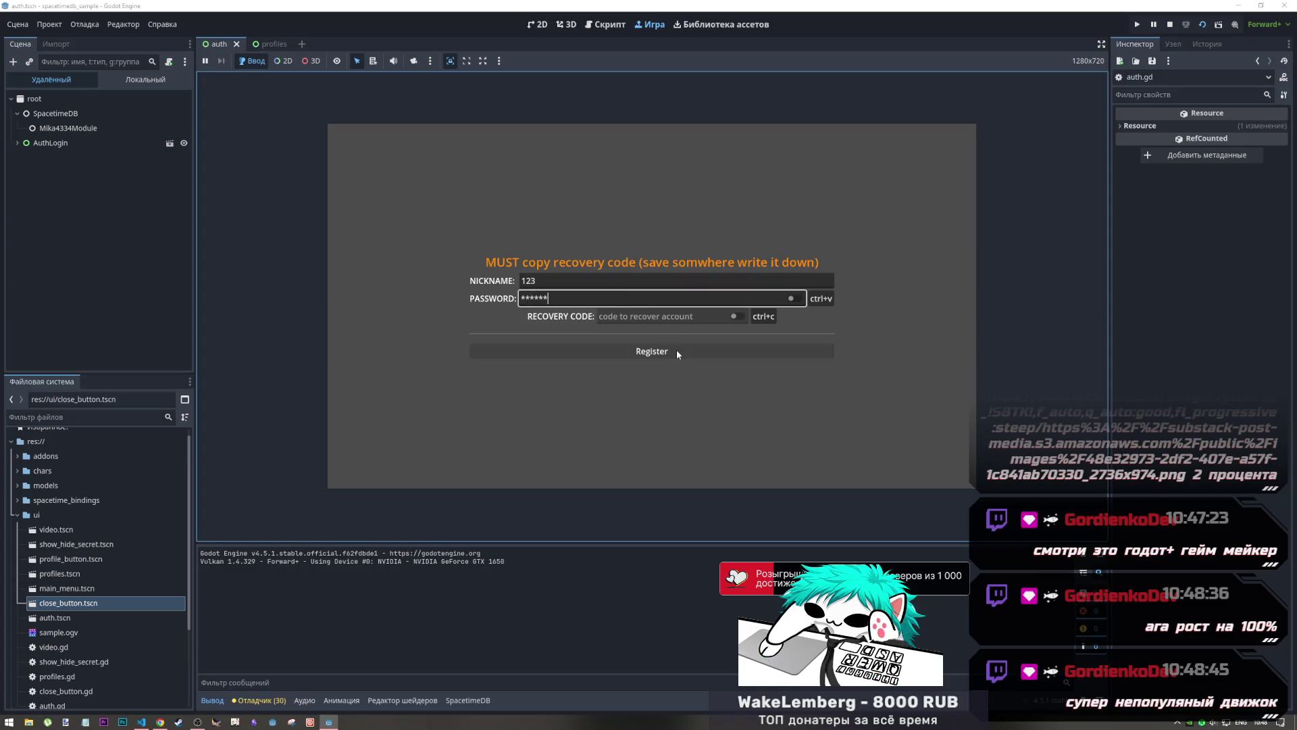
{"action": "left_click", "coordinate": [676, 350]}
{"action": "left_click", "coordinate": [662, 302]}
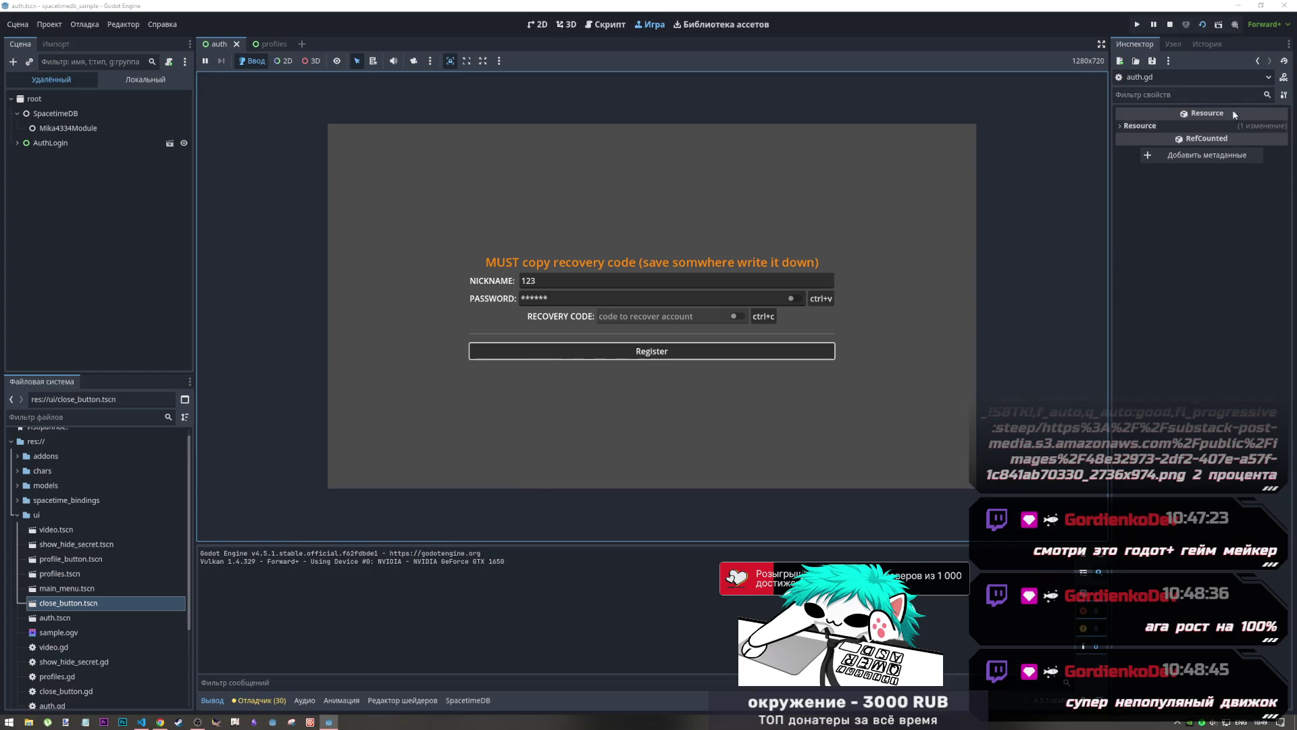
{"action": "left_click", "coordinate": [1172, 24]}
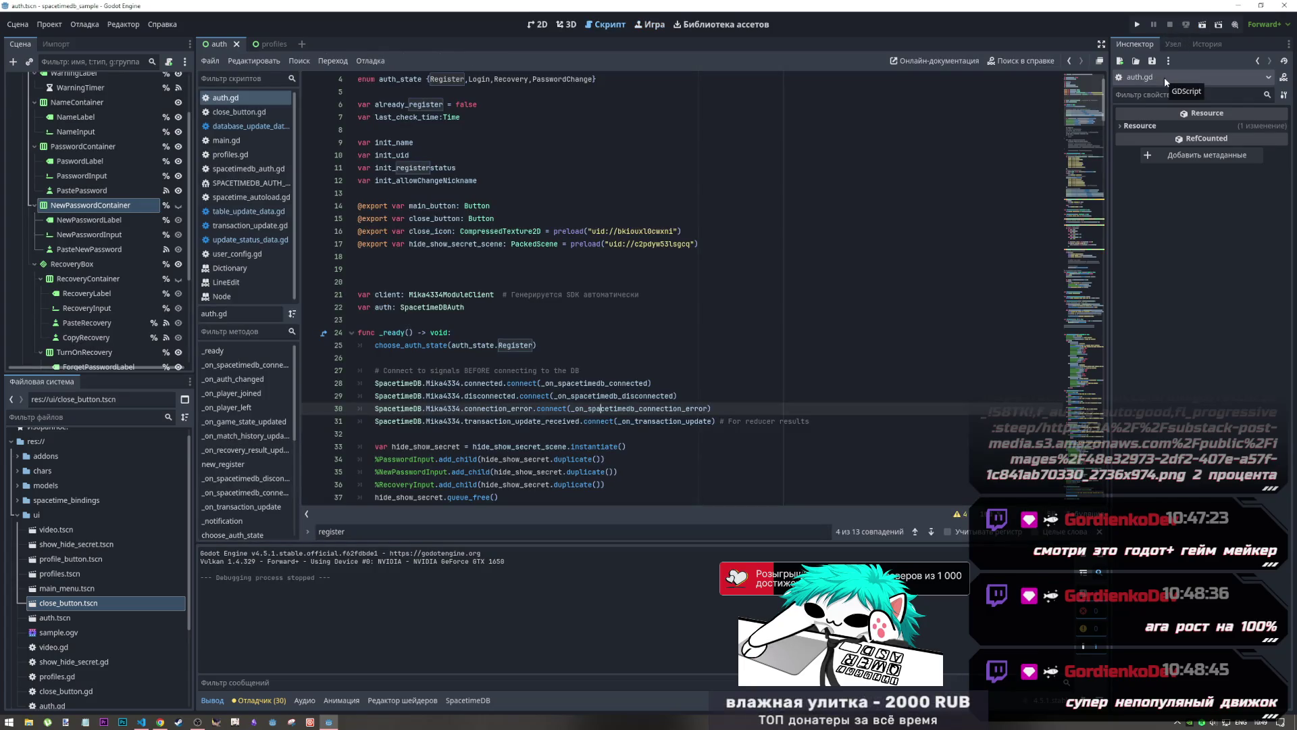
{"action": "scroll", "coordinate": [600, 375], "scroll_direction": "down", "scroll_amount": 20}
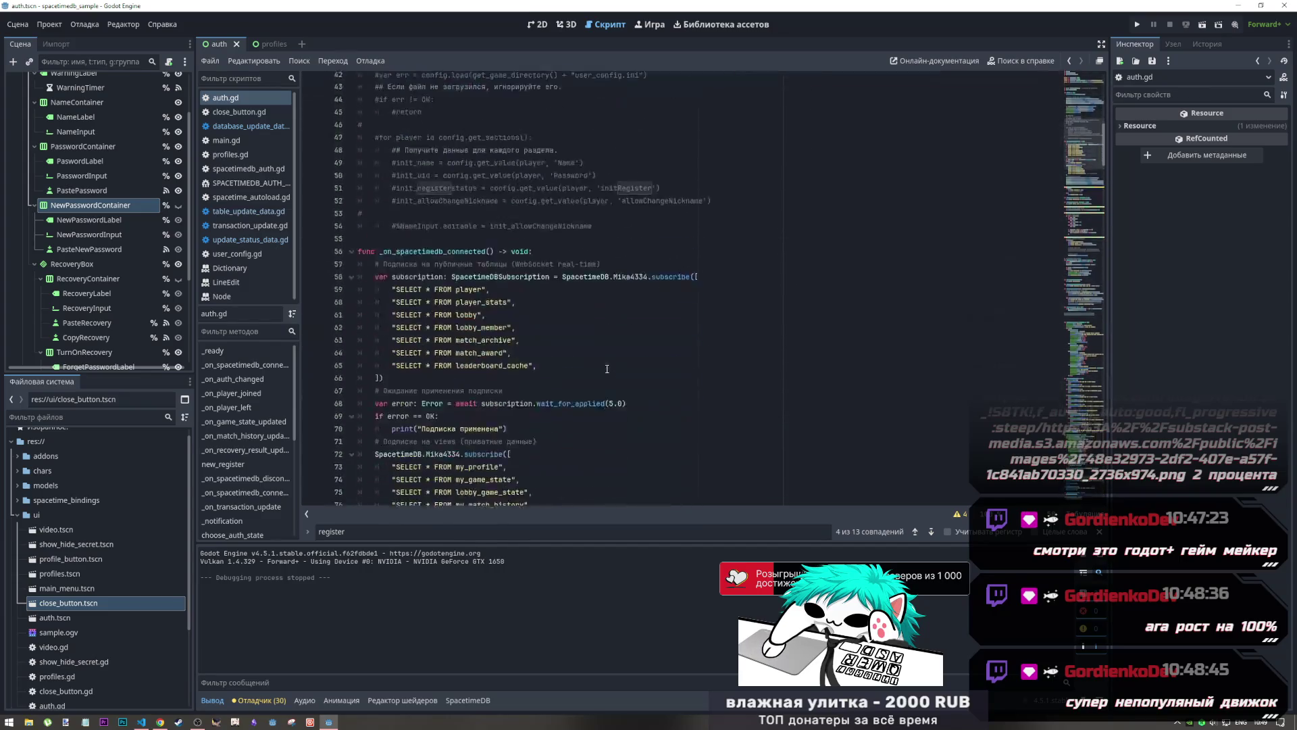
{"action": "scroll", "coordinate": [600, 375], "scroll_direction": "up", "scroll_amount": 5}
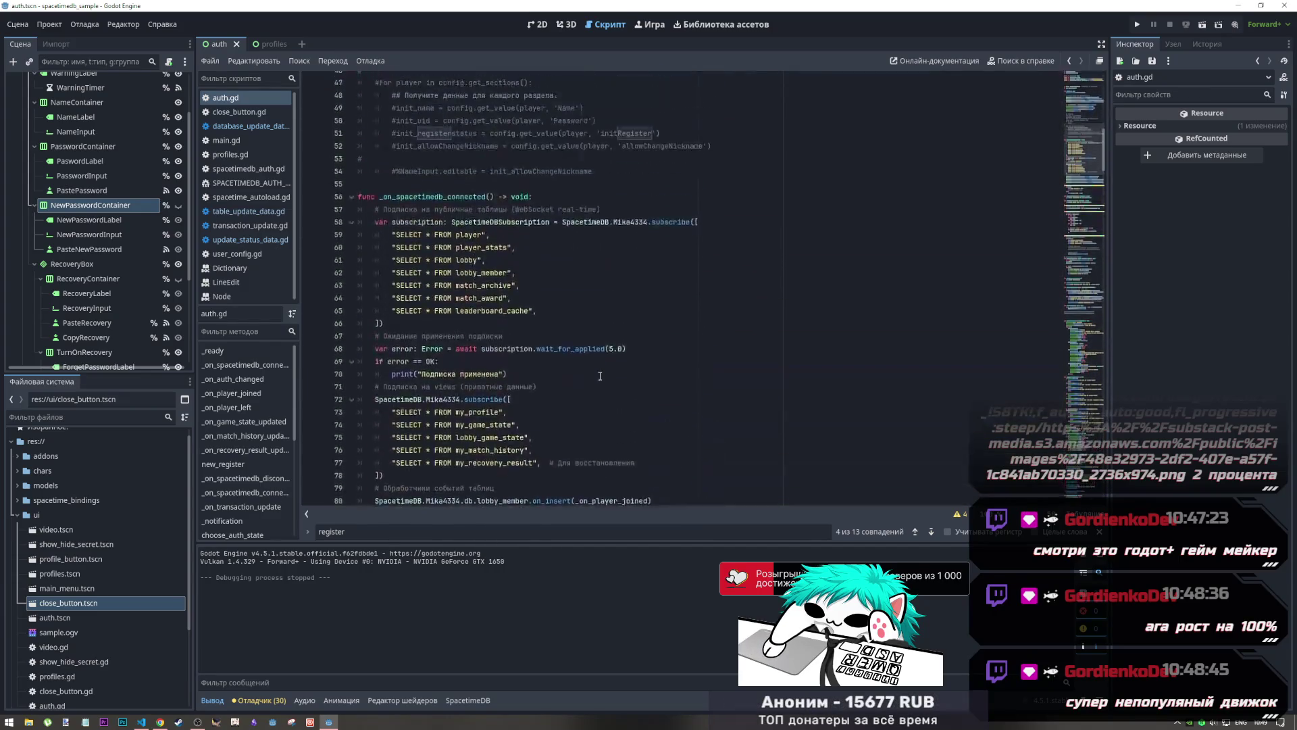
{"action": "scroll", "coordinate": [599, 377], "scroll_direction": "up", "scroll_amount": 8}
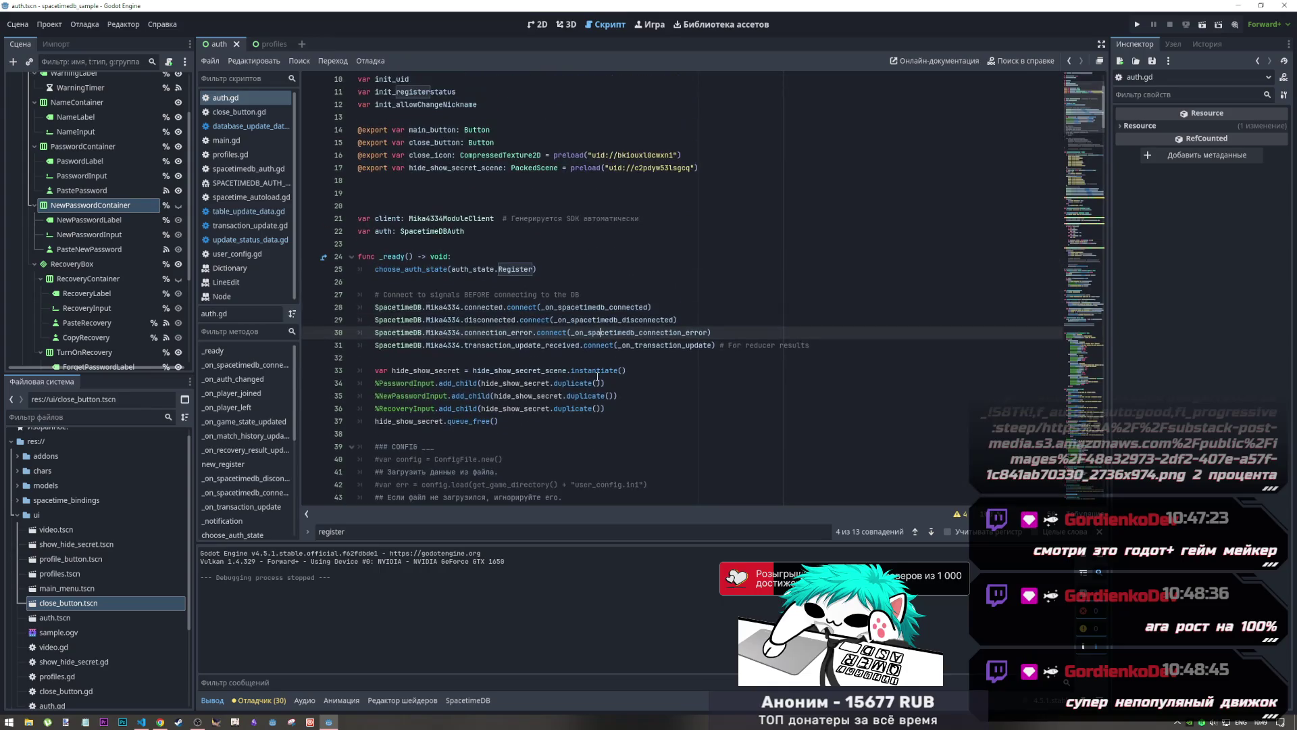
{"action": "scroll", "coordinate": [590, 383], "scroll_direction": "down", "scroll_amount": 10}
{"action": "scroll", "coordinate": [590, 382], "scroll_direction": "up", "scroll_amount": 16}
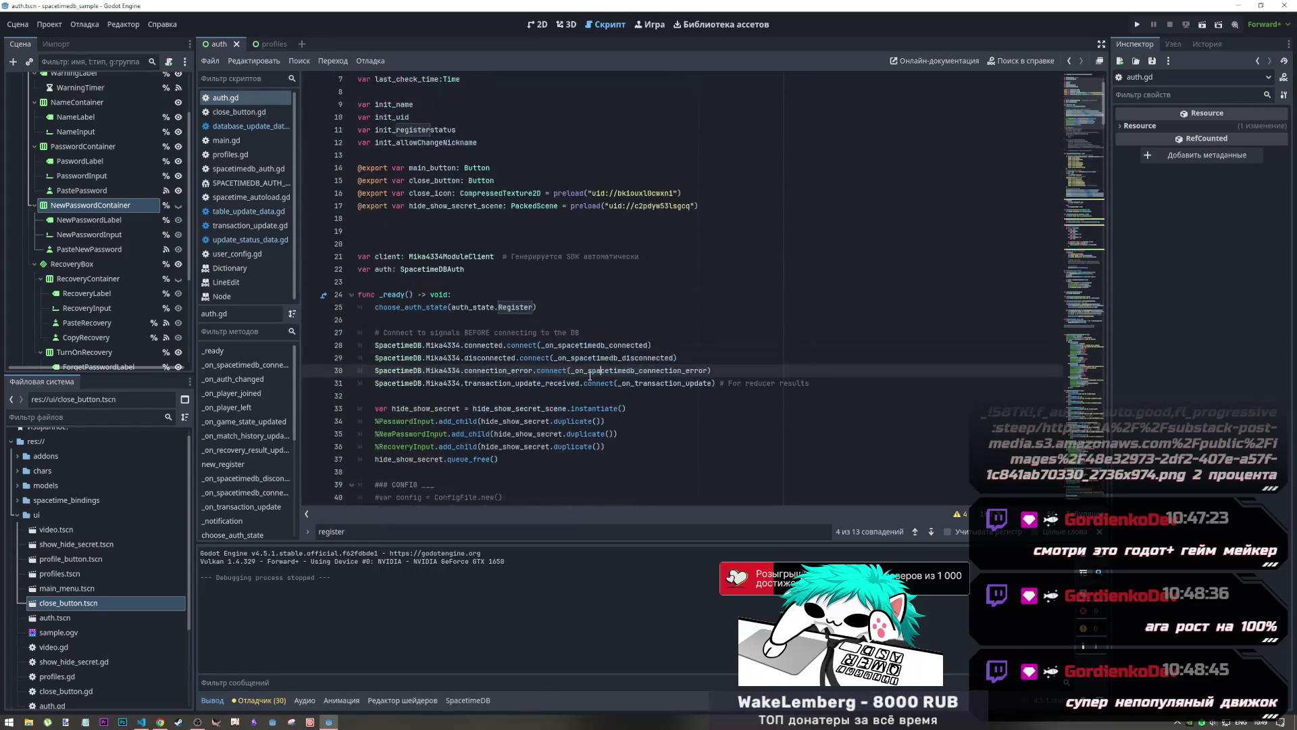
{"action": "left_click", "coordinate": [723, 345]}
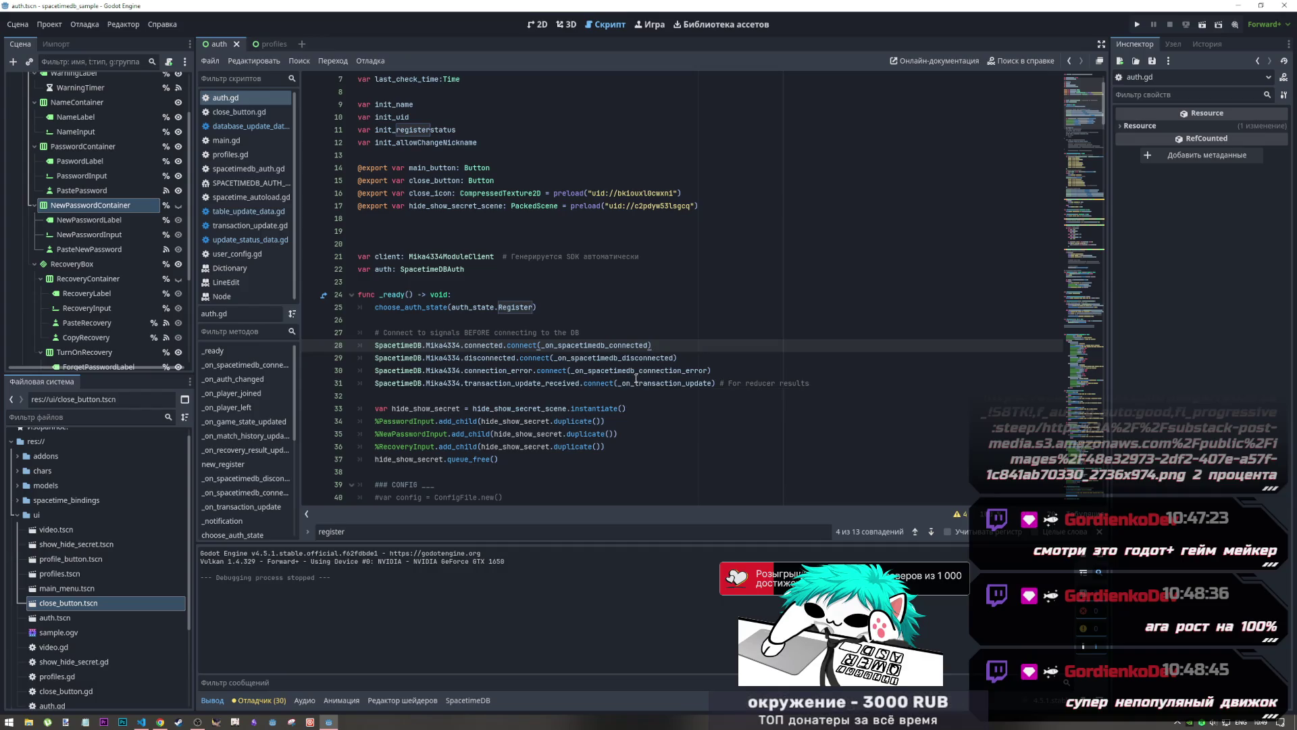
{"action": "scroll", "coordinate": [636, 382], "scroll_direction": "down", "scroll_amount": 5}
{"action": "scroll", "coordinate": [635, 379], "scroll_direction": "down", "scroll_amount": 10}
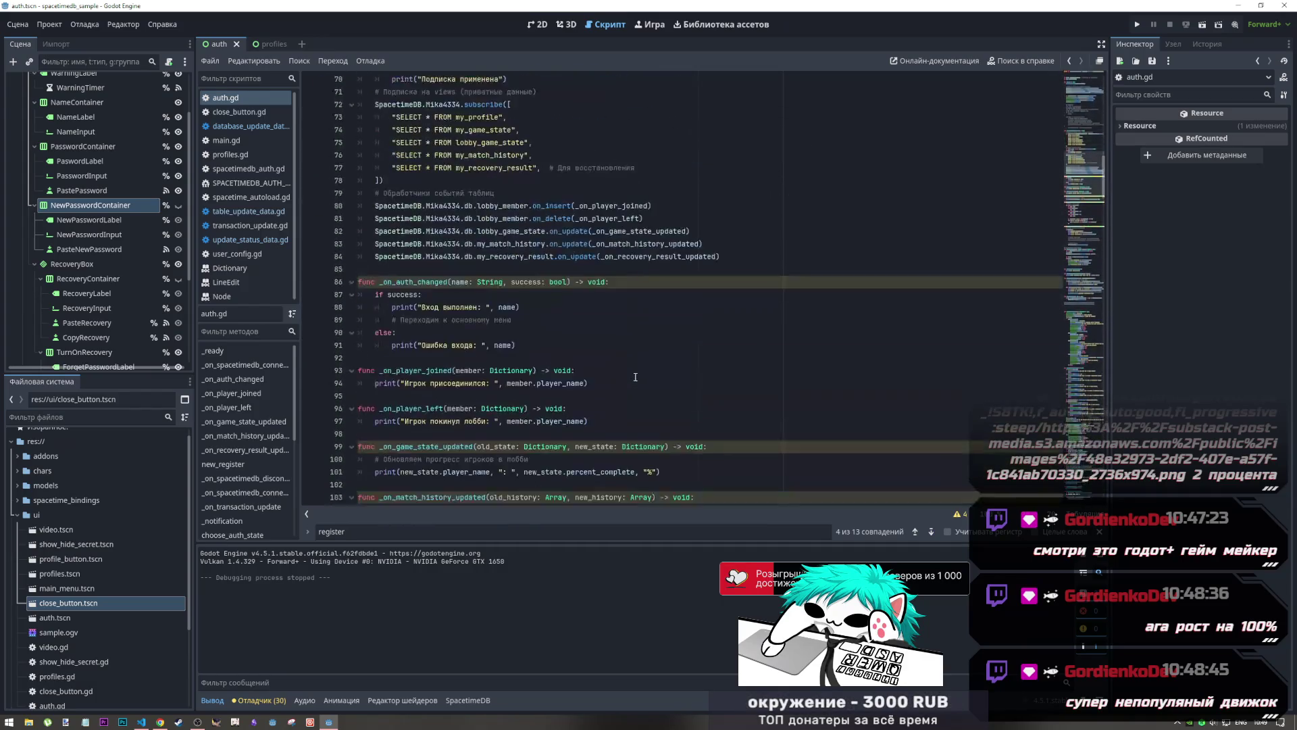
{"action": "scroll", "coordinate": [635, 378], "scroll_direction": "down", "scroll_amount": 3}
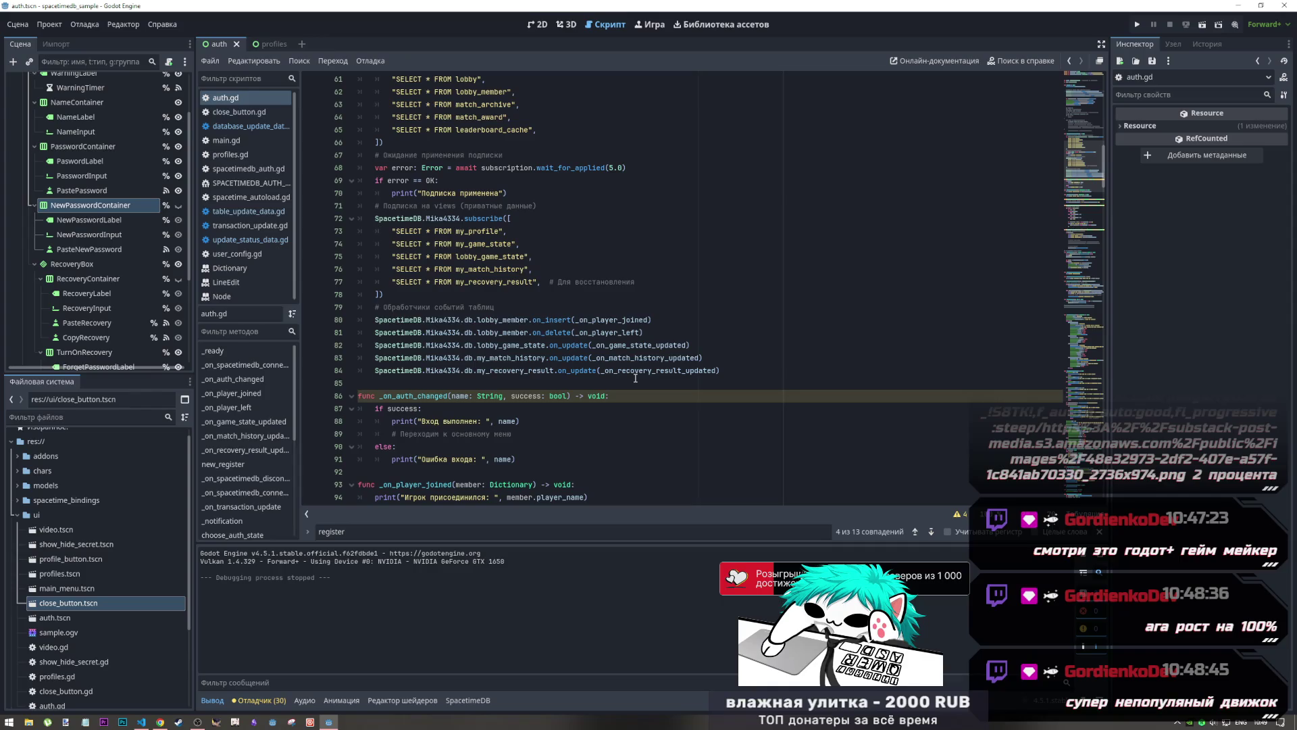
{"action": "scroll", "coordinate": [635, 378], "scroll_direction": "up", "scroll_amount": 4}
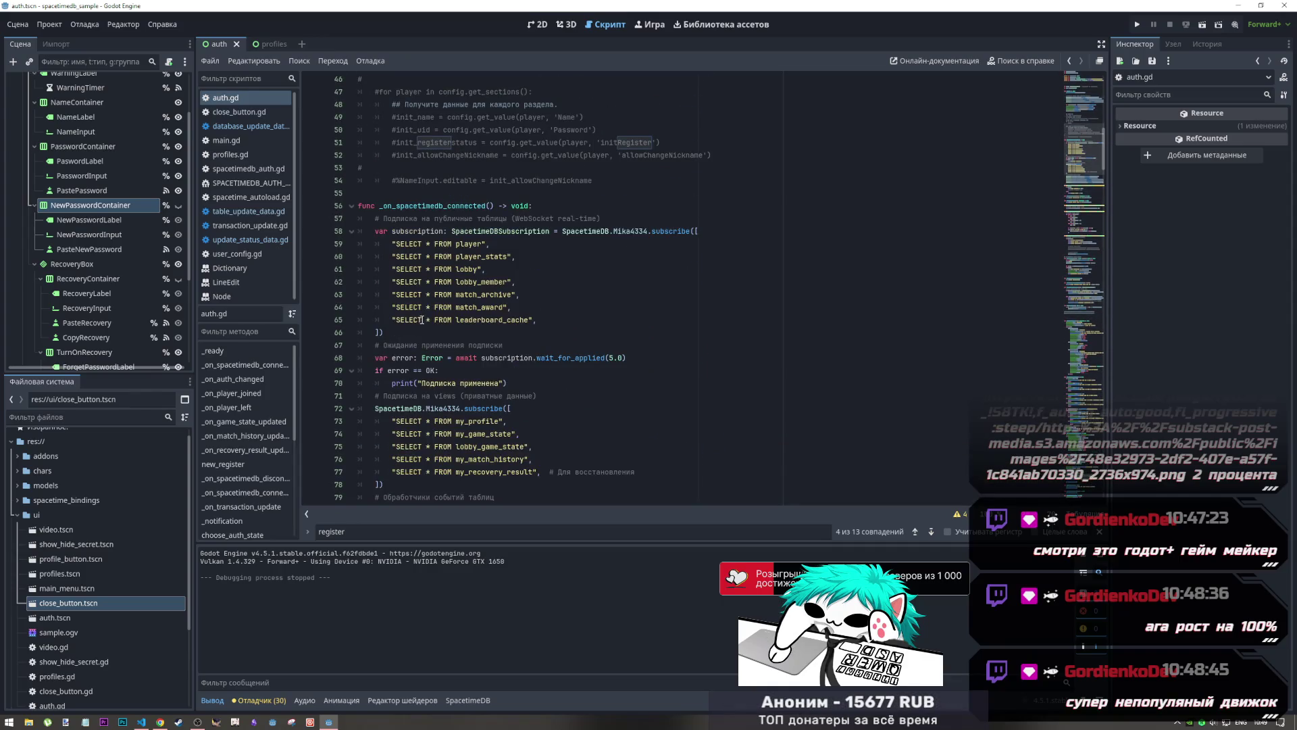
{"action": "scroll", "coordinate": [422, 320], "scroll_direction": "up", "scroll_amount": 5}
{"action": "scroll", "coordinate": [422, 320], "scroll_direction": "up", "scroll_amount": 3}
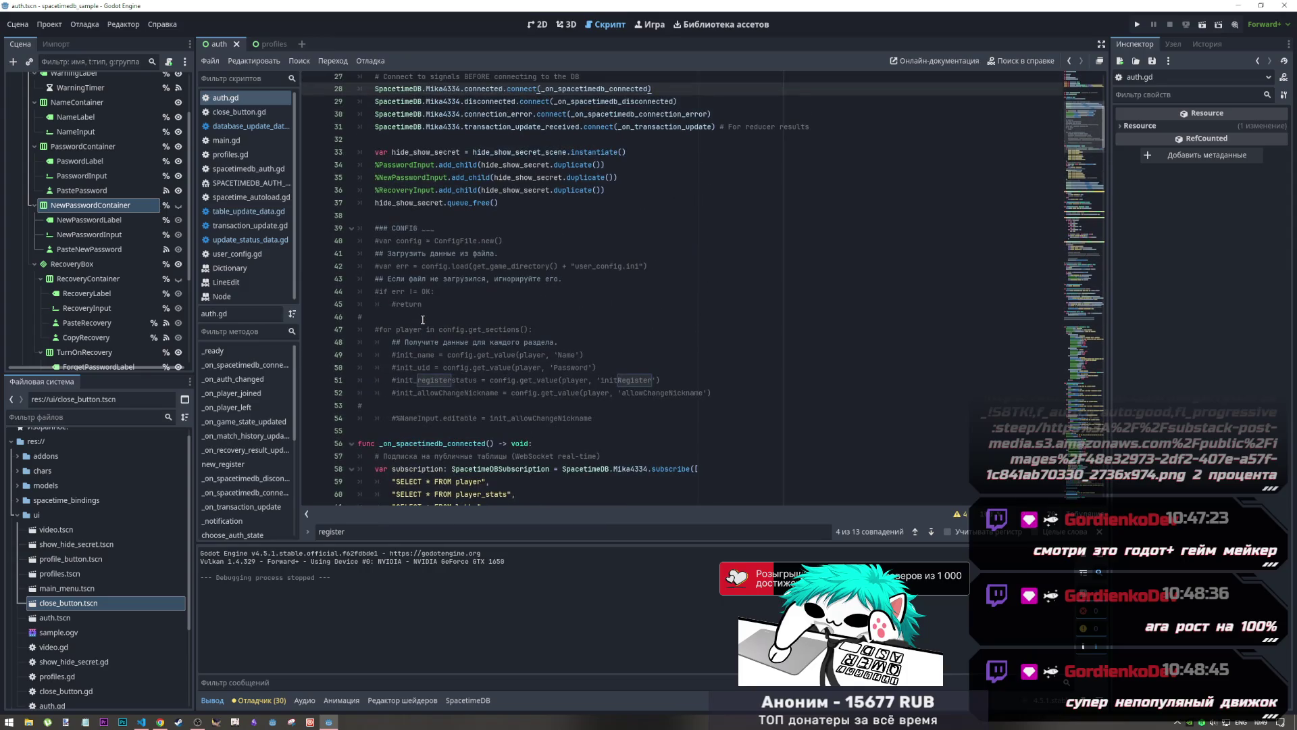
Close table_update_data.gd, transaction_update.gd and update_status_data.gd from the script list
{"action": "left_click", "coordinate": [229, 141]}
{"action": "left_click", "coordinate": [254, 169]}
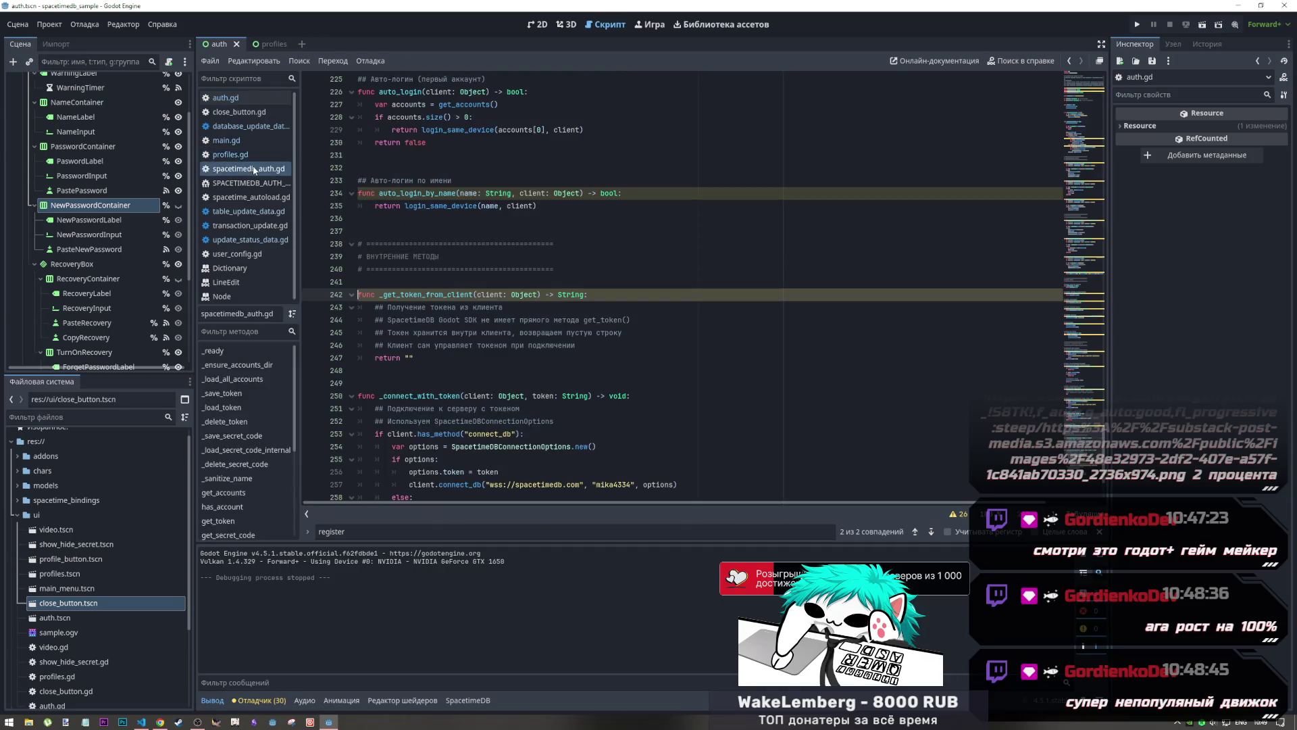
{"action": "left_click", "coordinate": [258, 182]}
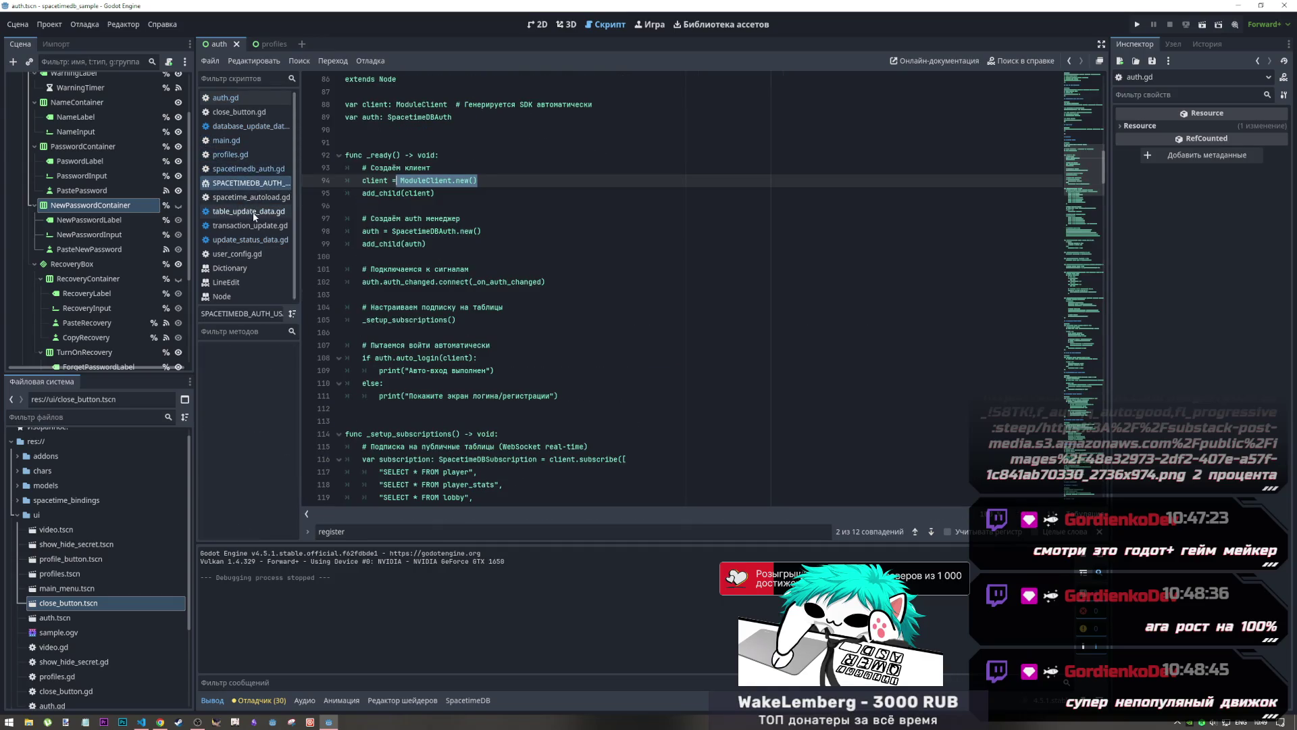
{"action": "middle_click", "coordinate": [255, 214]}
{"action": "middle_click", "coordinate": [253, 212]}
{"action": "middle_click", "coordinate": [252, 211]}
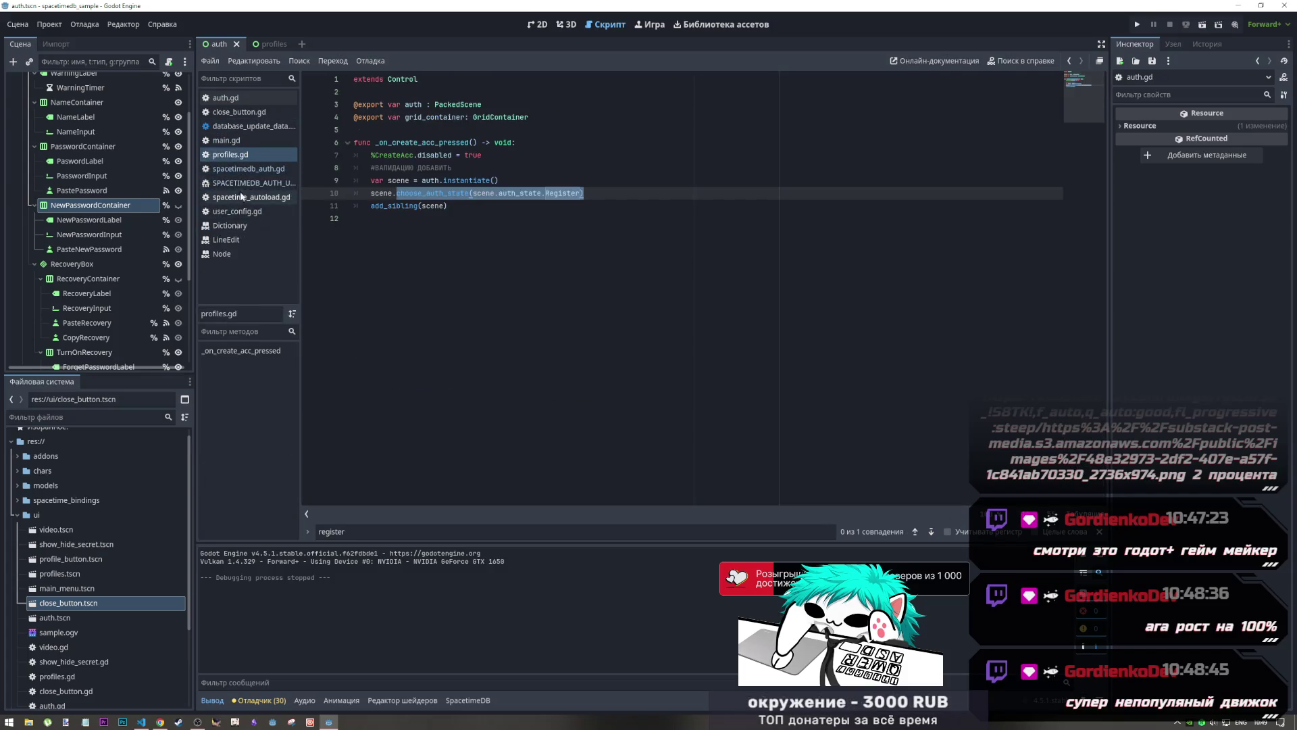
Close the class reference pages and database_update_data.gd, ending on main.gd
{"action": "middle_click", "coordinate": [234, 226]}
{"action": "middle_click", "coordinate": [234, 226]}
{"action": "middle_click", "coordinate": [234, 226]}
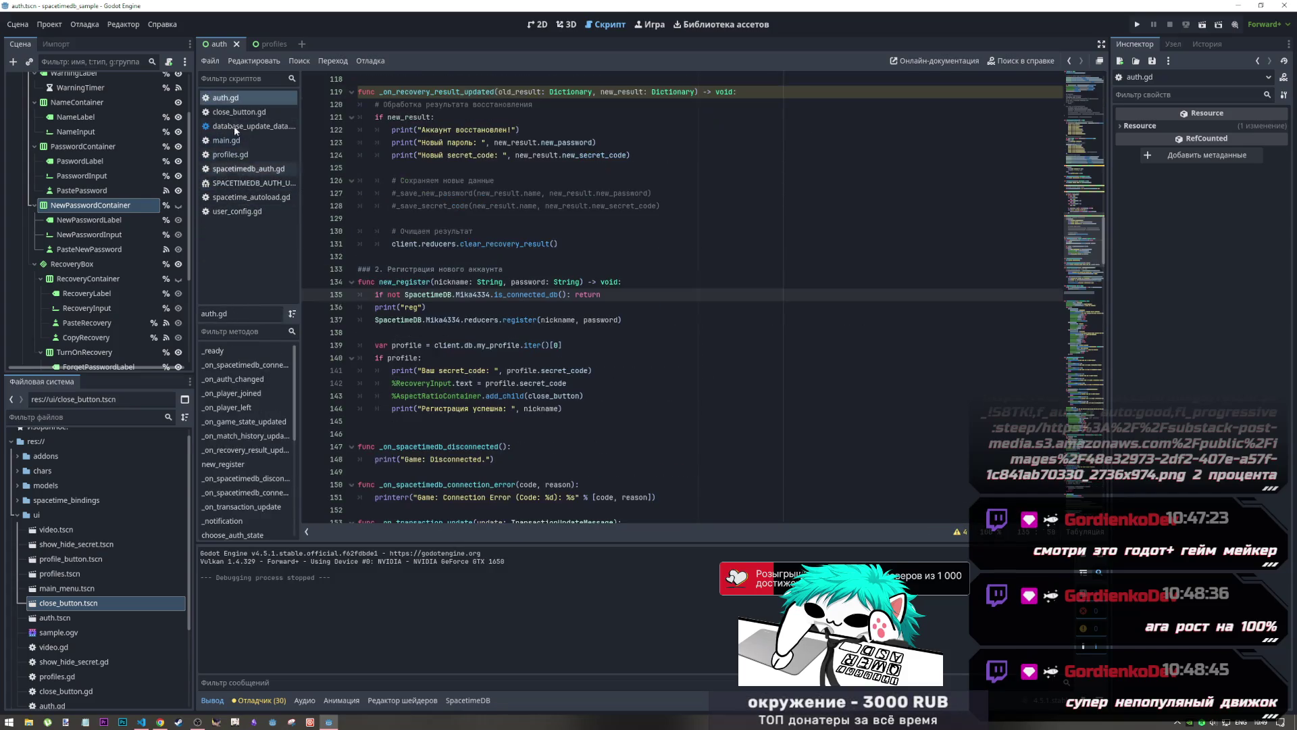
{"action": "left_click", "coordinate": [234, 126]}
{"action": "middle_click", "coordinate": [234, 125]}
{"action": "left_click", "coordinate": [238, 115]}
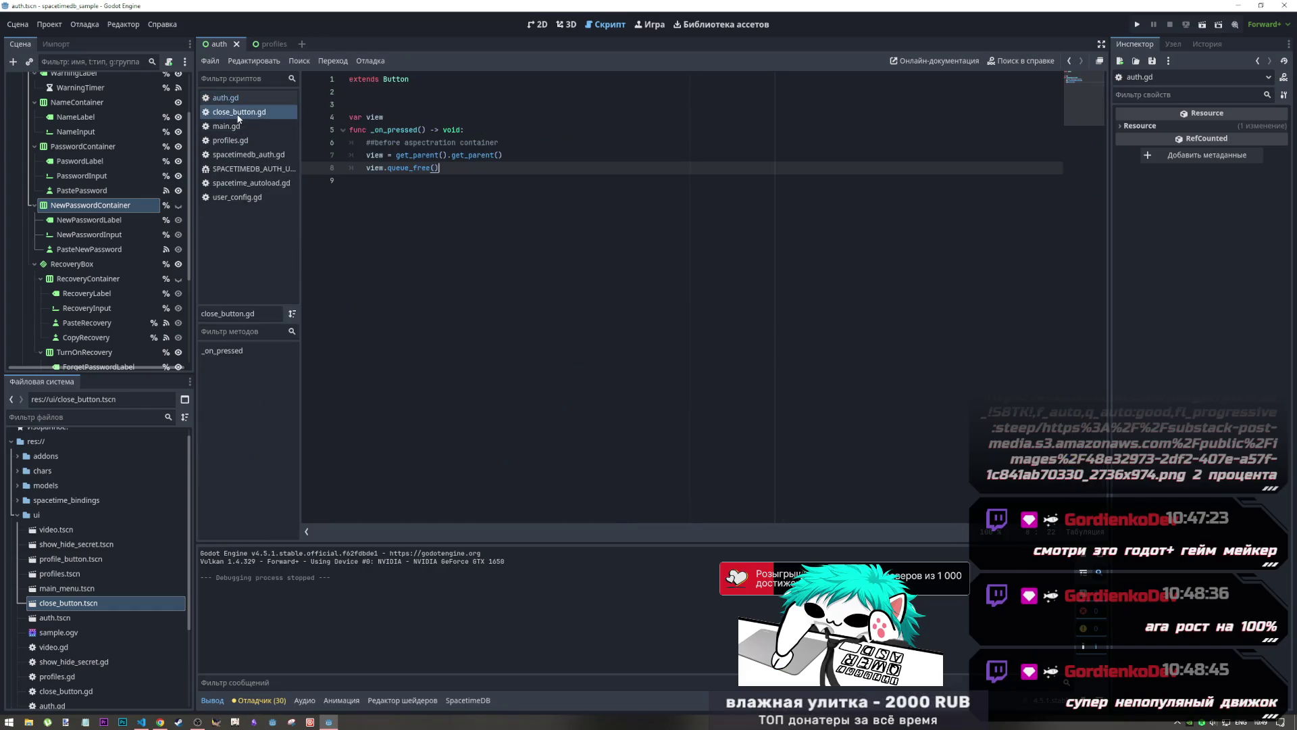
{"action": "left_click", "coordinate": [233, 128]}
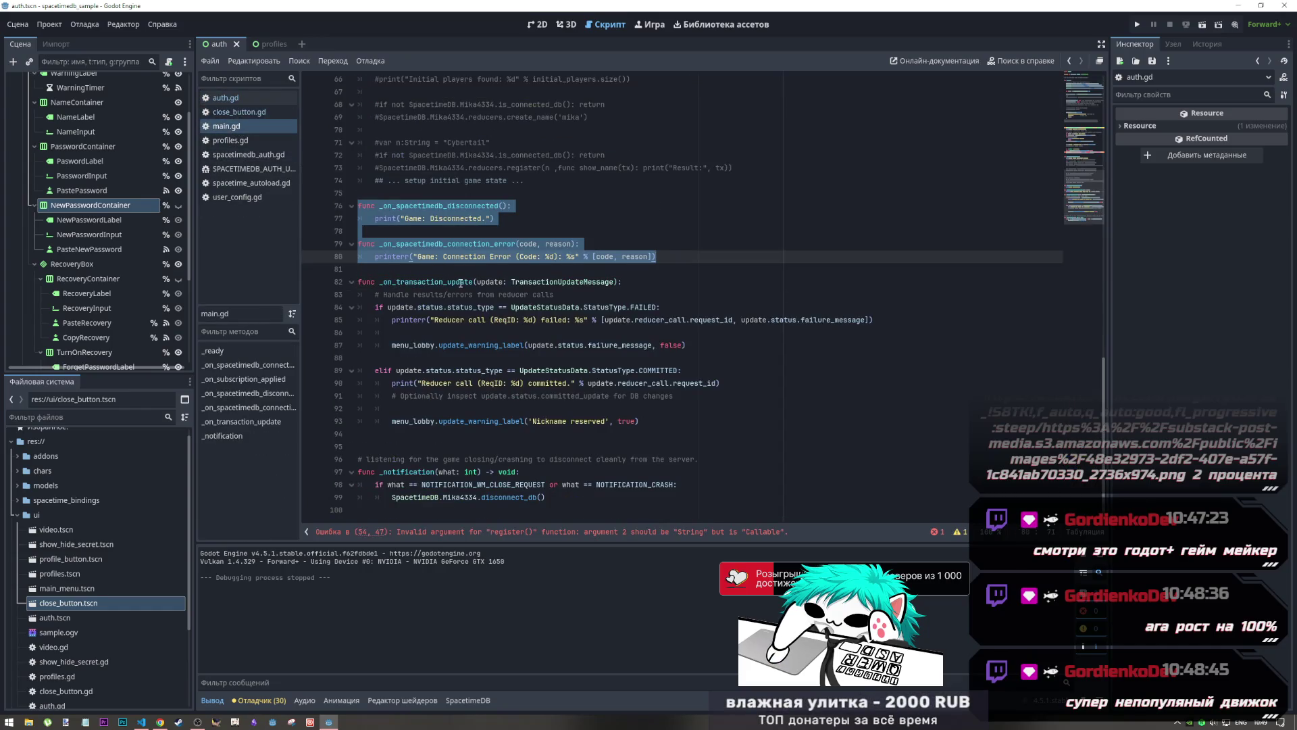
{"action": "scroll", "coordinate": [460, 282], "scroll_direction": "up", "scroll_amount": 20}
Copy main.gd's lines from 'var options' through the connect_db call, then go to auth.gd
{"action": "left_click", "coordinate": [427, 398]}
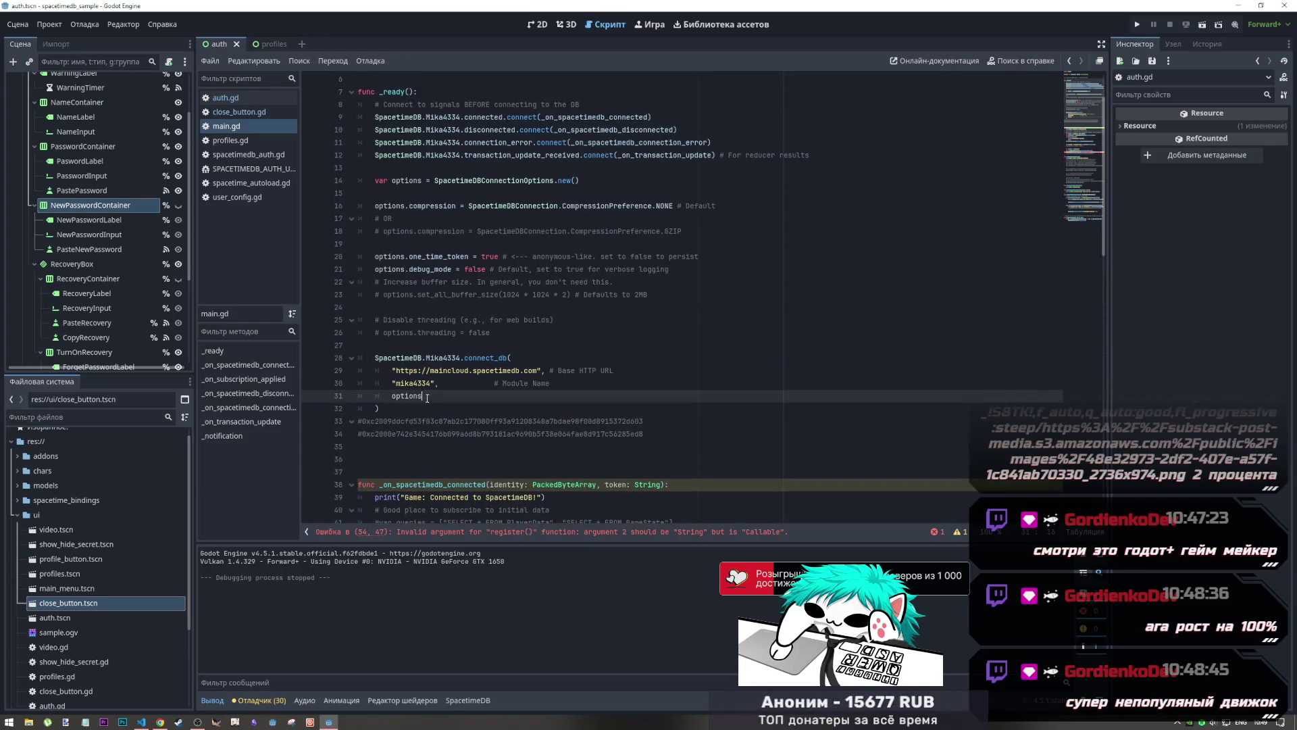
{"action": "left_click_drag", "start_coordinate": [405, 408], "coordinate": [387, 354]}
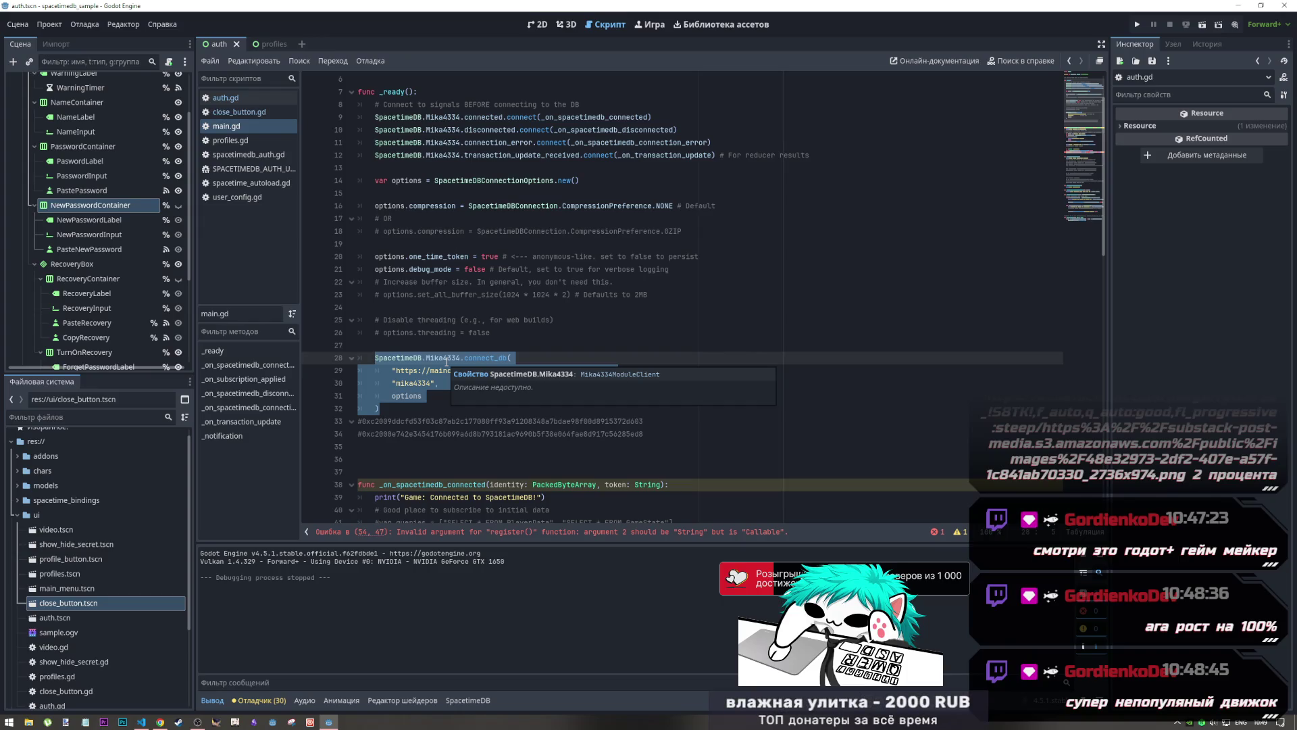
{"action": "left_click_drag", "start_coordinate": [382, 408], "coordinate": [373, 256]}
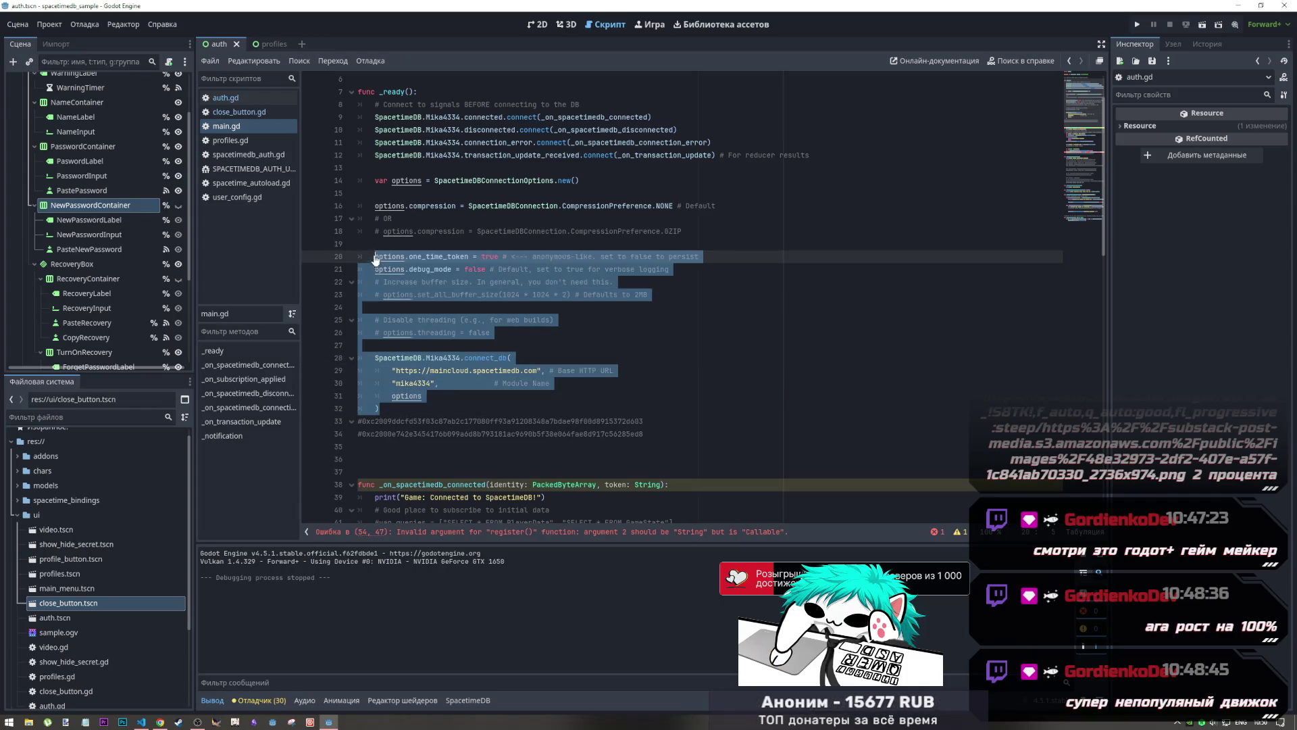
{"action": "left_click", "coordinate": [444, 231]}
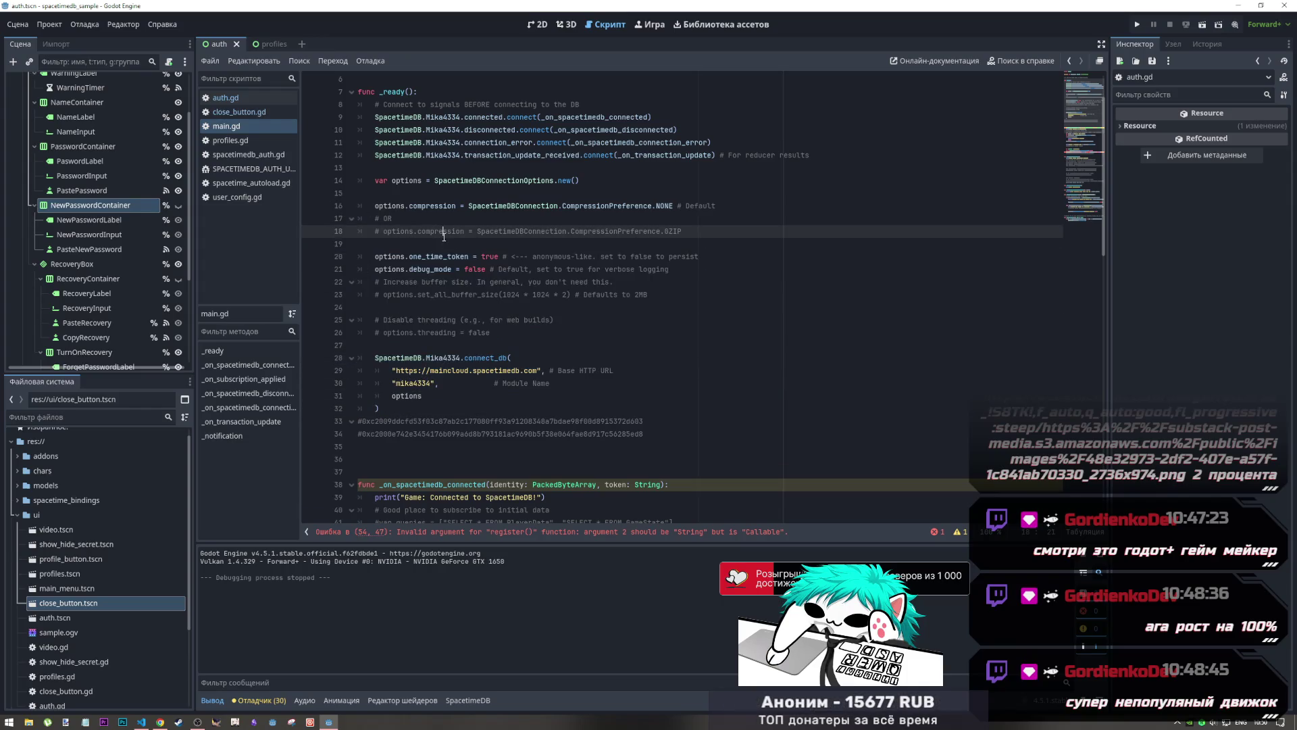
{"action": "left_click", "coordinate": [391, 408]}
{"action": "left_click", "coordinate": [375, 180], "text": "shift"}
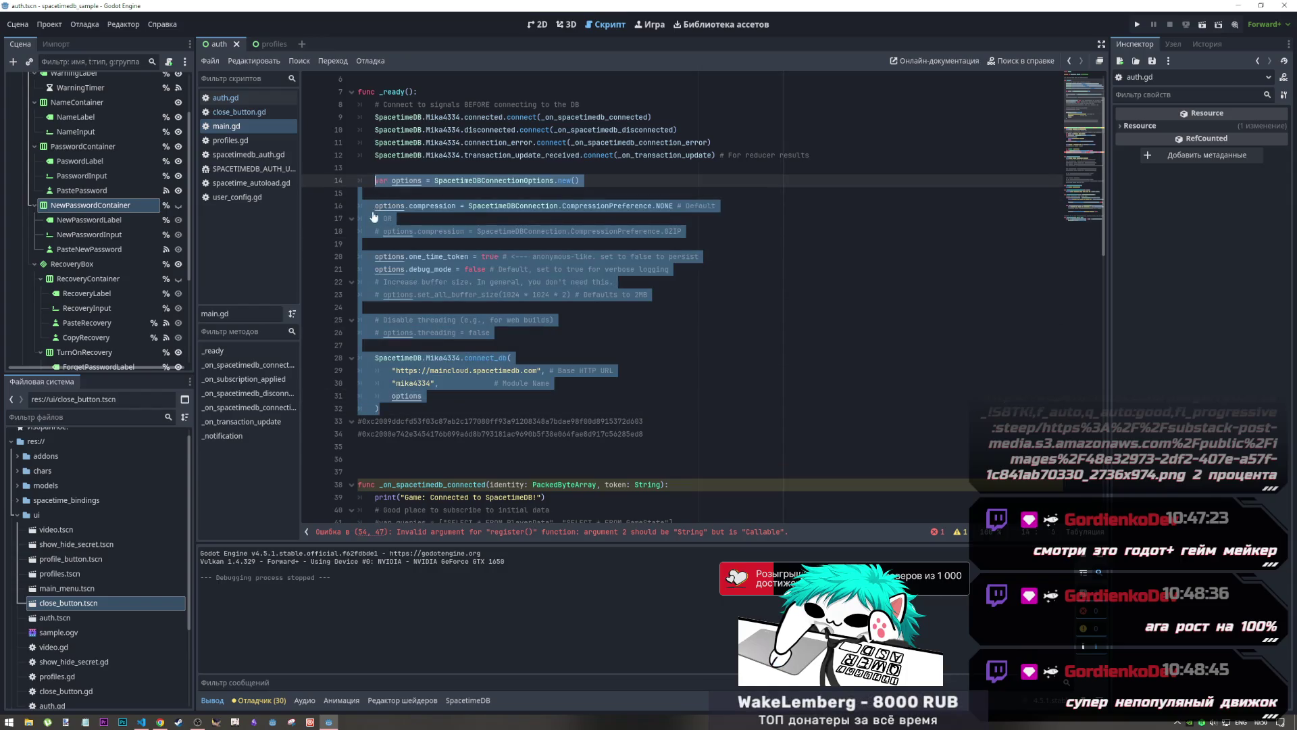
{"action": "left_click", "coordinate": [225, 98]}
Paste the options and connect_db block after line 31 in _ready, tidy blank lines, and save
{"action": "scroll", "coordinate": [441, 308], "scroll_direction": "up", "scroll_amount": 4}
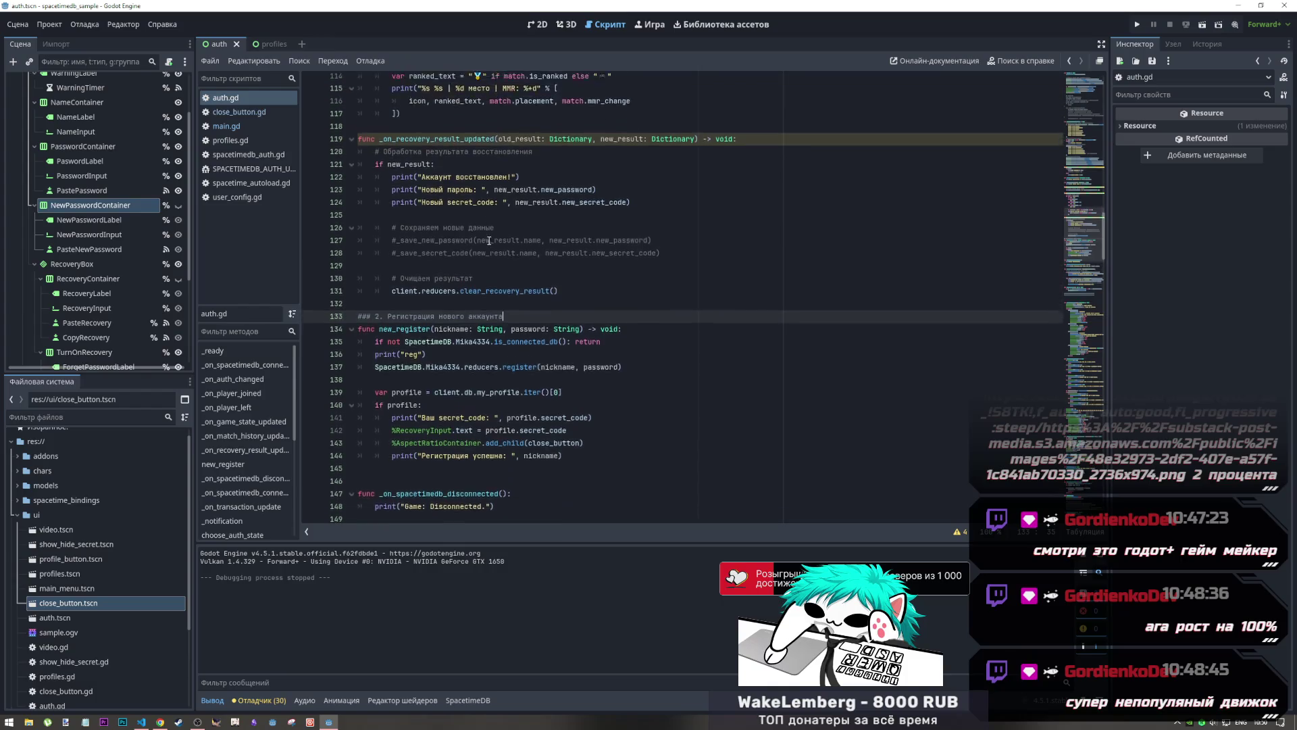
{"action": "scroll", "coordinate": [442, 307], "scroll_direction": "up", "scroll_amount": 10}
{"action": "scroll", "coordinate": [419, 338], "scroll_direction": "up", "scroll_amount": 10}
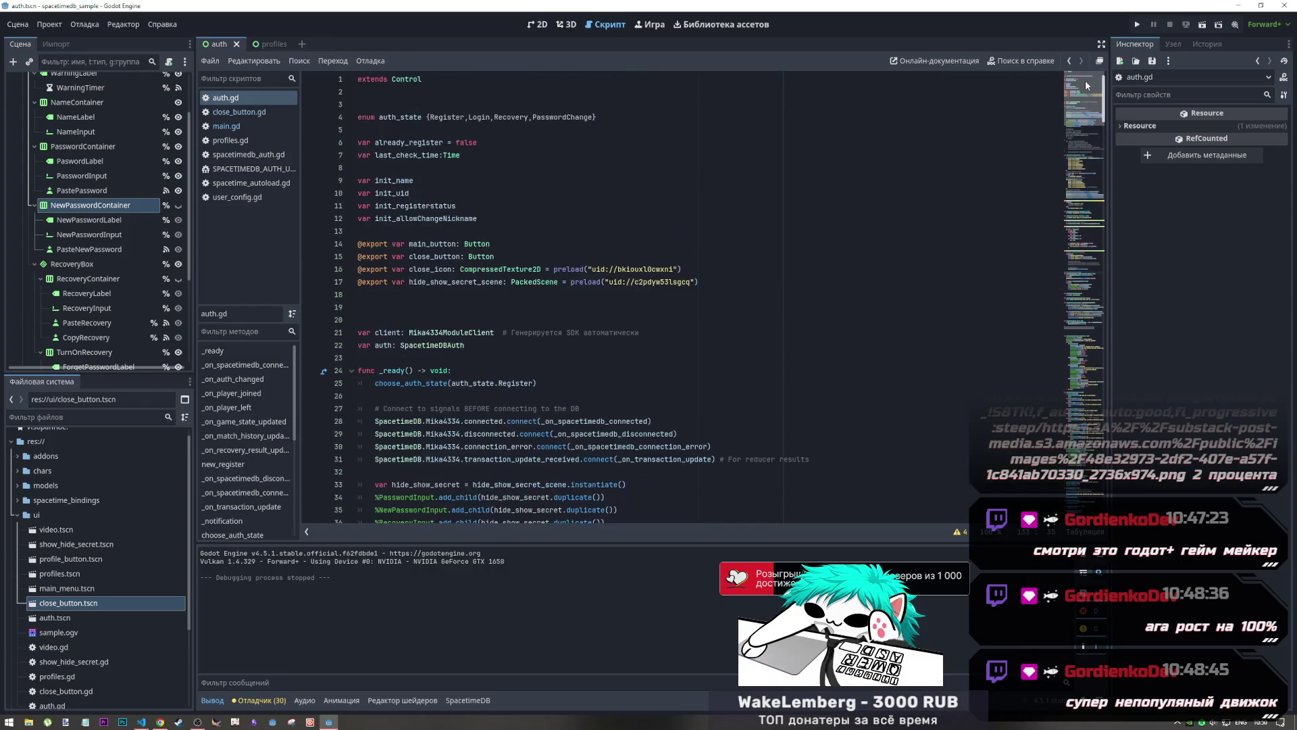
{"action": "scroll", "coordinate": [420, 338], "scroll_direction": "down", "scroll_amount": 2}
{"action": "left_click", "coordinate": [810, 383]}
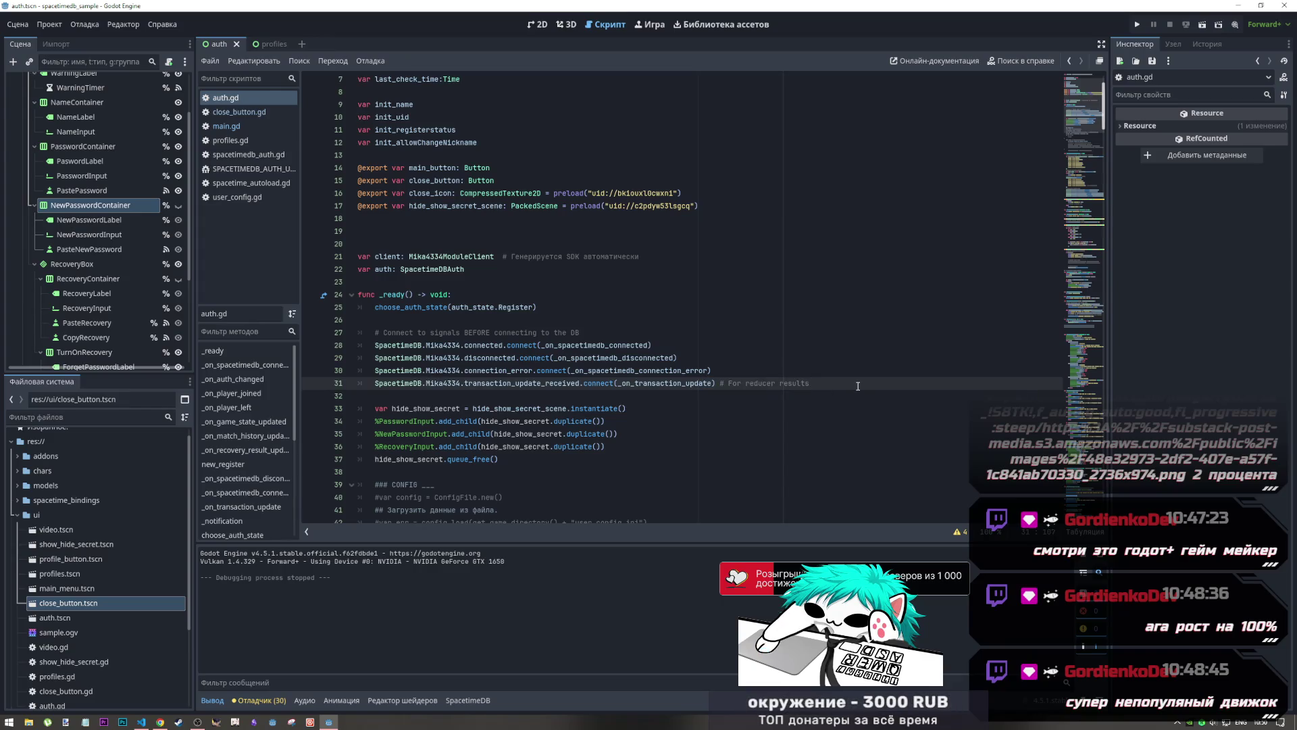
{"action": "key", "text": "Return"}
{"action": "key", "text": "ctrl+v"}
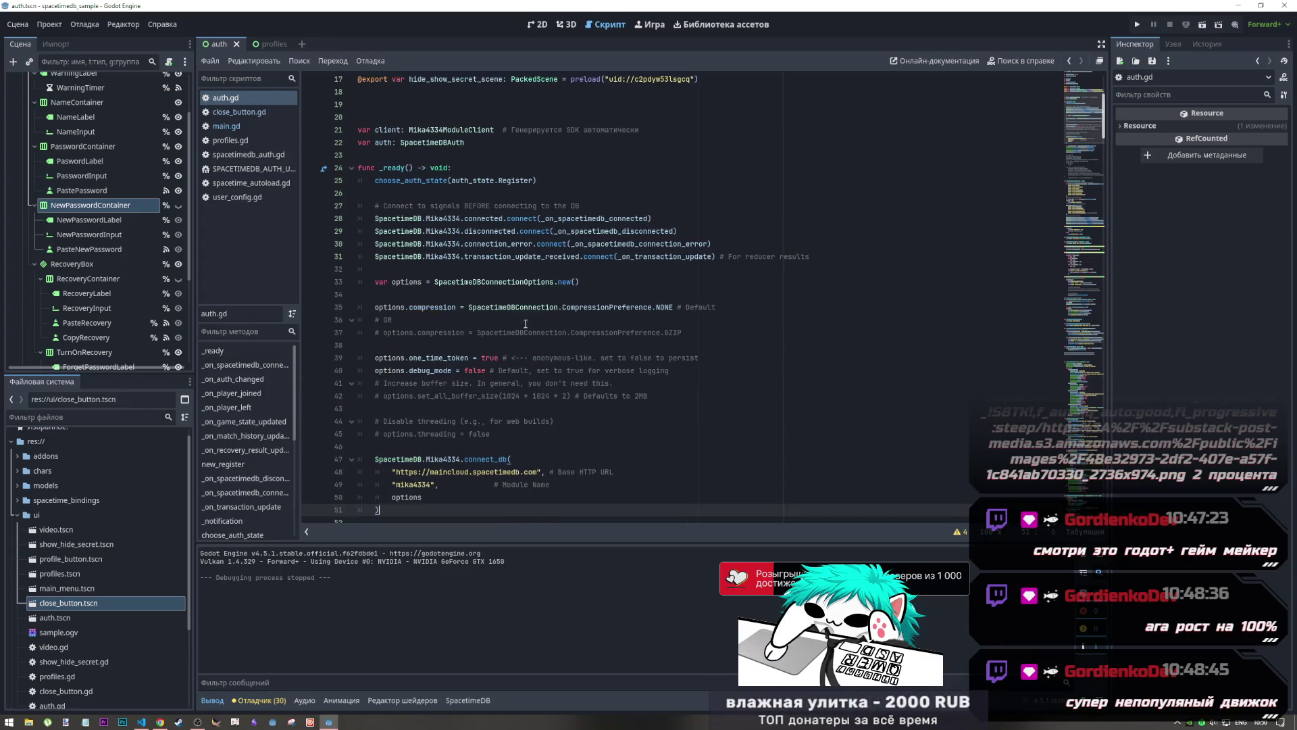
{"action": "left_click", "coordinate": [414, 293]}
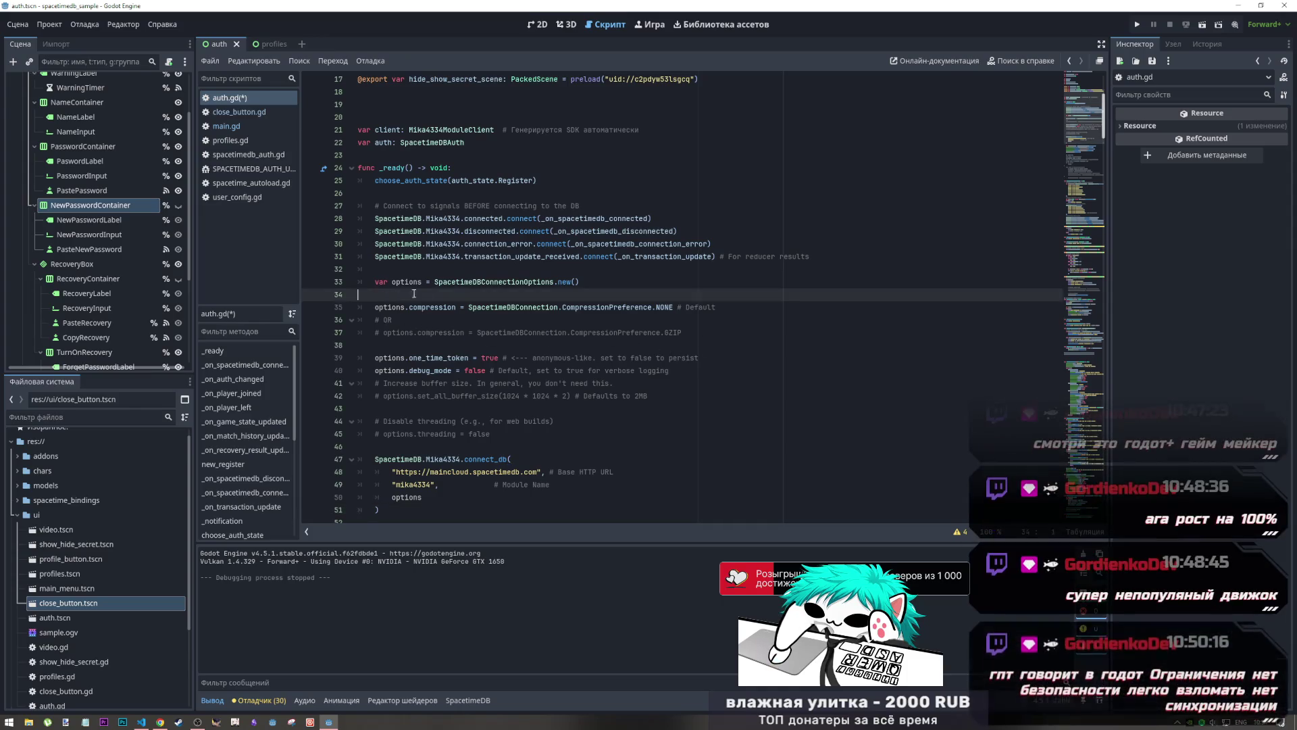
{"action": "key", "text": "Up"}
{"action": "key", "text": "Up"}
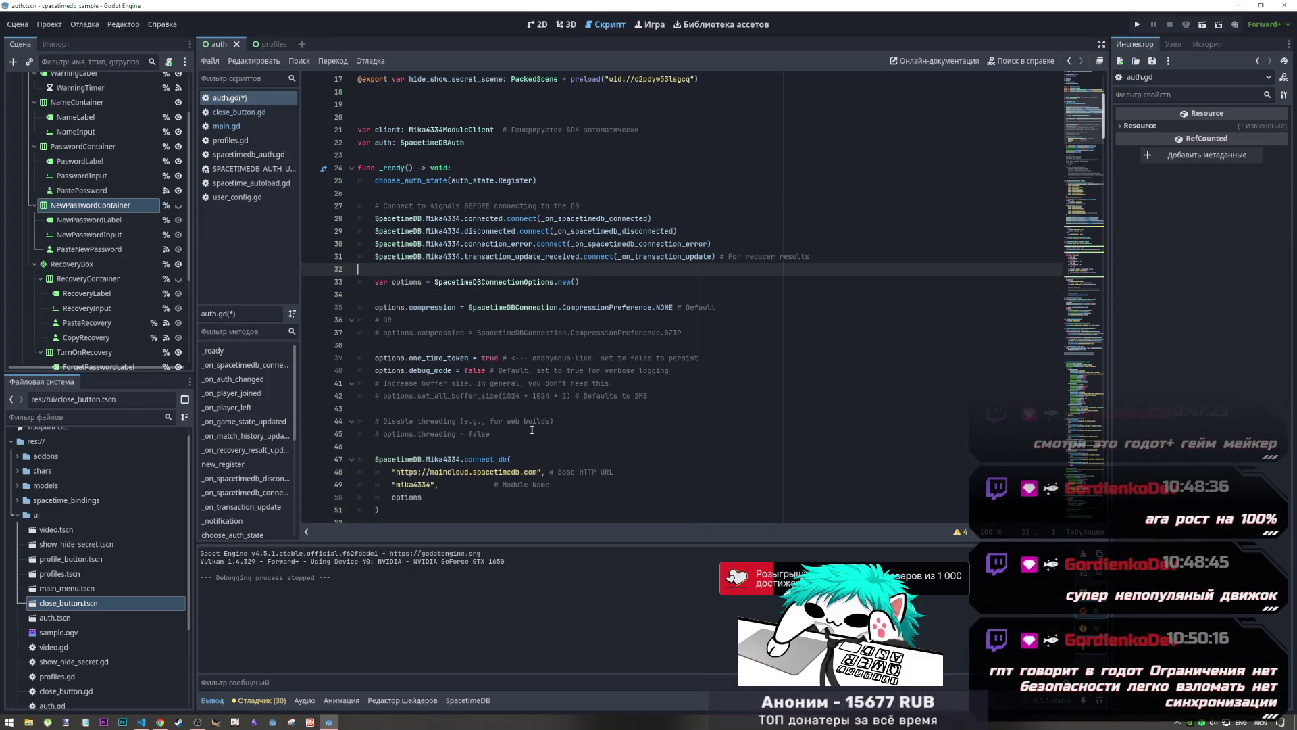
{"action": "key", "text": "ctrl+s"}
{"action": "scroll", "coordinate": [533, 430], "scroll_direction": "down", "scroll_amount": 2}
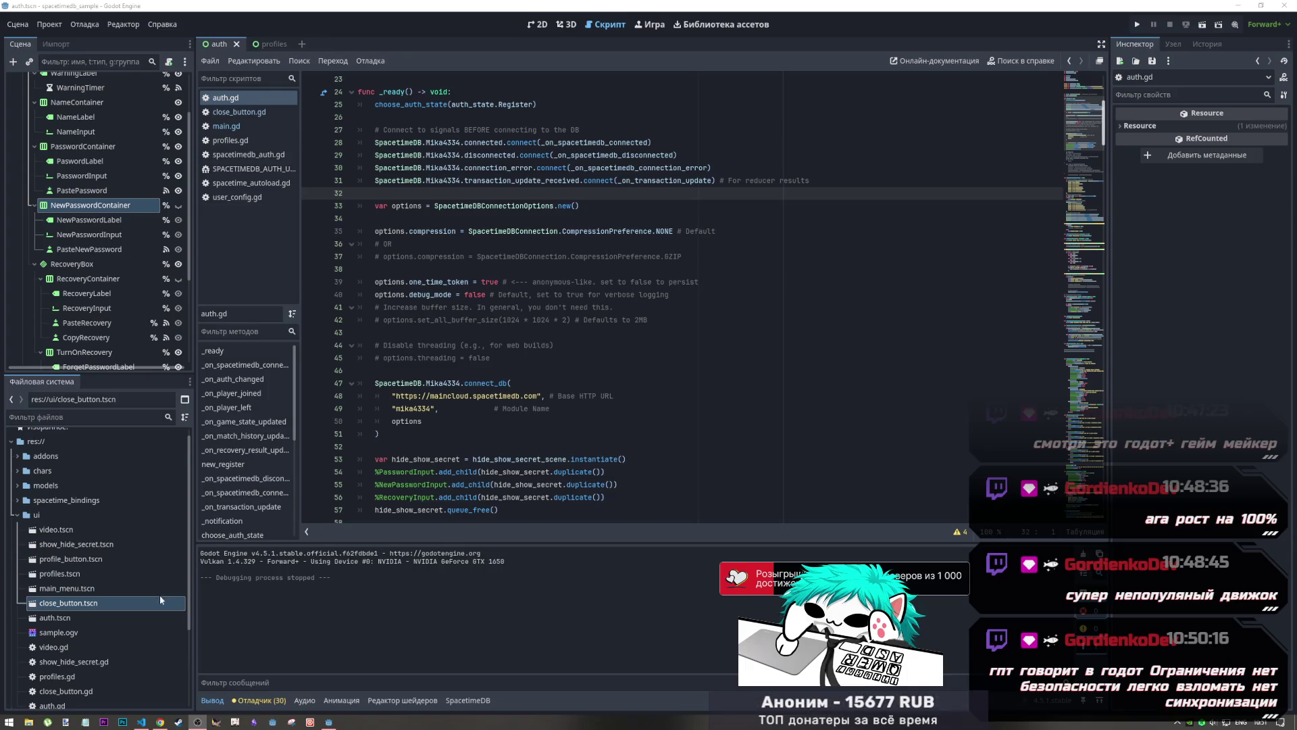
{"action": "left_click", "coordinate": [150, 725]}
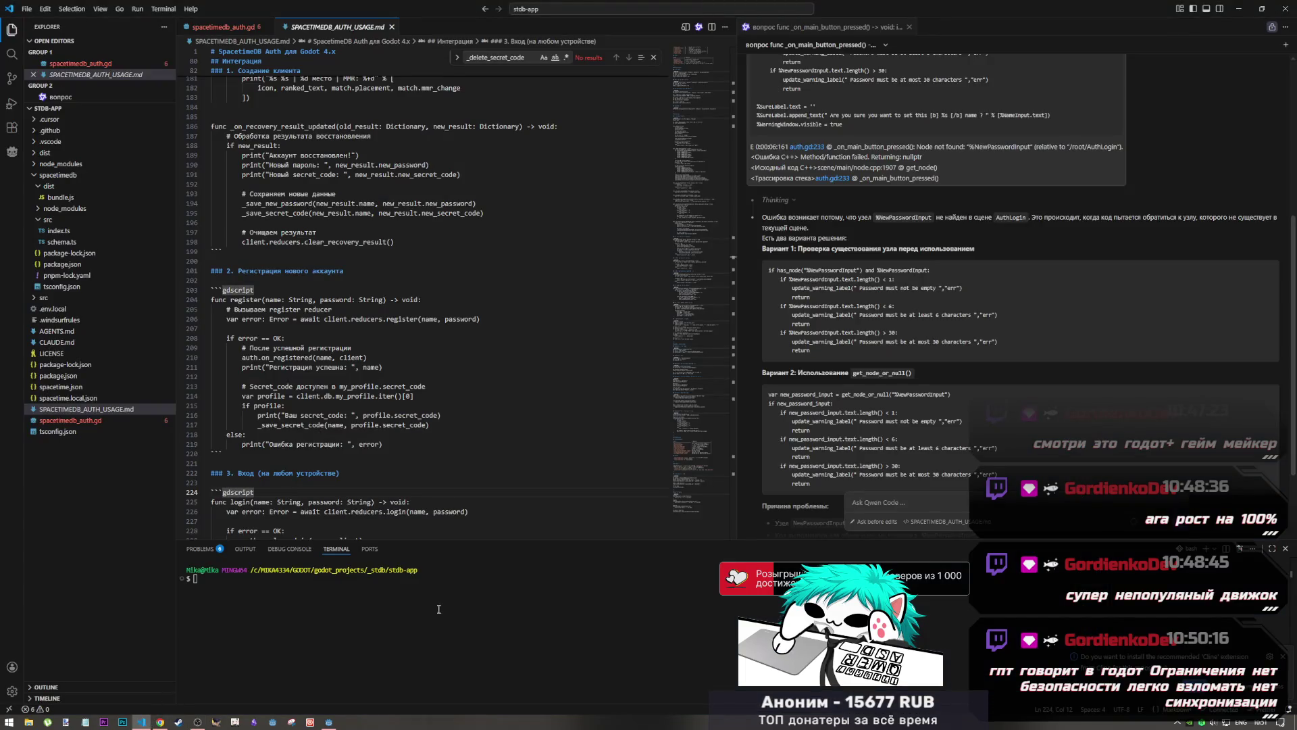
{"action": "left_click", "coordinate": [158, 723]}
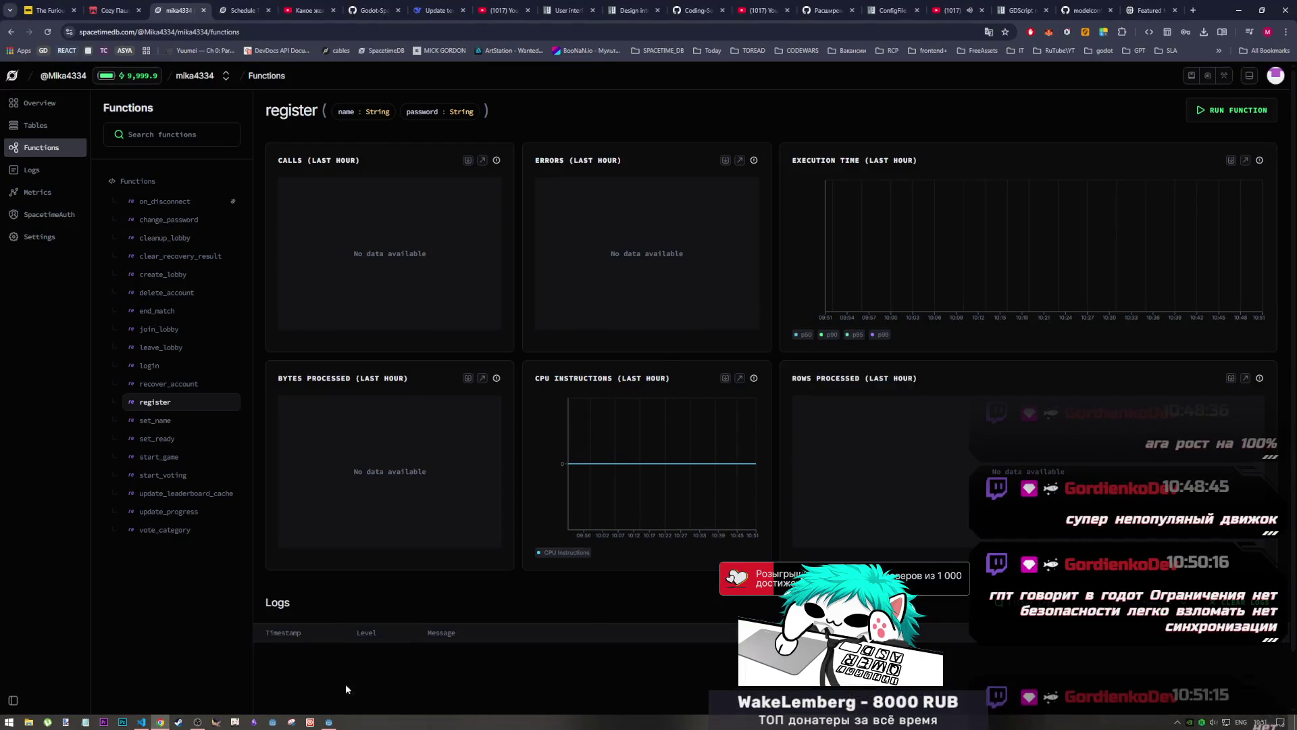
{"action": "left_click", "coordinate": [329, 721]}
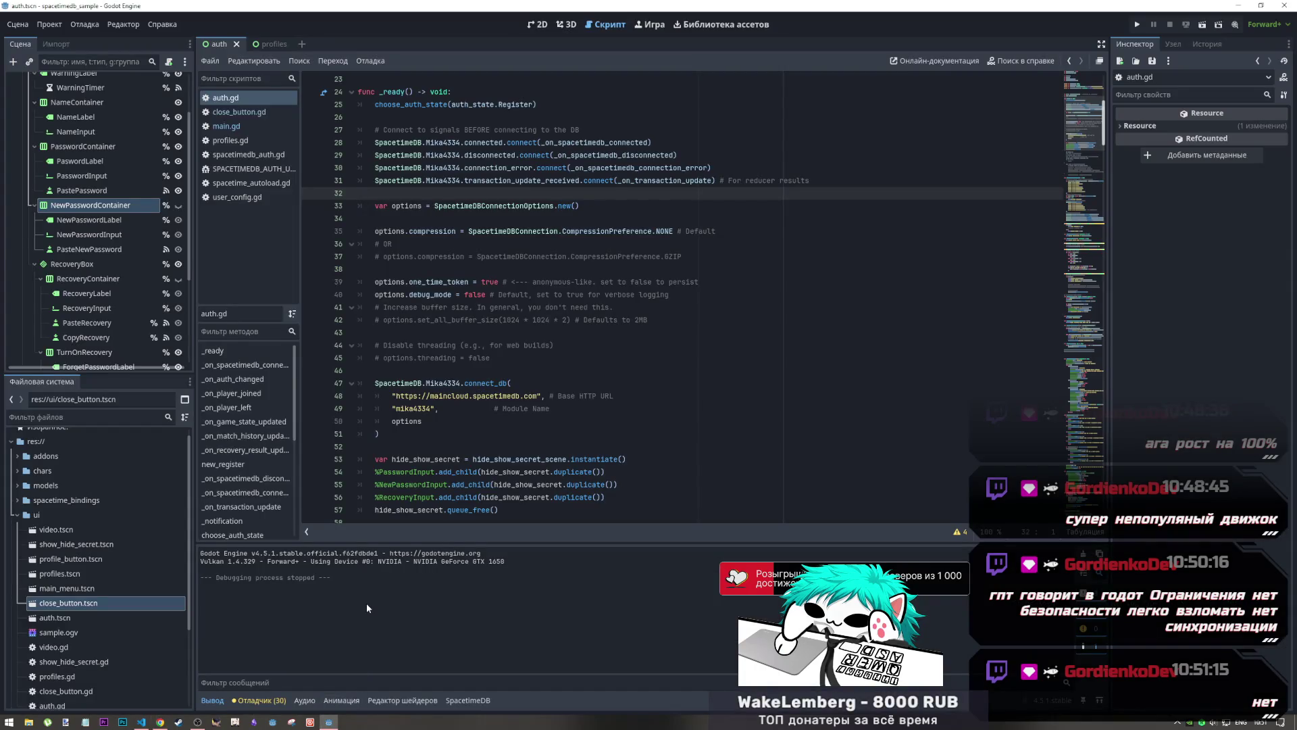
{"action": "left_click", "coordinate": [378, 332]}
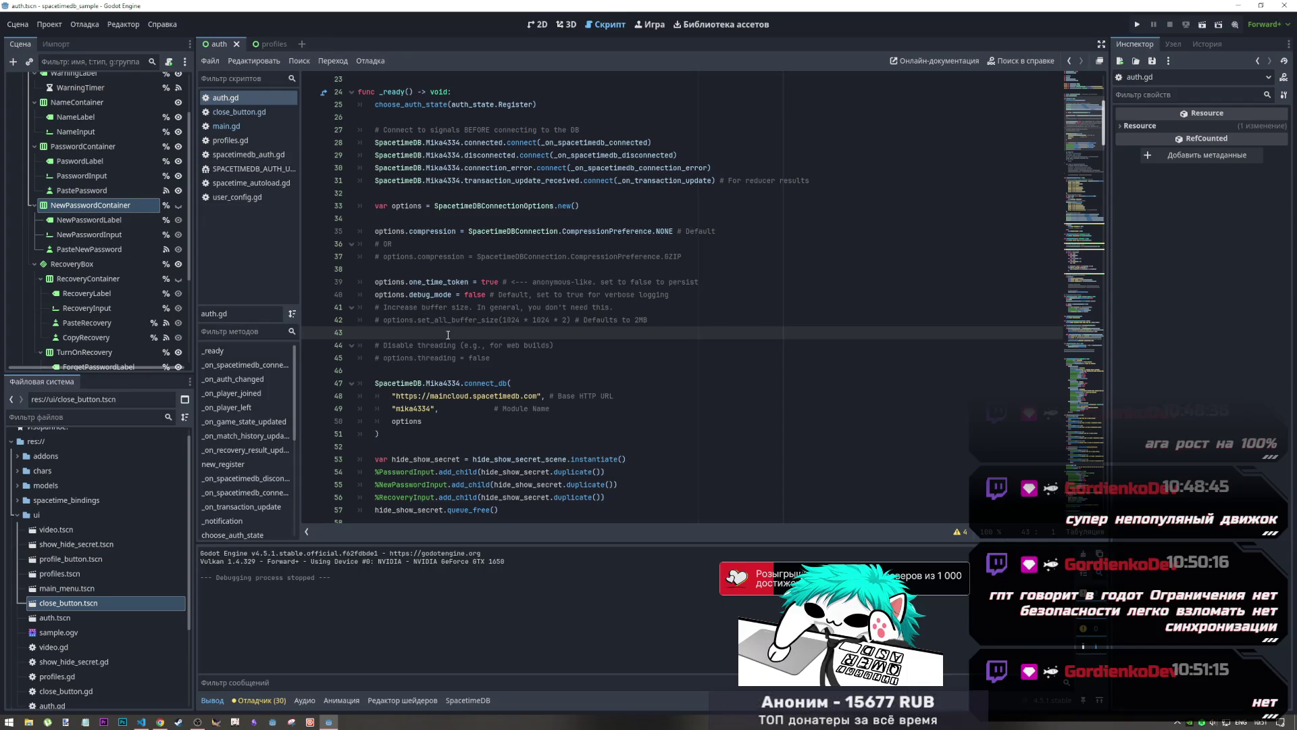
{"action": "scroll", "coordinate": [465, 354], "scroll_direction": "down", "scroll_amount": 6}
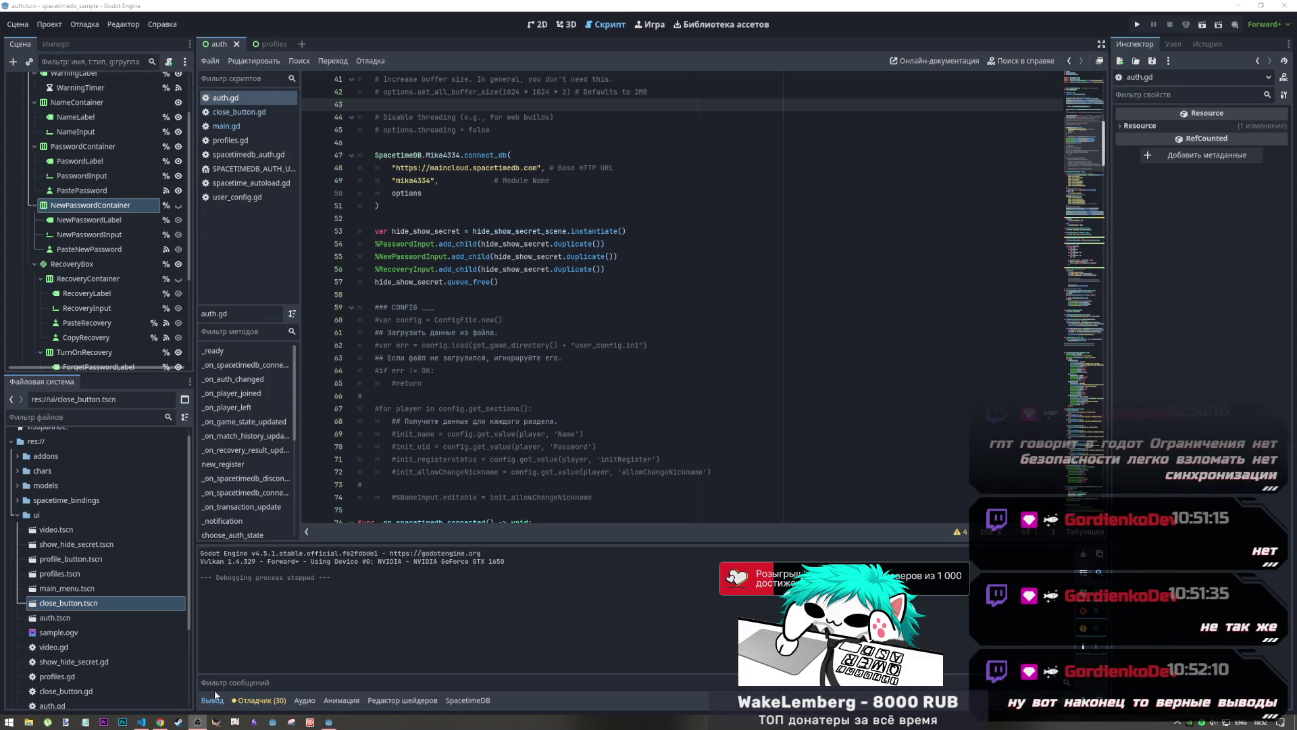
Compare the SpacetimeDB register function page in Chrome with the auth usage notes in VS Code
{"action": "left_click", "coordinate": [160, 721]}
{"action": "left_click", "coordinate": [143, 721]}
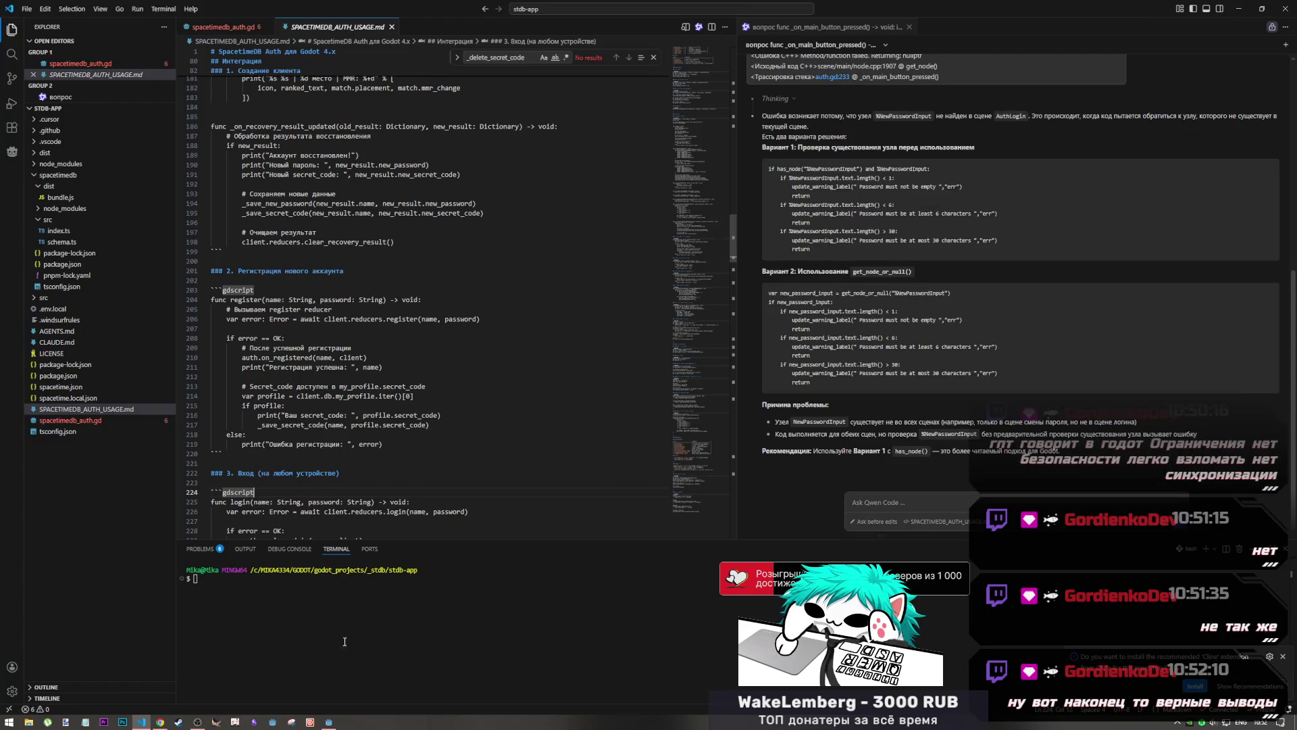
{"action": "left_click", "coordinate": [160, 721]}
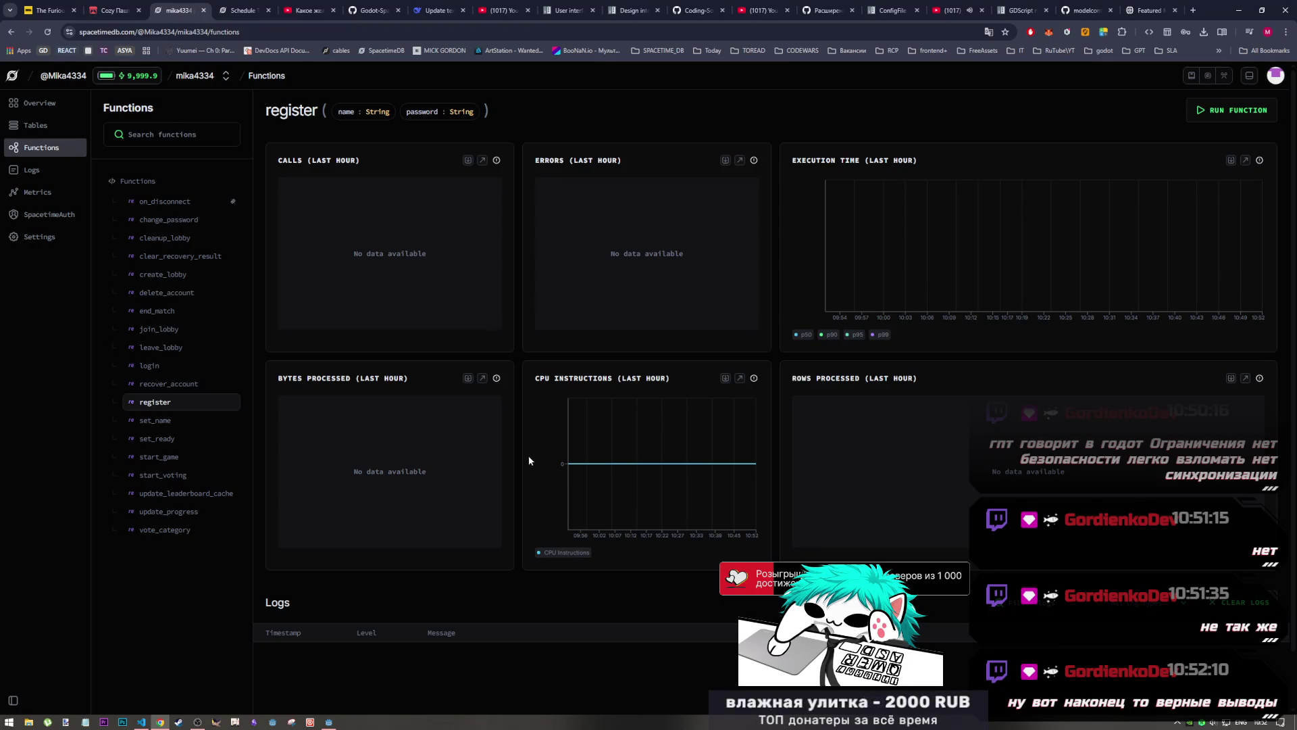
{"action": "mouse_move", "coordinate": [329, 721]}
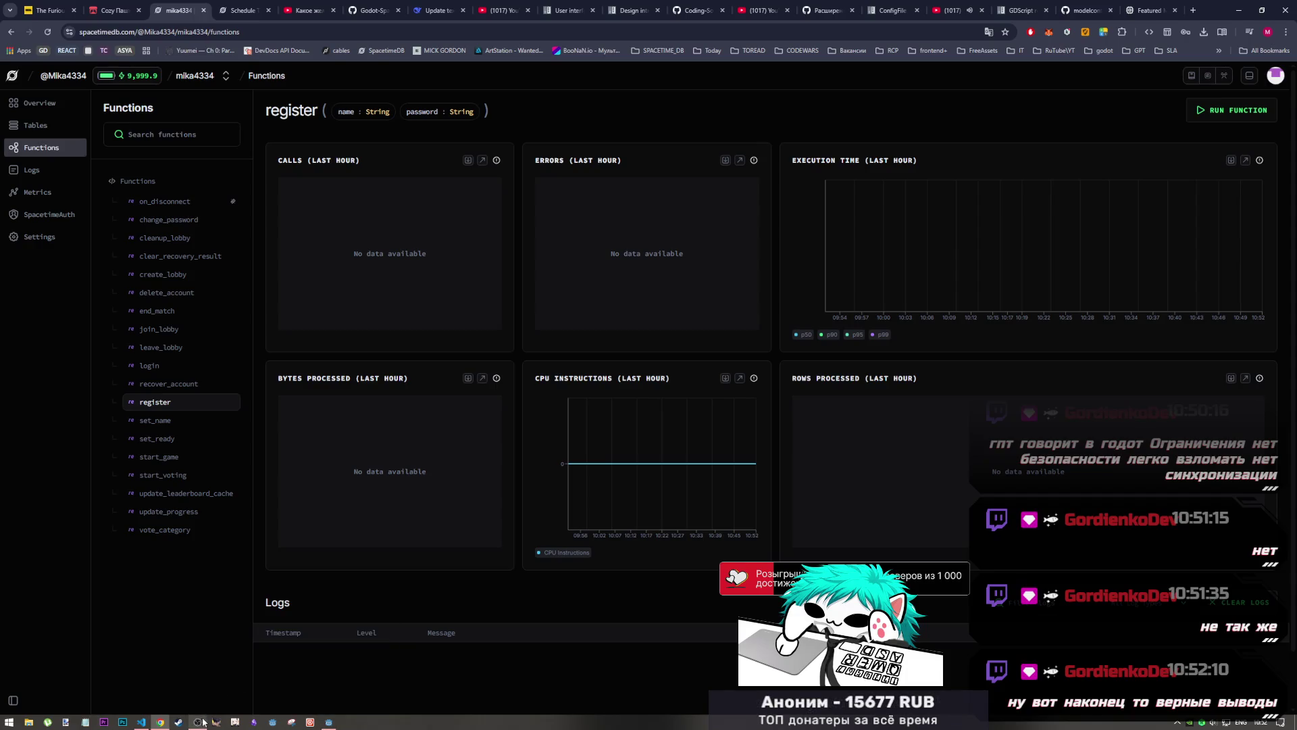
{"action": "mouse_move", "coordinate": [199, 722]}
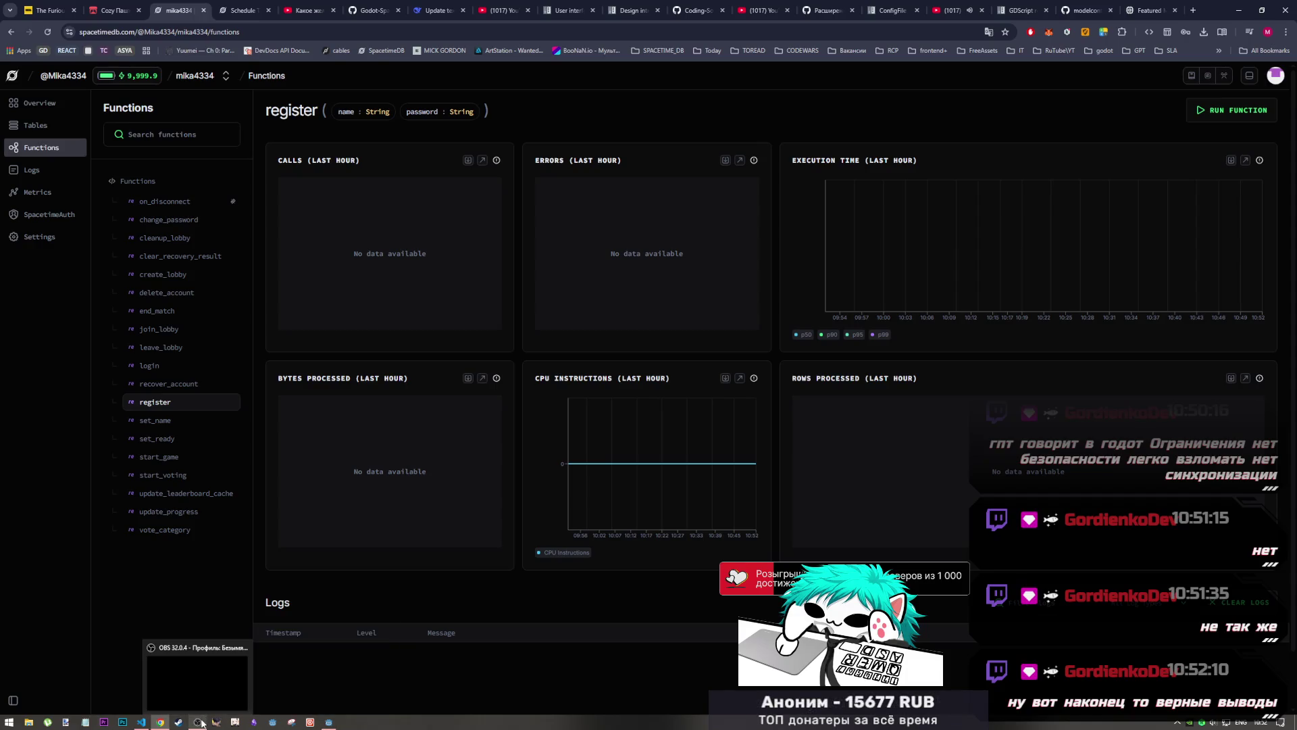
{"action": "left_click", "coordinate": [145, 720]}
{"action": "left_click", "coordinate": [150, 721]}
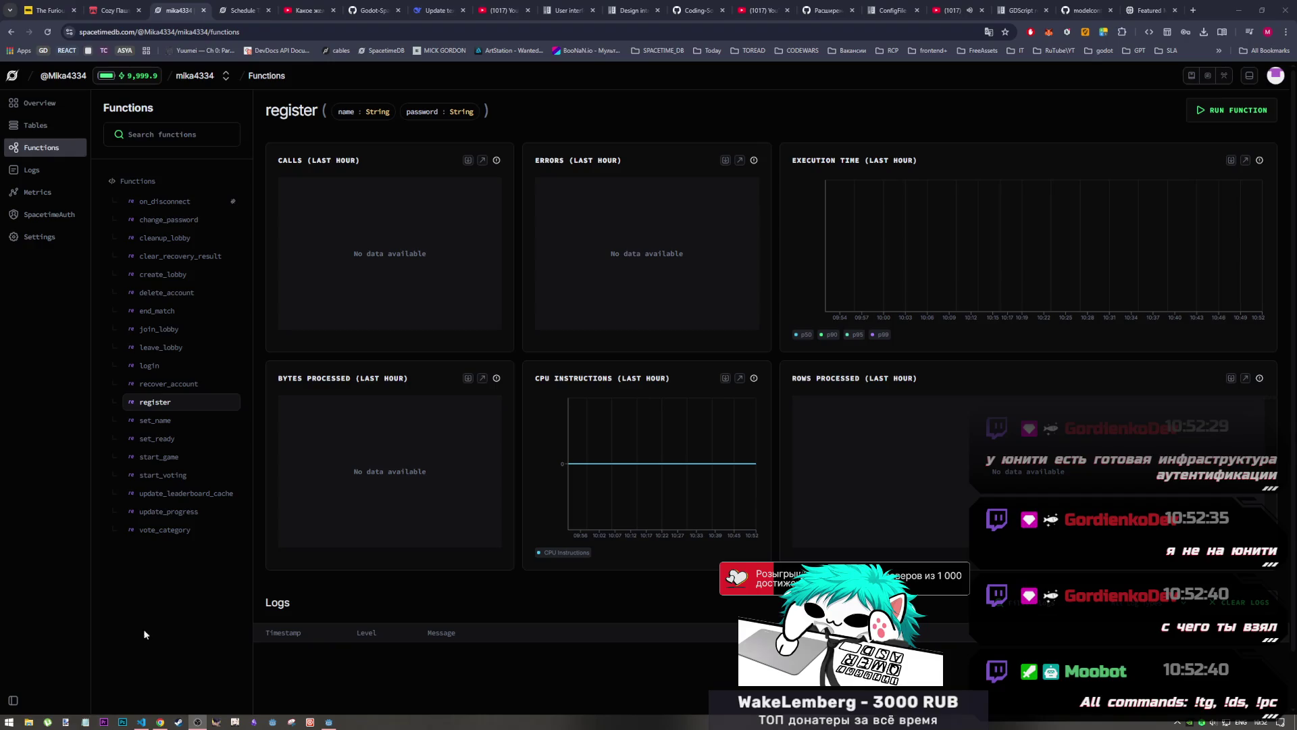
{"action": "left_click", "coordinate": [160, 722]}
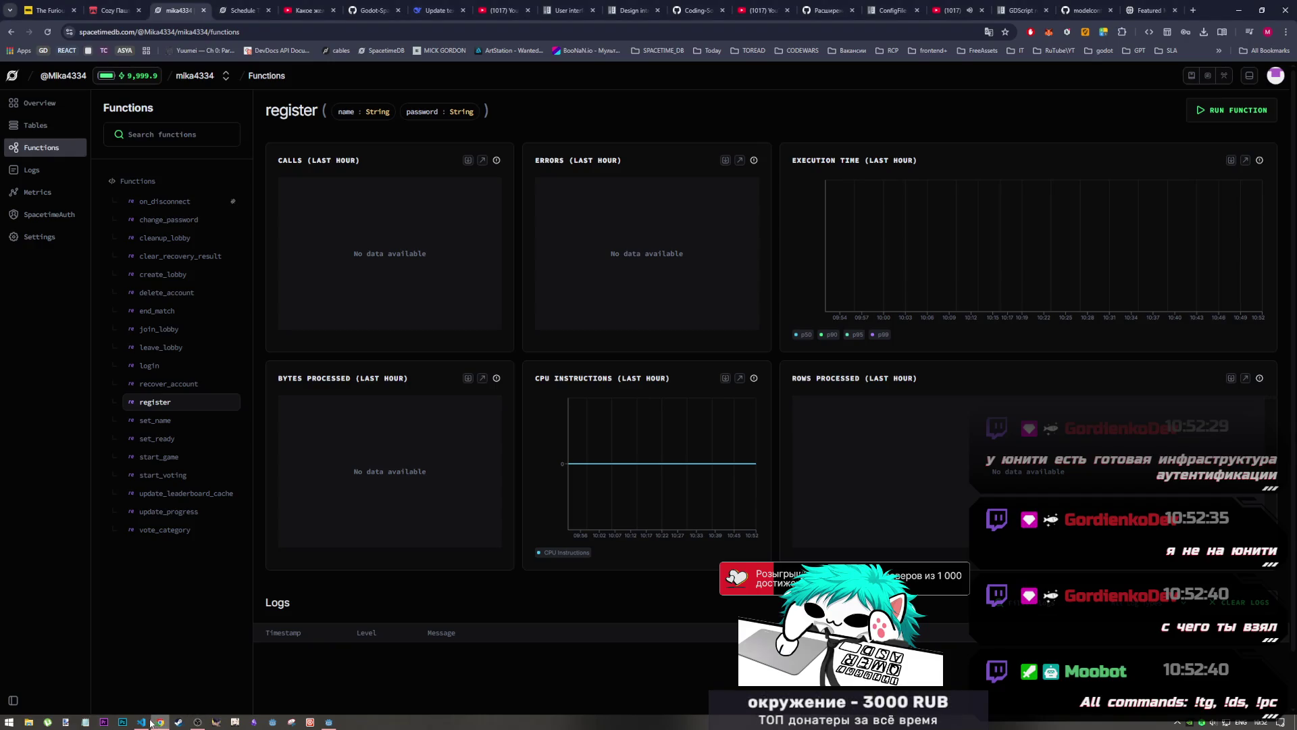
{"action": "left_click", "coordinate": [142, 722]}
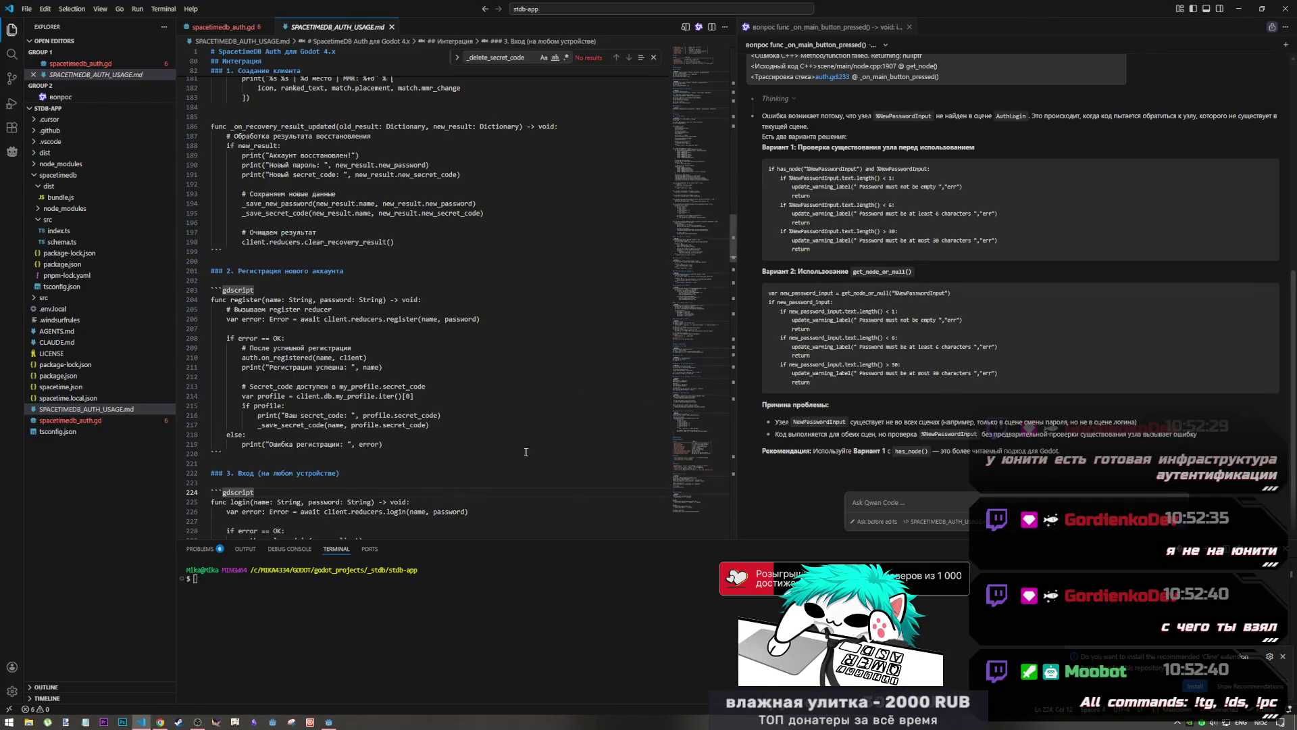
{"action": "left_click", "coordinate": [160, 722]}
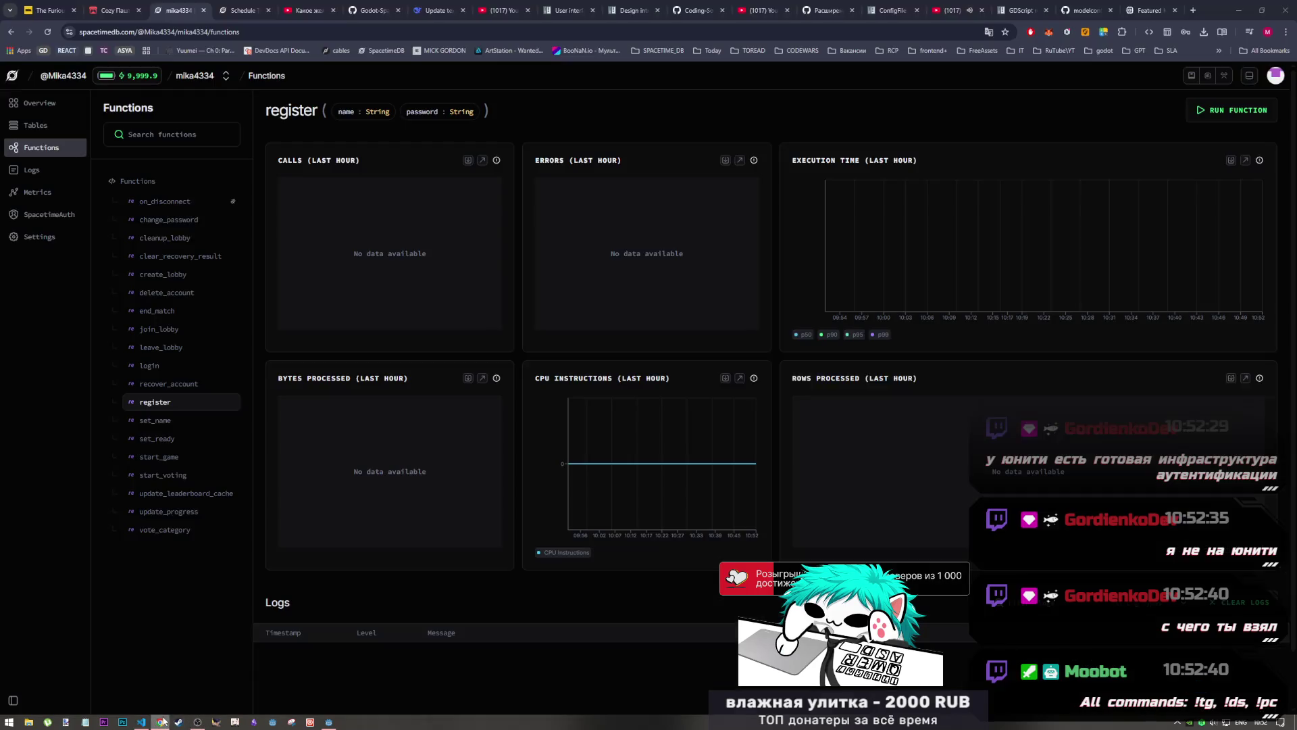
In auth.gd, delete the five hide_show_secret setup lines, then undo to restore them
{"action": "left_click", "coordinate": [329, 722]}
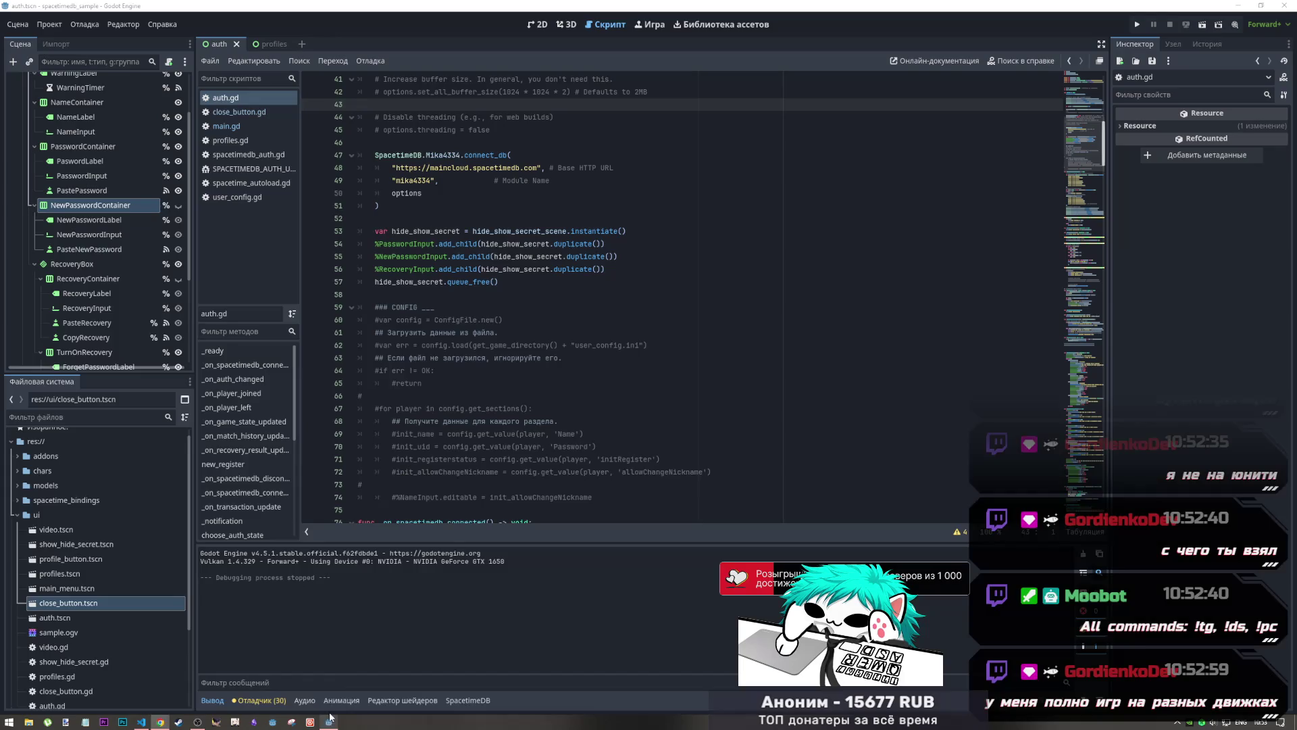
{"action": "scroll", "coordinate": [502, 335], "scroll_direction": "down", "scroll_amount": 4}
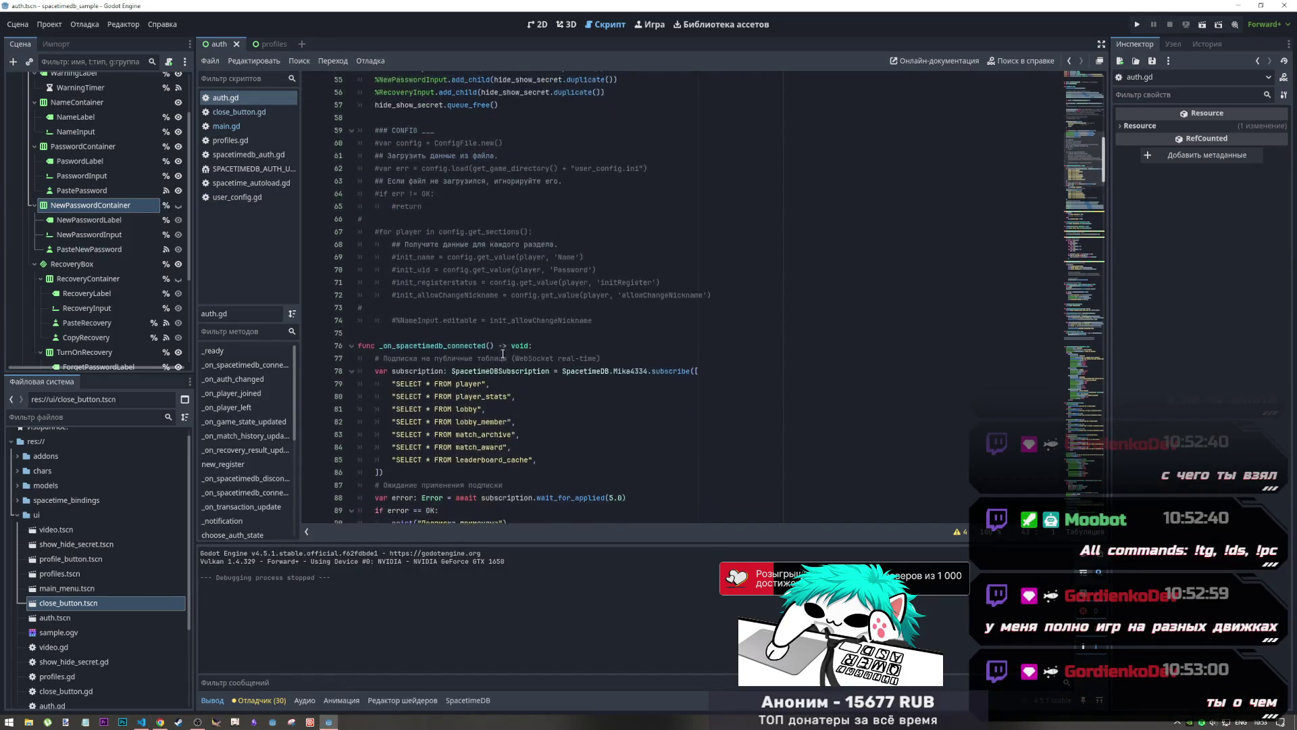
{"action": "scroll", "coordinate": [500, 345], "scroll_direction": "up", "scroll_amount": 3}
{"action": "scroll", "coordinate": [498, 358], "scroll_direction": "down", "scroll_amount": 2}
{"action": "scroll", "coordinate": [498, 358], "scroll_direction": "down", "scroll_amount": 2}
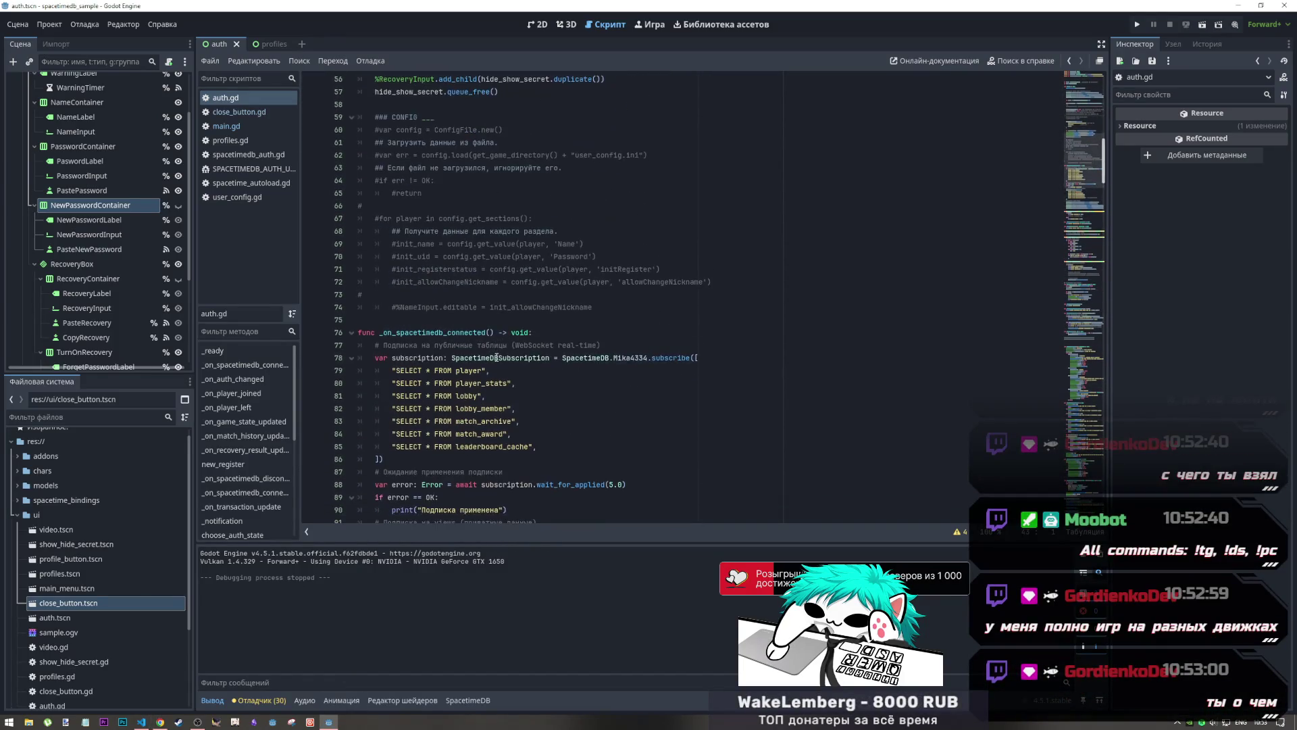
{"action": "scroll", "coordinate": [495, 356], "scroll_direction": "up", "scroll_amount": 8}
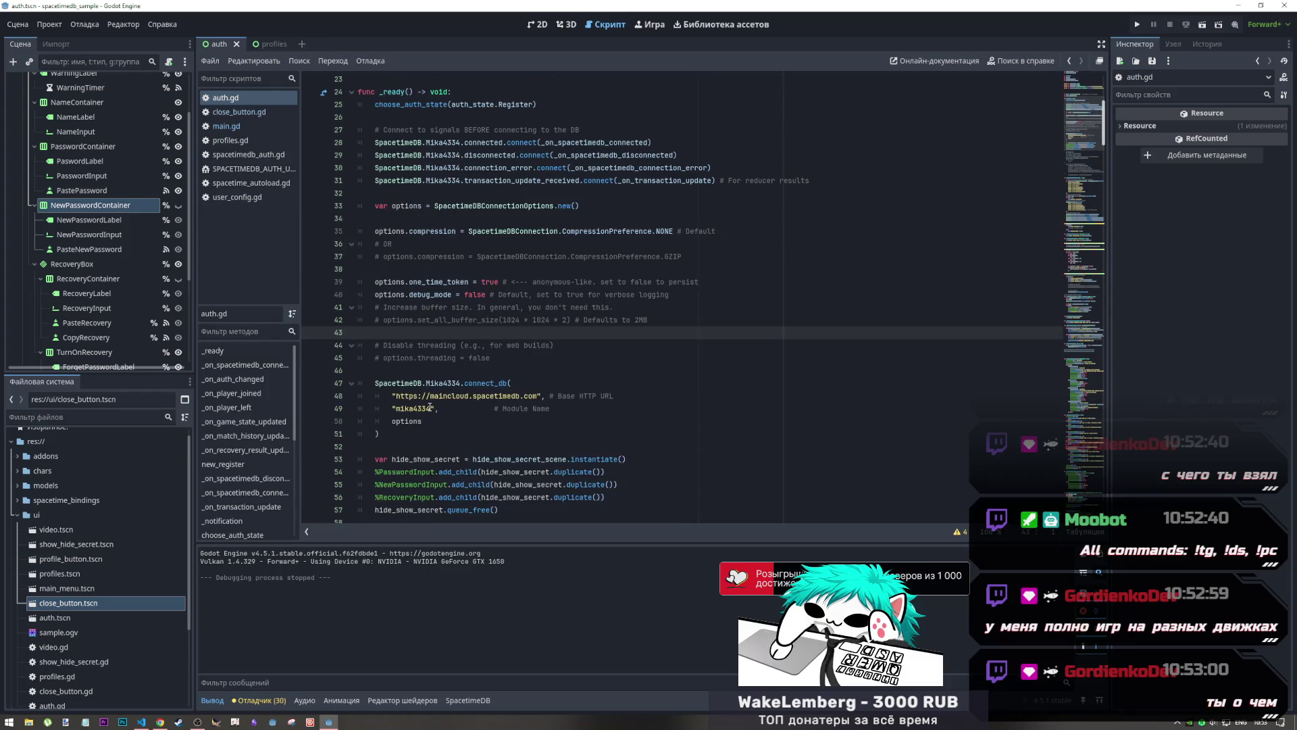
{"action": "scroll", "coordinate": [430, 407], "scroll_direction": "down", "scroll_amount": 2}
{"action": "left_click", "coordinate": [484, 431]}
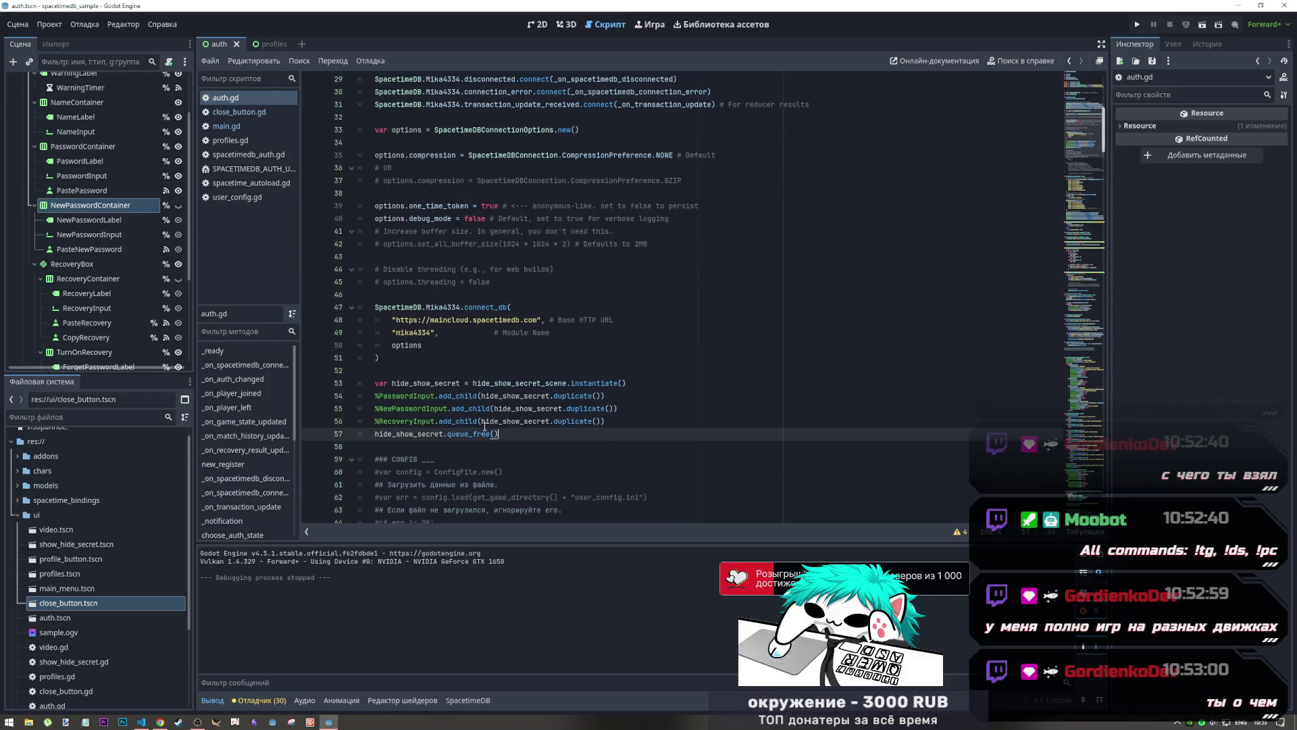
{"action": "left_click_drag", "start_coordinate": [484, 425], "coordinate": [370, 376]}
{"action": "key", "text": "Delete"}
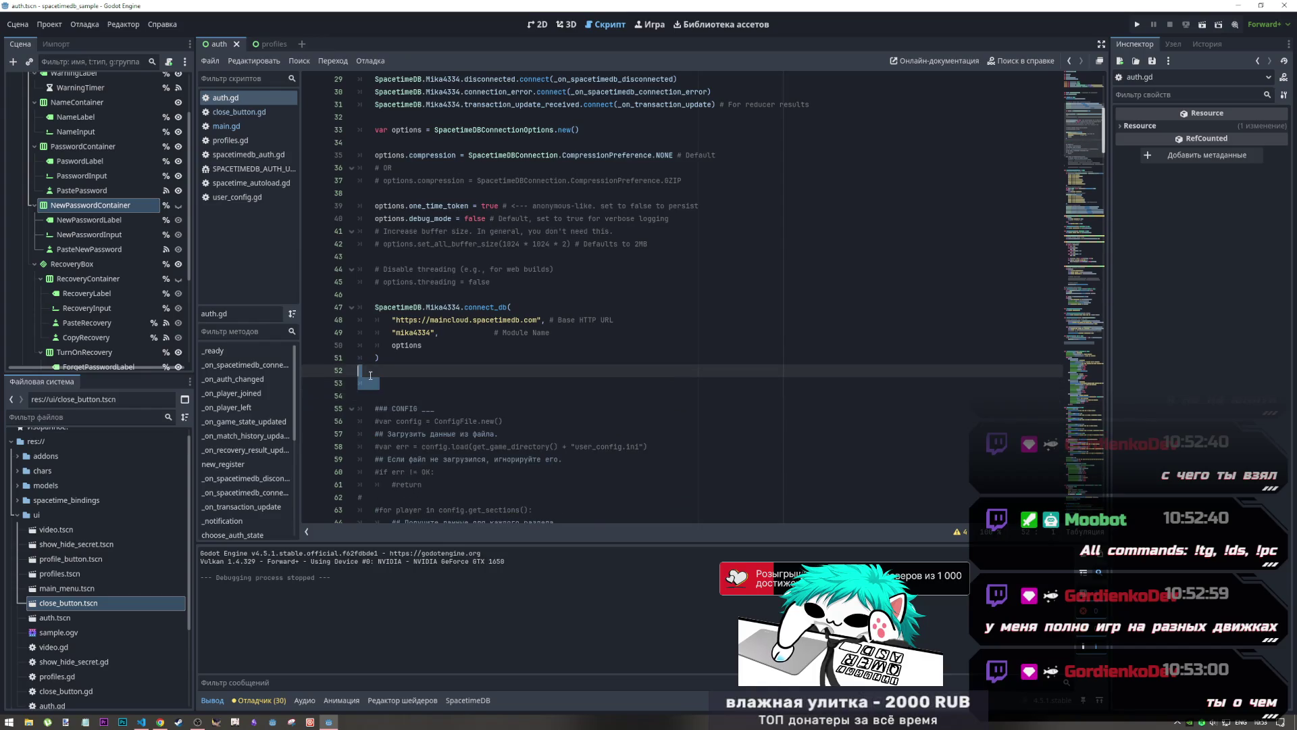
{"action": "key", "text": "BackSpace"}
{"action": "scroll", "coordinate": [443, 357], "scroll_direction": "up", "scroll_amount": 7}
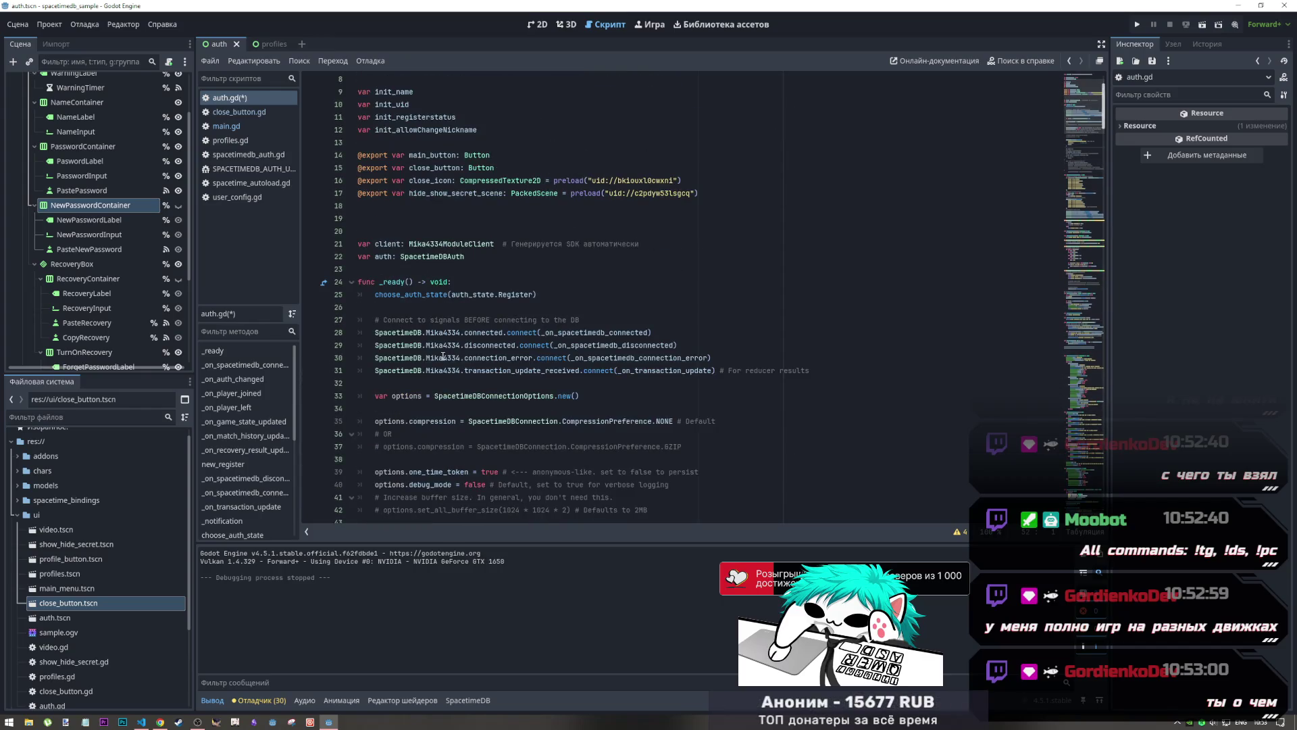
{"action": "scroll", "coordinate": [442, 357], "scroll_direction": "down", "scroll_amount": 10}
{"action": "key", "text": "ctrl+z"}
{"action": "key", "text": "ctrl+z"}
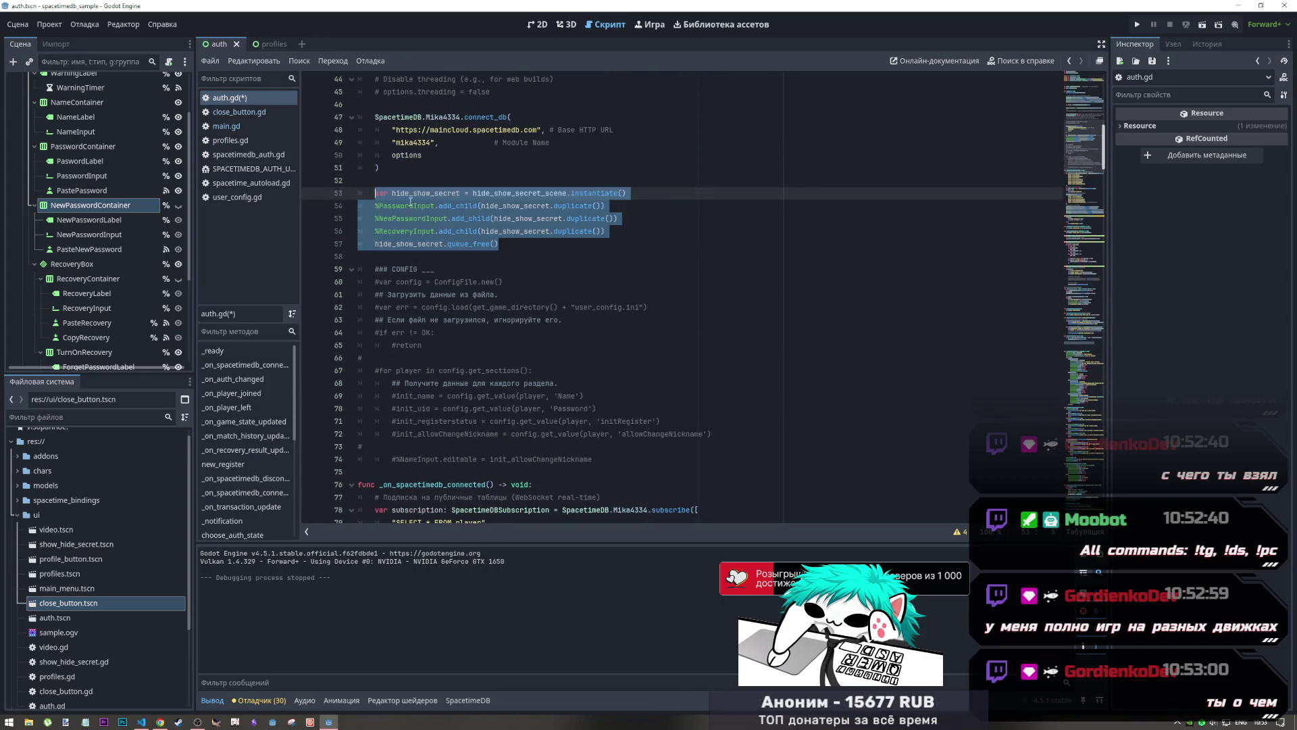
Add an '## INIT' comment above the show/hide-secret setup block and save auth.gd
{"action": "key", "text": "Up"}
{"action": "key", "text": "Return"}
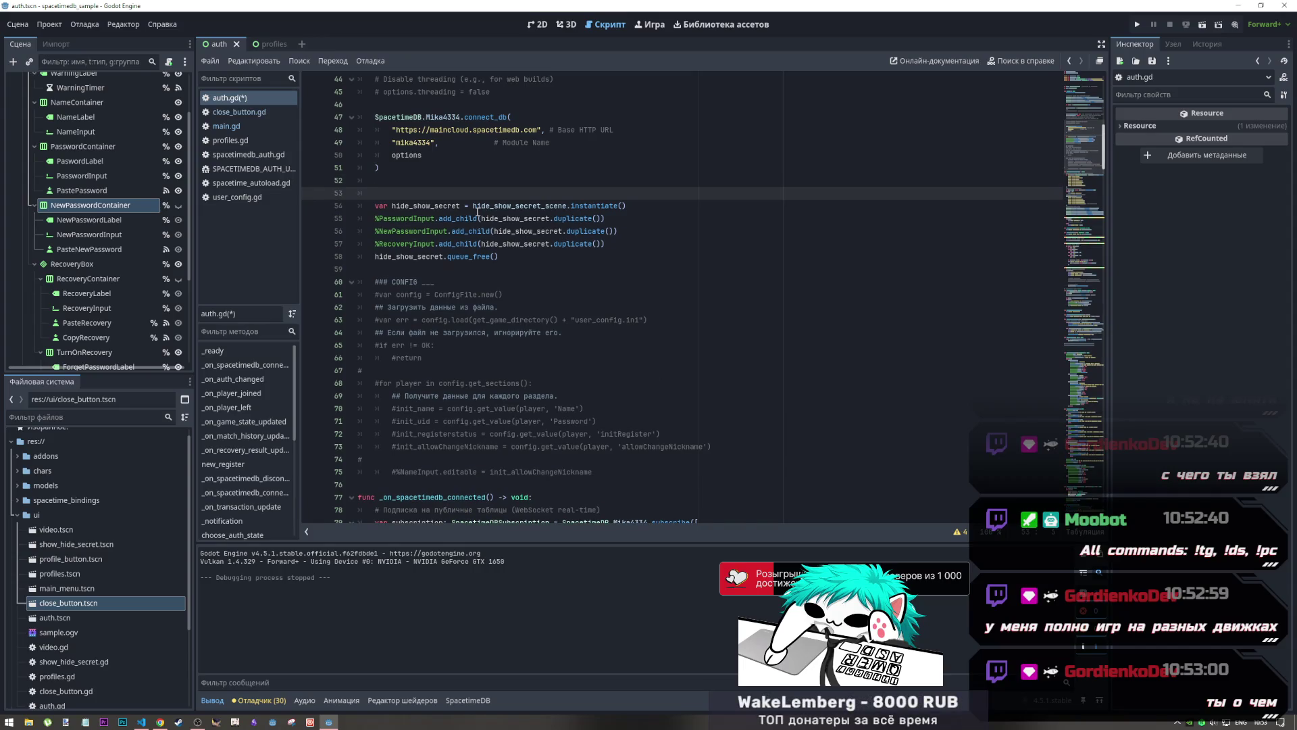
{"action": "type", "text": "##"}
{"action": "key", "text": "BackSpace"}
{"action": "key", "text": "BackSpace"}
{"action": "type", "text": "## IN"}
{"action": "type", "text": "IT"}
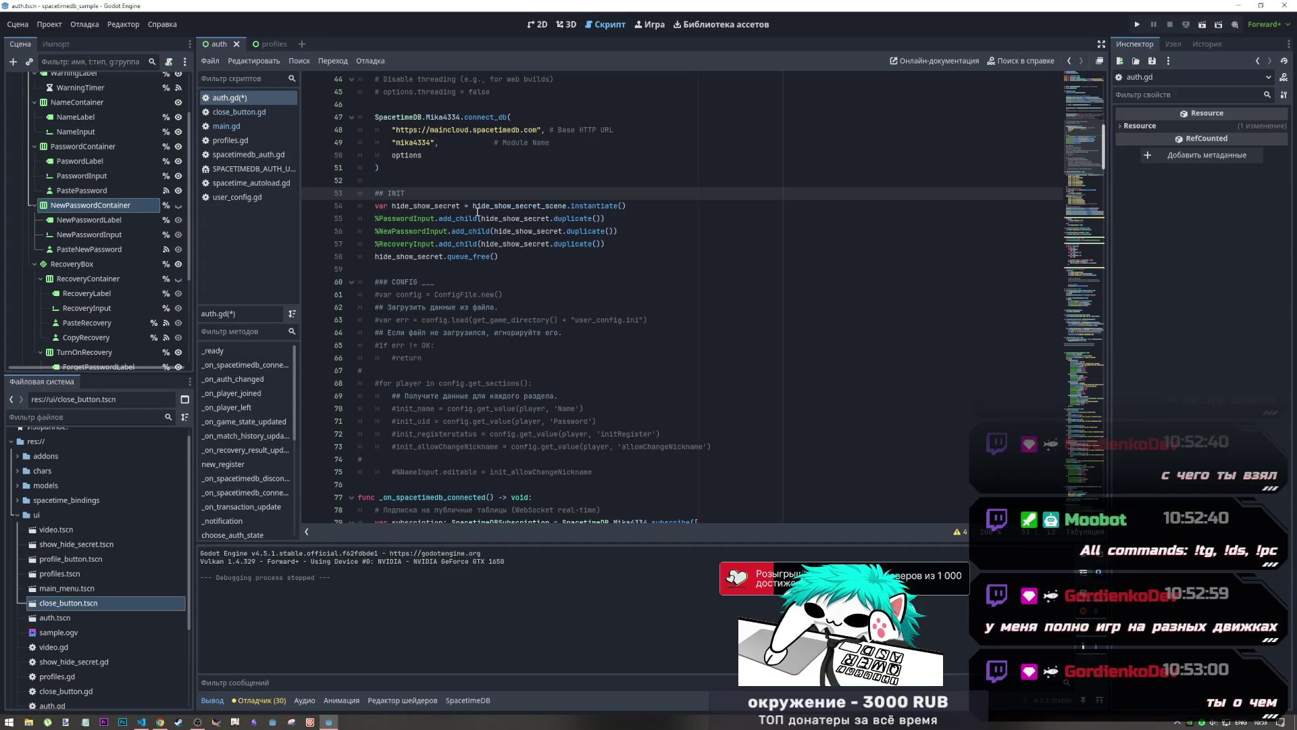
{"action": "key", "text": "ctrl+s"}
Check the module name and _ready lines in auth.gd, then switch to Chrome
{"action": "scroll", "coordinate": [477, 212], "scroll_direction": "up", "scroll_amount": 4}
{"action": "left_click", "coordinate": [461, 295]}
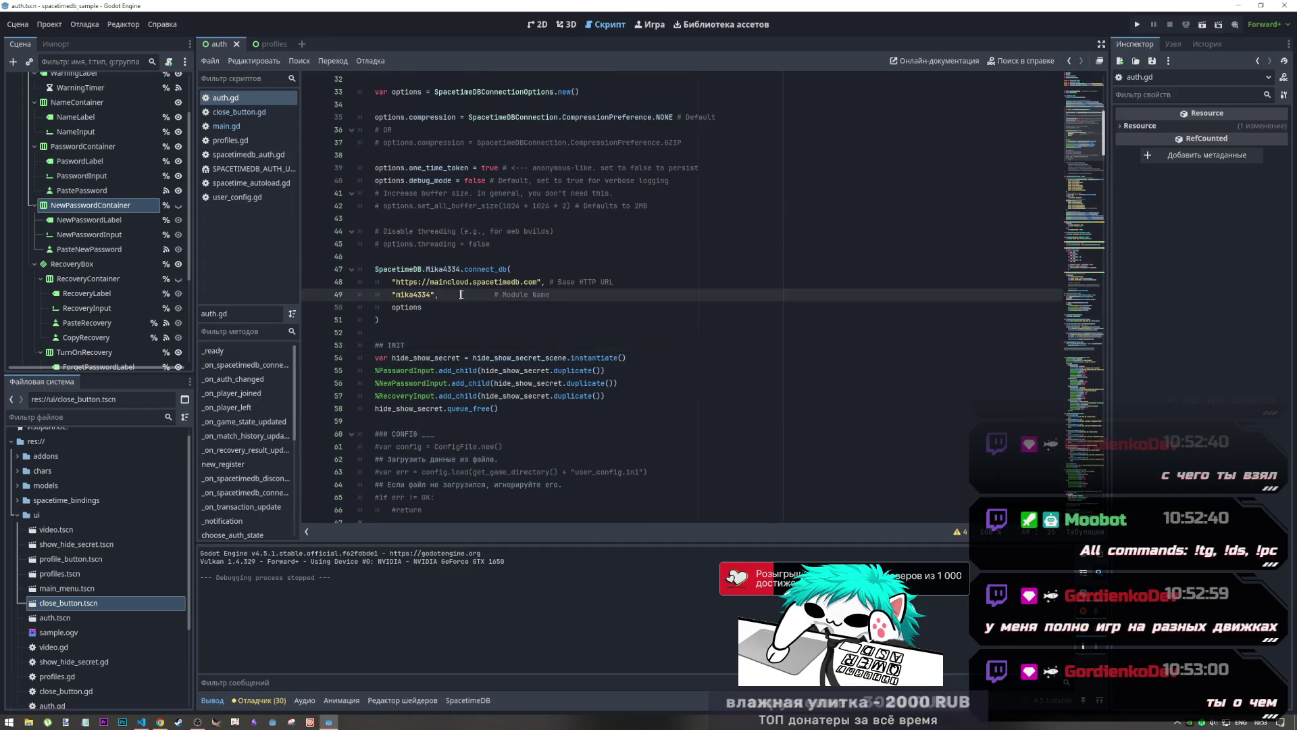
{"action": "scroll", "coordinate": [413, 196], "scroll_direction": "up", "scroll_amount": 5}
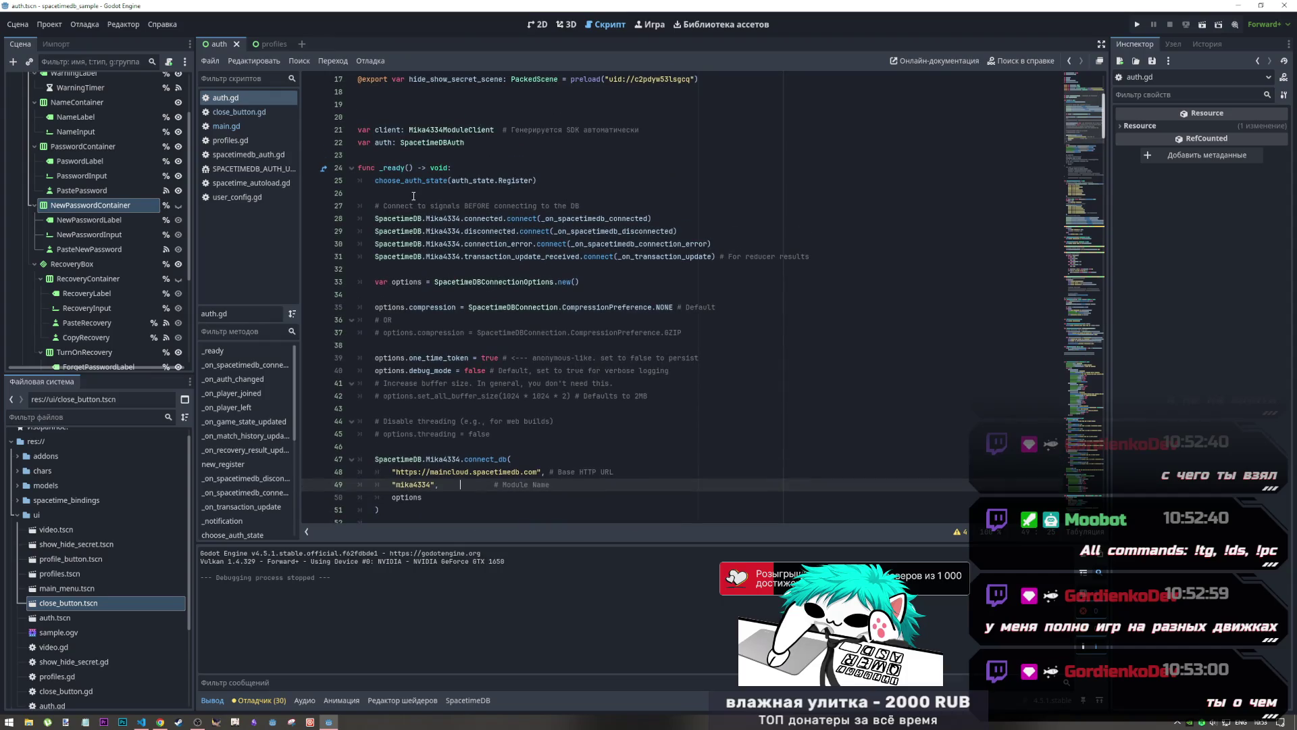
{"action": "left_click", "coordinate": [413, 196]}
{"action": "scroll", "coordinate": [424, 282], "scroll_direction": "down", "scroll_amount": 1}
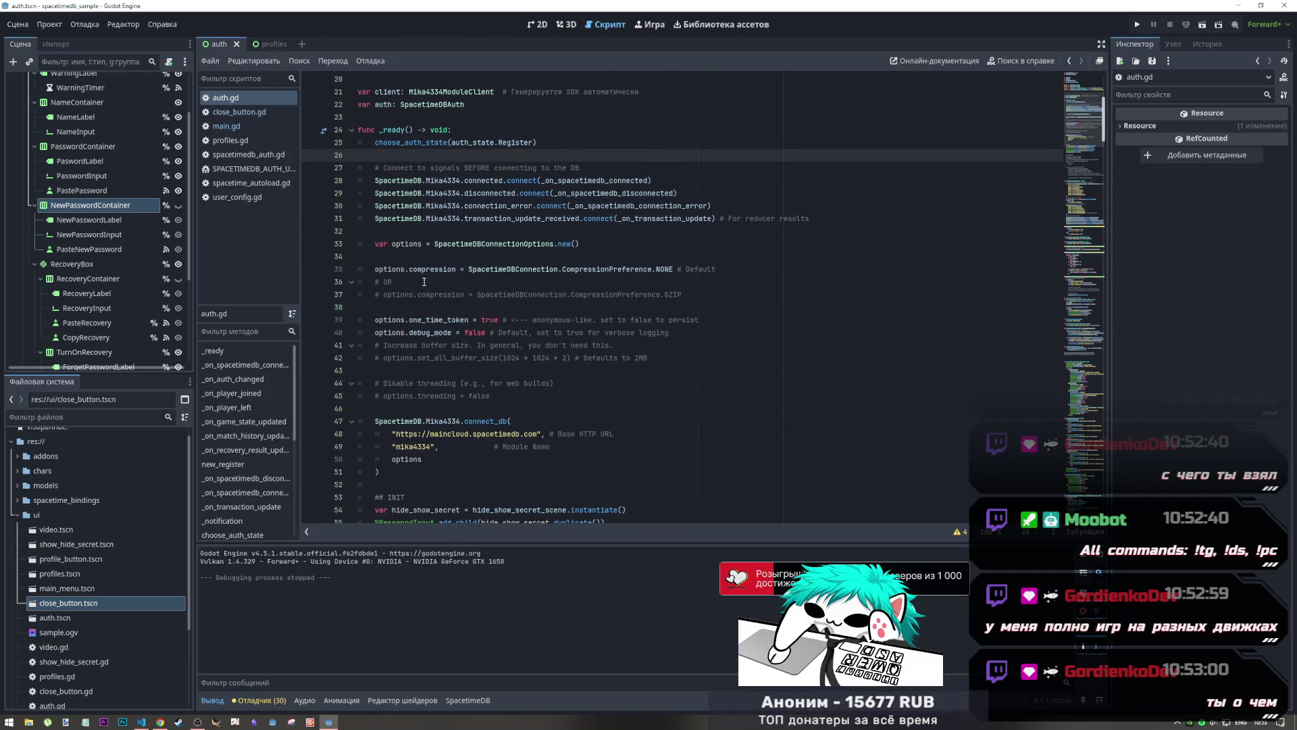
{"action": "key", "text": "alt+Tab"}
Glance at the register function page in Chrome, then return to auth.gd in Godot
{"action": "key", "text": "alt+Tab"}
{"action": "key", "text": "alt+Tab"}
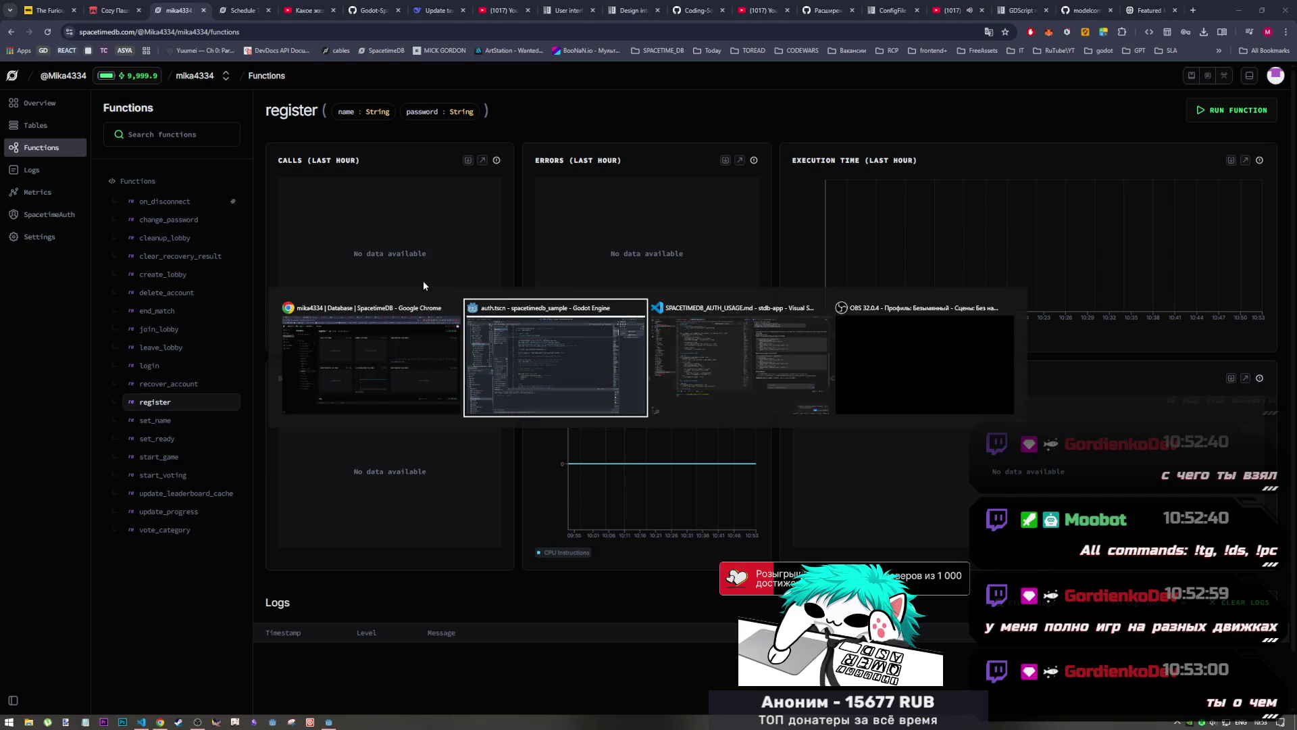
{"action": "key", "text": "alt+Tab"}
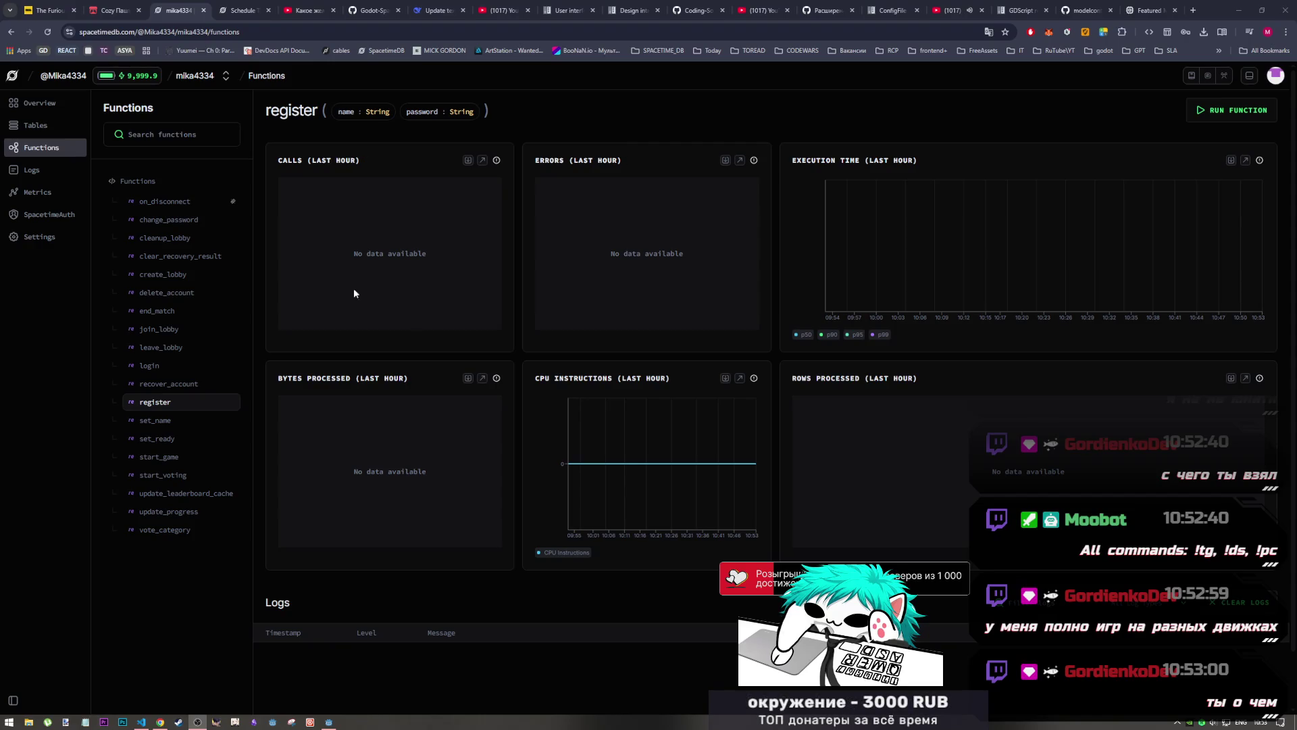
{"action": "left_click", "coordinate": [329, 721]}
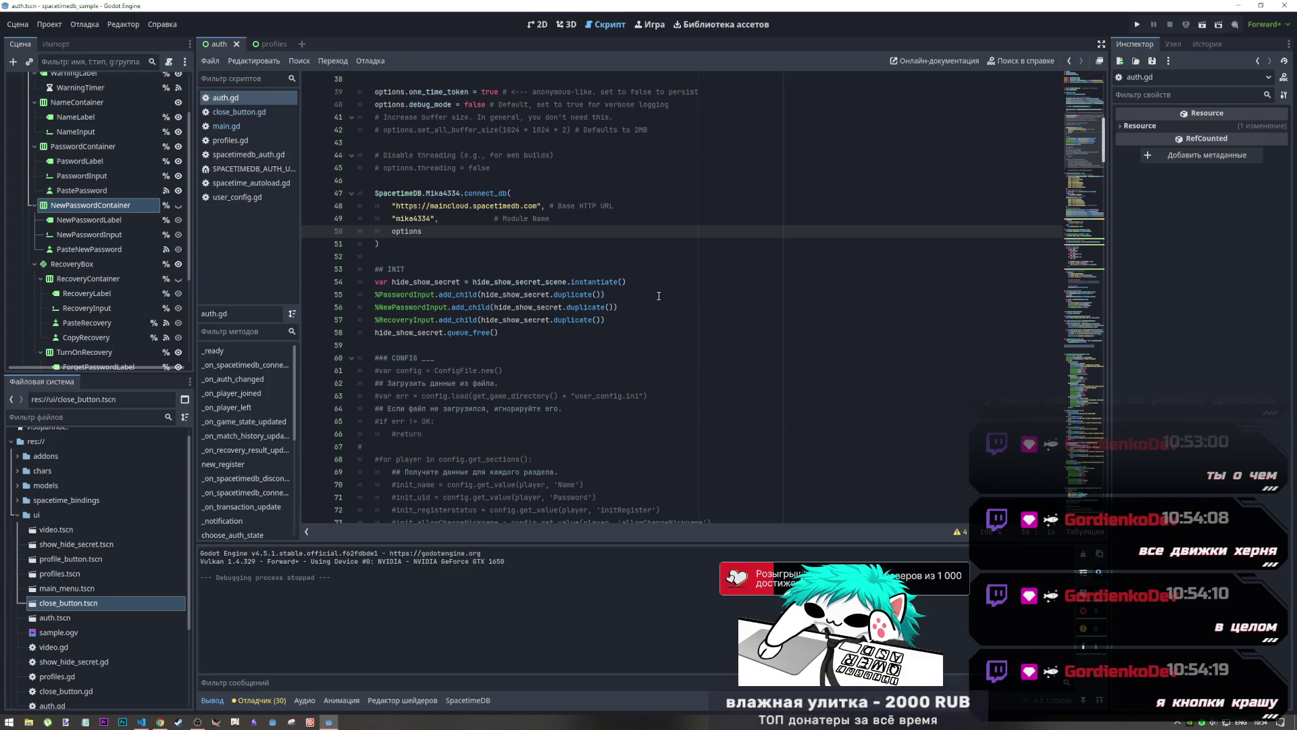
Highlight the connect_db call arguments and scroll through the connection setup in auth.gd
{"action": "mouse_move", "coordinate": [448, 193]}
{"action": "left_mouse_down"}
{"action": "mouse_move", "coordinate": [478, 221]}
{"action": "mouse_move", "coordinate": [479, 250]}
{"action": "left_mouse_up"}
{"action": "scroll", "coordinate": [479, 249], "scroll_direction": "down", "scroll_amount": 9}
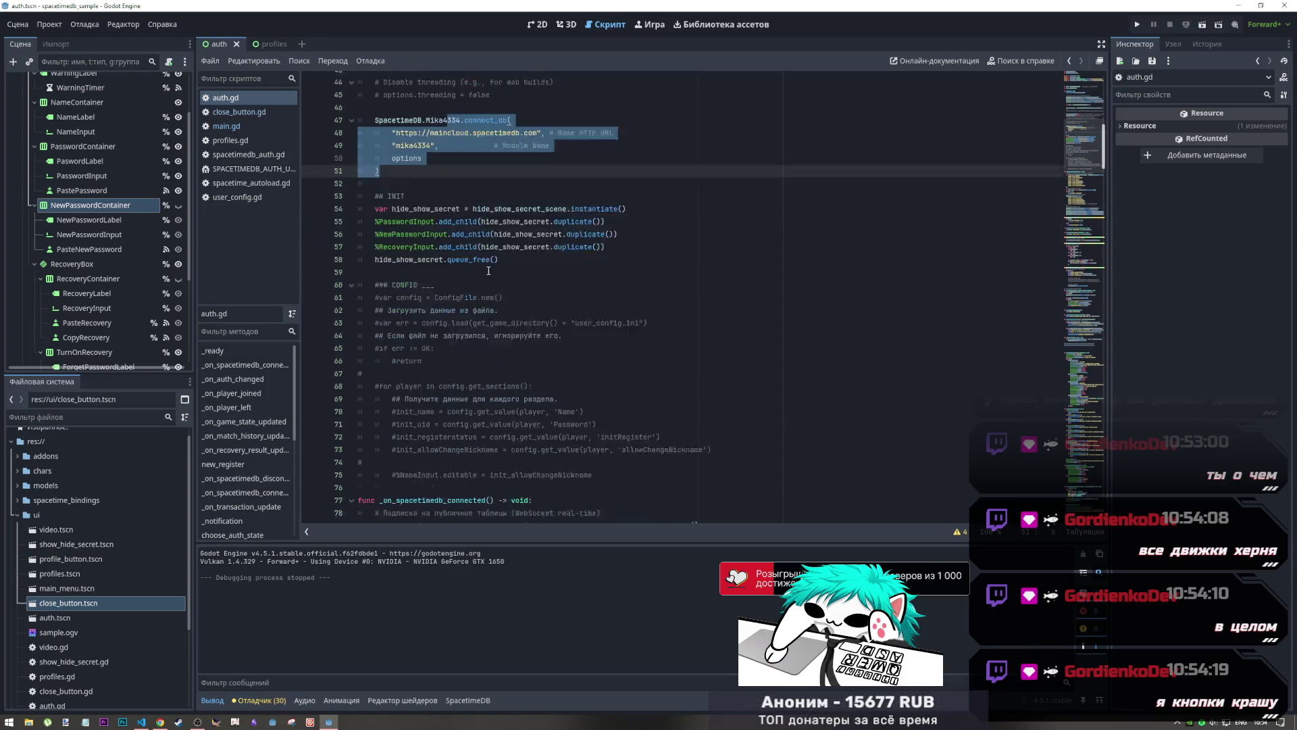
{"action": "scroll", "coordinate": [489, 272], "scroll_direction": "up", "scroll_amount": 7}
{"action": "scroll", "coordinate": [489, 272], "scroll_direction": "down", "scroll_amount": 12}
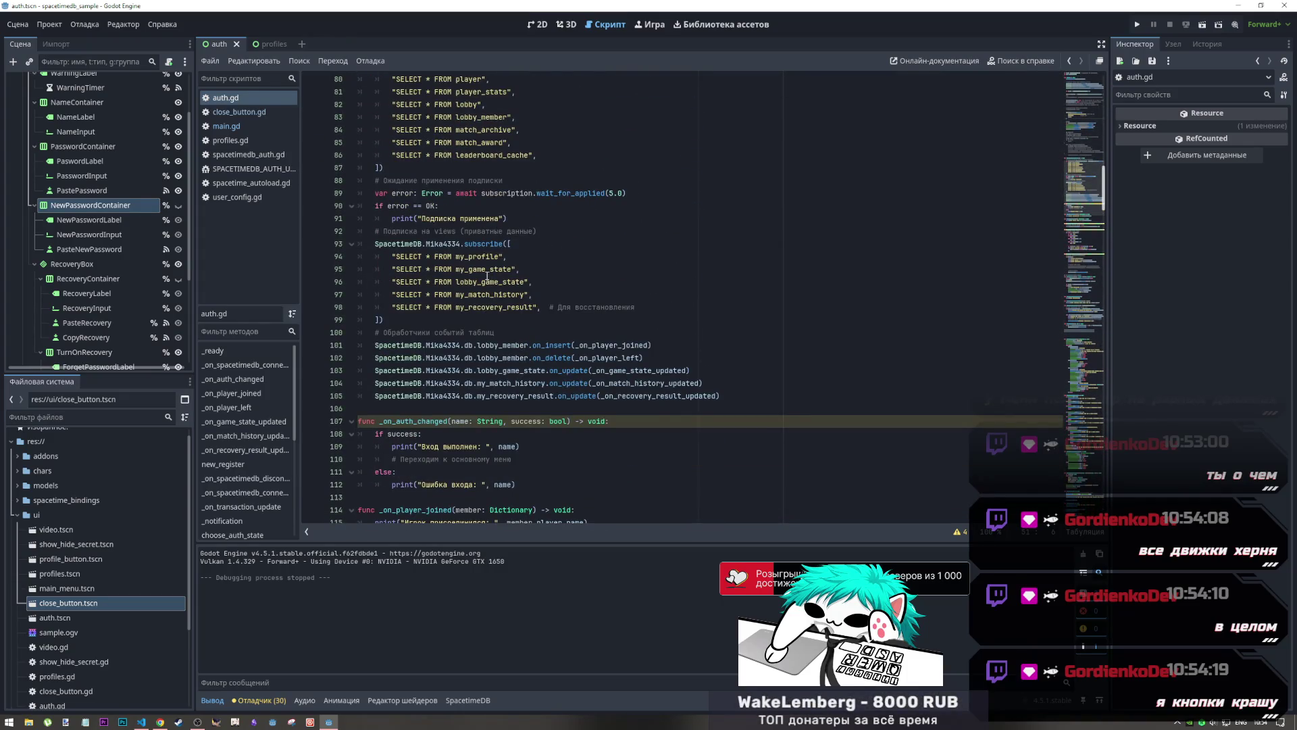
{"action": "scroll", "coordinate": [486, 276], "scroll_direction": "up", "scroll_amount": 1}
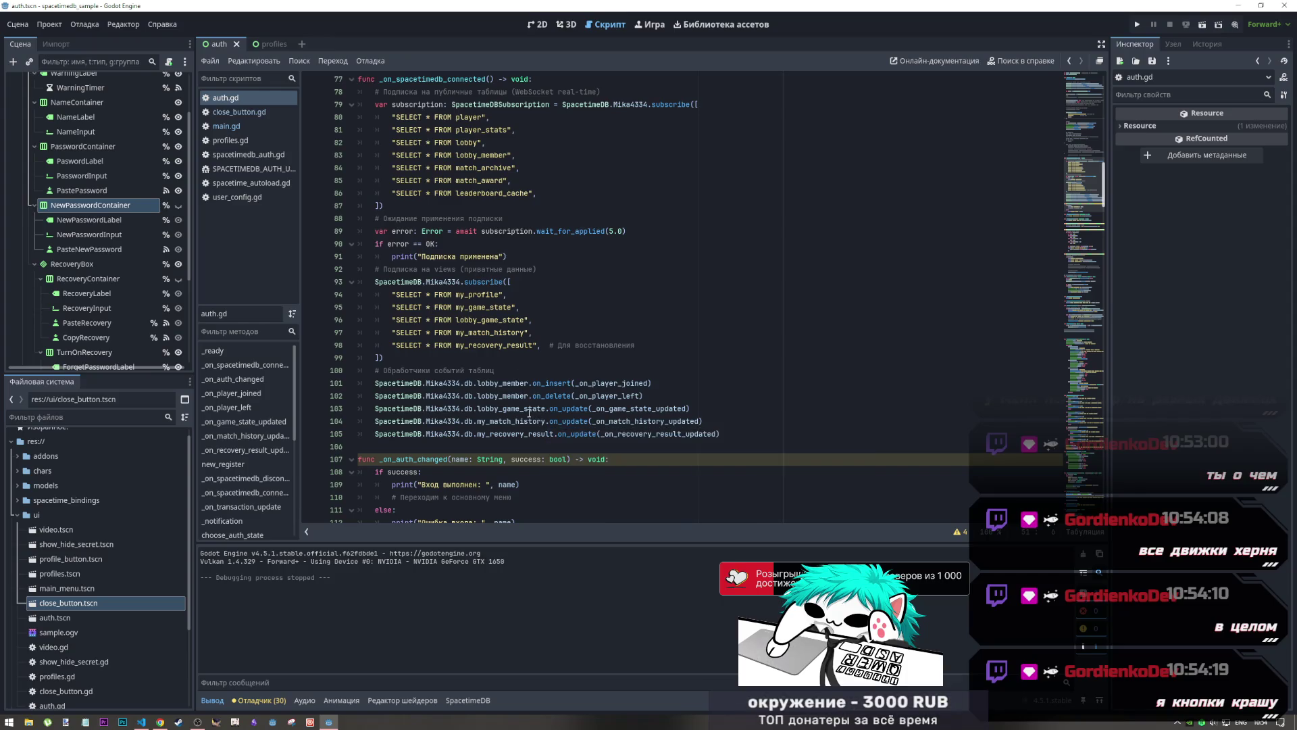
{"action": "scroll", "coordinate": [521, 409], "scroll_direction": "up", "scroll_amount": 13}
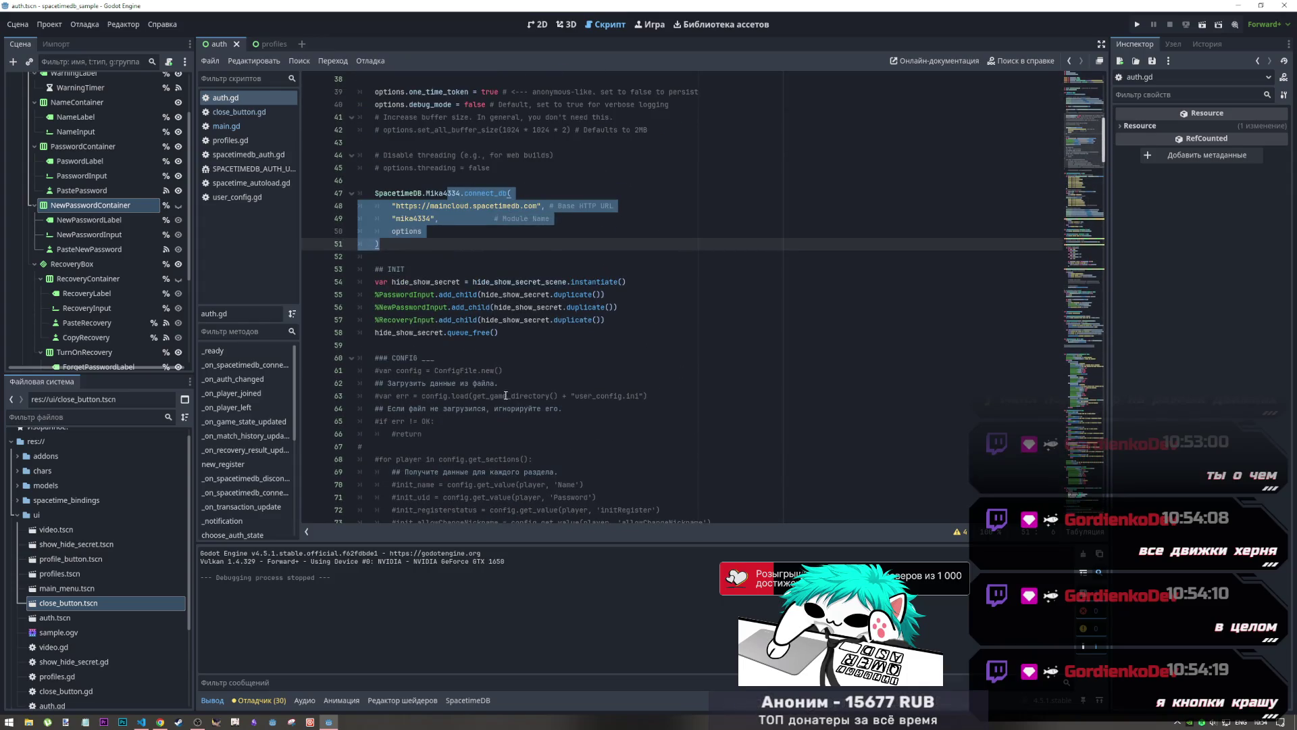
{"action": "scroll", "coordinate": [508, 399], "scroll_direction": "up", "scroll_amount": 4}
Inspect the one_time_token true value and the commented return, then open spacetimedb_auth.gd
{"action": "left_click", "coordinate": [471, 244]}
{"action": "mouse_move", "coordinate": [471, 245]}
{"action": "left_mouse_down"}
{"action": "mouse_move", "coordinate": [522, 245]}
{"action": "mouse_move", "coordinate": [499, 249]}
{"action": "left_mouse_up"}
{"action": "left_click", "coordinate": [495, 249]}
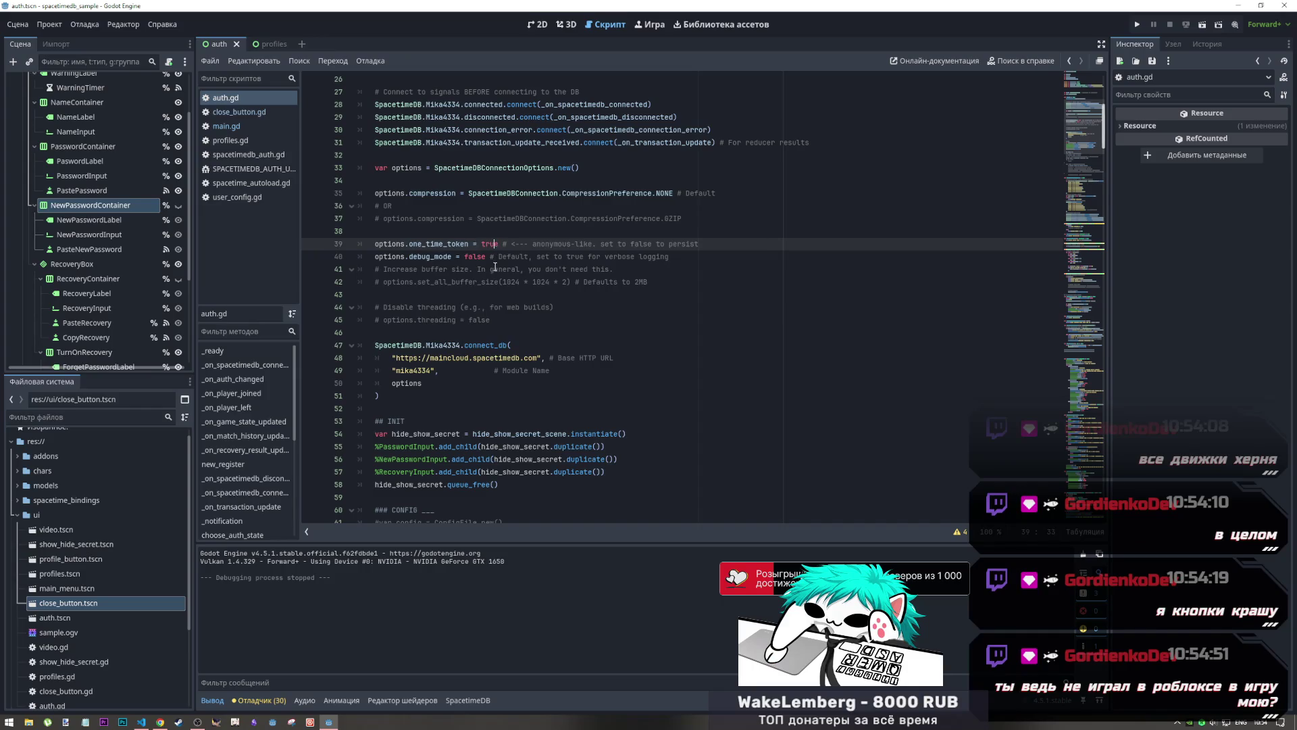
{"action": "scroll", "coordinate": [474, 298], "scroll_direction": "down", "scroll_amount": 5}
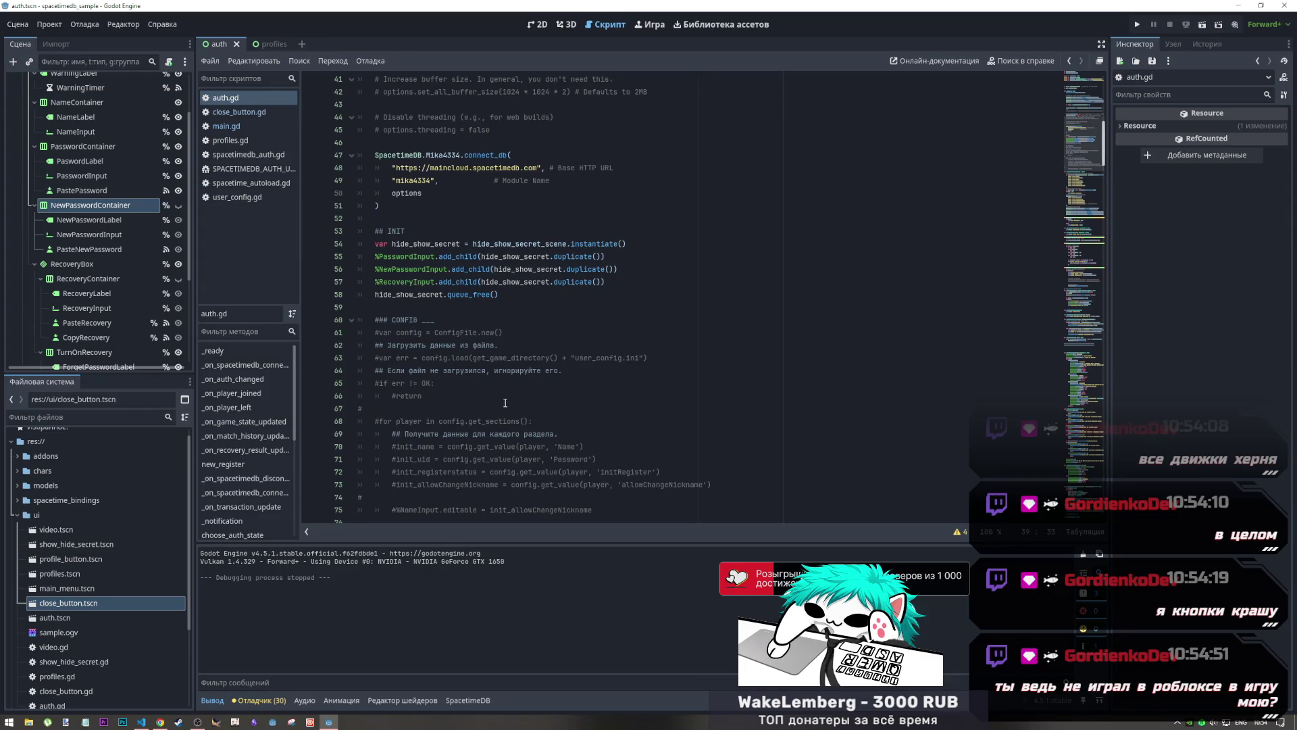
{"action": "left_click", "coordinate": [675, 396]}
{"action": "scroll", "coordinate": [986, 208], "scroll_direction": "down", "scroll_amount": 6}
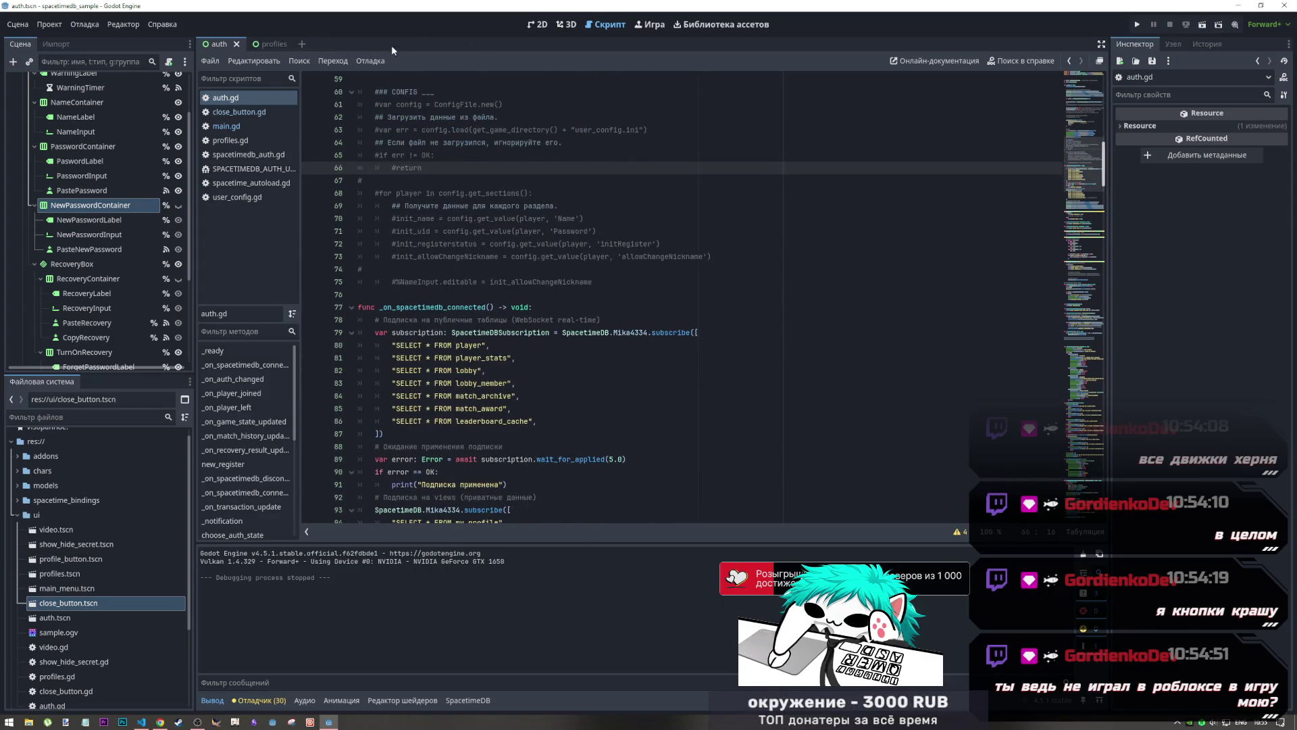
{"action": "left_click", "coordinate": [284, 156]}
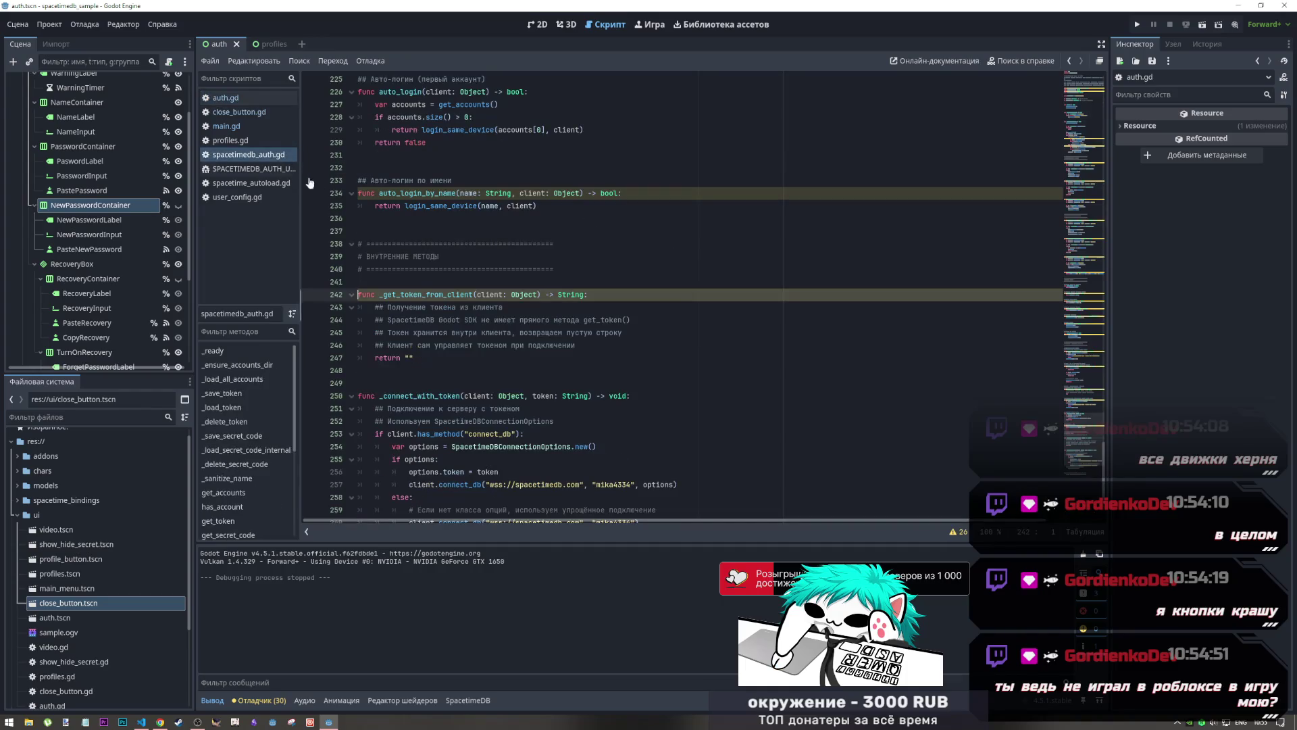
Skim spacetimedb_auth.gd via the minimap, return to auth.gd, then switch to the VS Code usage notes
{"action": "mouse_move", "coordinate": [1080, 312]}
{"action": "left_mouse_down"}
{"action": "mouse_move", "coordinate": [1074, 104]}
{"action": "mouse_move", "coordinate": [1085, 119]}
{"action": "left_mouse_up"}
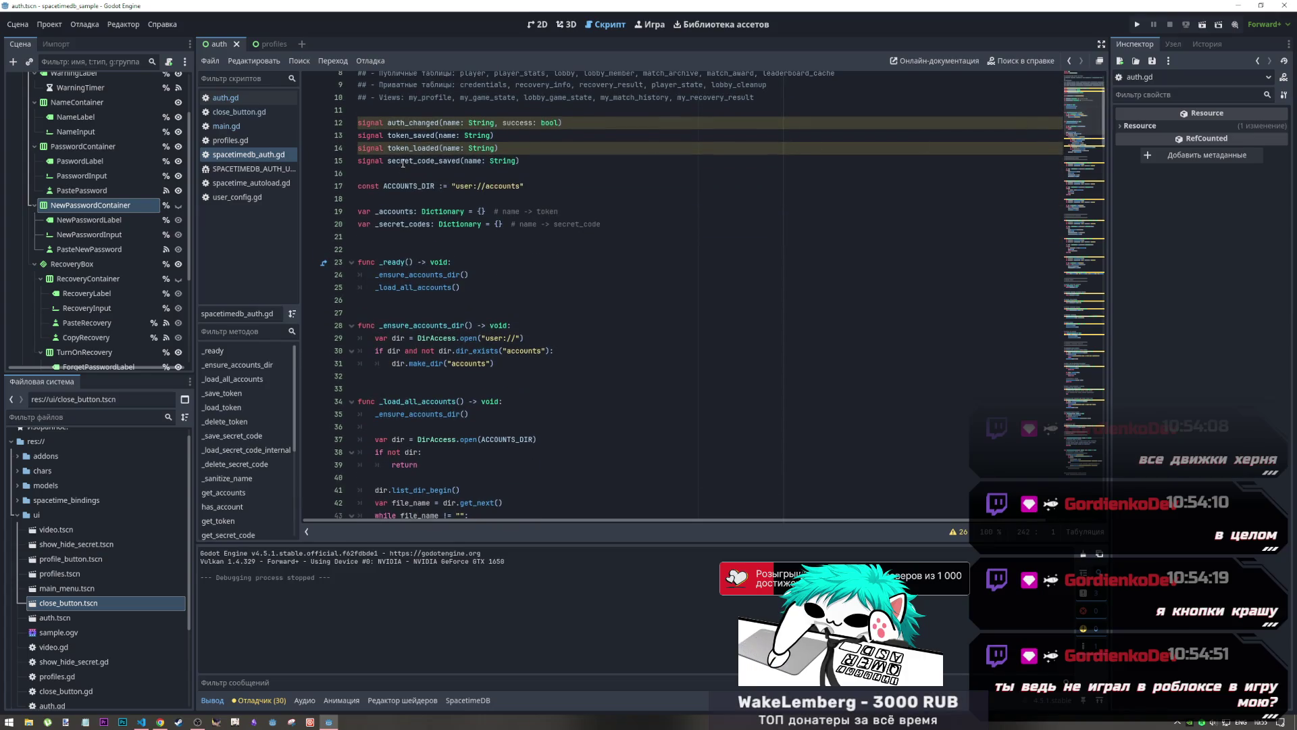
{"action": "left_click", "coordinate": [226, 97]}
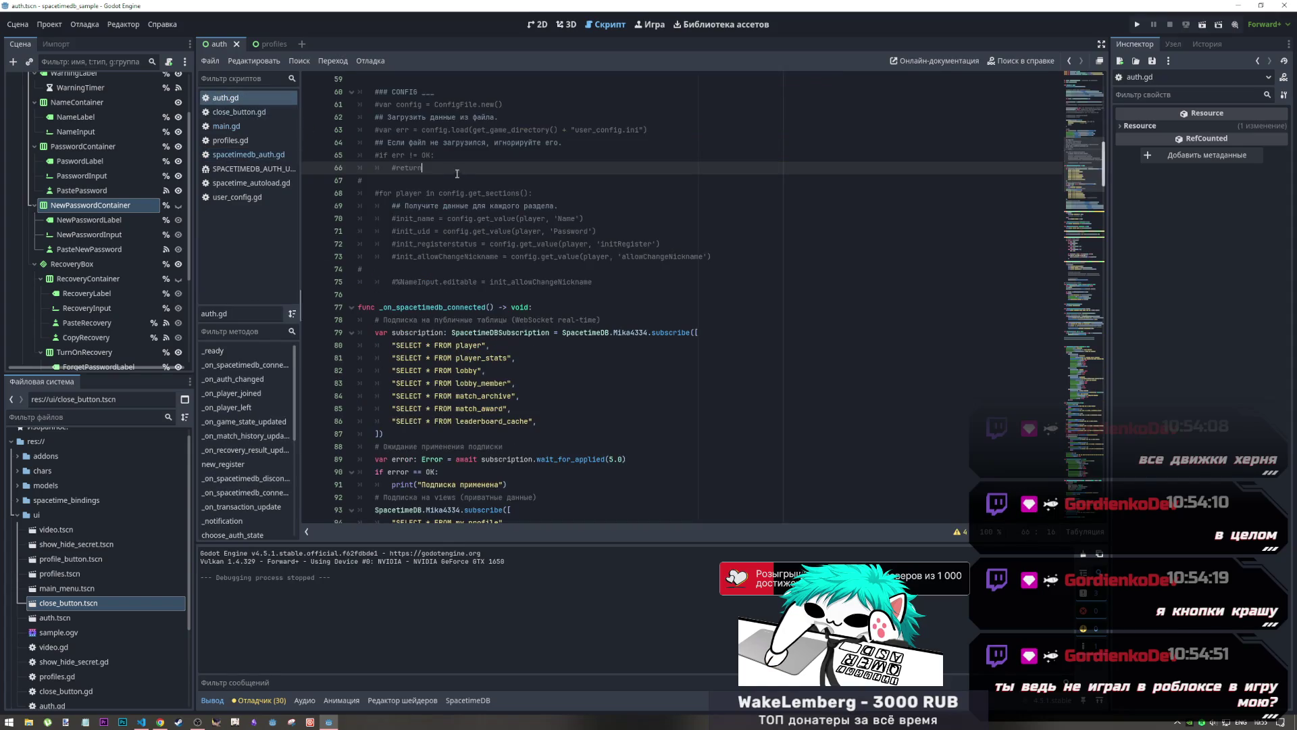
{"action": "scroll", "coordinate": [531, 379], "scroll_direction": "up", "scroll_amount": 10}
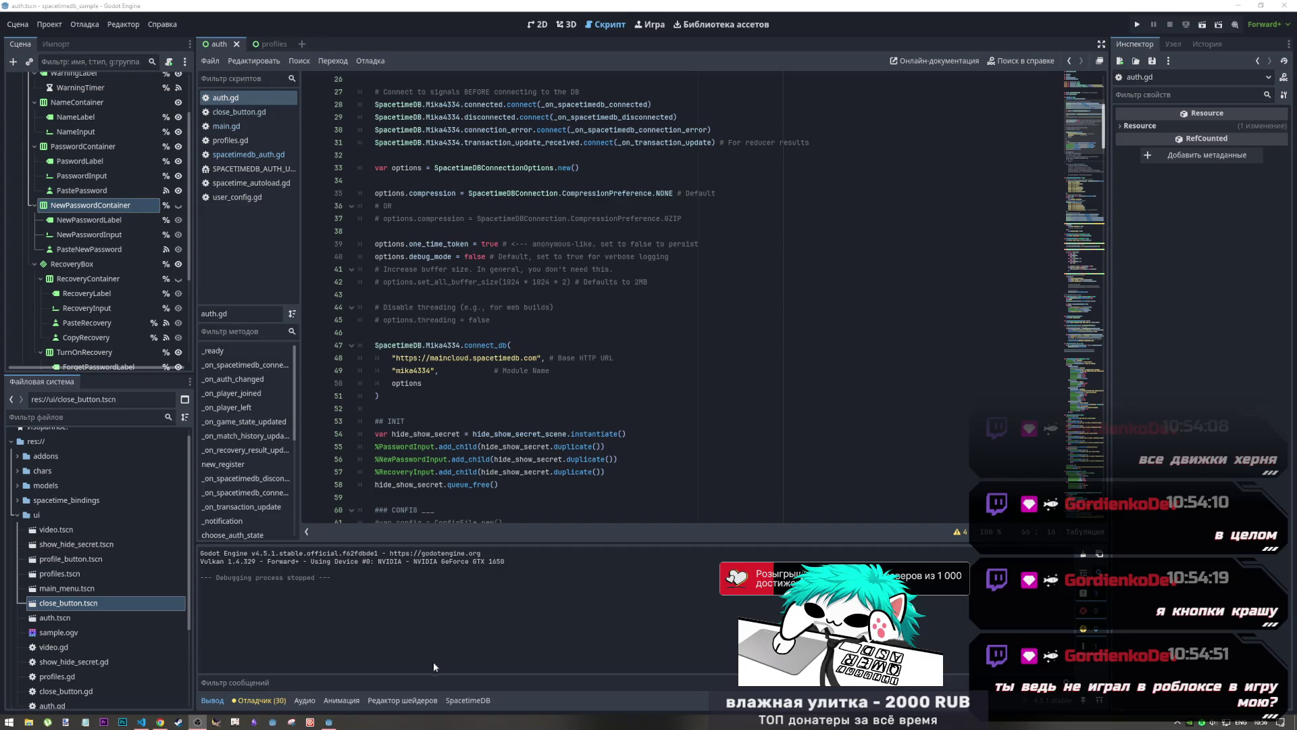
{"action": "left_click", "coordinate": [142, 721]}
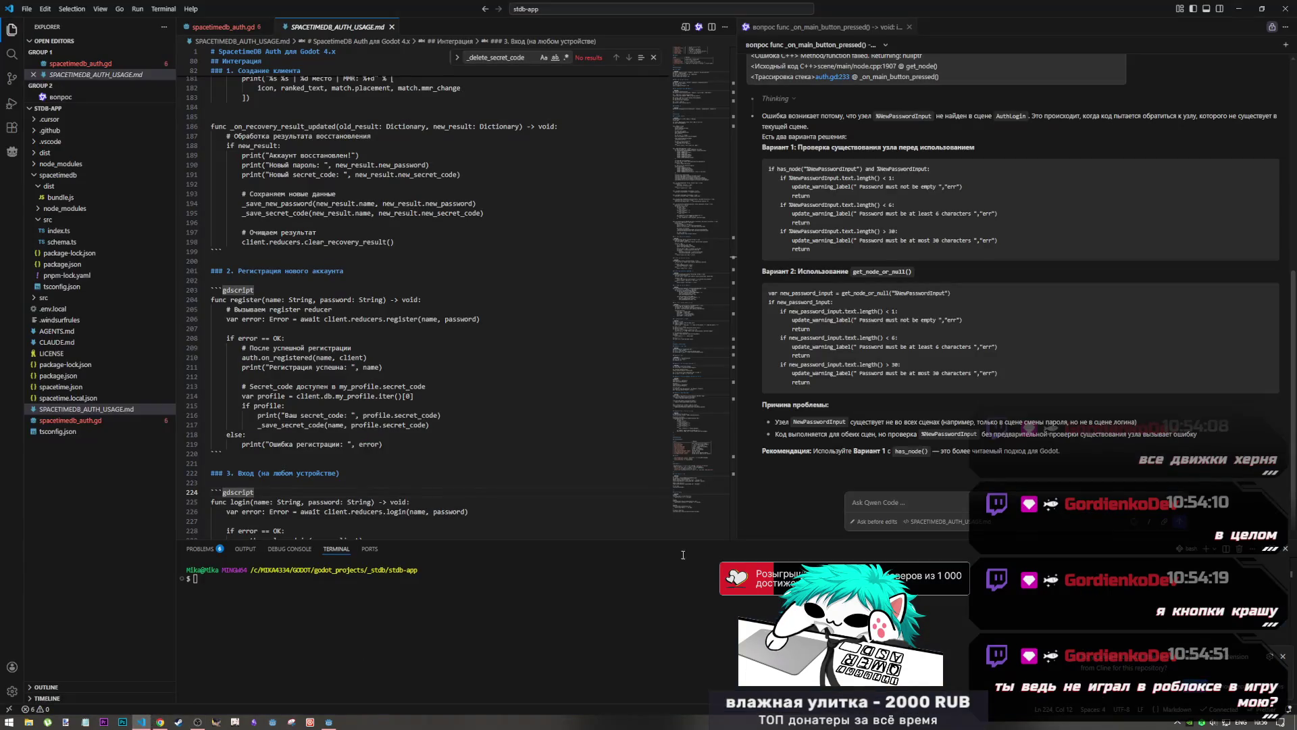
View the register function's activity in Chrome, then bring Godot's auth.gd back to the front
{"action": "left_click", "coordinate": [159, 721]}
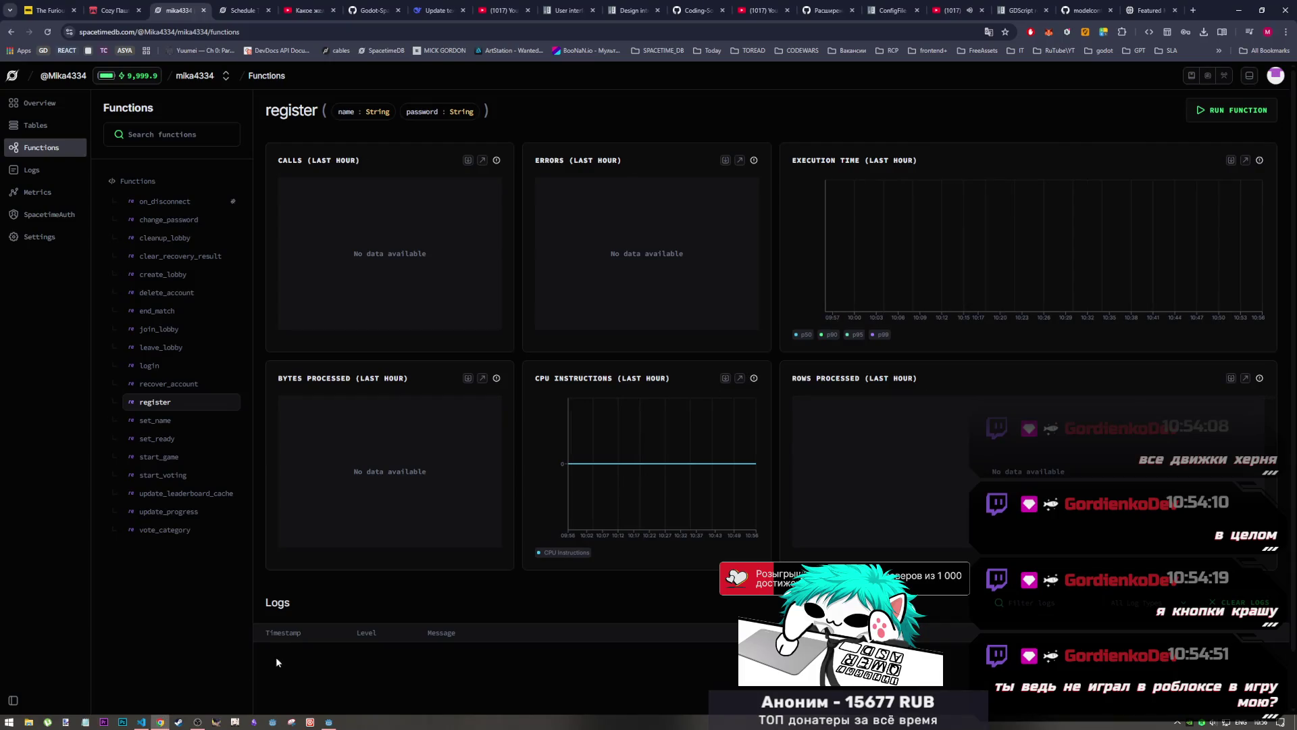
{"action": "left_click", "coordinate": [196, 720]}
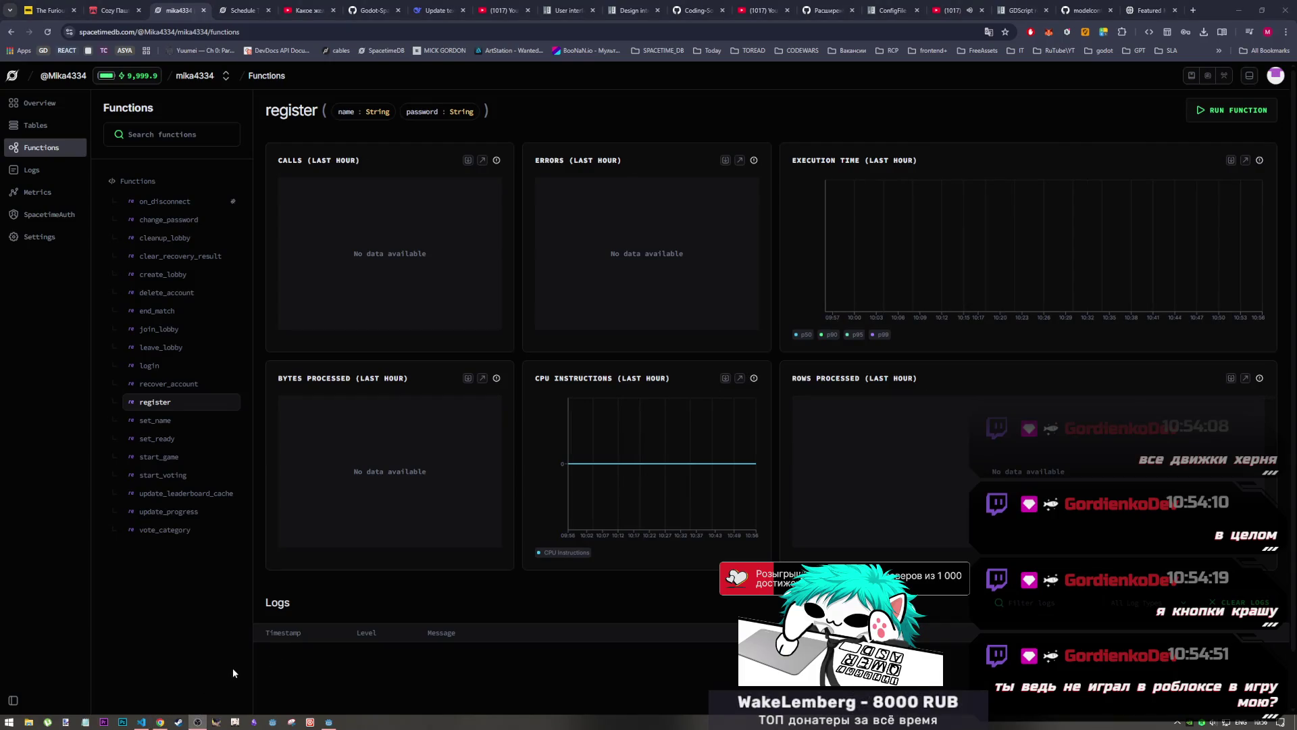
{"action": "left_click", "coordinate": [328, 692]}
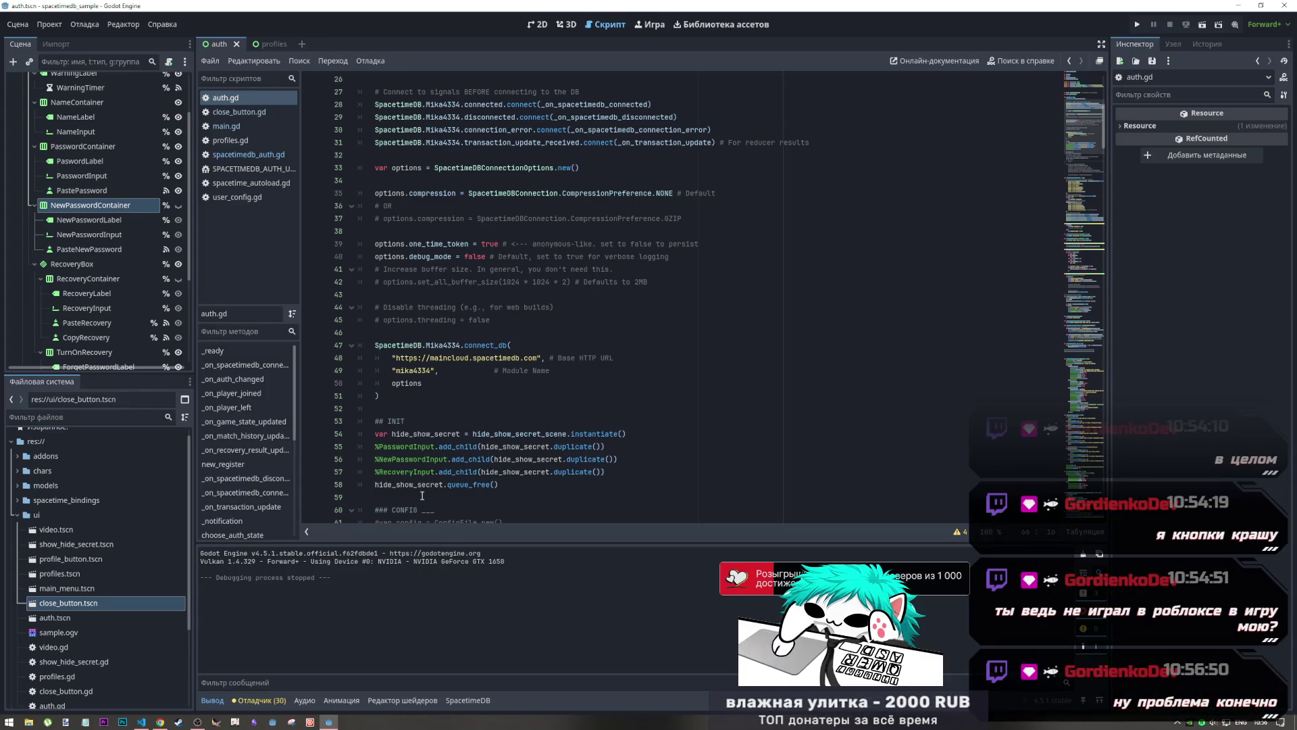
Browse through spacetimedb_auth.gd in Godot's script editor
{"action": "left_click", "coordinate": [248, 154]}
{"action": "scroll", "coordinate": [579, 357], "scroll_direction": "down", "scroll_amount": 4}
{"action": "left_click_drag", "start_coordinate": [444, 205], "coordinate": [448, 218]}
{"action": "scroll", "coordinate": [452, 223], "scroll_direction": "up", "scroll_amount": 1}
{"action": "scroll", "coordinate": [463, 268], "scroll_direction": "up", "scroll_amount": 5}
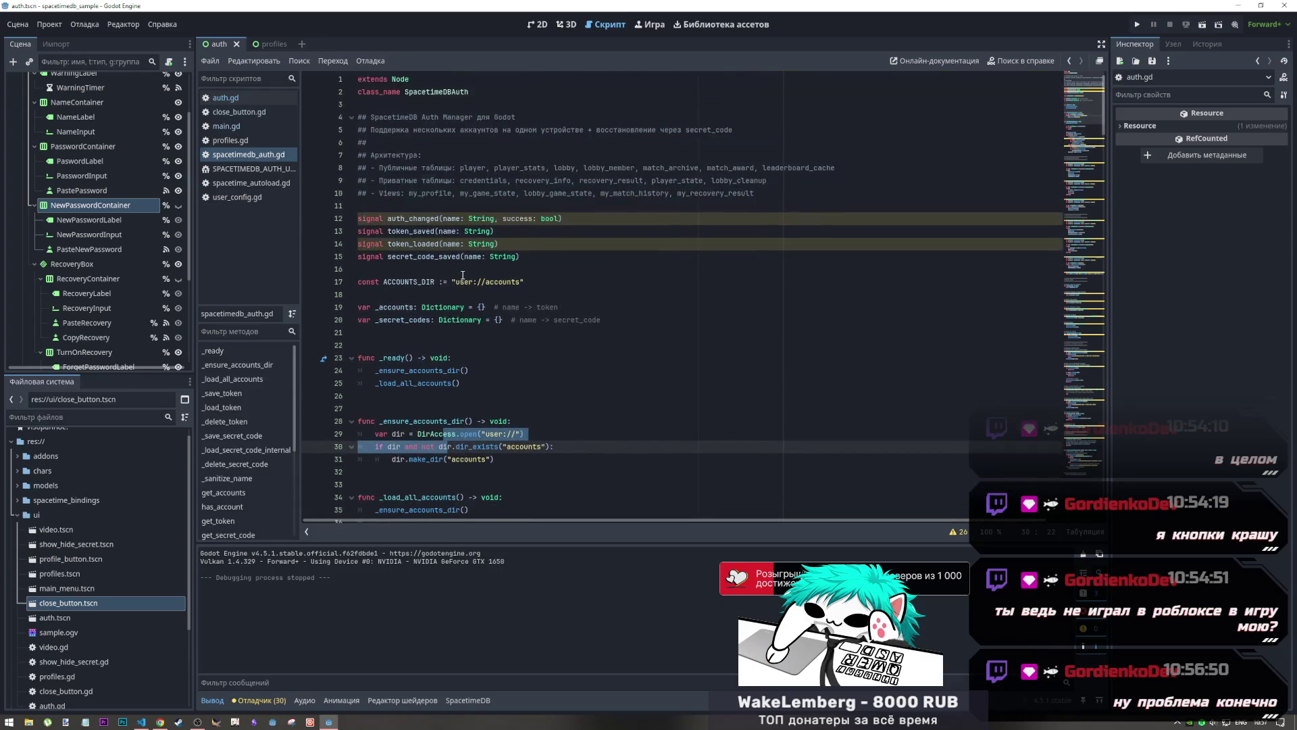
{"action": "scroll", "coordinate": [463, 277], "scroll_direction": "down", "scroll_amount": 11}
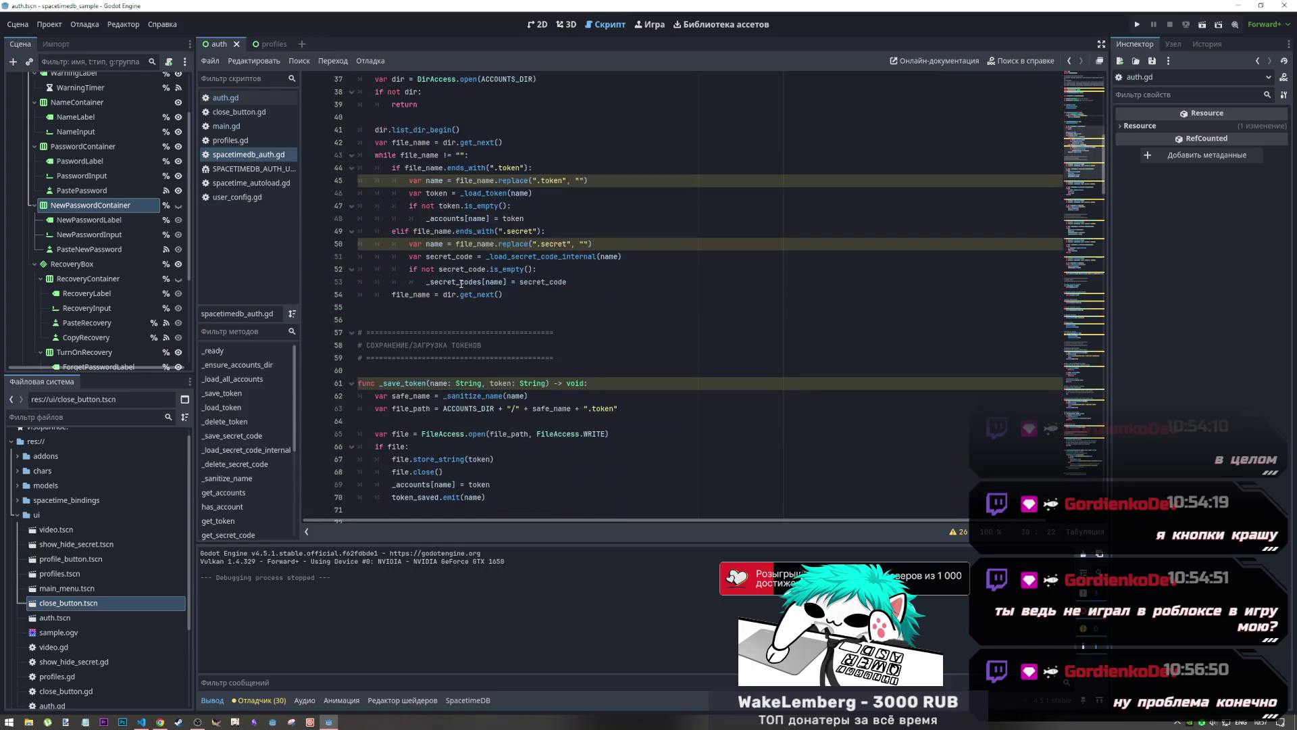
{"action": "scroll", "coordinate": [462, 291], "scroll_direction": "up", "scroll_amount": 7}
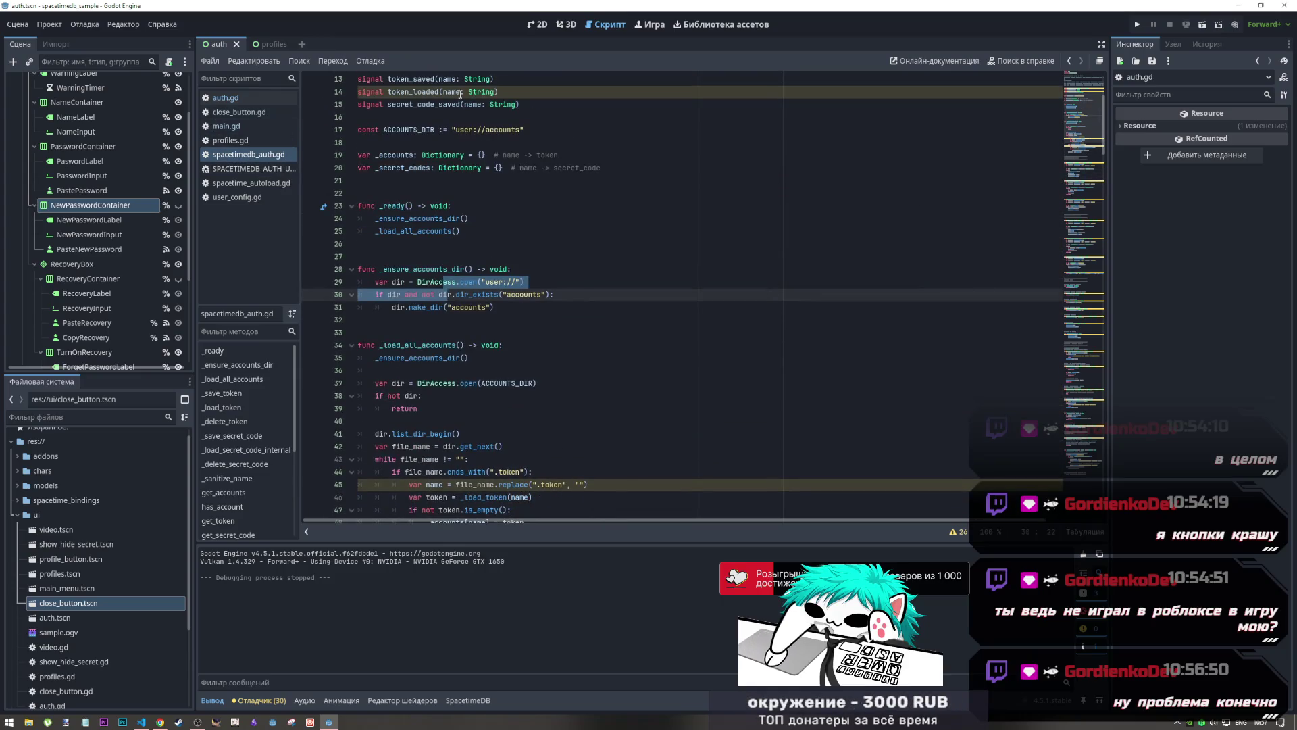
Open the SpacetimeDB auth usage notes, highlight the ModuleClient.new() call on line 94, then move to VS Code
{"action": "left_click", "coordinate": [251, 169]}
{"action": "left_click_drag", "start_coordinate": [403, 180], "coordinate": [500, 186]}
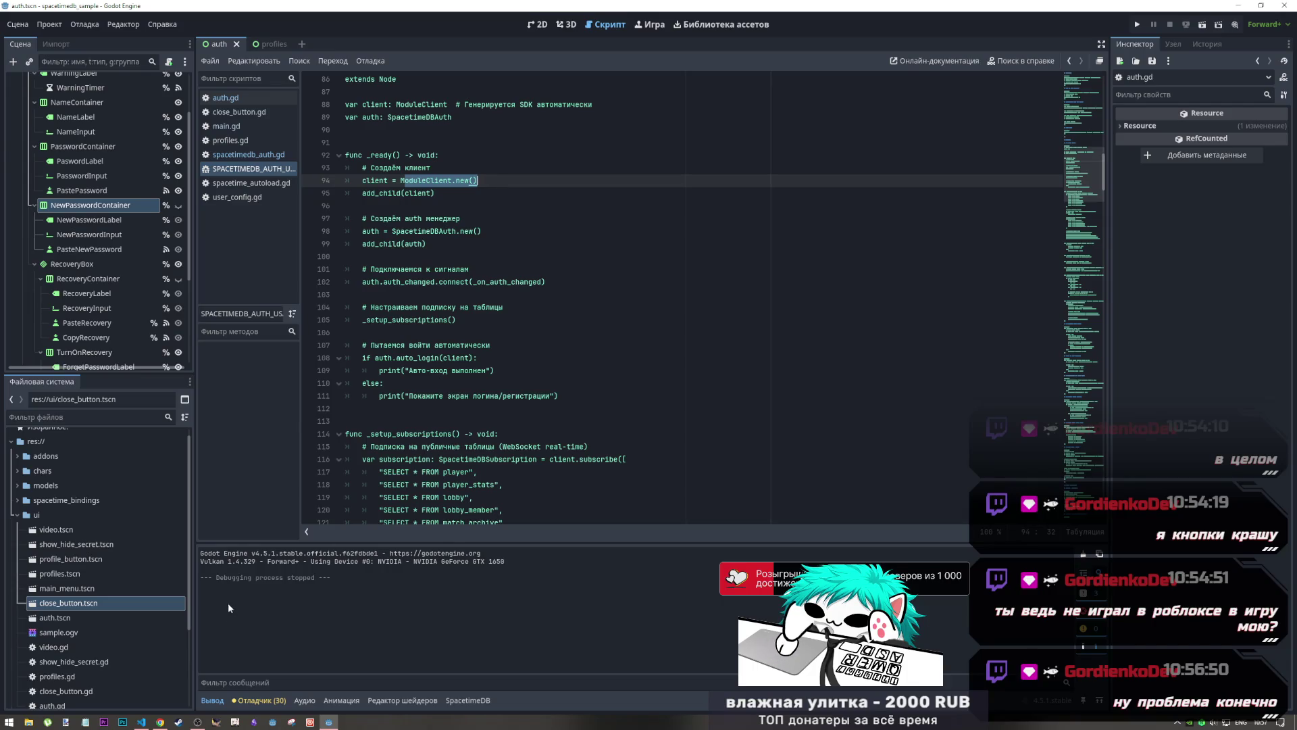
{"action": "left_click", "coordinate": [141, 722]}
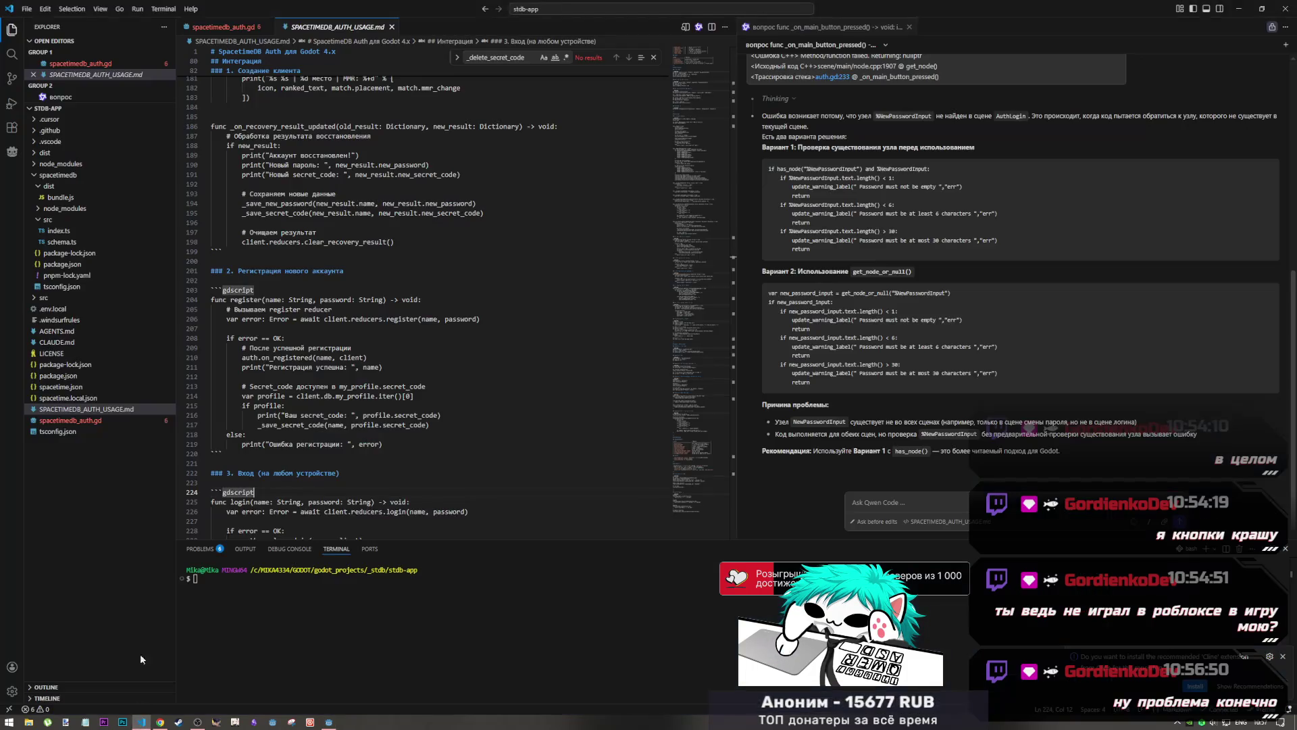
Open spacetimedb_auth.gd in VS Code and read its token and secret-code storage functions
{"action": "left_click", "coordinate": [70, 422]}
{"action": "left_click", "coordinate": [69, 424]}
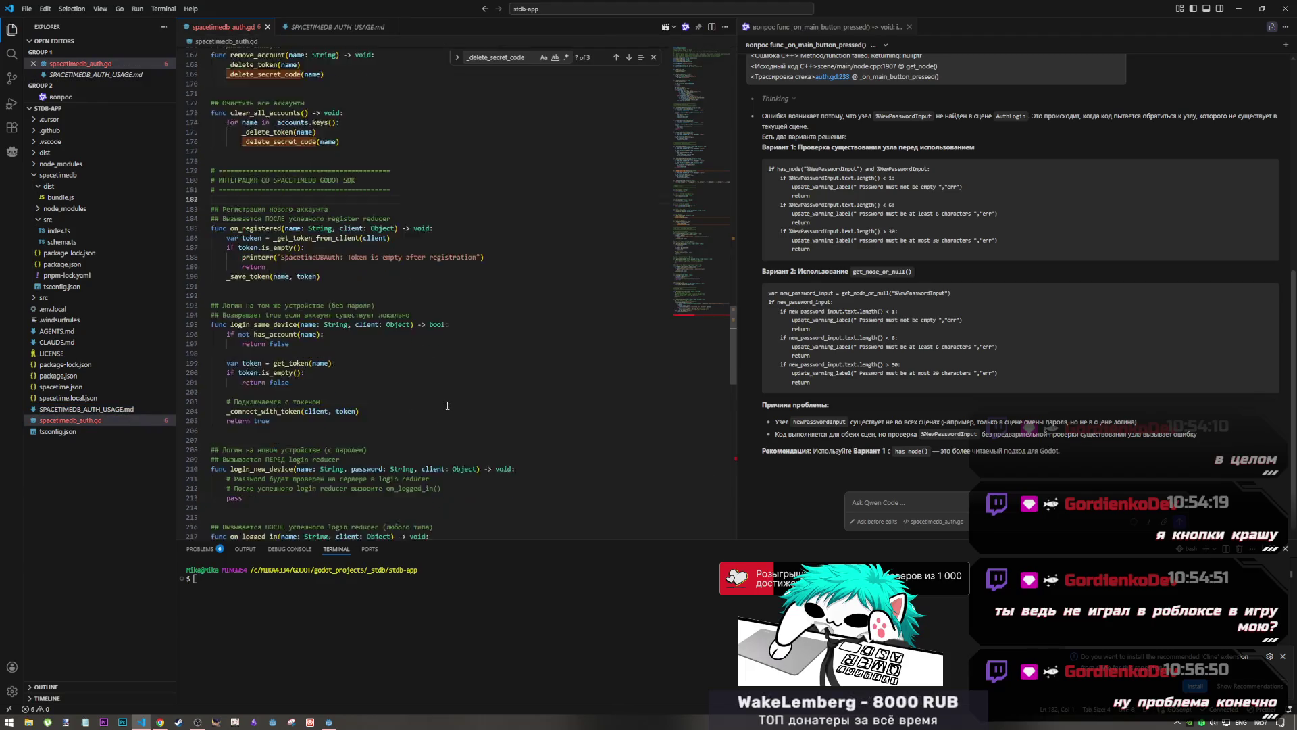
{"action": "scroll", "coordinate": [452, 433], "scroll_direction": "up", "scroll_amount": 20}
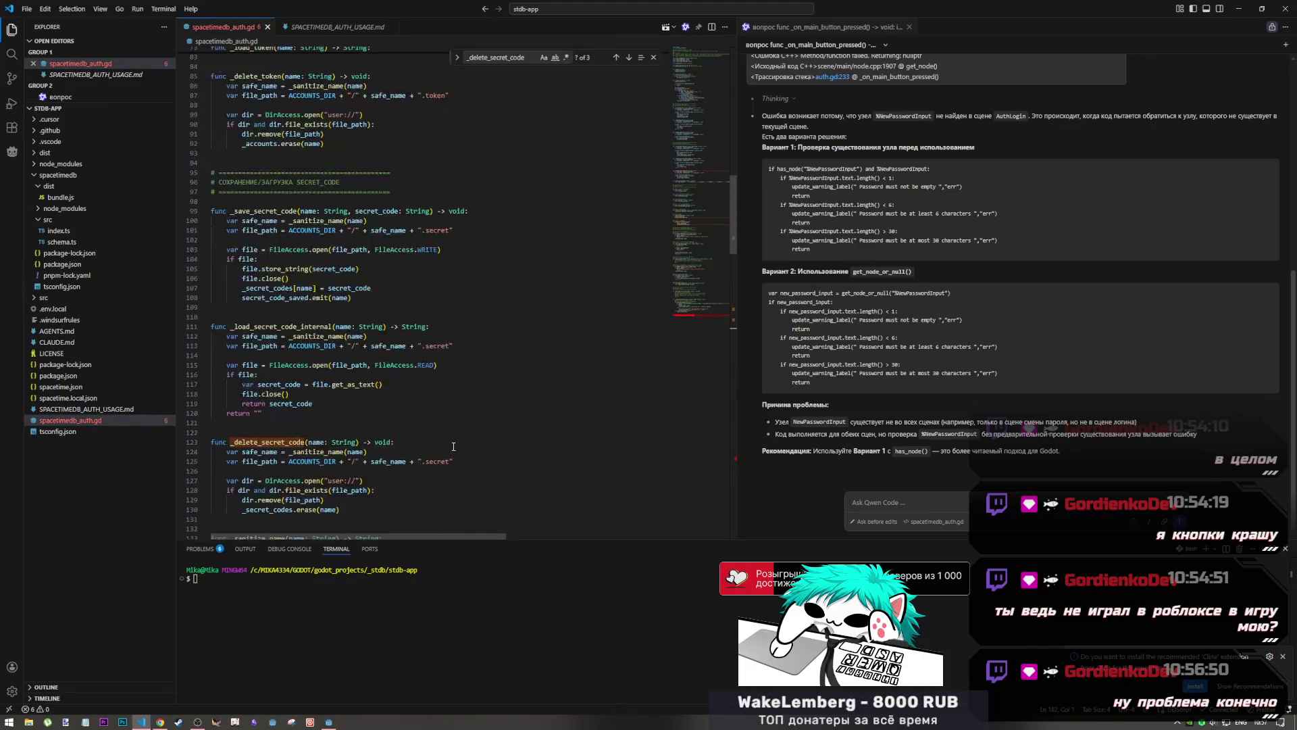
{"action": "scroll", "coordinate": [450, 448], "scroll_direction": "up", "scroll_amount": 6}
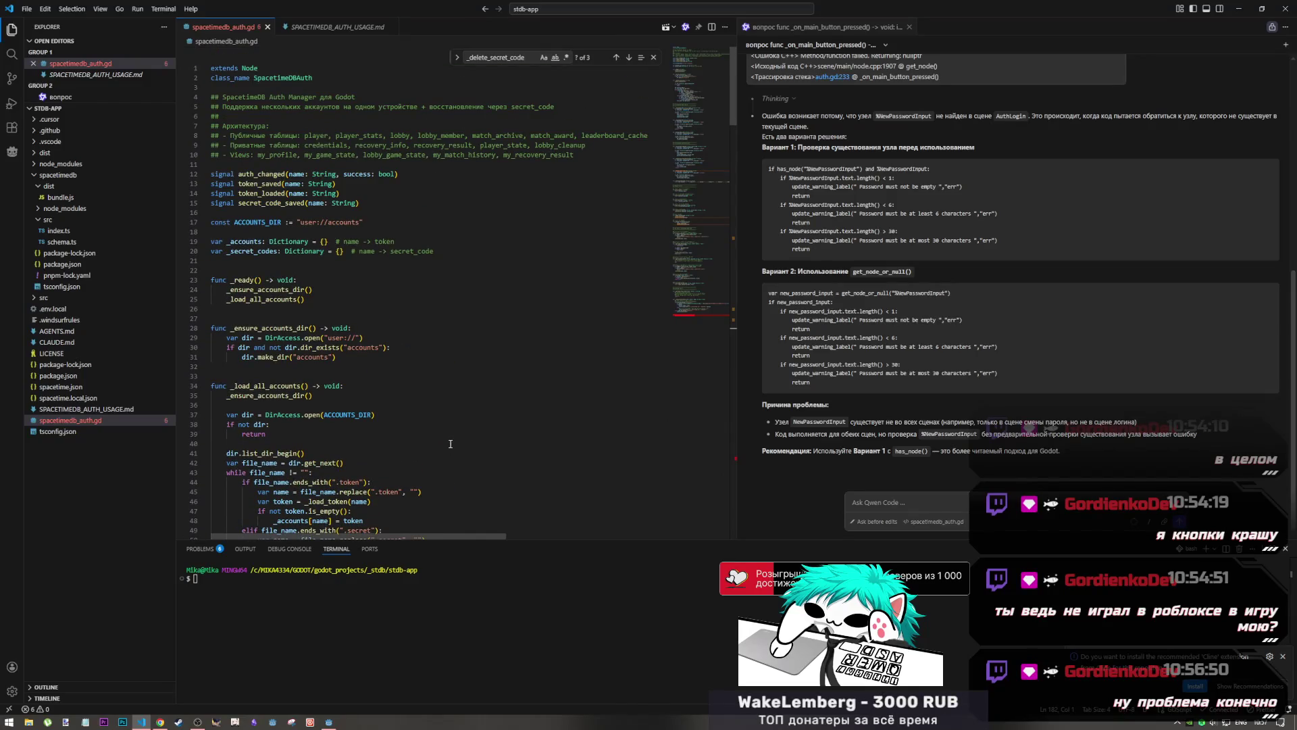
{"action": "scroll", "coordinate": [449, 444], "scroll_direction": "down", "scroll_amount": 11}
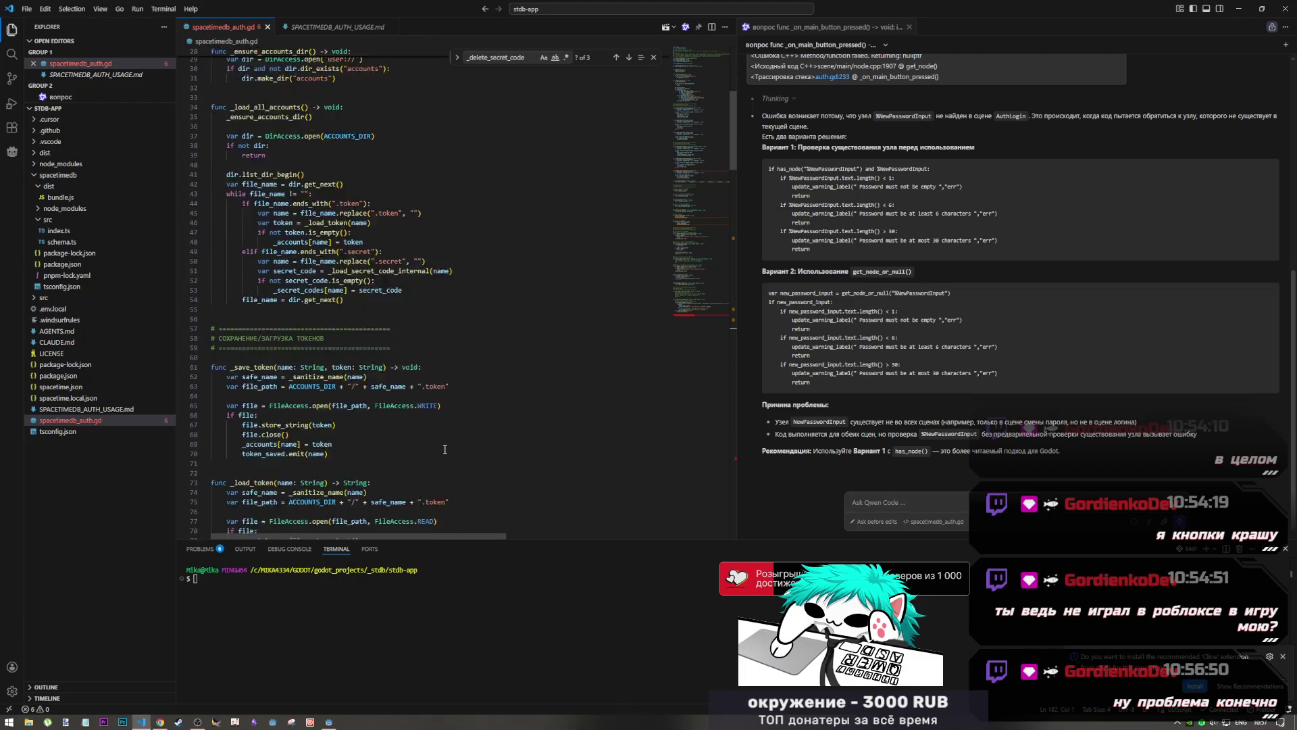
{"action": "scroll", "coordinate": [445, 450], "scroll_direction": "down", "scroll_amount": 7}
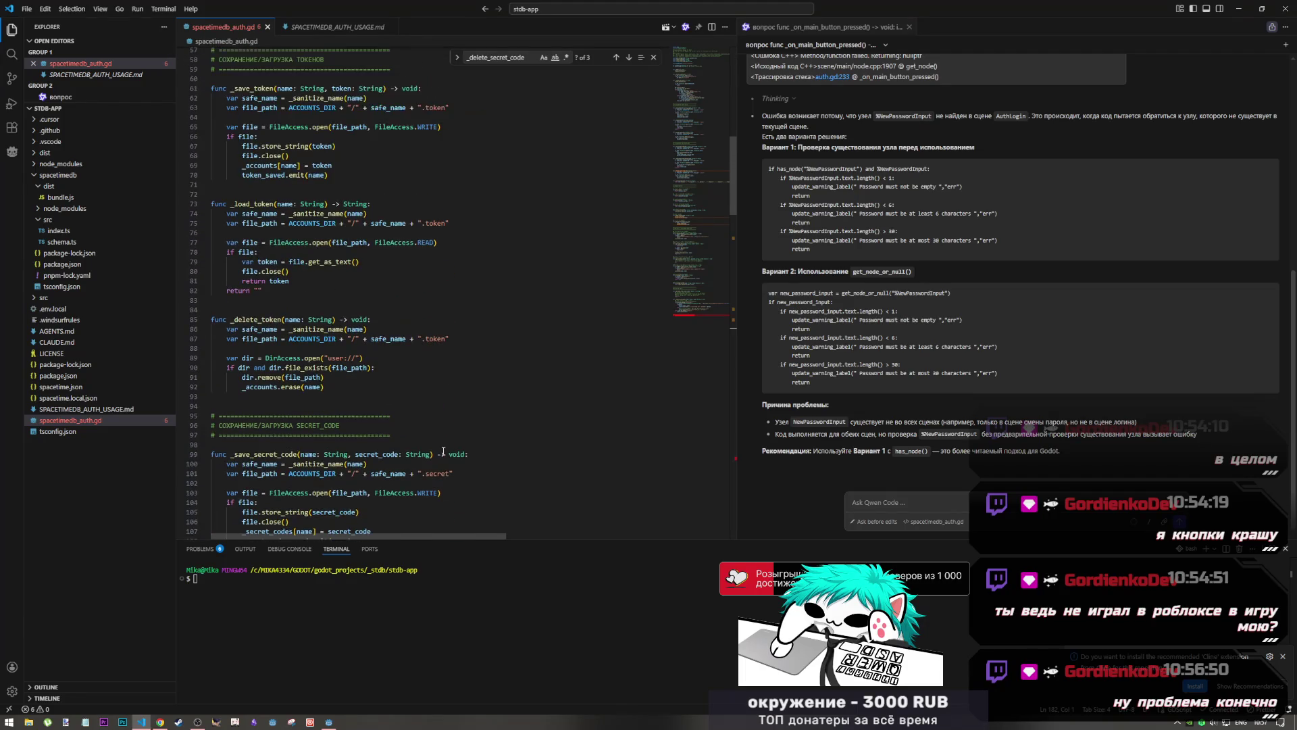
{"action": "scroll", "coordinate": [443, 451], "scroll_direction": "up", "scroll_amount": 5}
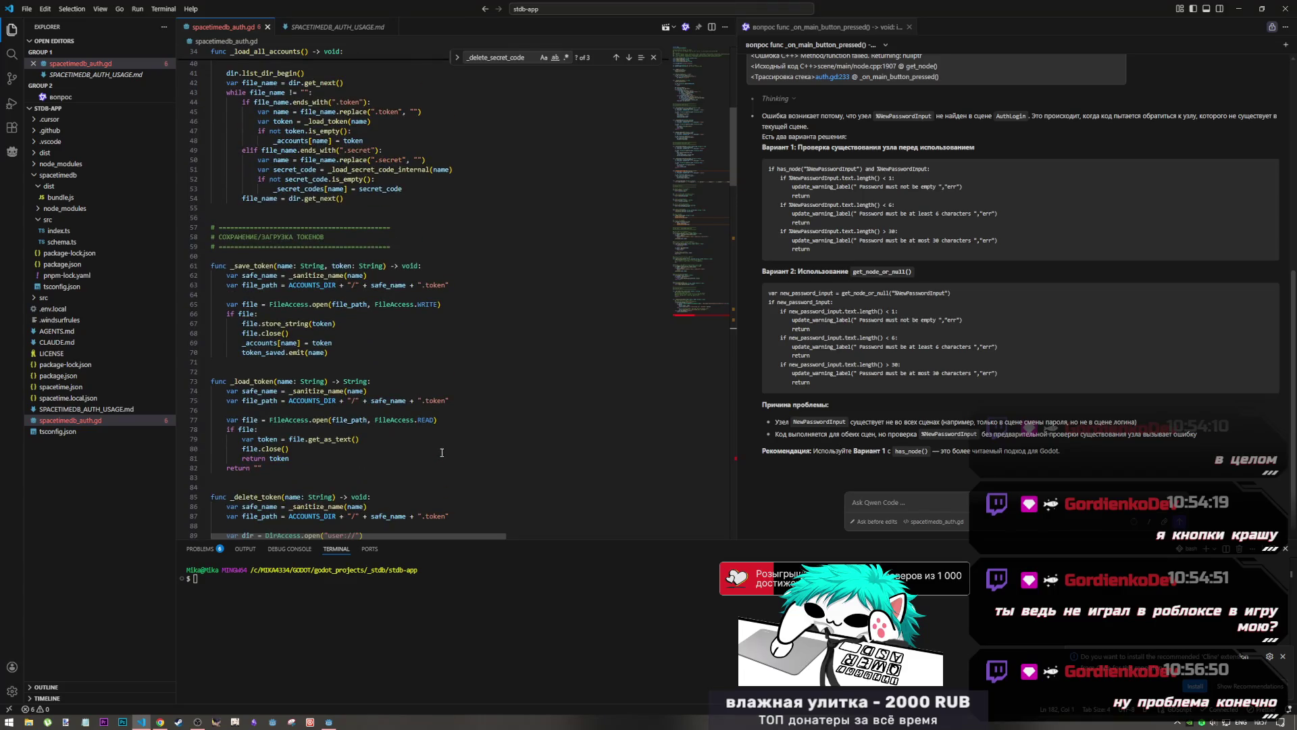
{"action": "scroll", "coordinate": [442, 452], "scroll_direction": "down", "scroll_amount": 11}
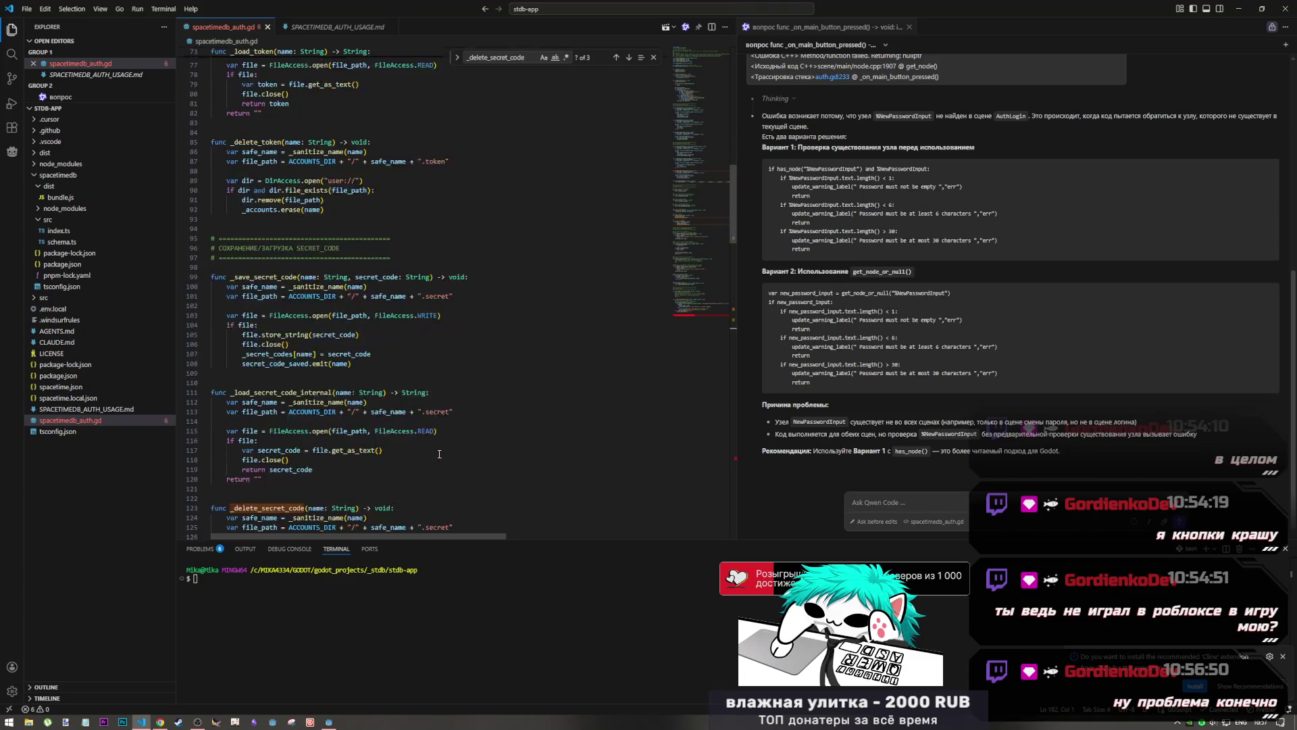
{"action": "scroll", "coordinate": [439, 454], "scroll_direction": "down", "scroll_amount": 2}
{"action": "scroll", "coordinate": [439, 454], "scroll_direction": "down", "scroll_amount": 6}
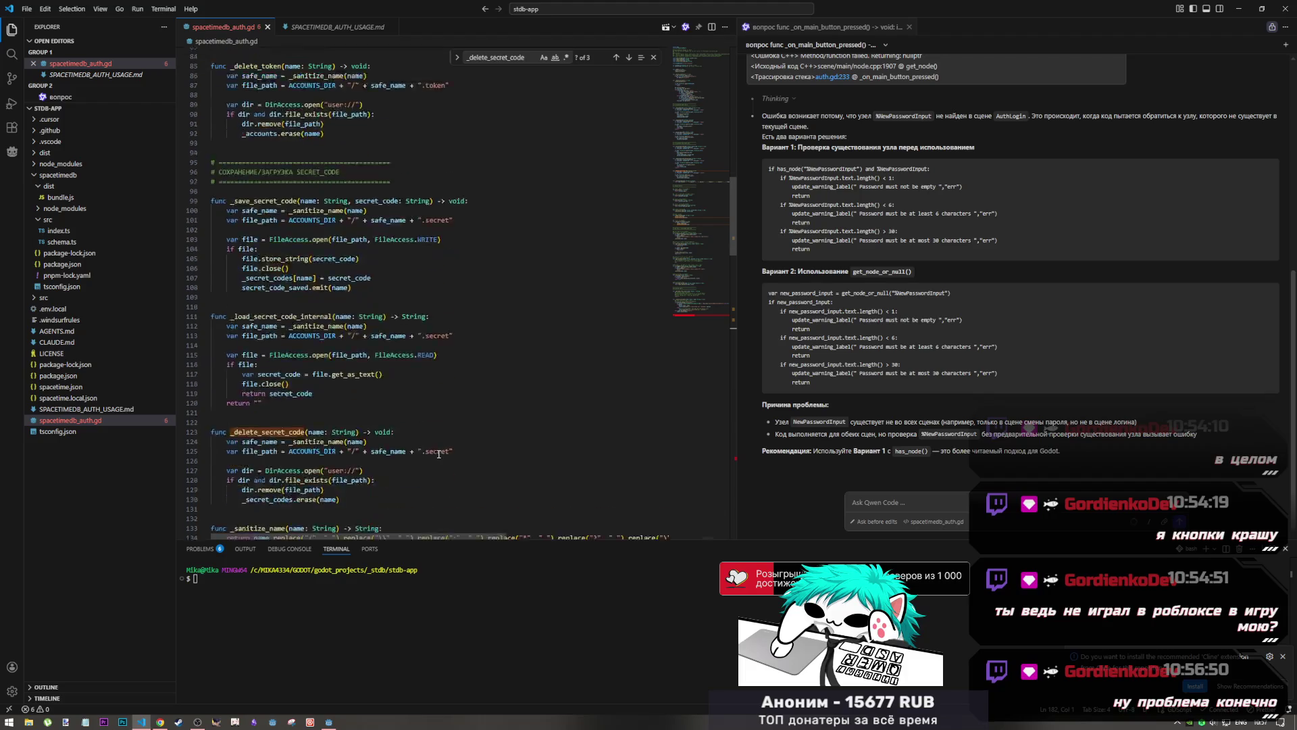
{"action": "scroll", "coordinate": [439, 454], "scroll_direction": "down", "scroll_amount": 5}
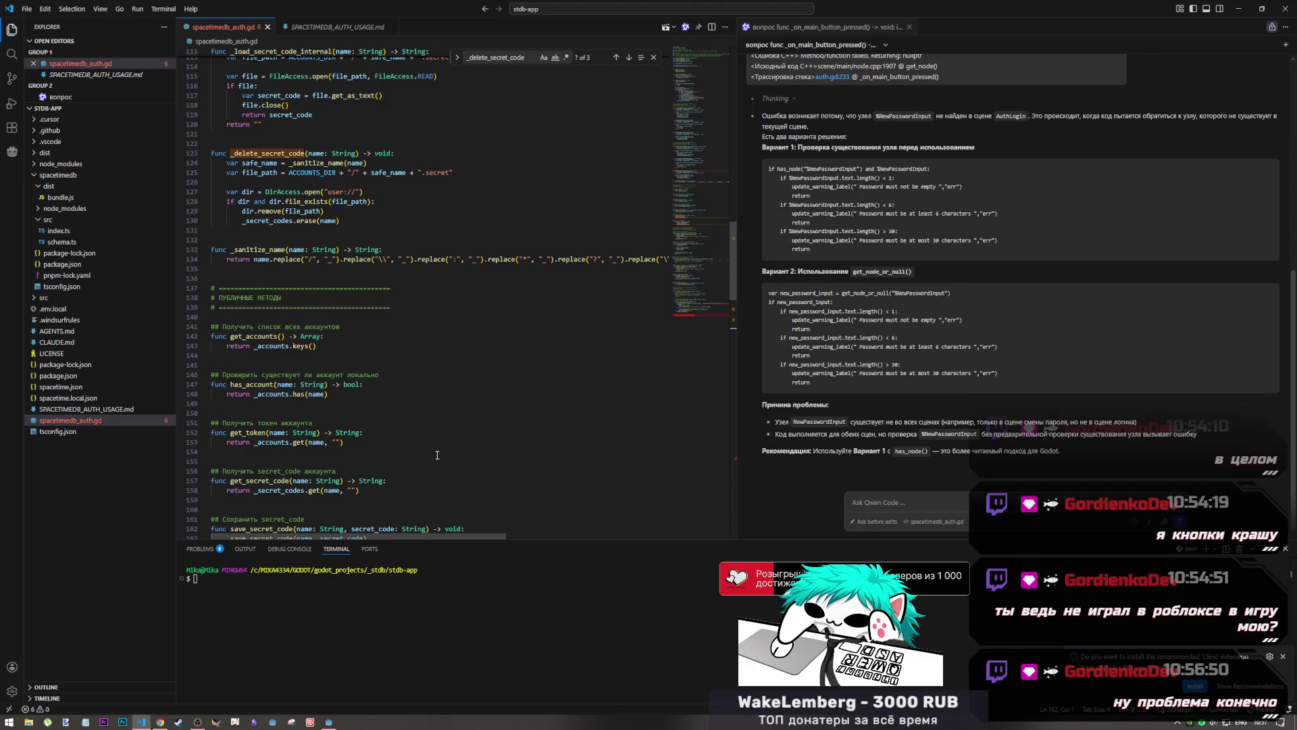
{"action": "scroll", "coordinate": [437, 455], "scroll_direction": "down", "scroll_amount": 1}
{"action": "scroll", "coordinate": [436, 457], "scroll_direction": "up", "scroll_amount": 4}
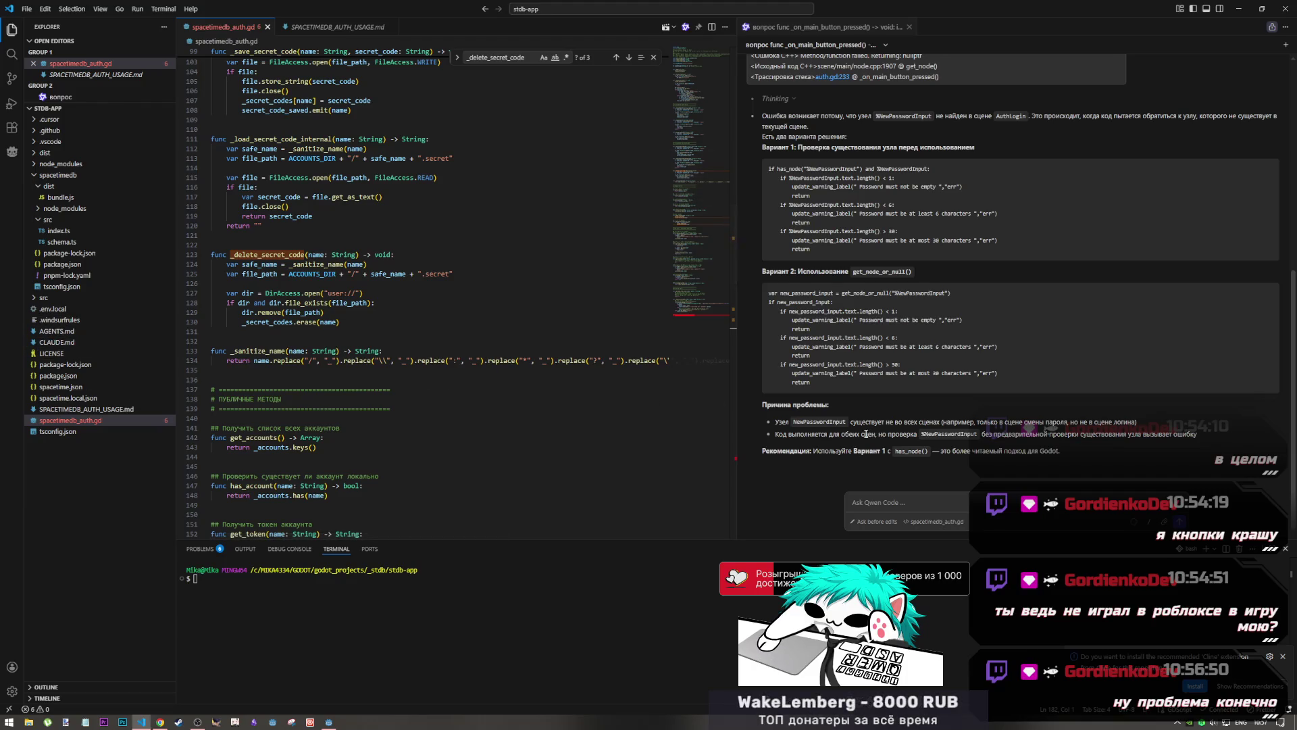
{"action": "scroll", "coordinate": [851, 435], "scroll_direction": "up", "scroll_amount": 1}
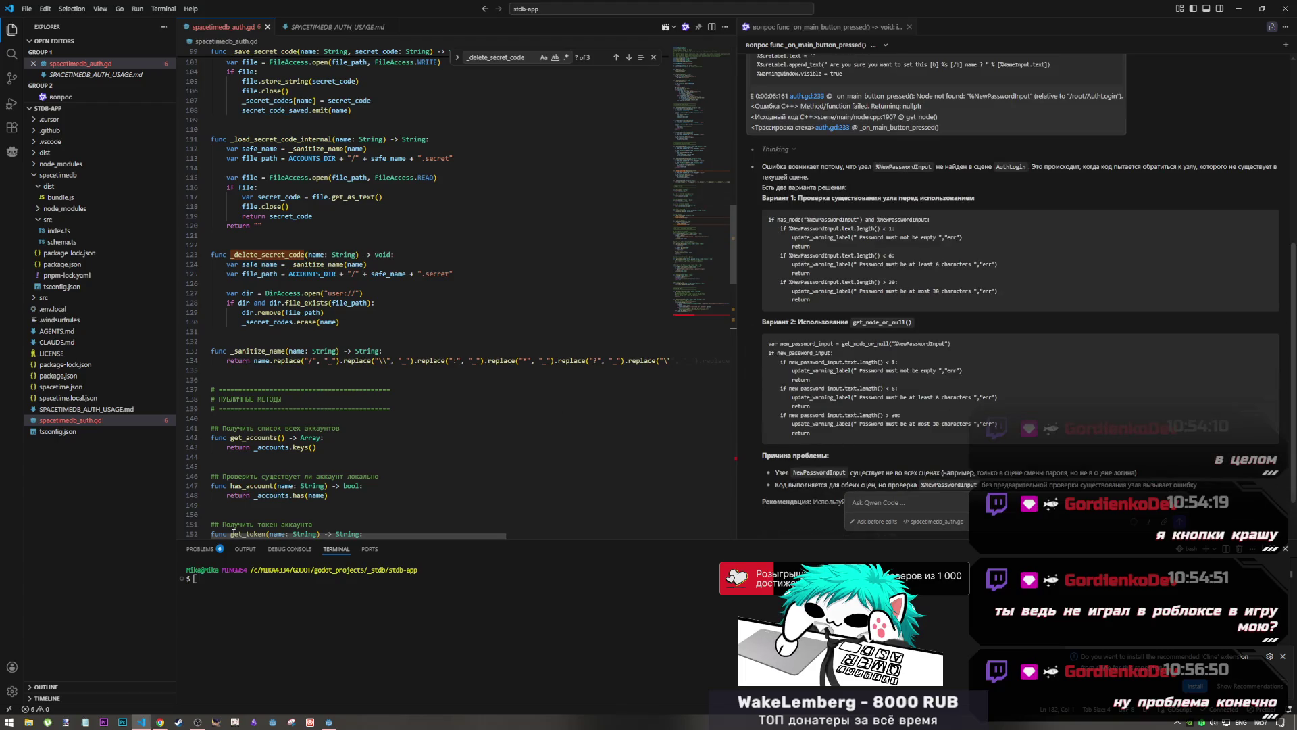
{"action": "left_click", "coordinate": [159, 722]}
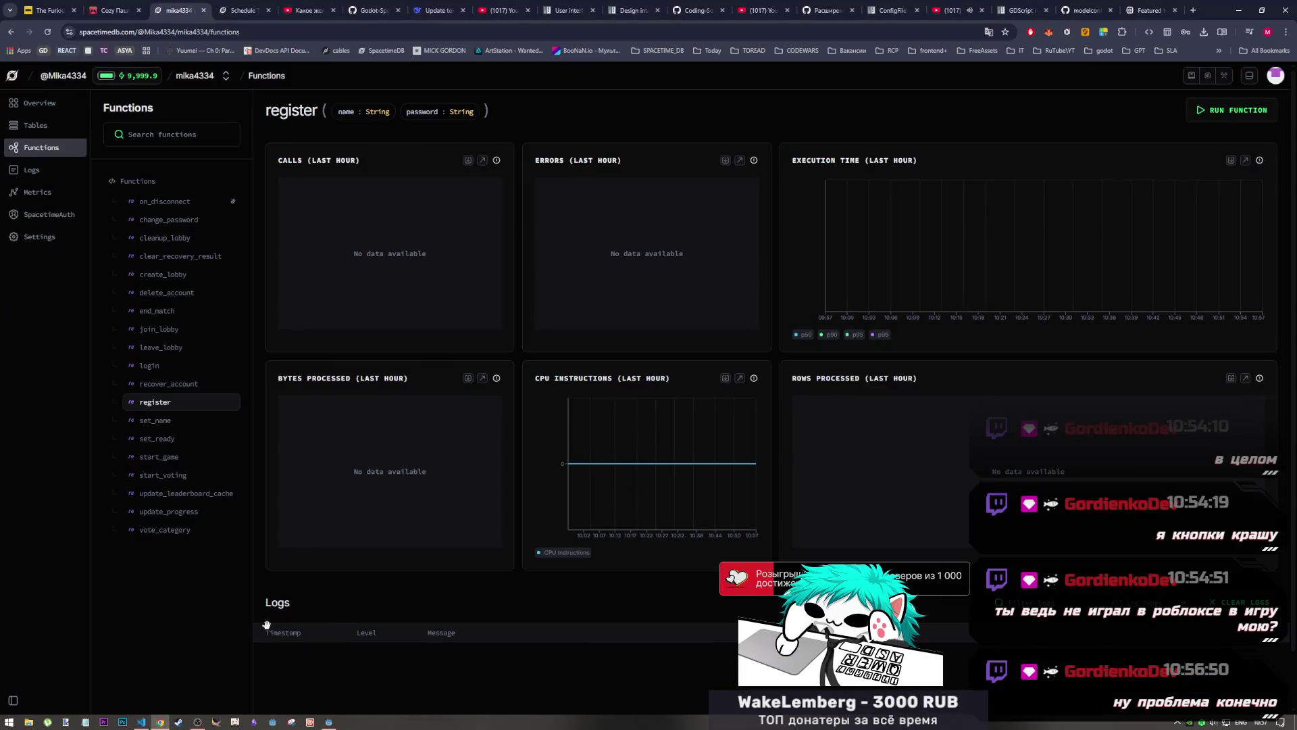
Back in Godot, select auth.gd and run the current scene to show the registration form
{"action": "left_click", "coordinate": [329, 722]}
{"action": "left_click", "coordinate": [498, 435]}
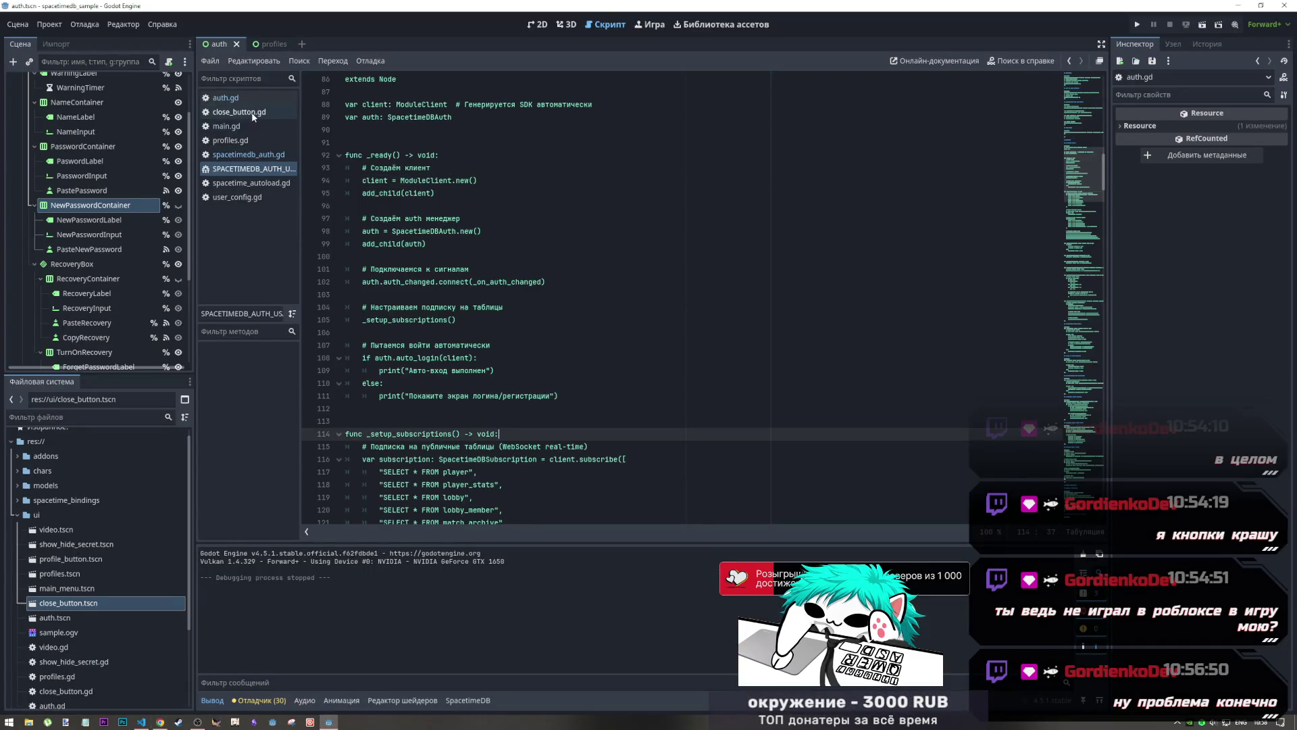
{"action": "left_click", "coordinate": [226, 98]}
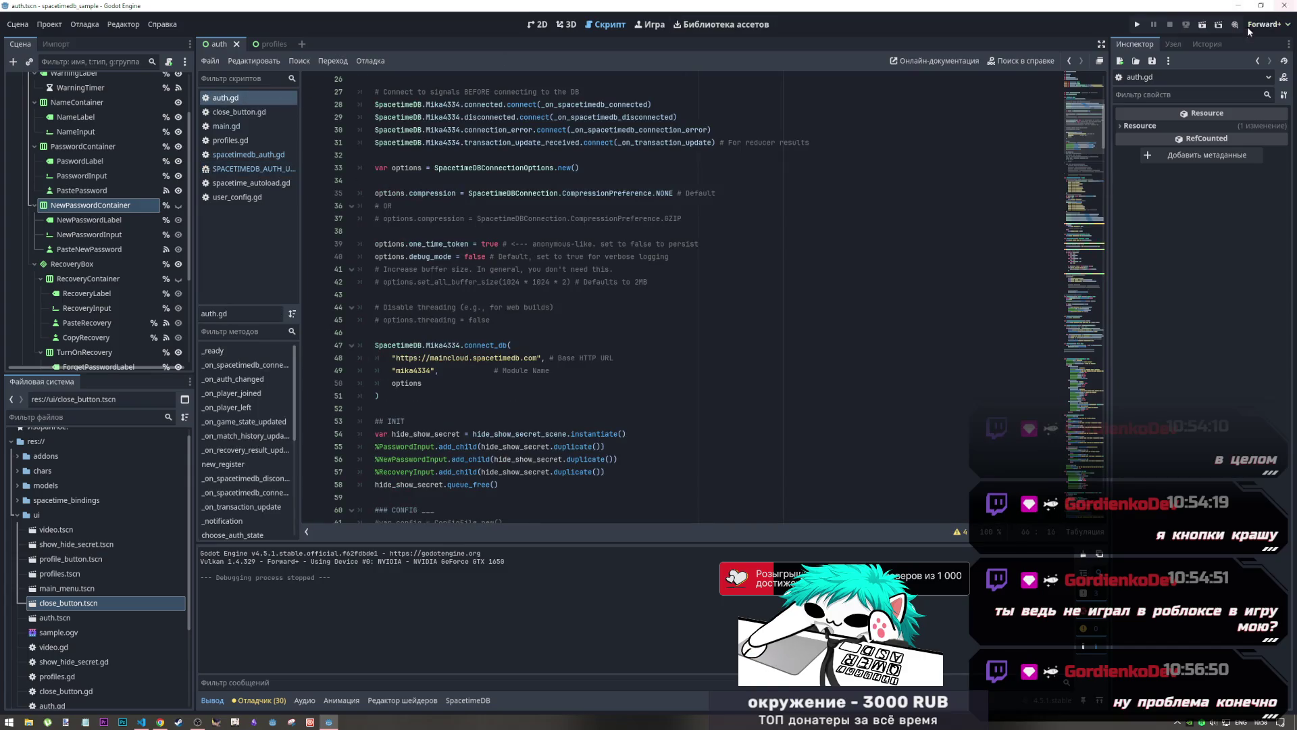
{"action": "left_click", "coordinate": [1196, 25]}
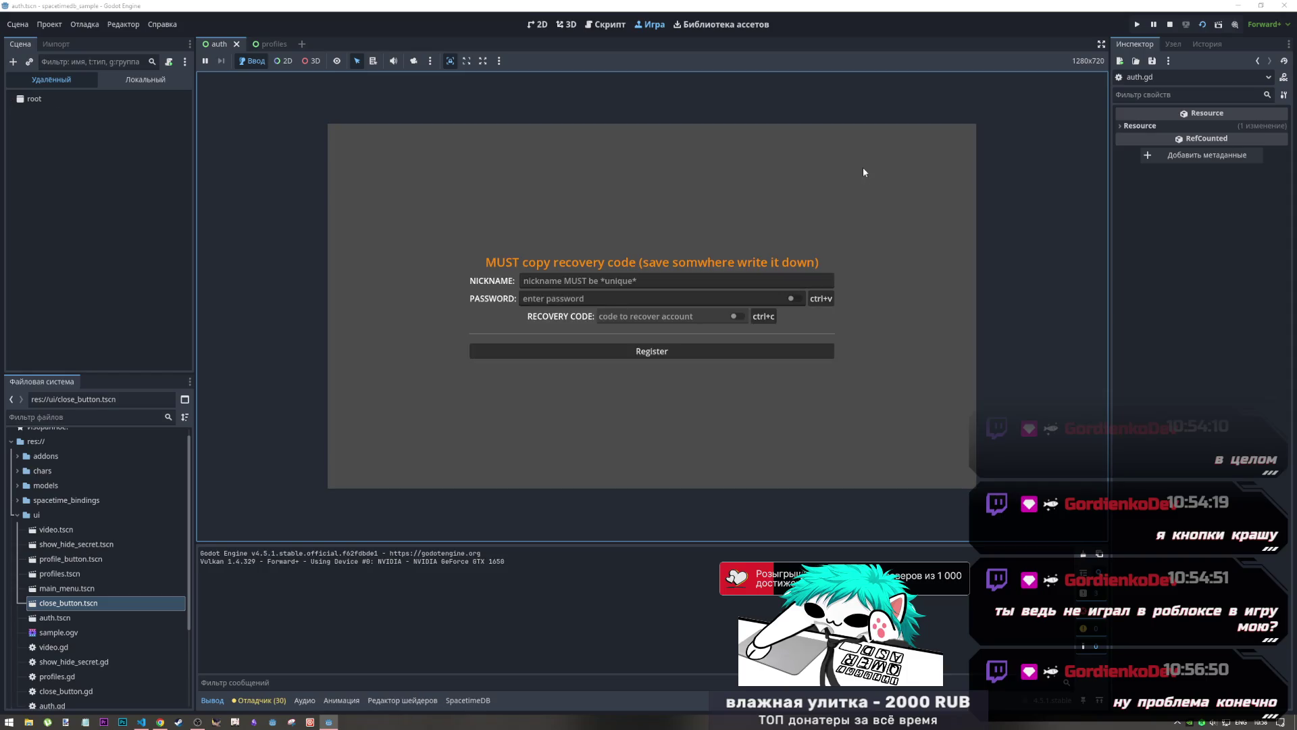
Stop and rerun the scene, then jump from the debugger's error list to line 308 of spacetimedb_client.gd
{"action": "left_click", "coordinate": [258, 700]}
{"action": "double_click", "coordinate": [313, 675]}
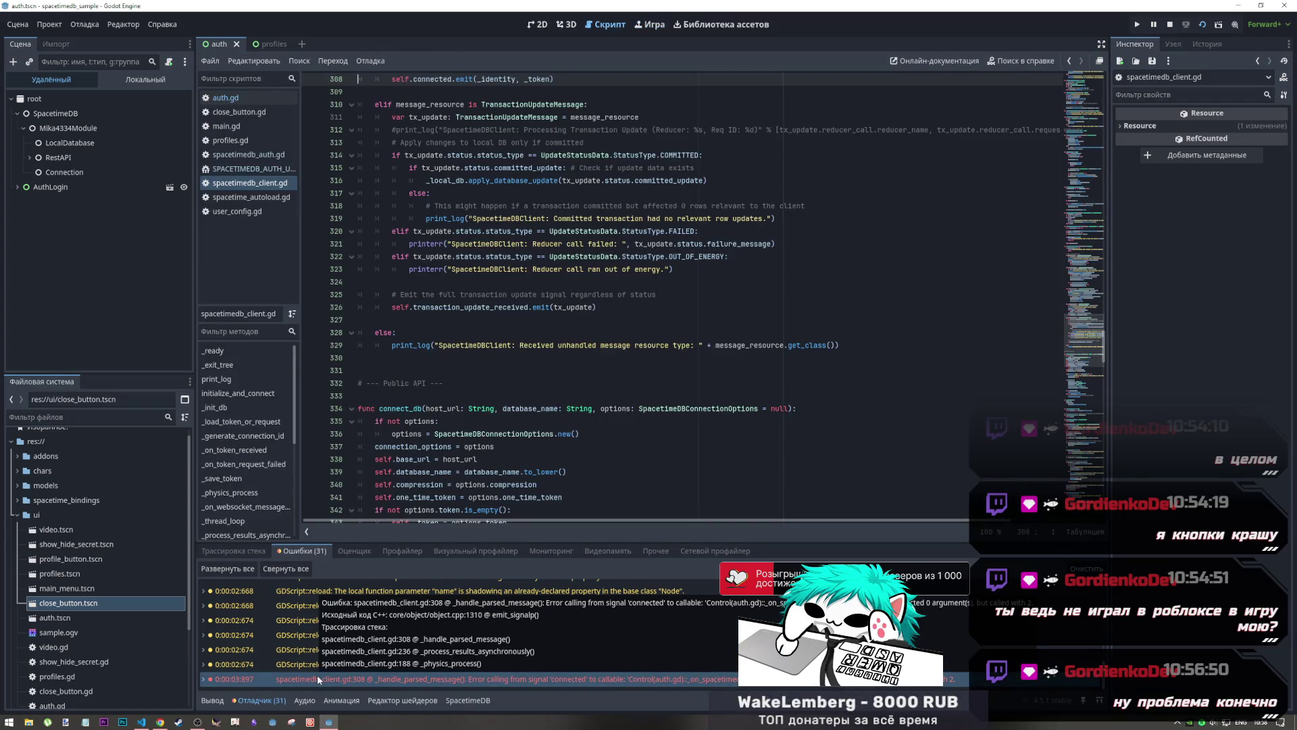
{"action": "left_click", "coordinate": [1171, 25]}
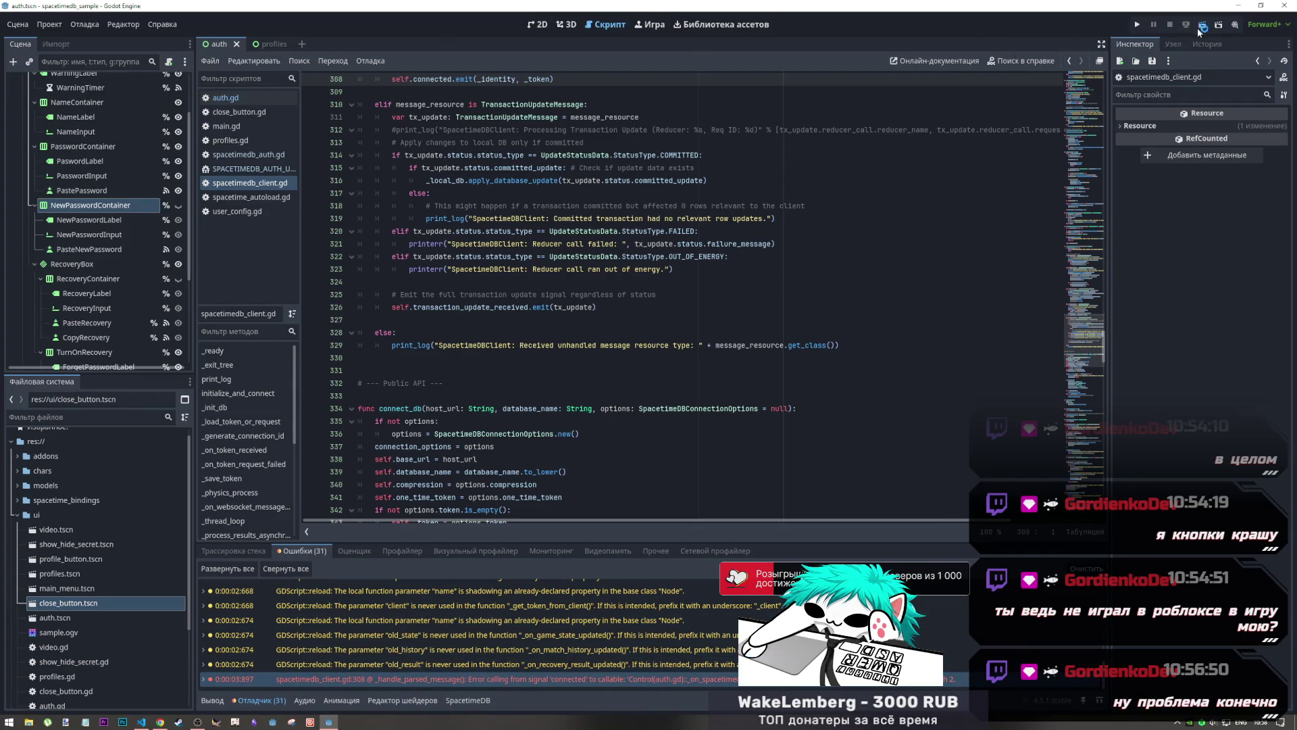
{"action": "left_click", "coordinate": [1201, 27]}
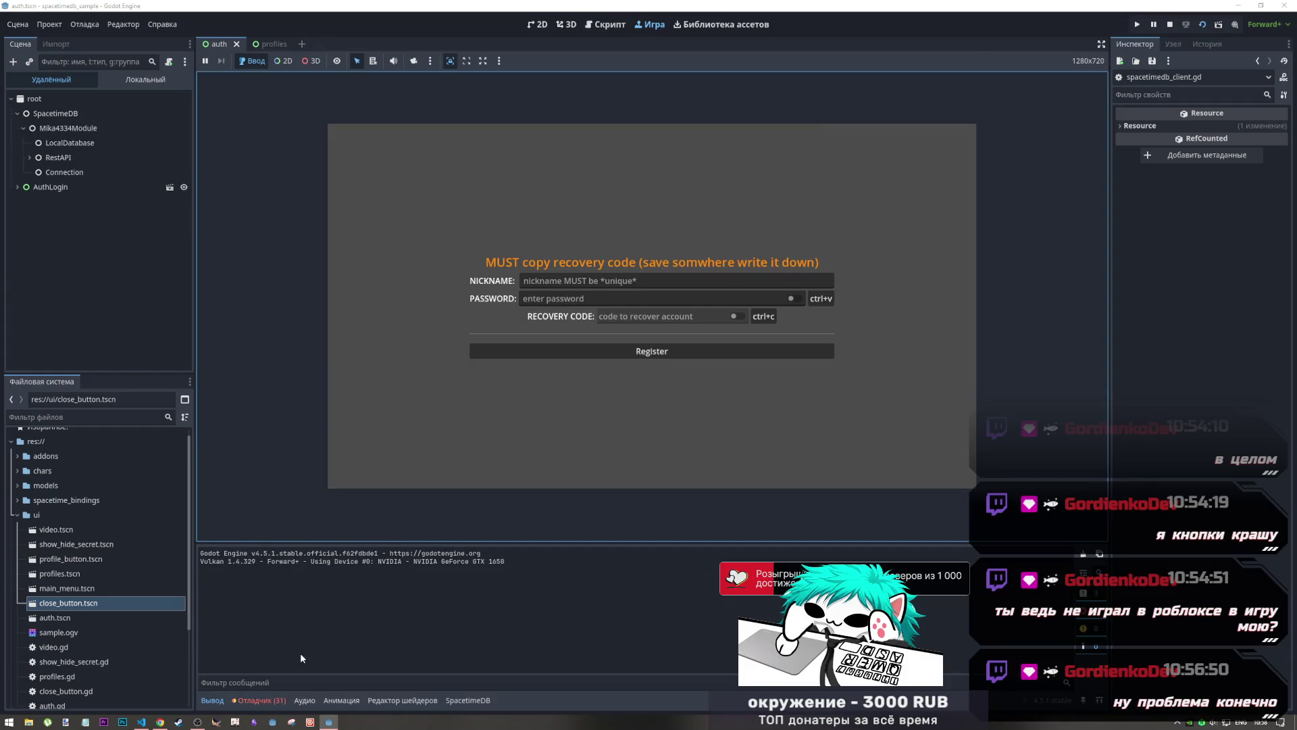
{"action": "left_click", "coordinate": [260, 700]}
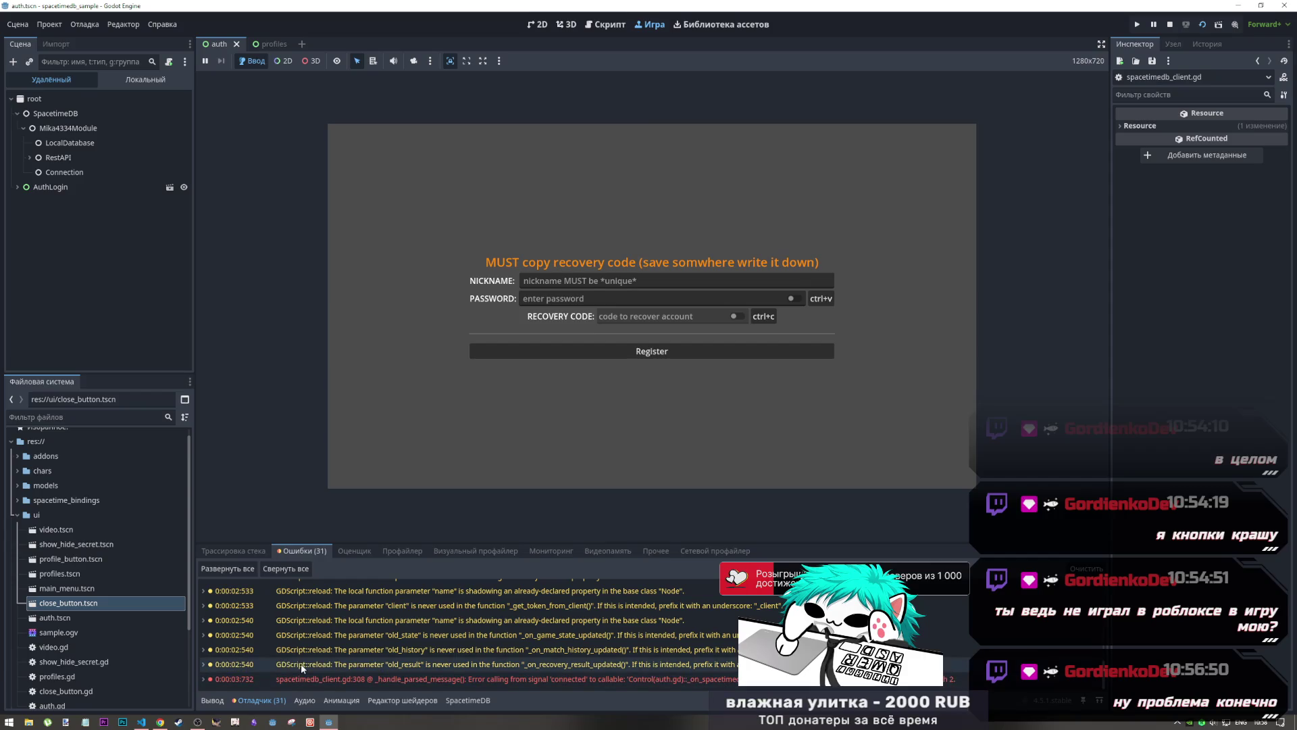
{"action": "double_click", "coordinate": [520, 683]}
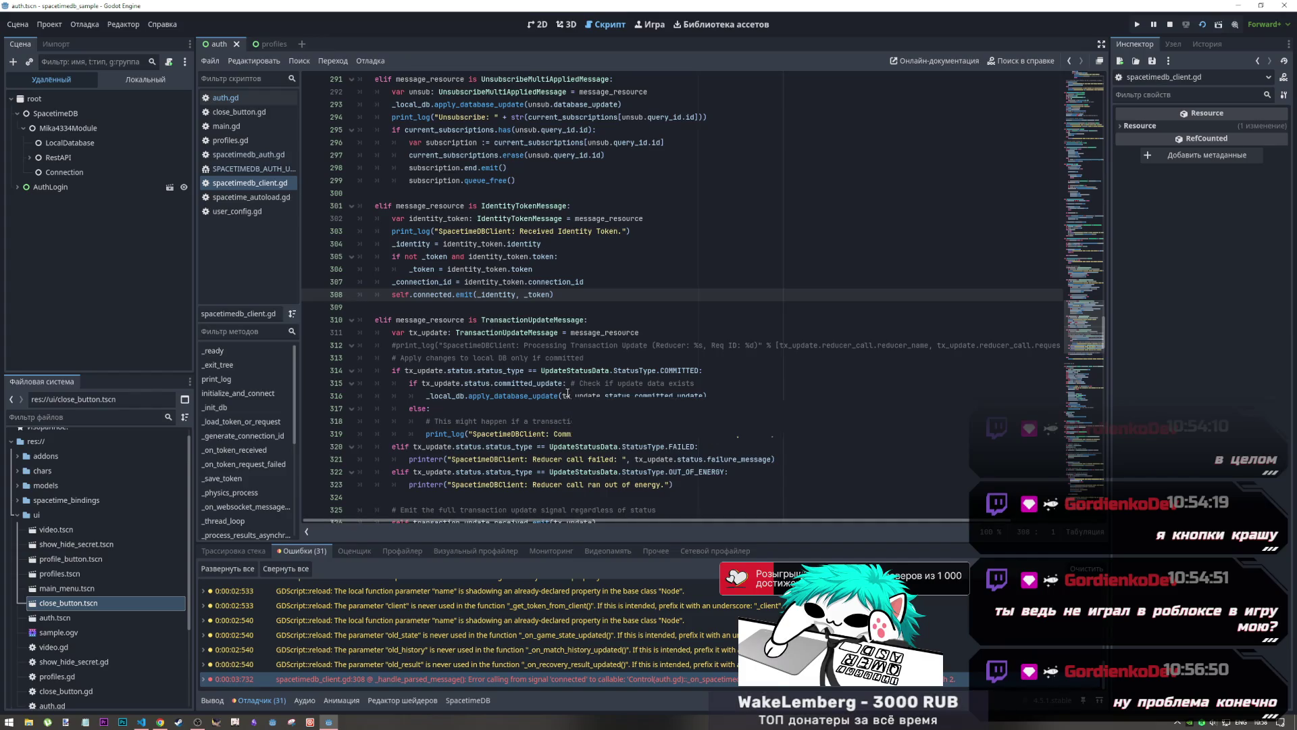
Stop the running project and close spacetimedb_client.gd, returning to auth.gd
{"action": "left_click", "coordinate": [1163, 32]}
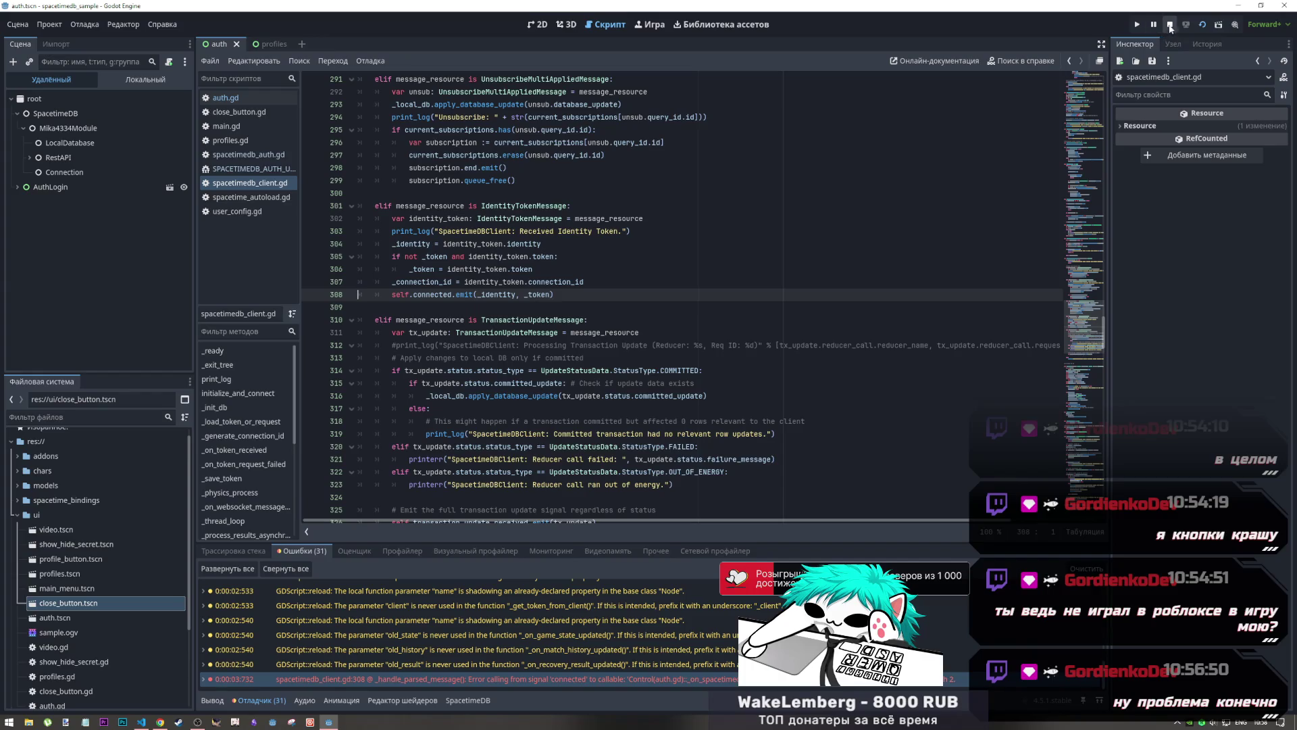
{"action": "left_click", "coordinate": [1171, 27]}
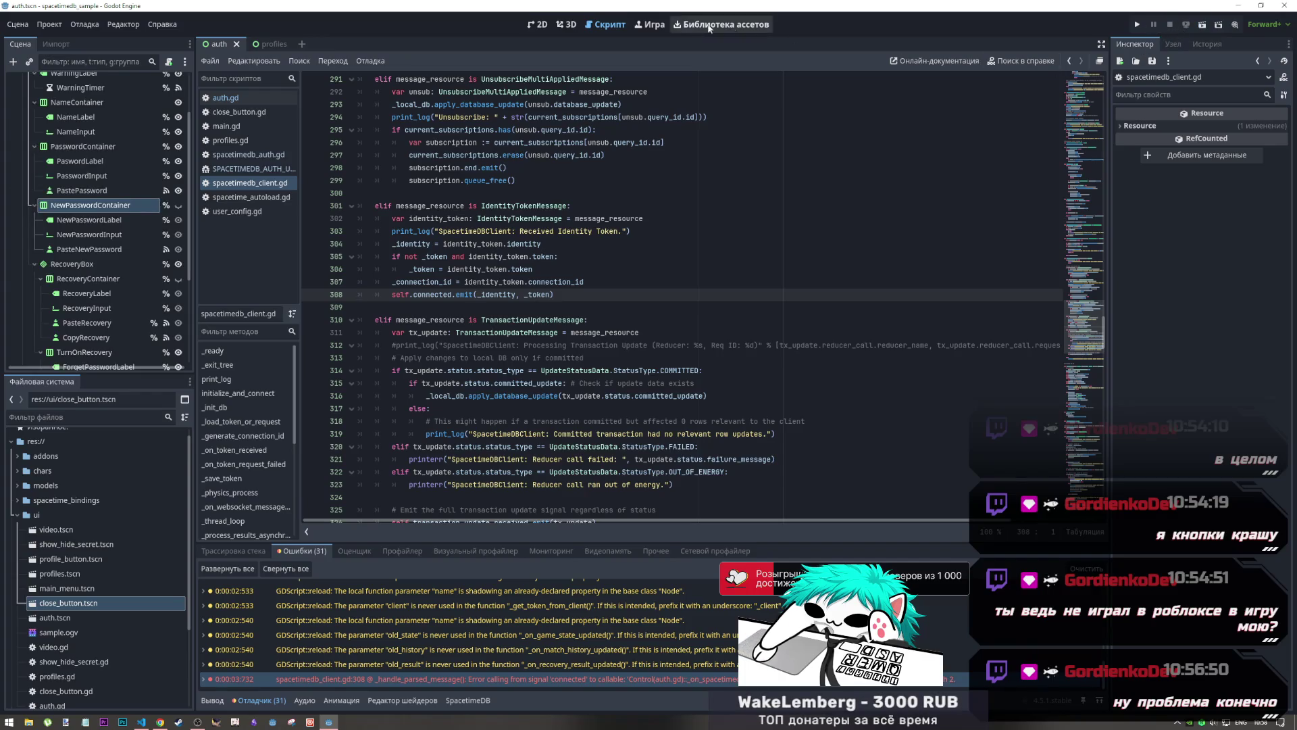
{"action": "middle_click", "coordinate": [253, 182]}
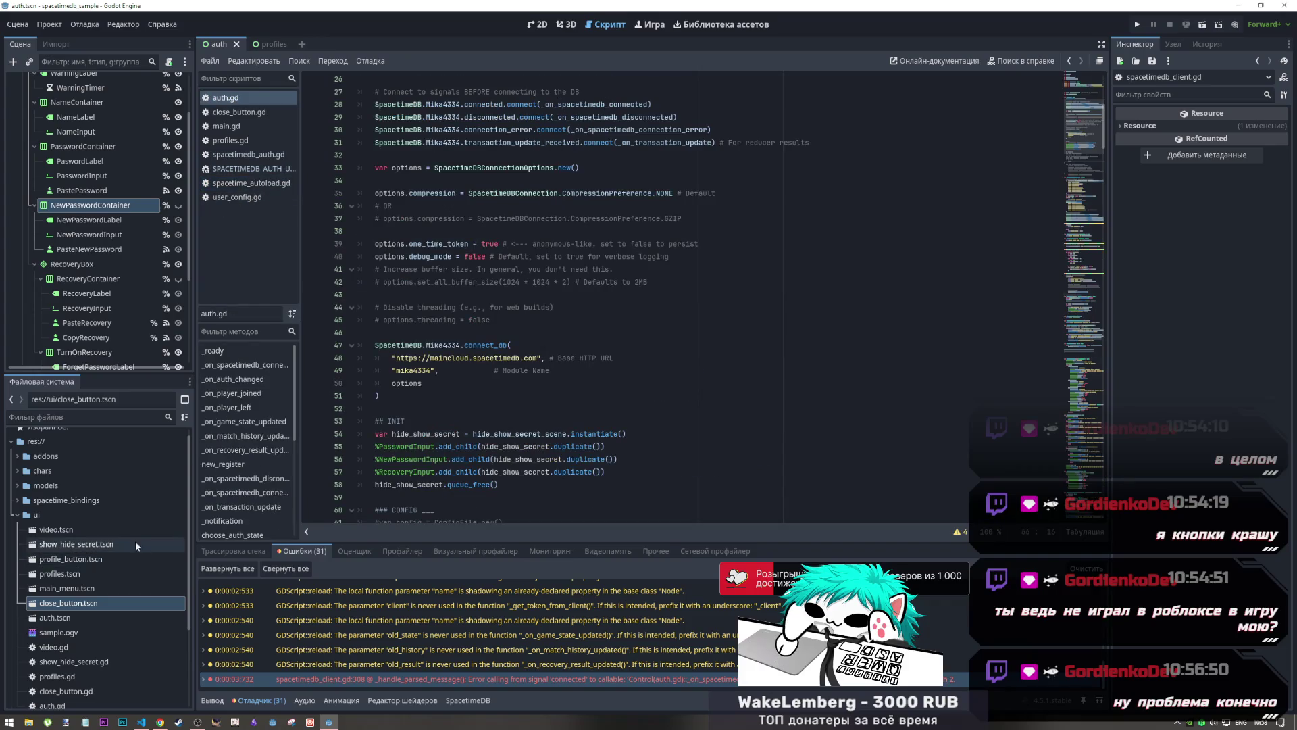
Start SpacetimeDB client code generation from its log panel, then focus line 34
{"action": "left_click", "coordinate": [467, 700]}
{"action": "left_click", "coordinate": [1038, 661]}
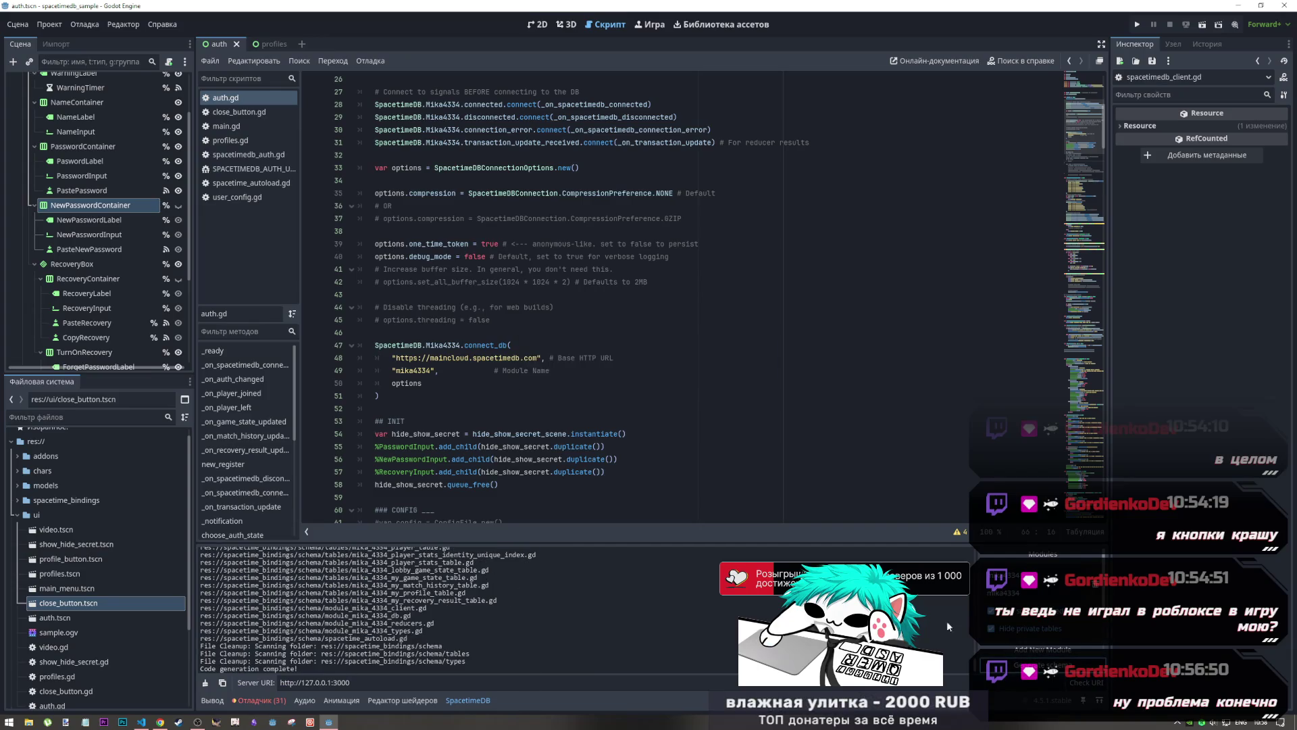
{"action": "left_click", "coordinate": [879, 184]}
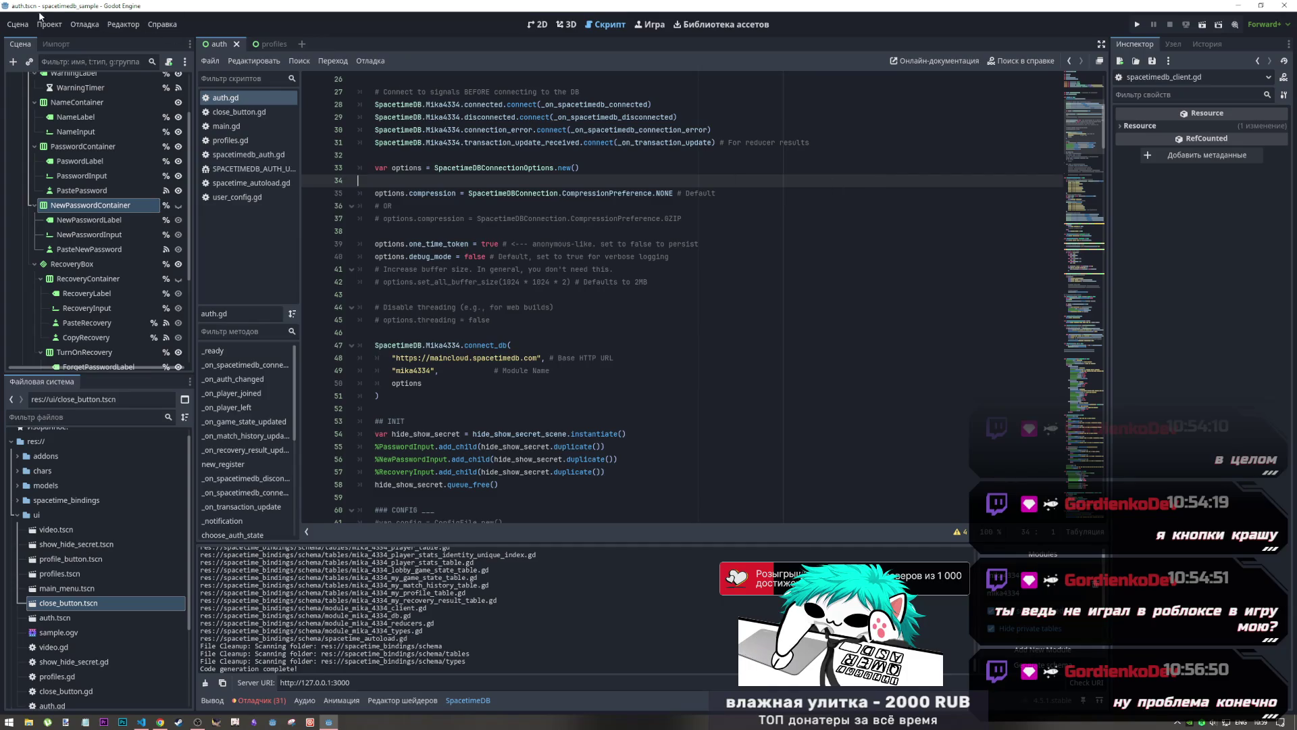
Reload the current project and return to Godot once it has restarted
{"action": "left_click", "coordinate": [48, 25]}
{"action": "left_click", "coordinate": [88, 177]}
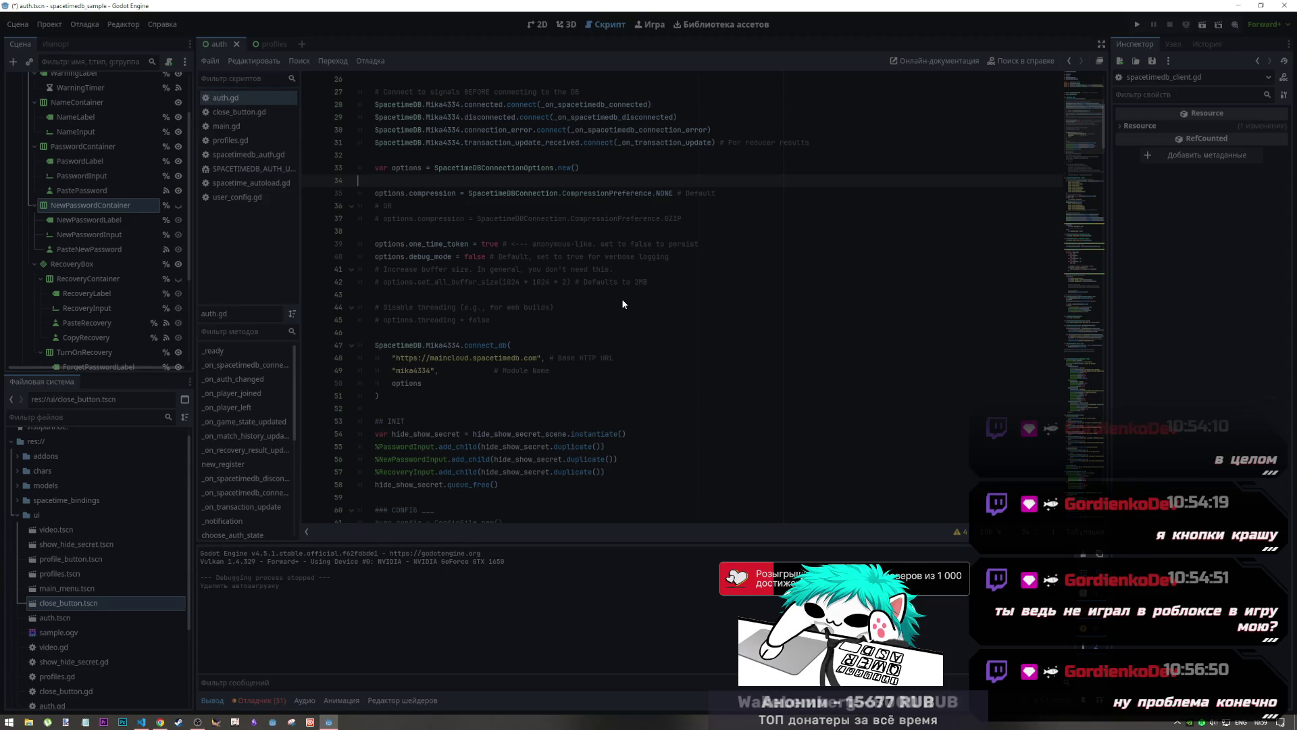
{"action": "key", "text": "alt+Tab"}
{"action": "key", "text": "alt+Tab"}
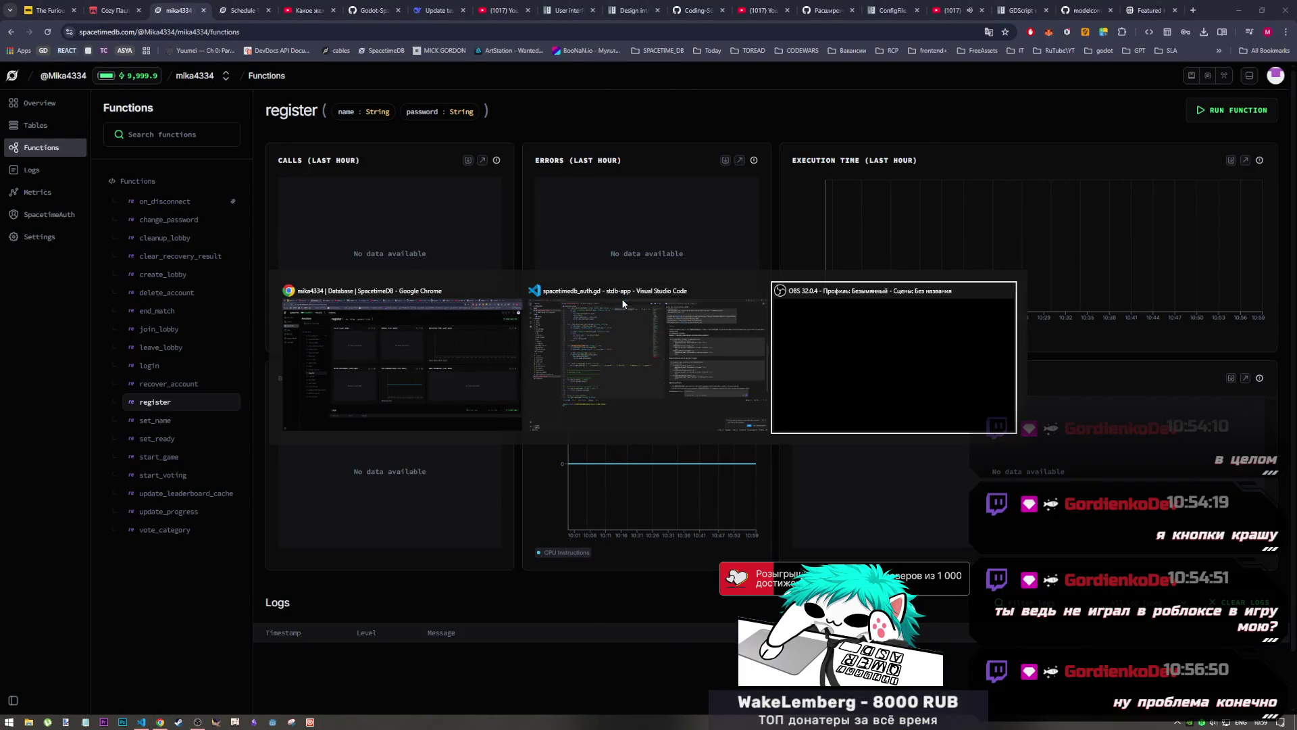
{"action": "key", "text": "alt+Tab"}
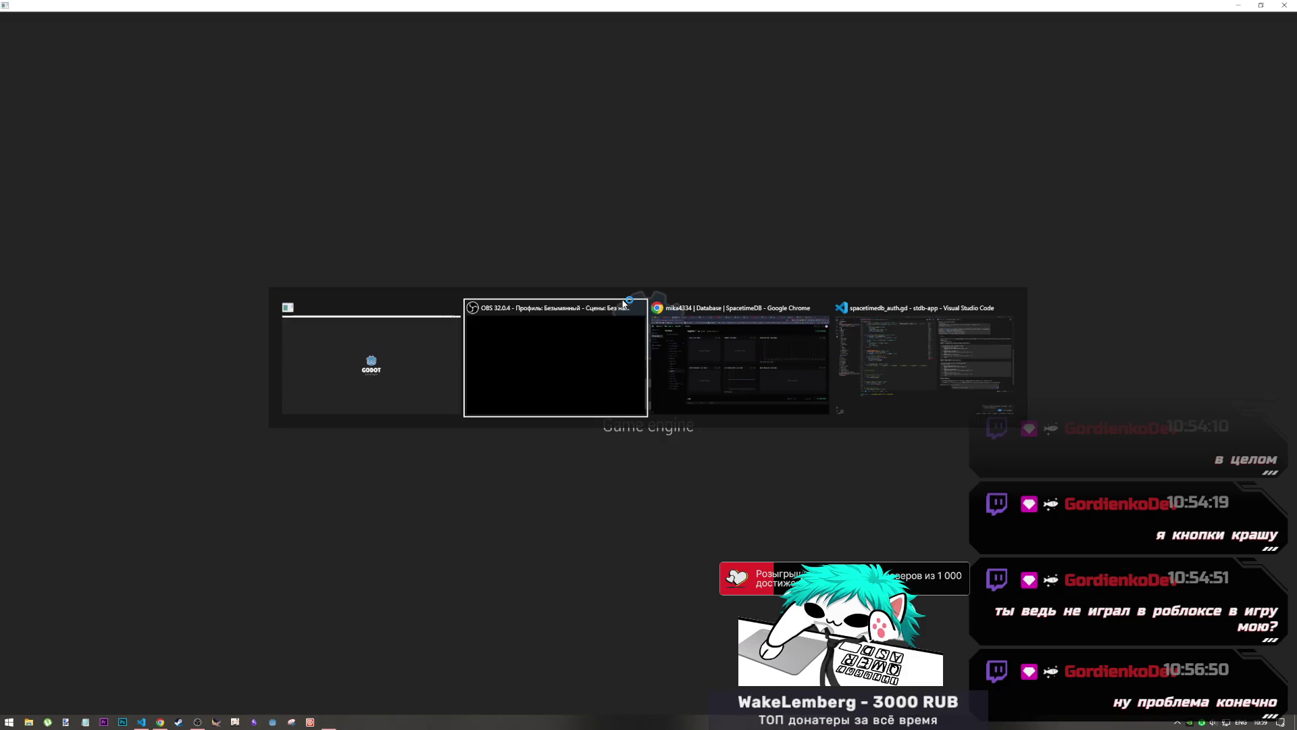
{"action": "key", "text": "alt+Tab"}
{"action": "key", "text": "alt+Tab"}
{"action": "key", "text": "alt+Tab"}
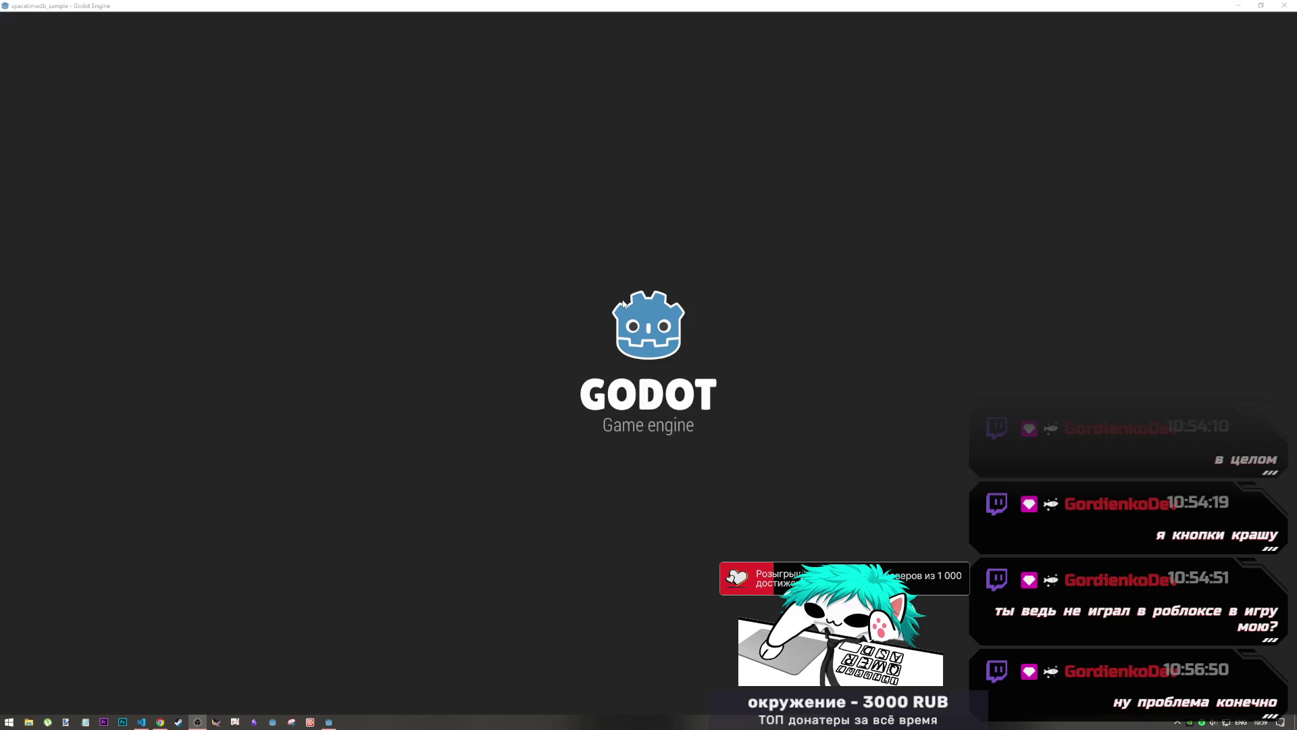
{"action": "key", "text": "alt+Tab"}
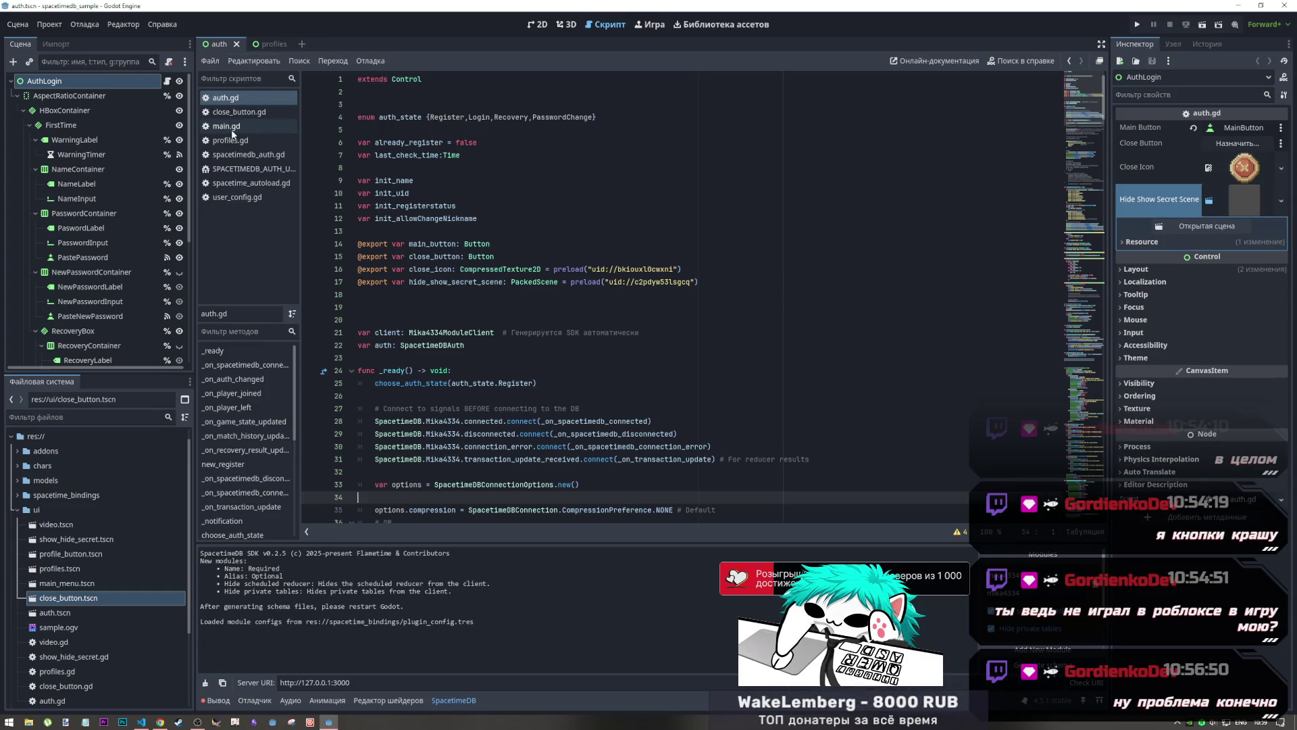
{"action": "left_click", "coordinate": [1237, 143]}
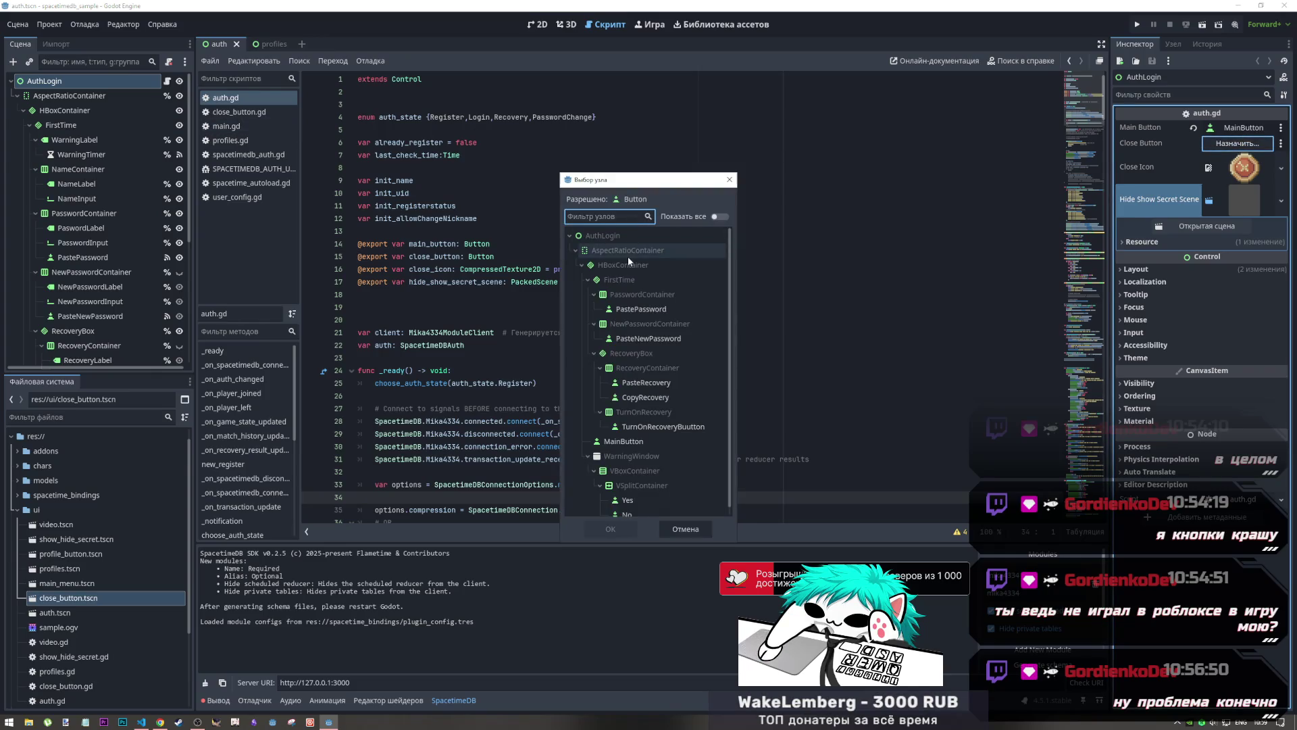
{"action": "scroll", "coordinate": [641, 371], "scroll_direction": "down", "scroll_amount": 1}
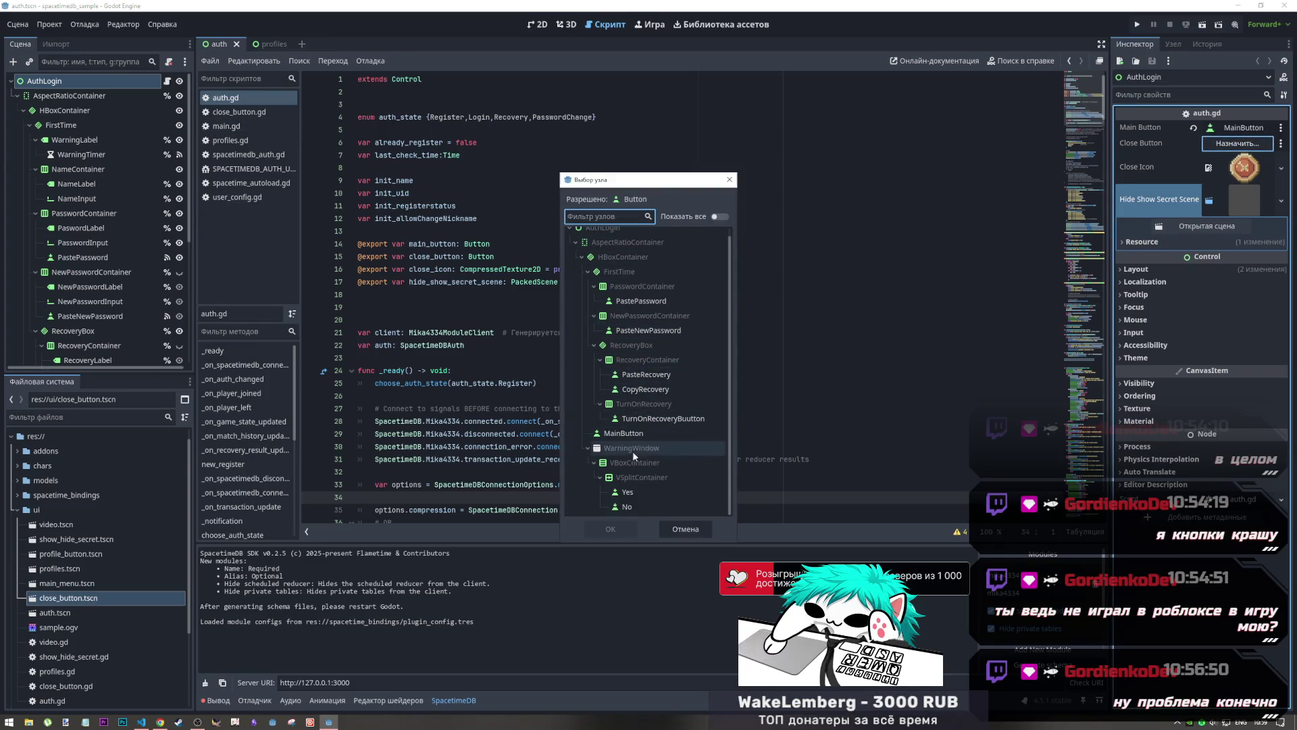
{"action": "left_click", "coordinate": [685, 529]}
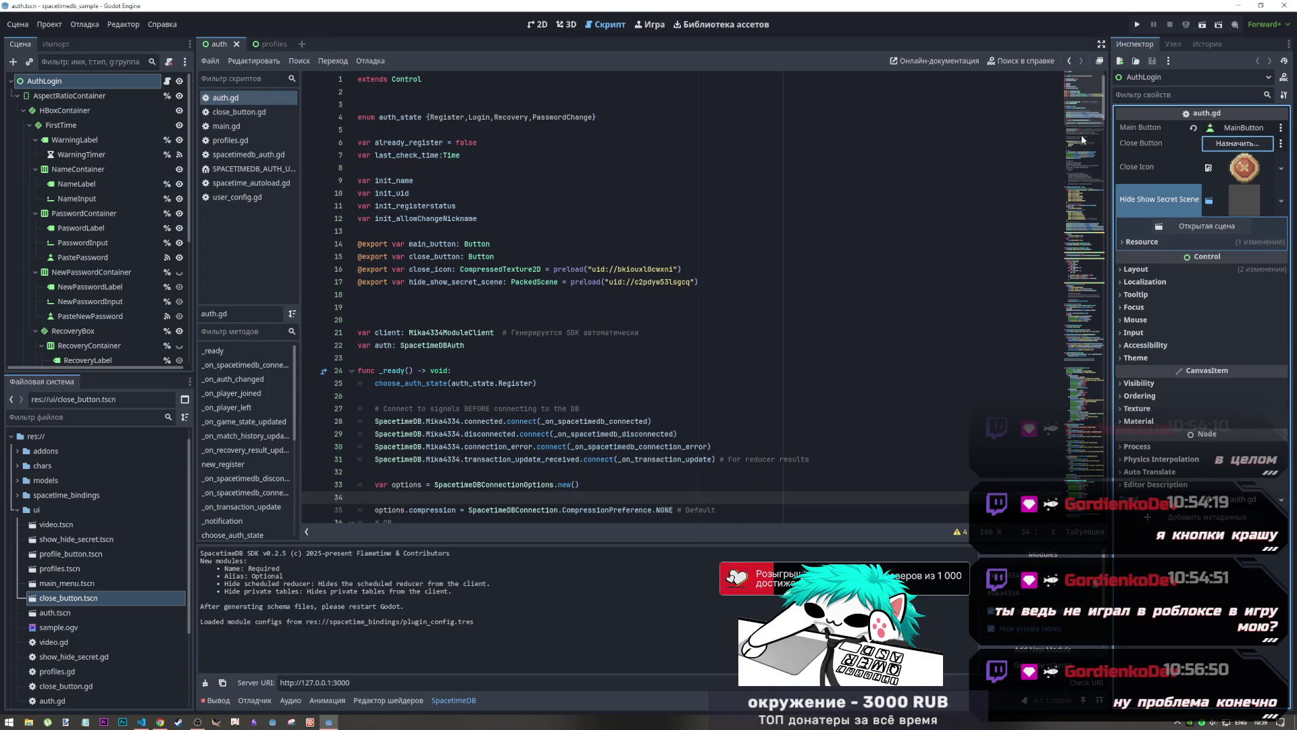
{"action": "mouse_move", "coordinate": [71, 597]}
{"action": "left_mouse_down"}
{"action": "mouse_move", "coordinate": [676, 450]}
{"action": "mouse_move", "coordinate": [1224, 143]}
{"action": "left_mouse_up"}
{"action": "left_click", "coordinate": [469, 271]}
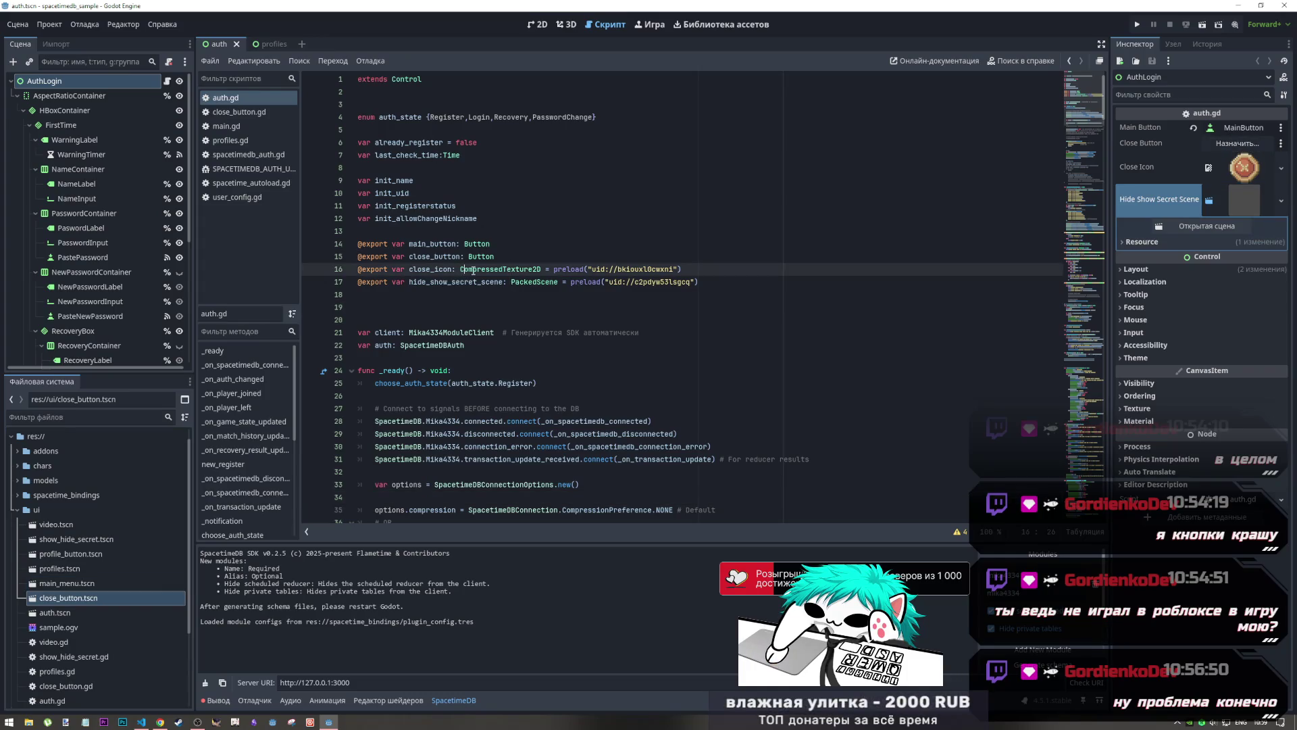
{"action": "left_click", "coordinate": [514, 257]}
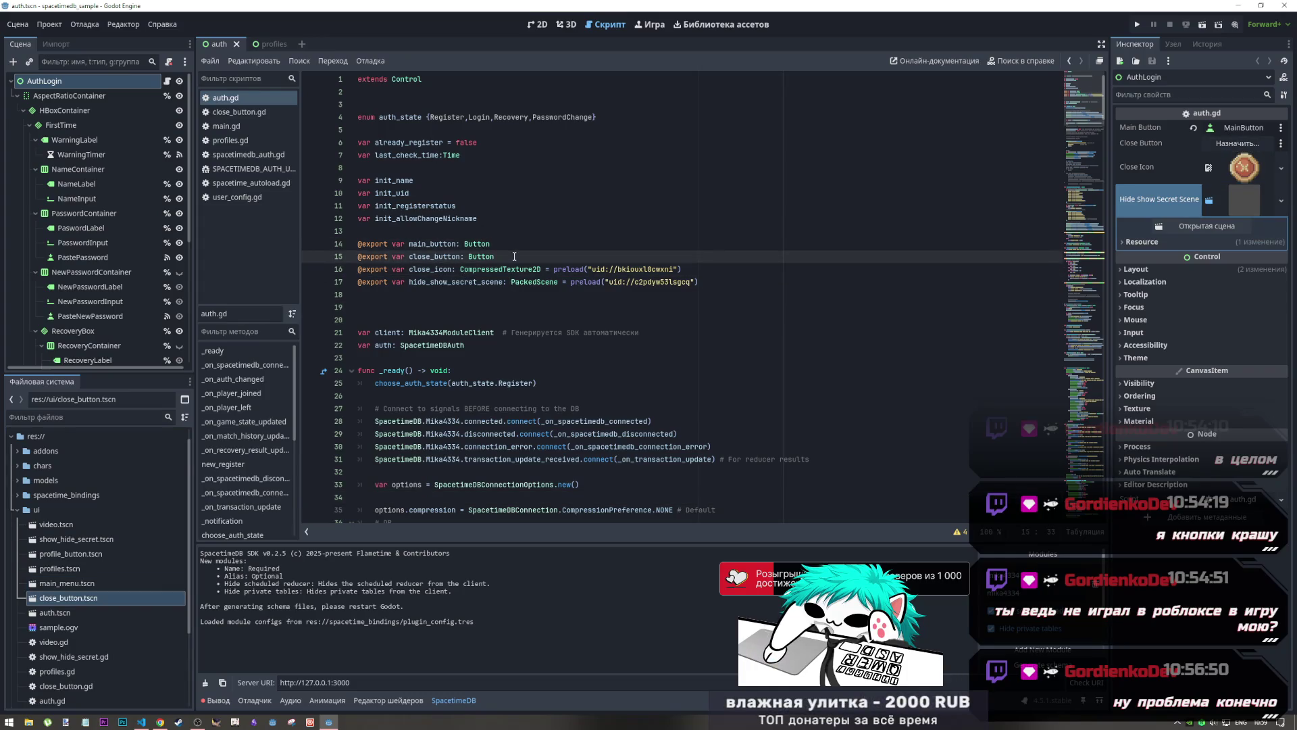
Change close_button on line 15 to a PackedScene preloading close_button.tscn, and save
{"action": "double_click", "coordinate": [479, 257]}
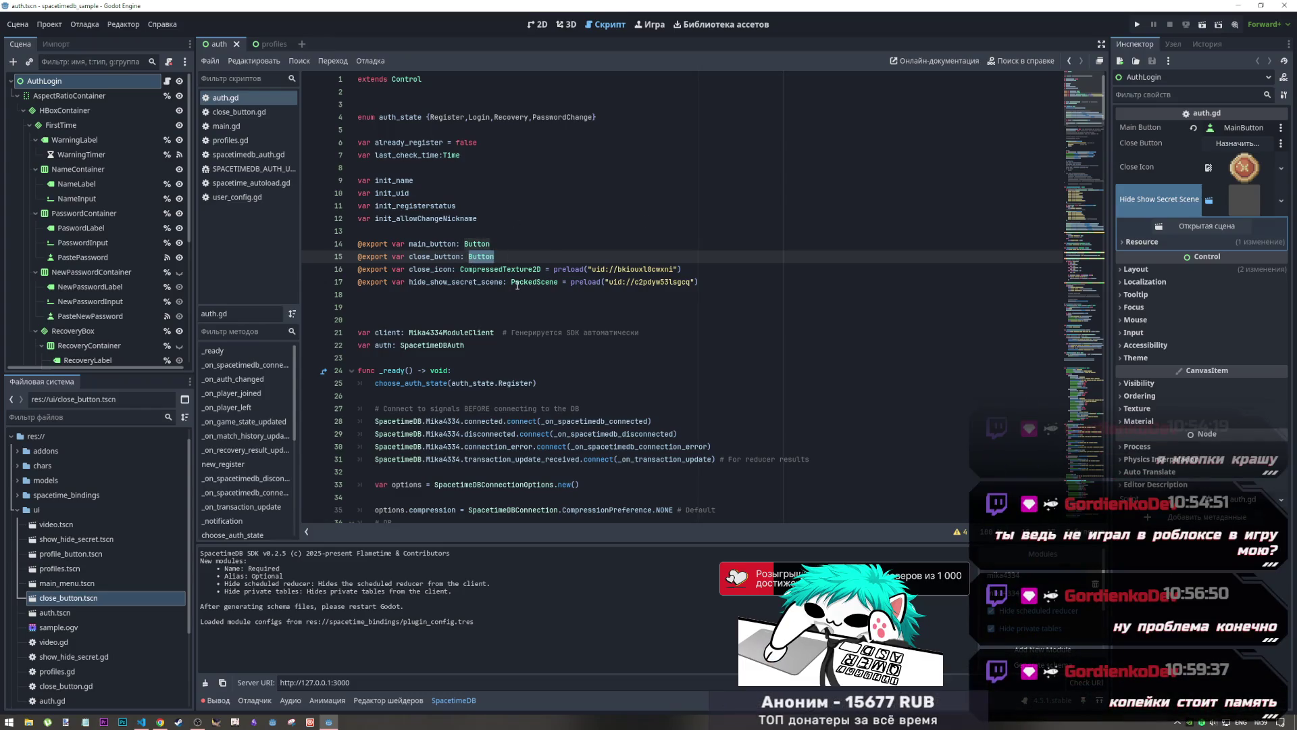
{"action": "type", "text": "Packed"}
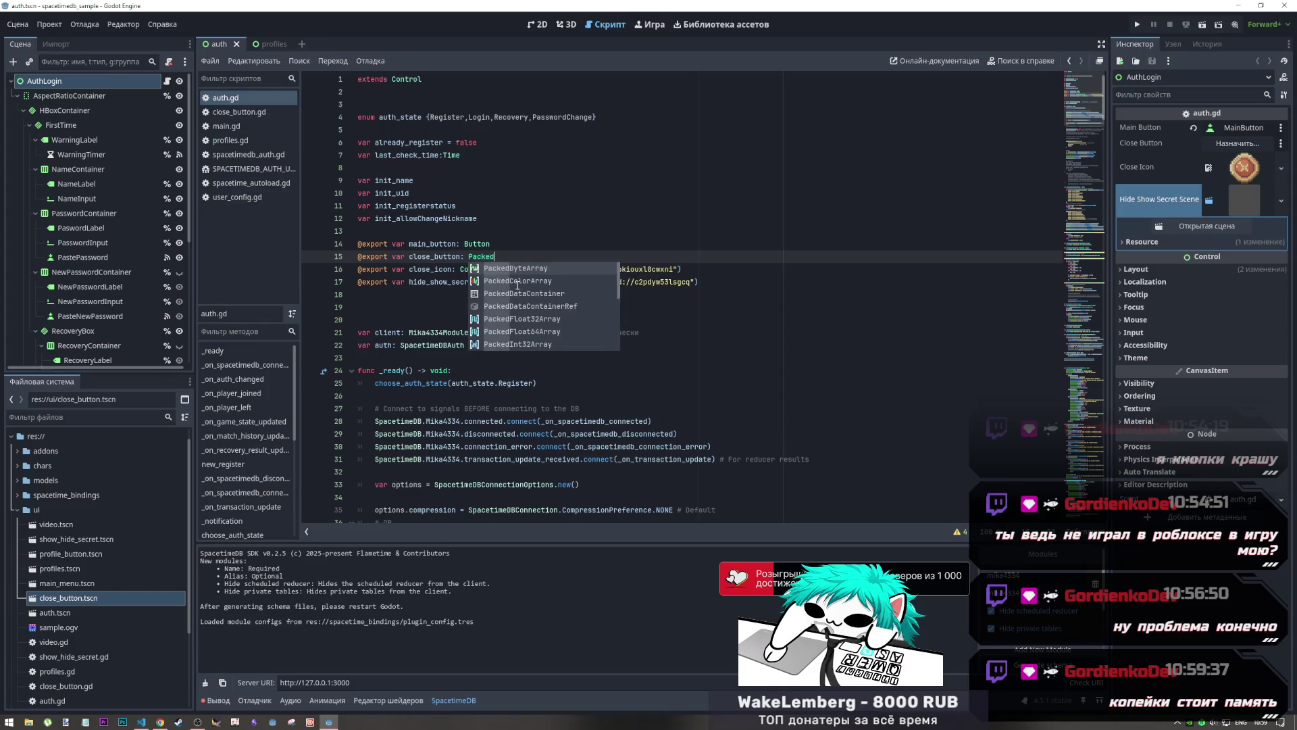
{"action": "type", "text": "Scene"}
{"action": "key", "text": "ctrl+s"}
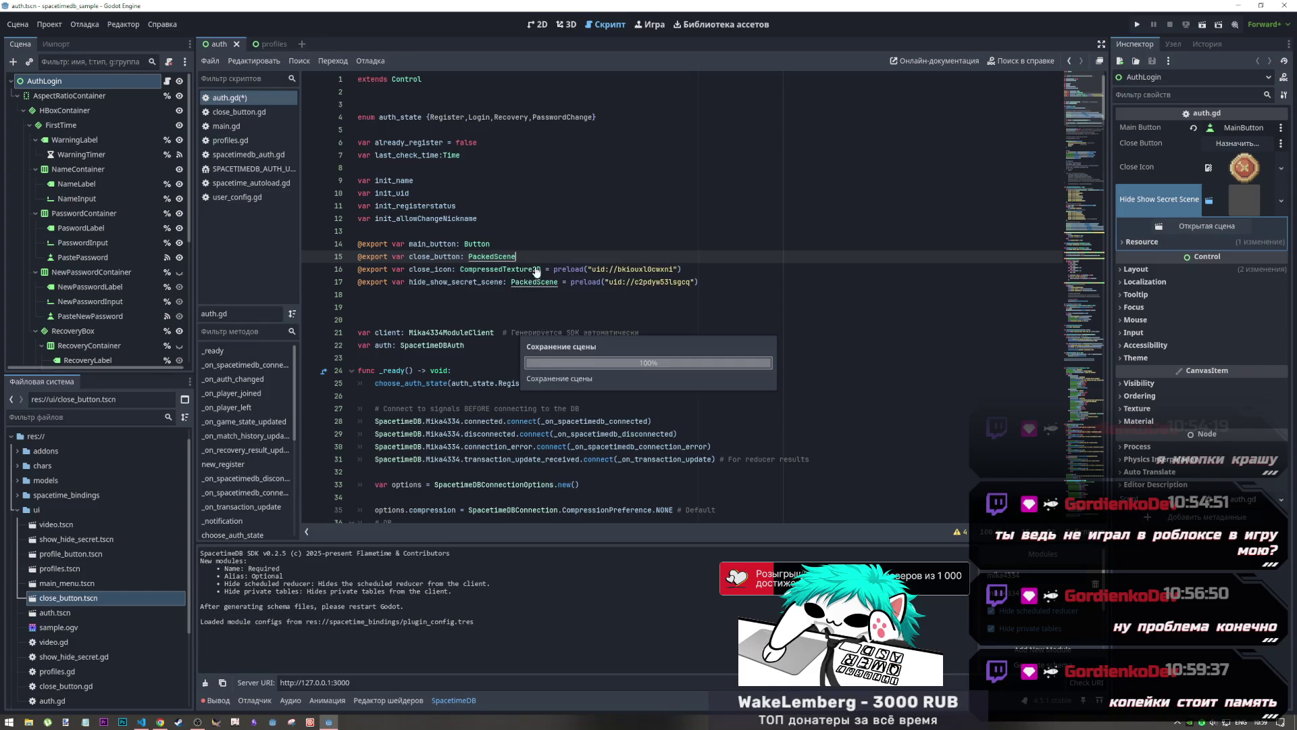
{"action": "mouse_move", "coordinate": [81, 602]}
{"action": "left_mouse_down"}
{"action": "mouse_move", "coordinate": [513, 308]}
{"action": "mouse_move", "coordinate": [529, 260]}
{"action": "left_mouse_up"}
{"action": "key", "text": "ctrl+z"}
{"action": "mouse_move", "coordinate": [67, 598]}
{"action": "left_mouse_down"}
{"action": "mouse_move", "coordinate": [510, 331]}
{"action": "mouse_move", "coordinate": [540, 267]}
{"action": "mouse_move", "coordinate": [517, 257]}
{"action": "left_mouse_up"}
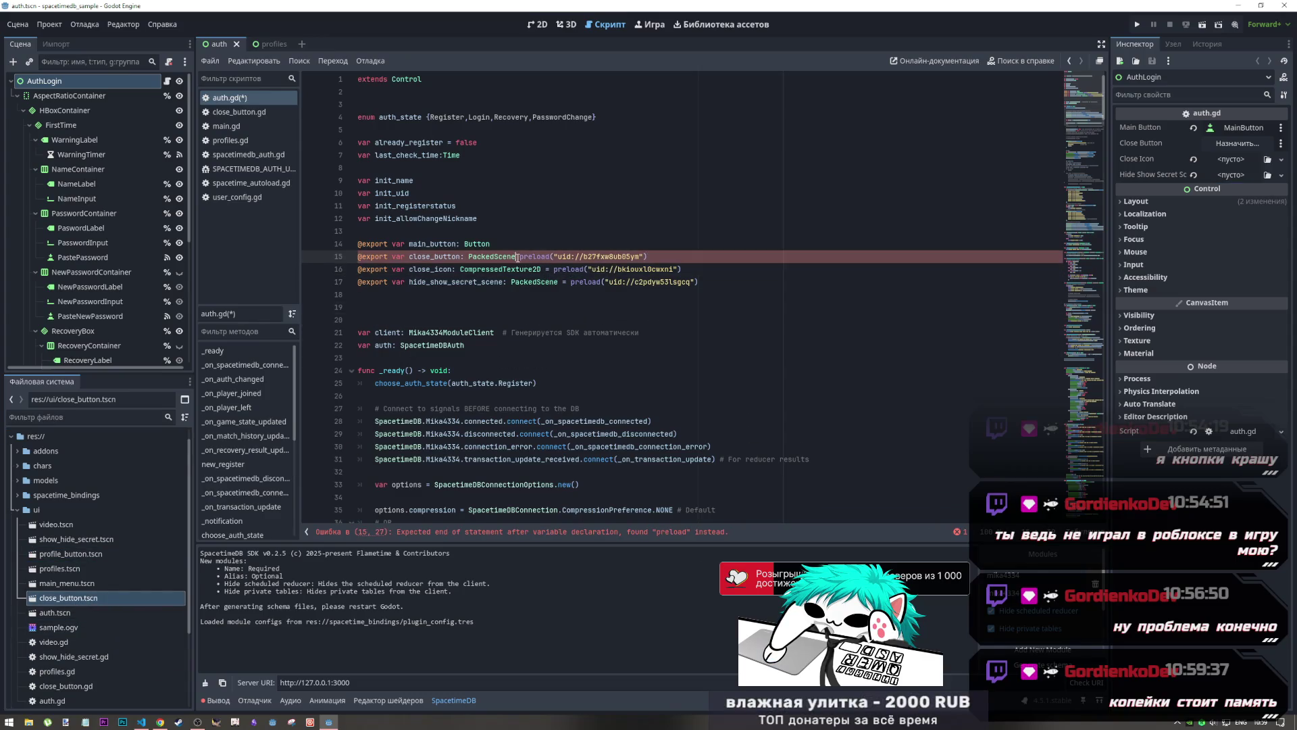
{"action": "type", "text": "="}
{"action": "key", "text": "ctrl+s"}
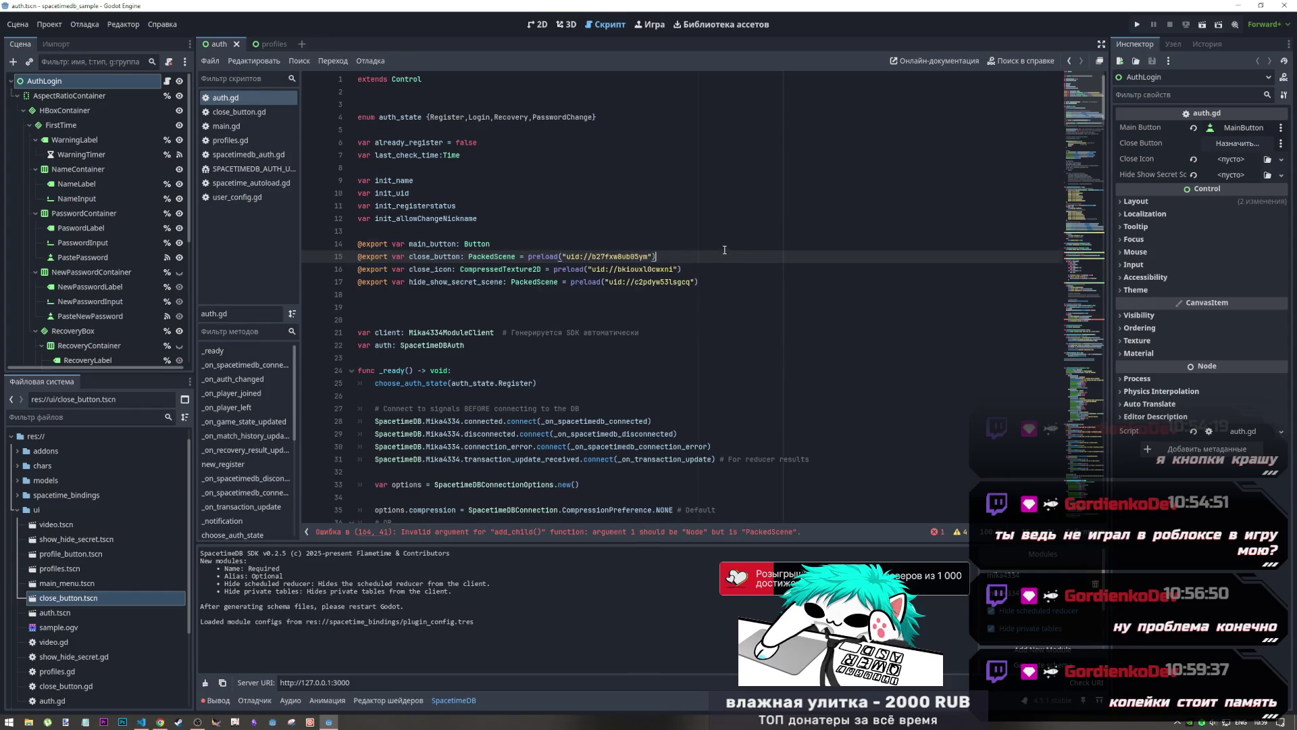
{"action": "key", "text": "End"}
Select and delete the preload assignment on line 15, then undo the deletion
{"action": "key", "text": "shift+Up"}
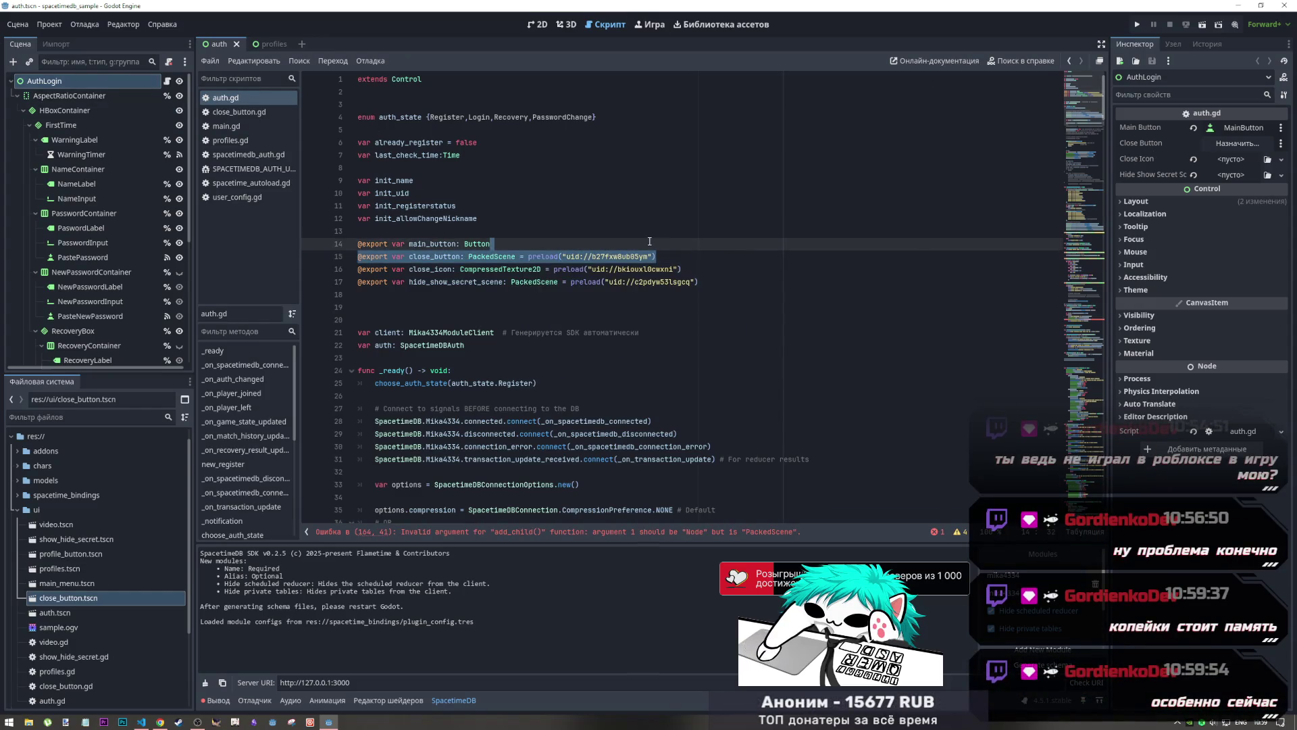
{"action": "left_click", "coordinate": [645, 259]}
{"action": "left_click_drag", "start_coordinate": [678, 259], "coordinate": [517, 257]}
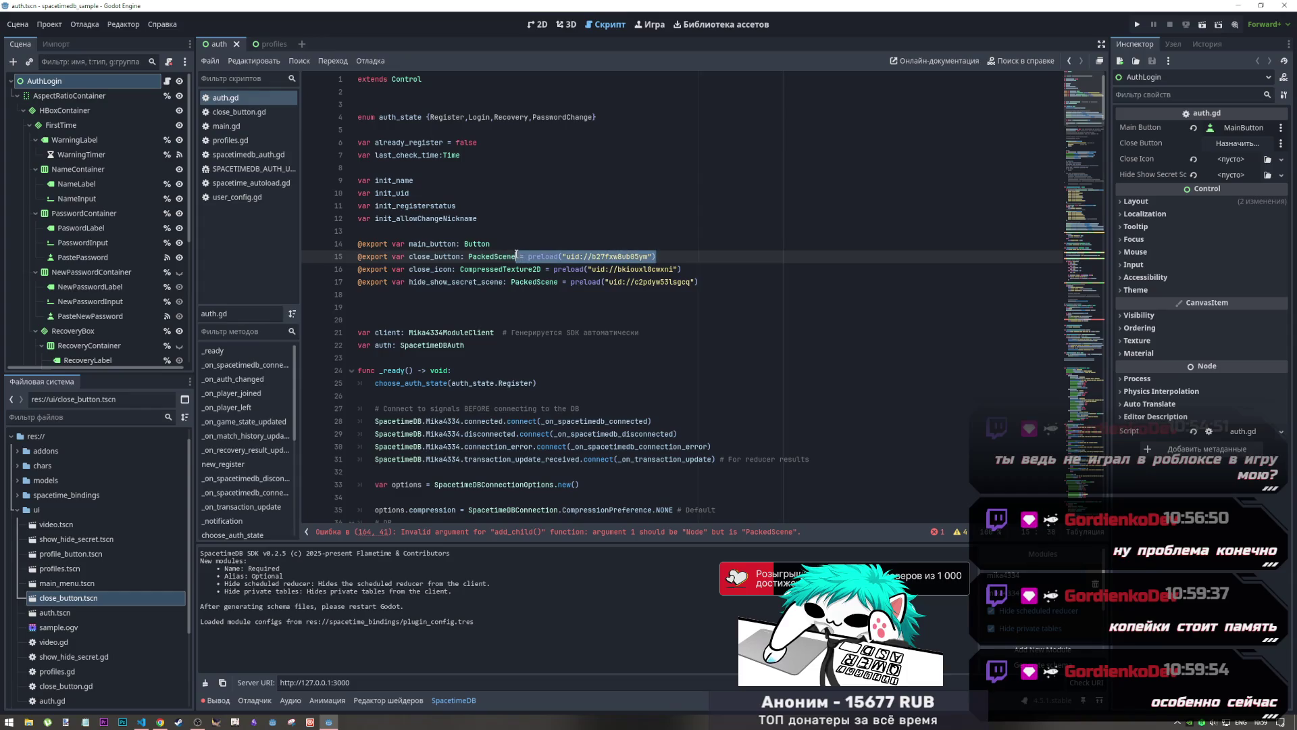
{"action": "key", "text": "BackSpace"}
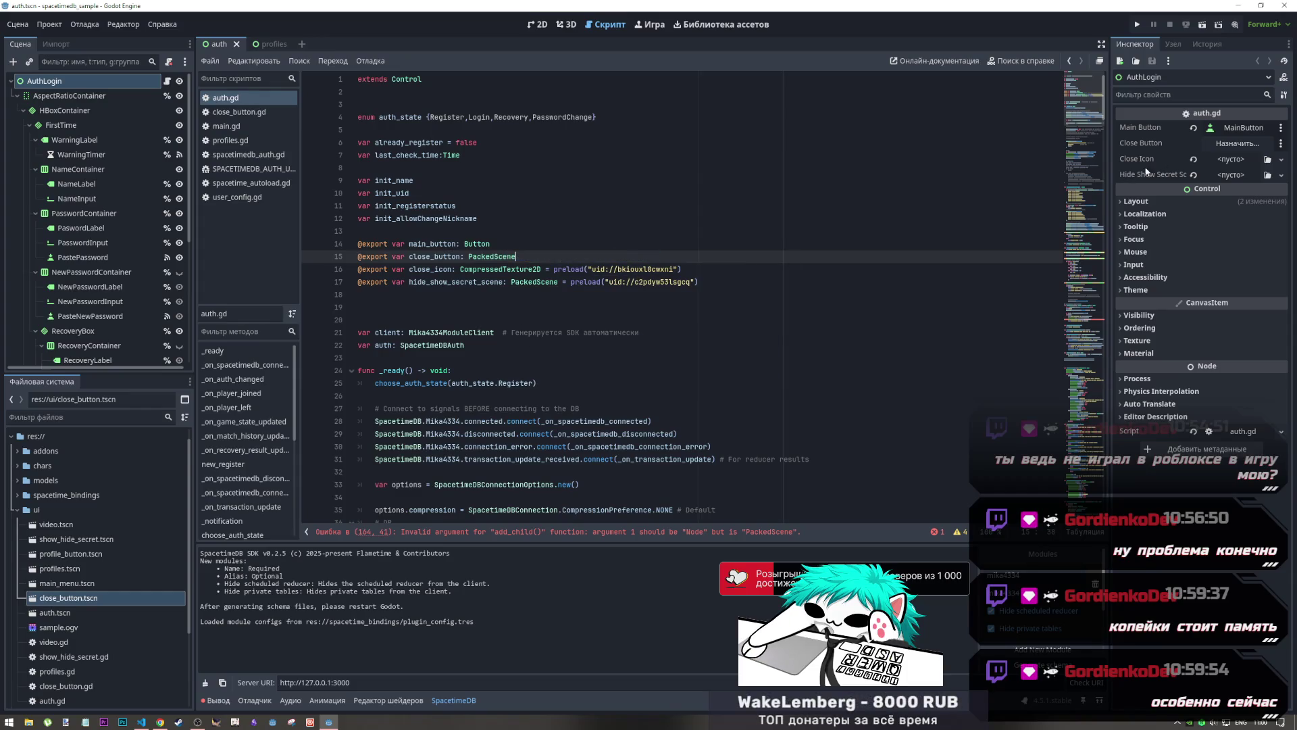
{"action": "key", "text": "ctrl+z"}
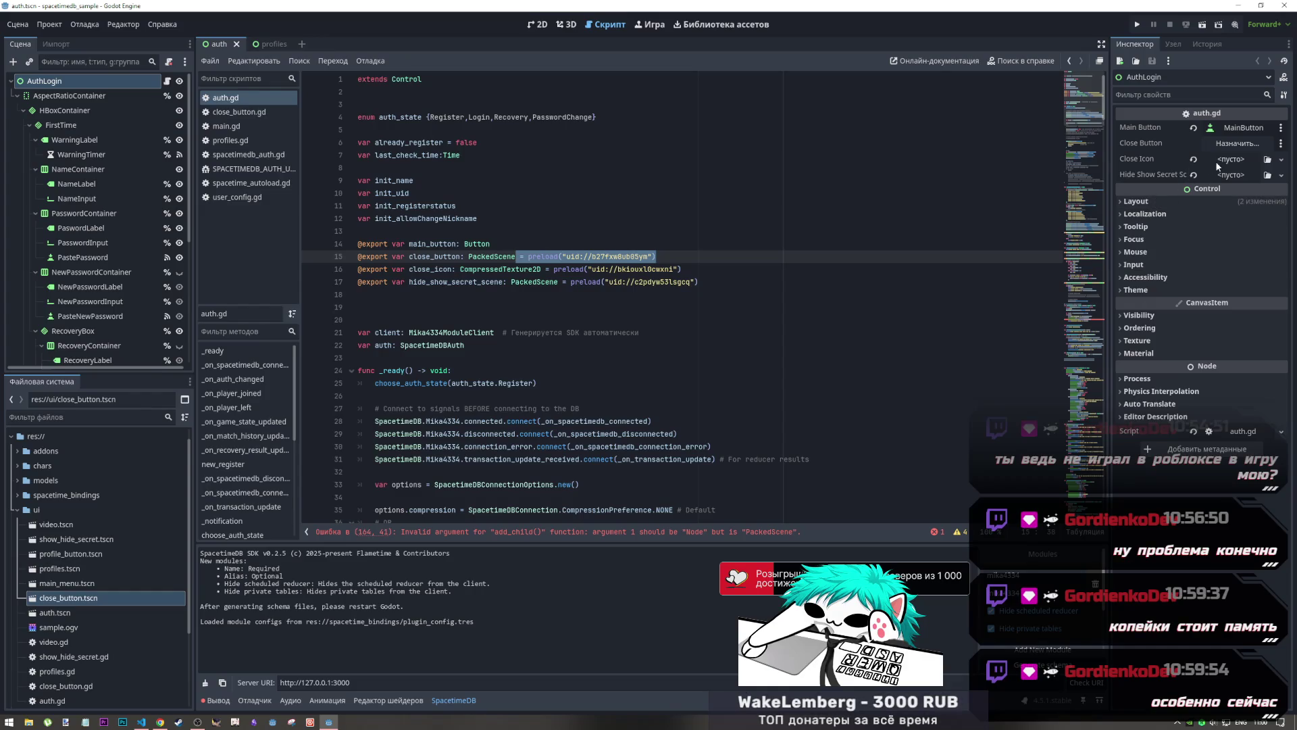
Restore the Close Icon and Hide Show Secret Scene values in the inspector
{"action": "left_click", "coordinate": [1193, 159]}
{"action": "left_click", "coordinate": [1193, 196]}
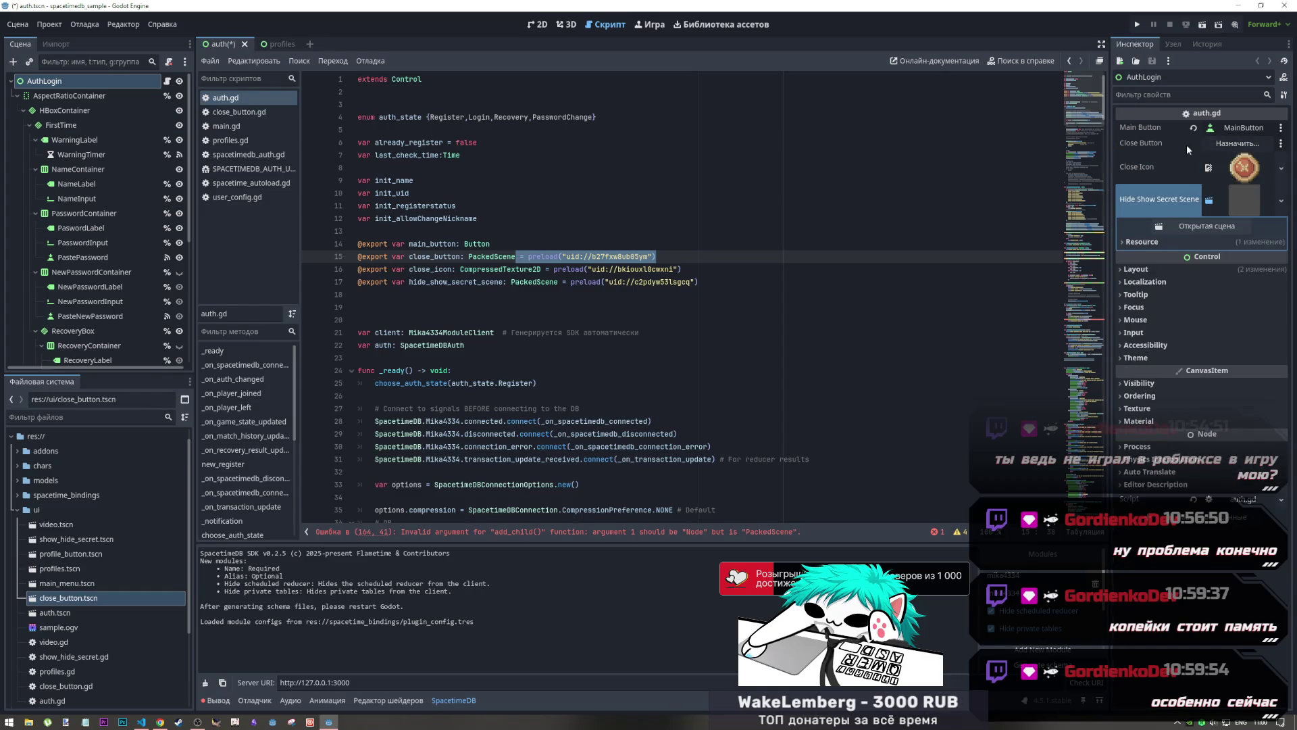
{"action": "left_click", "coordinate": [1218, 144]}
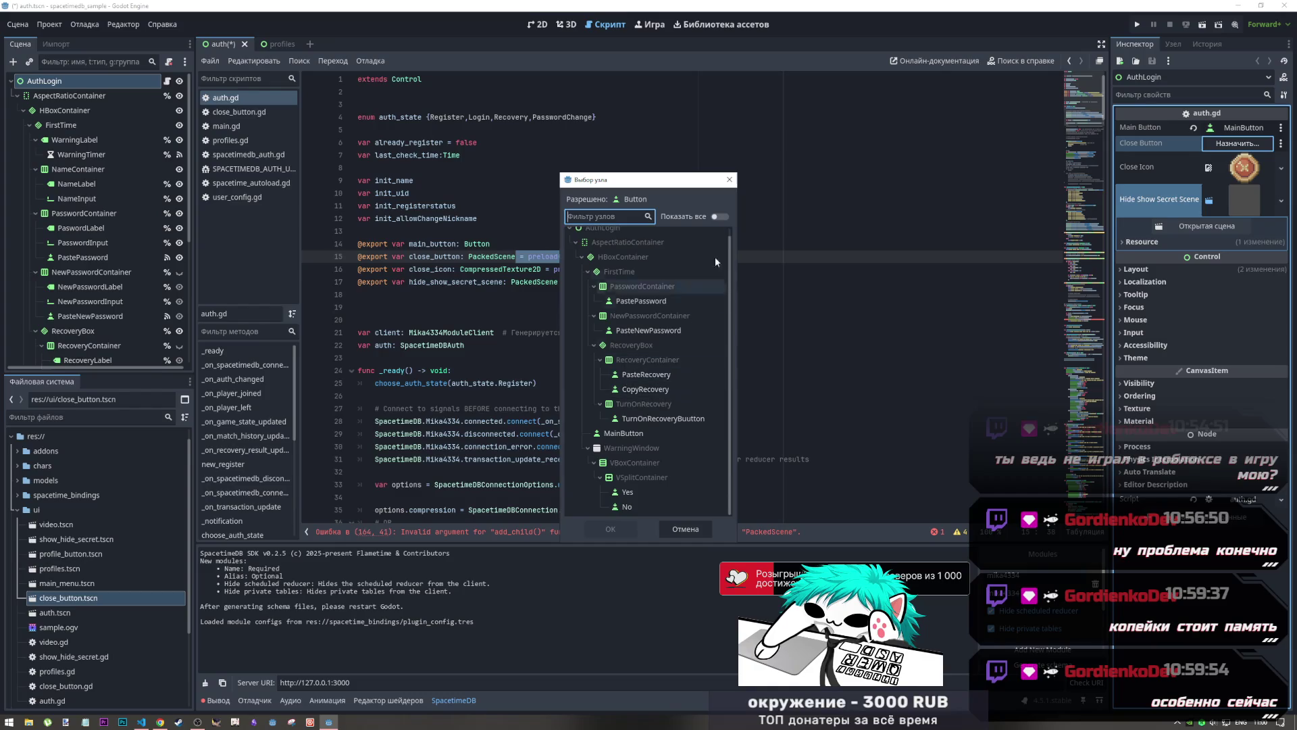
{"action": "left_click", "coordinate": [729, 179]}
{"action": "left_click", "coordinate": [593, 241]}
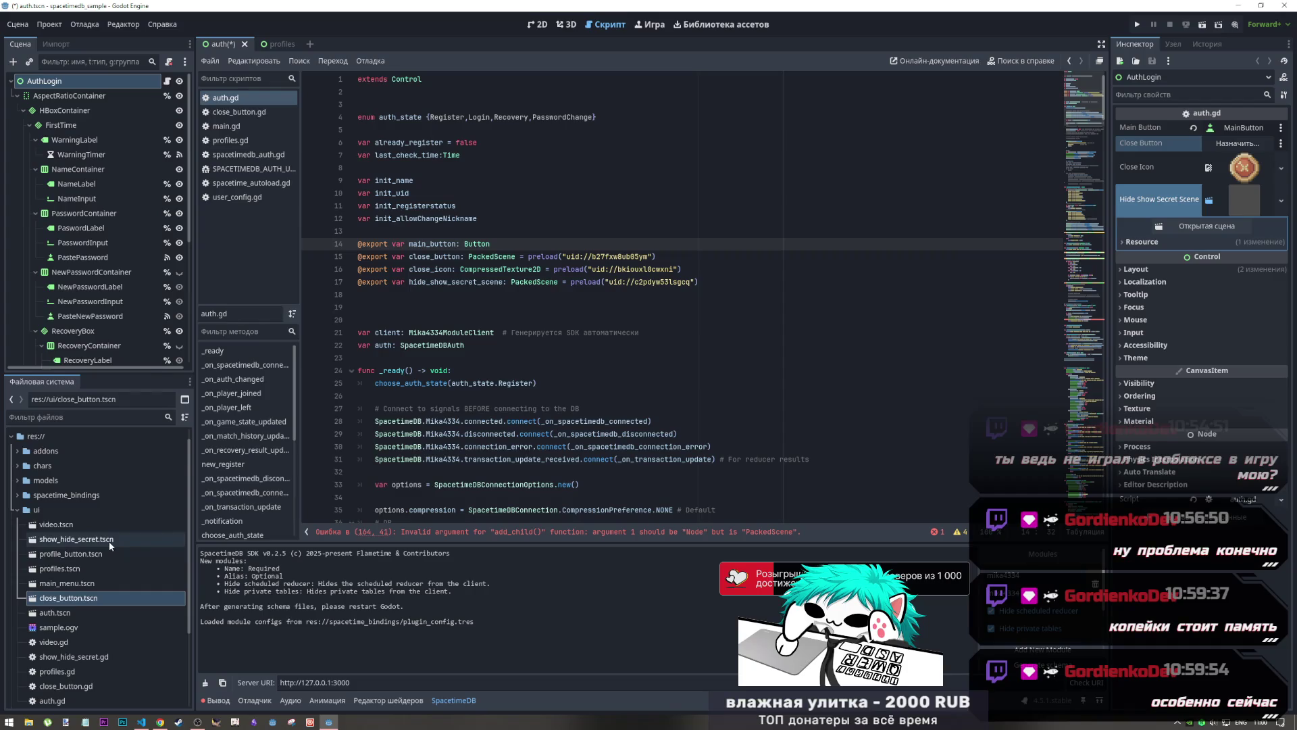
{"action": "mouse_move", "coordinate": [121, 540]}
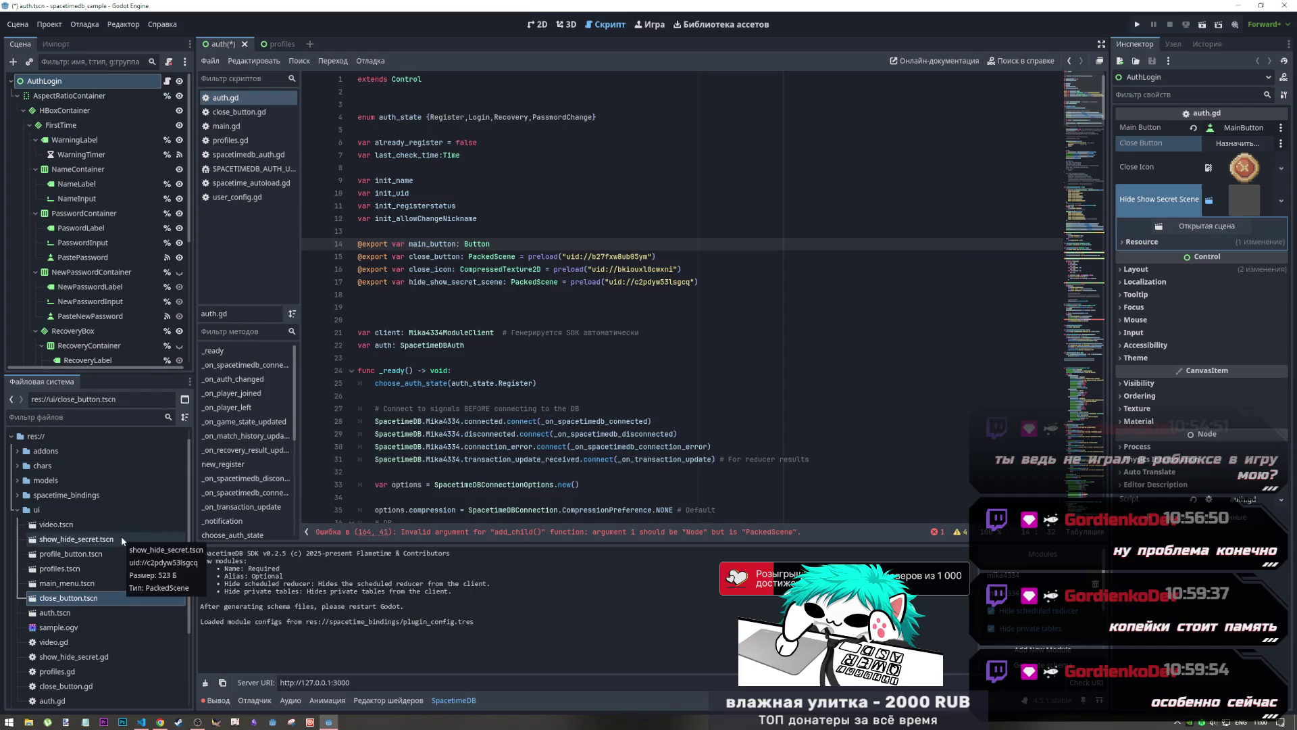
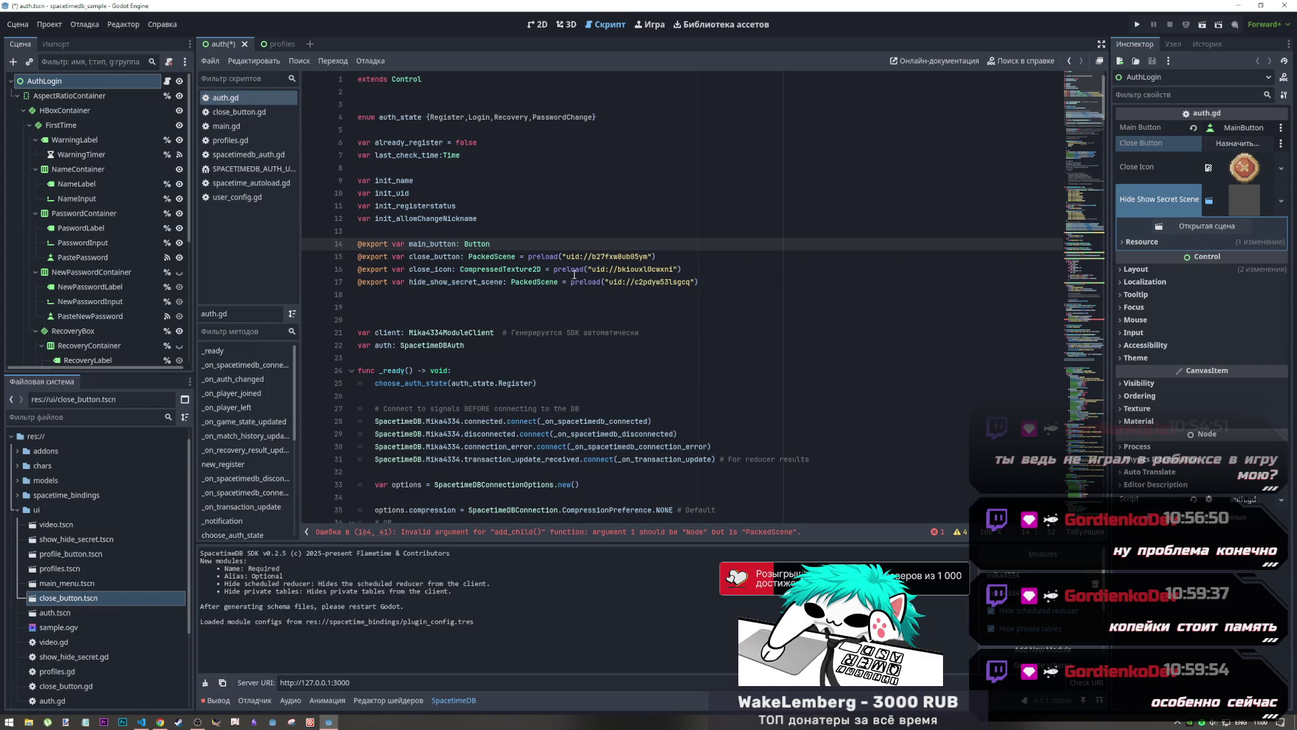
Save the auth.gd script
{"action": "key", "text": "shift+Down"}
{"action": "key", "text": "shift+End"}
{"action": "key", "text": "ctrl+s"}
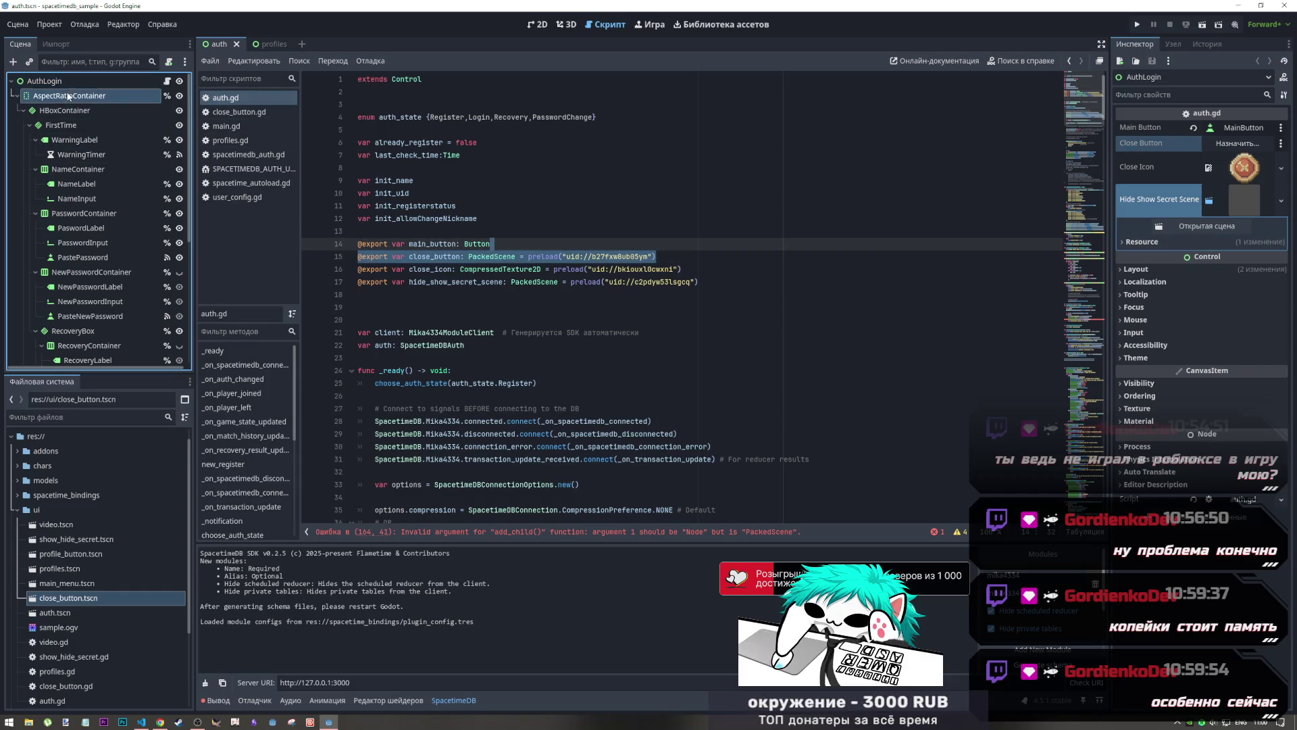
Close the auth and profiles scenes and reopen auth.tscn with the AuthLogin root selected
{"action": "left_click", "coordinate": [236, 45]}
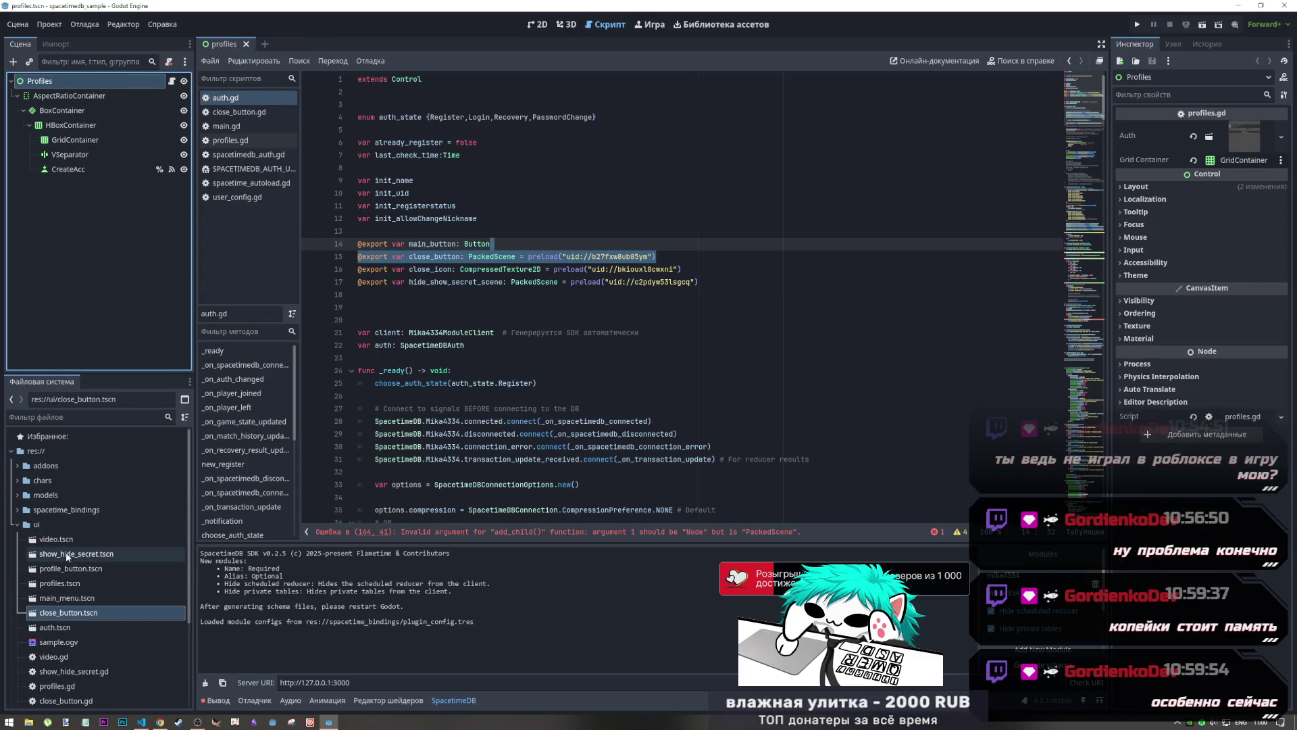
{"action": "double_click", "coordinate": [55, 627]}
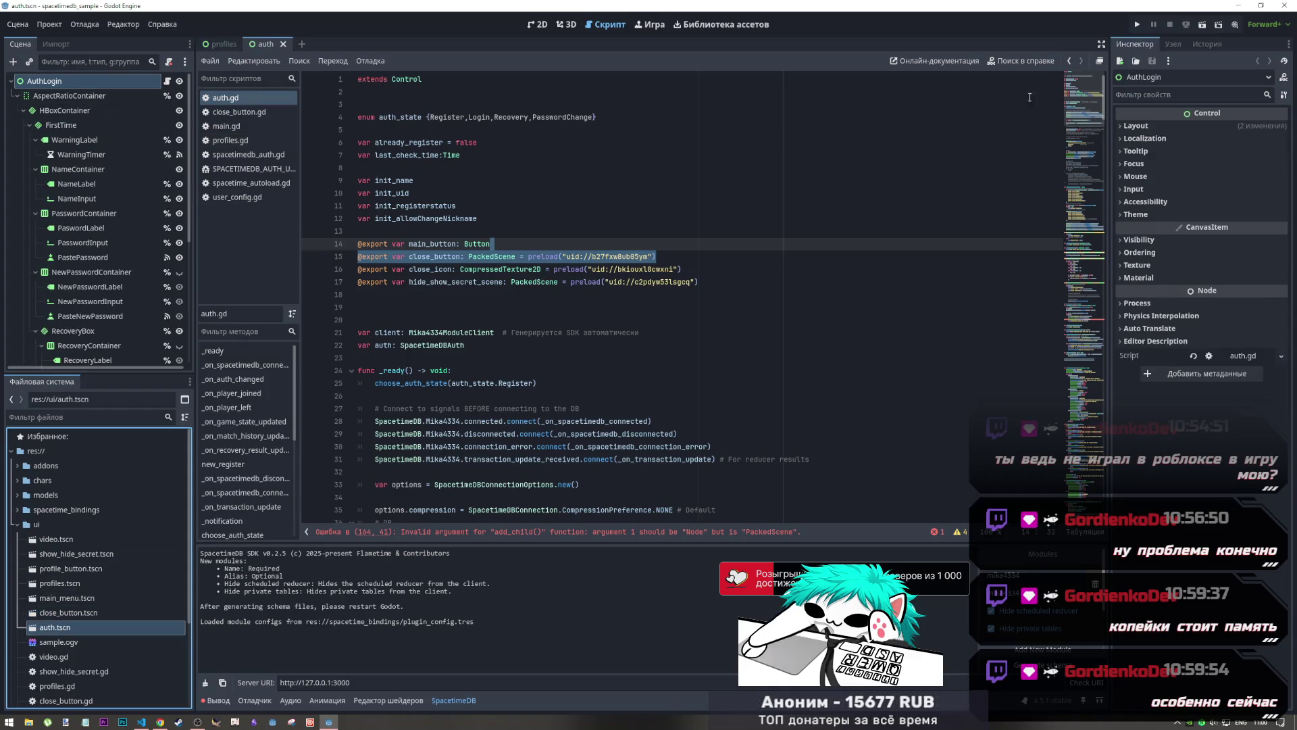
{"action": "left_click", "coordinate": [95, 82]}
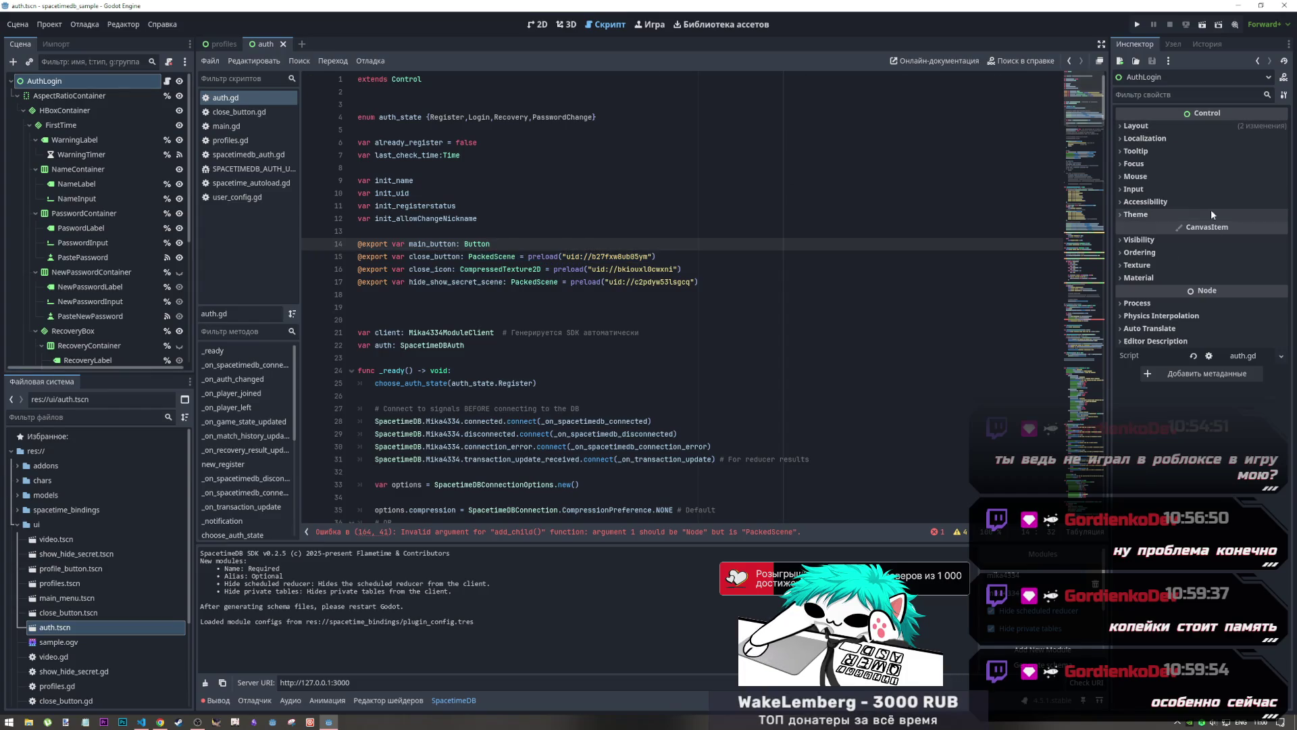
{"action": "left_click", "coordinate": [283, 44]}
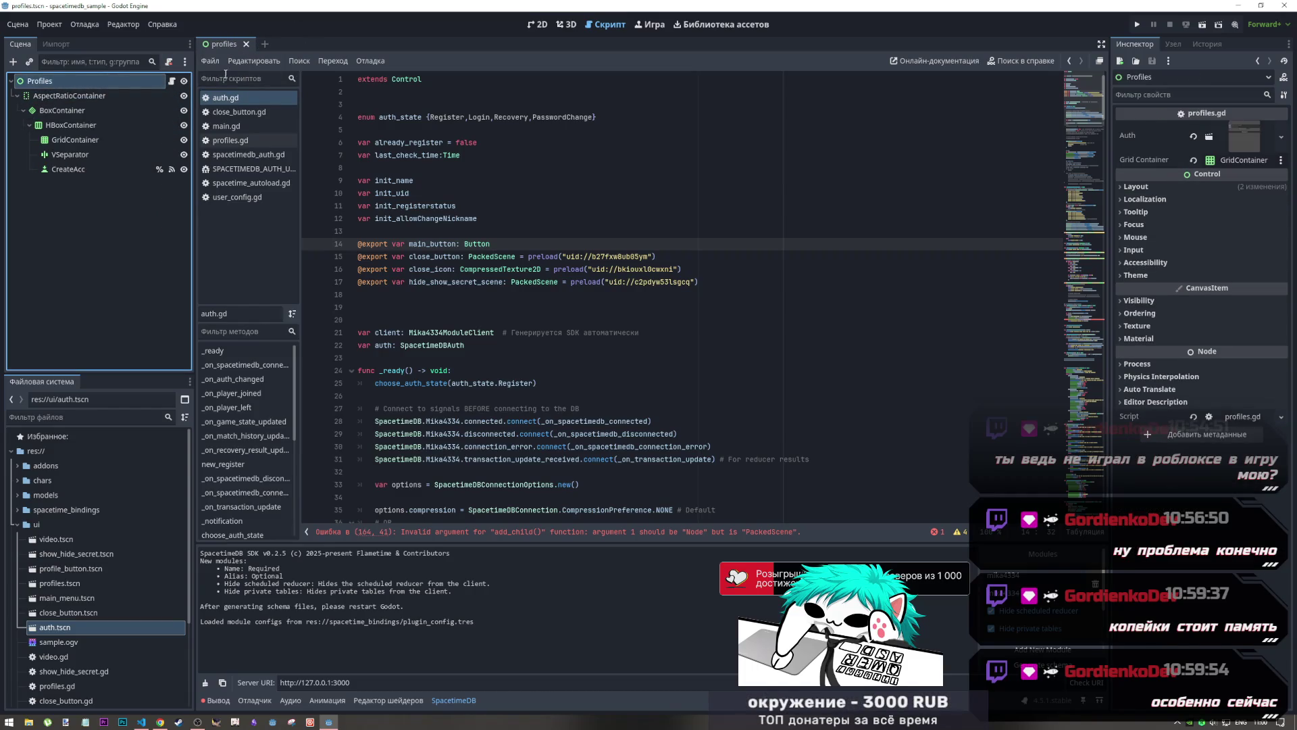
{"action": "middle_click", "coordinate": [217, 46]}
{"action": "double_click", "coordinate": [55, 628]}
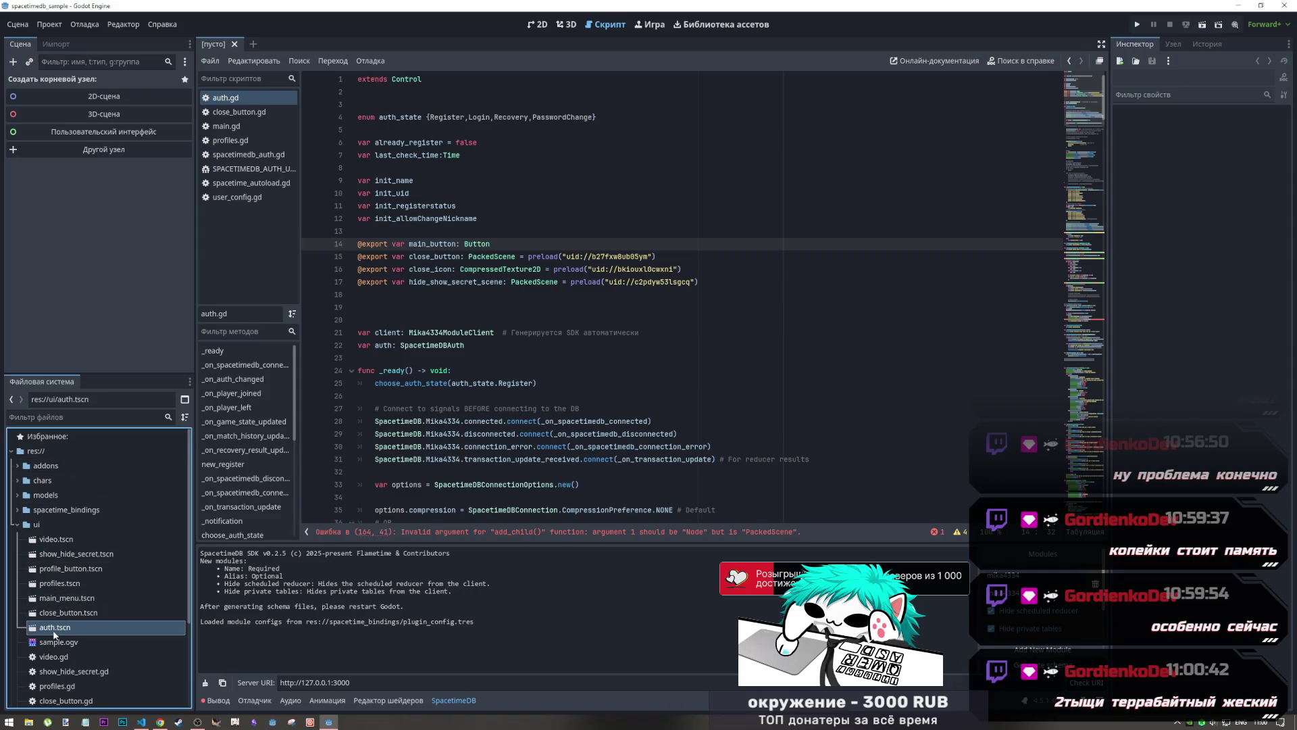
{"action": "left_click", "coordinate": [68, 95]}
{"action": "left_click", "coordinate": [44, 80]}
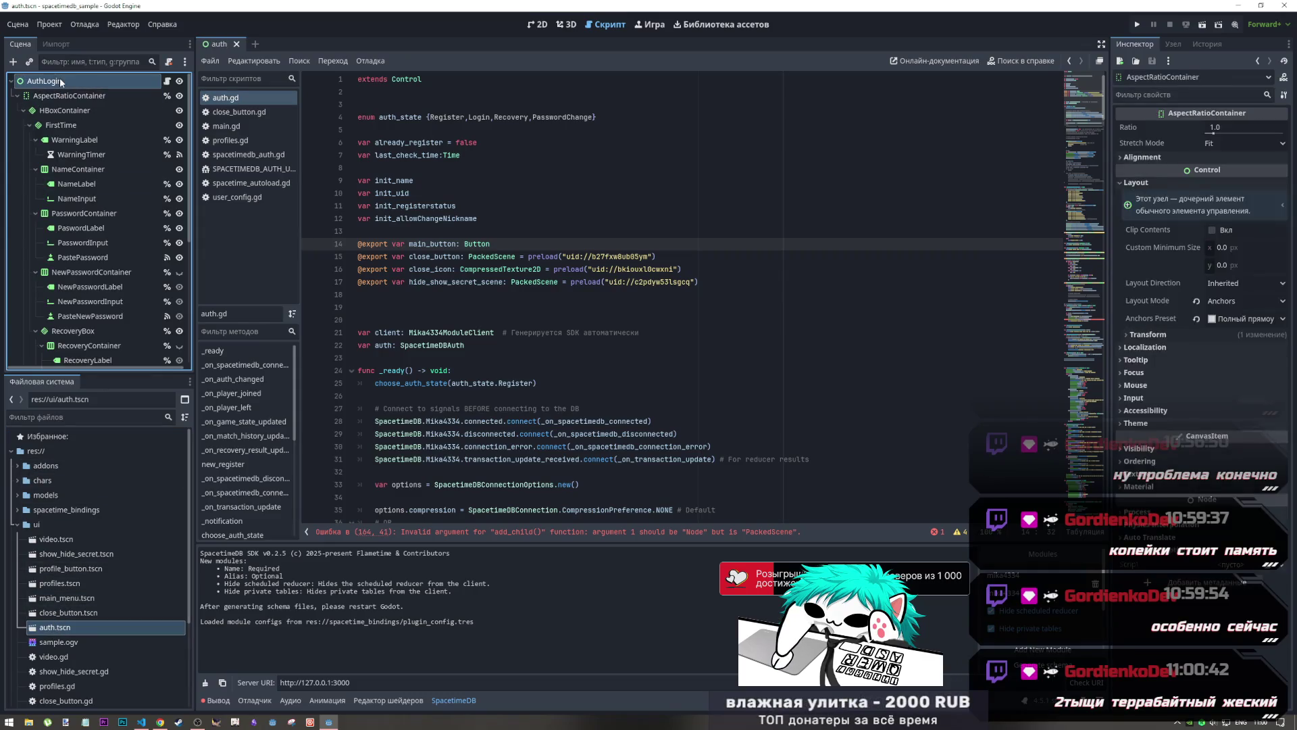
Toggle the comment on line 15's close_button export, then jump to the add_child error on line 164
{"action": "left_click", "coordinate": [558, 256]}
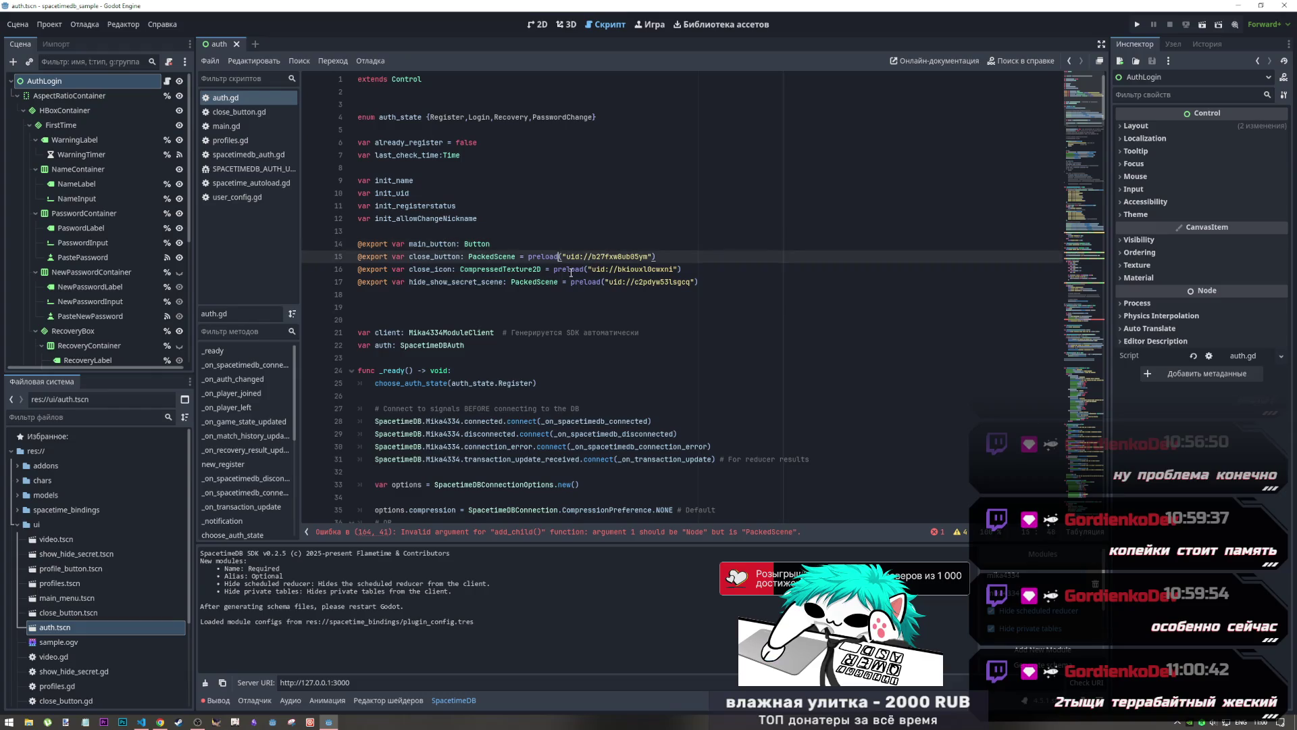
{"action": "key", "text": "ctrl+k"}
{"action": "key", "text": "ctrl+k"}
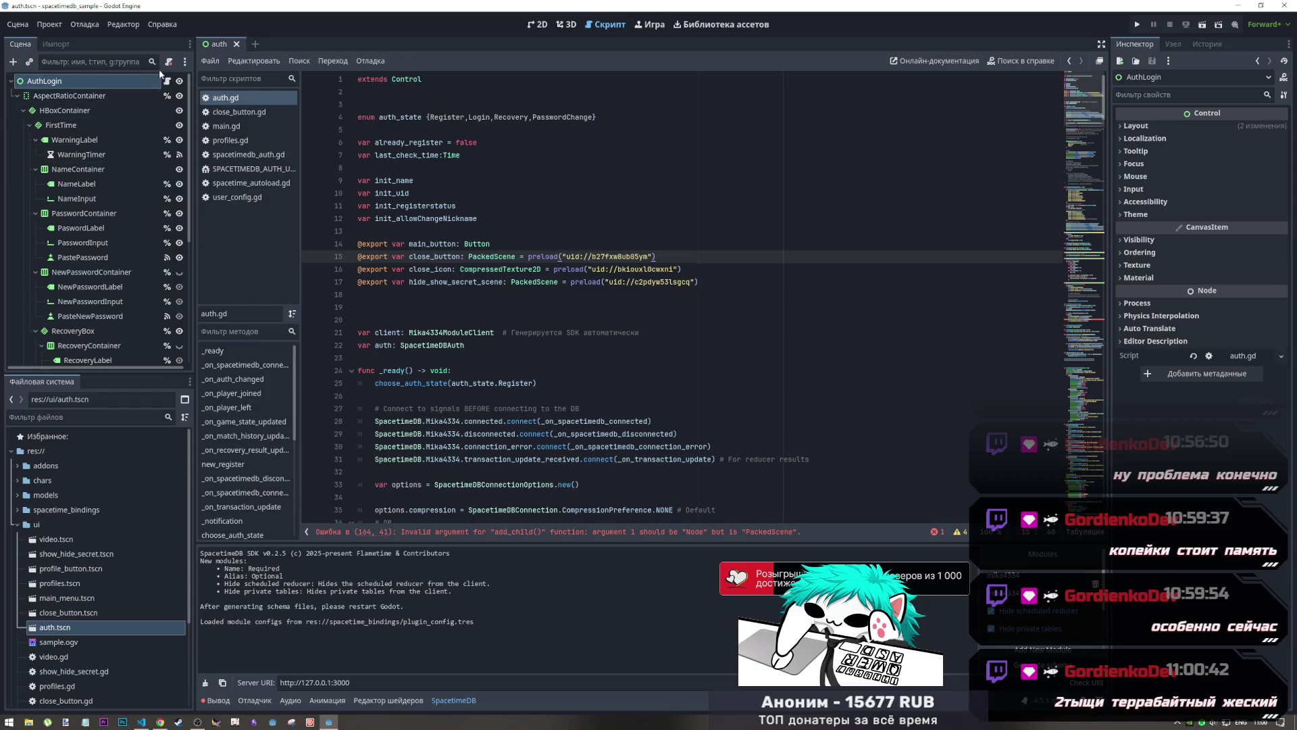
{"action": "left_click", "coordinate": [129, 83]}
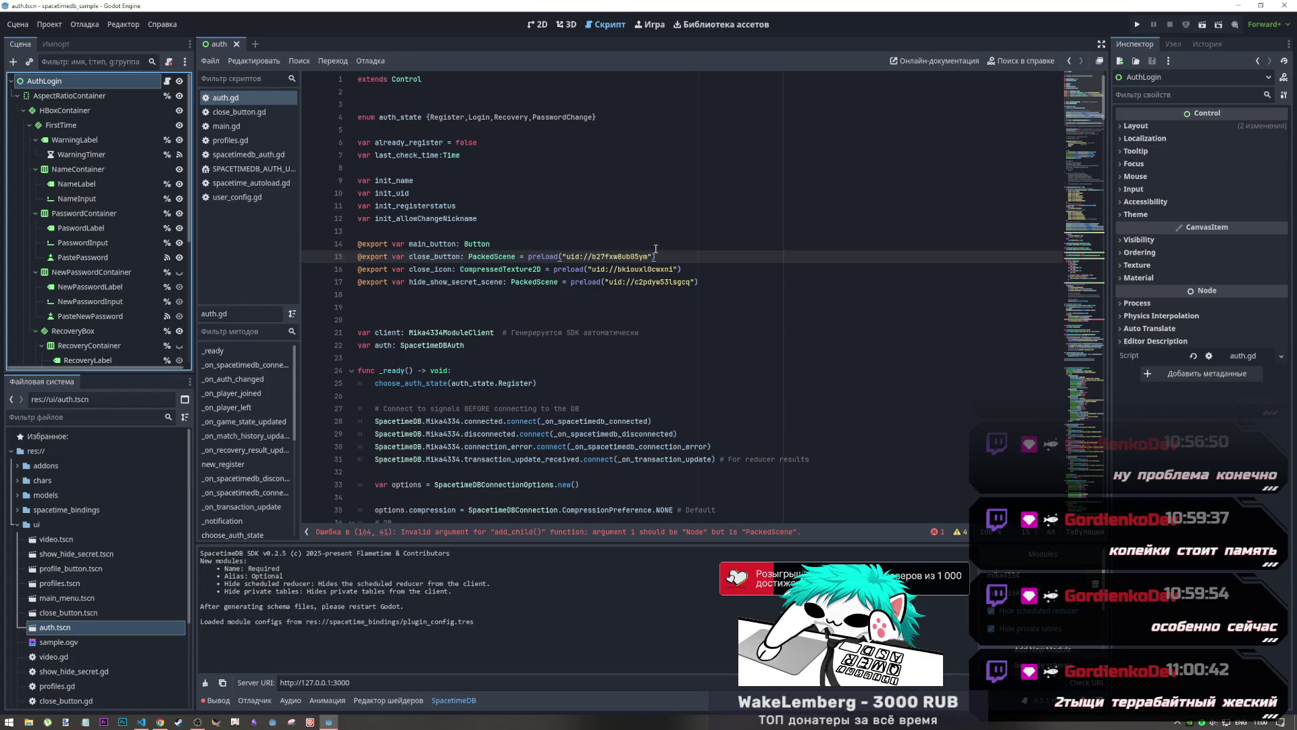
{"action": "left_click_drag", "start_coordinate": [630, 281], "coordinate": [366, 257]}
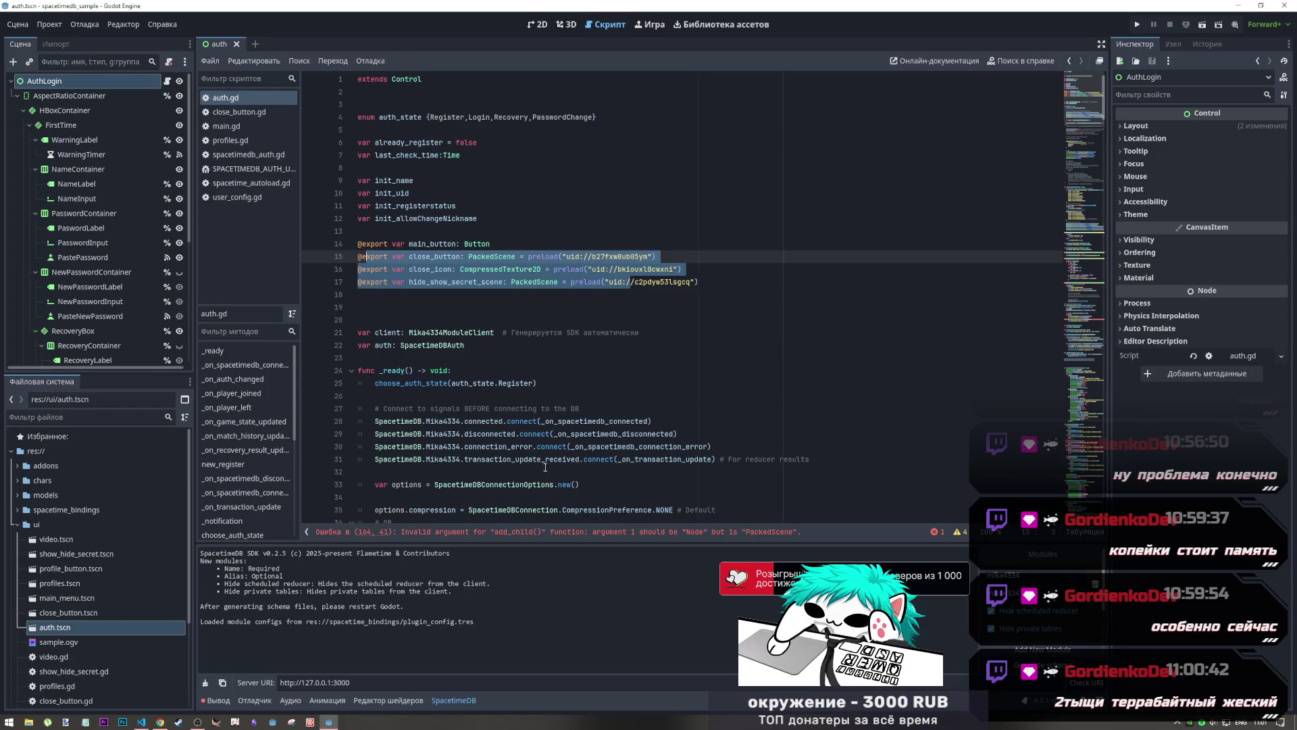
{"action": "scroll", "coordinate": [554, 513], "scroll_direction": "down", "scroll_amount": 6}
{"action": "left_click", "coordinate": [730, 534]}
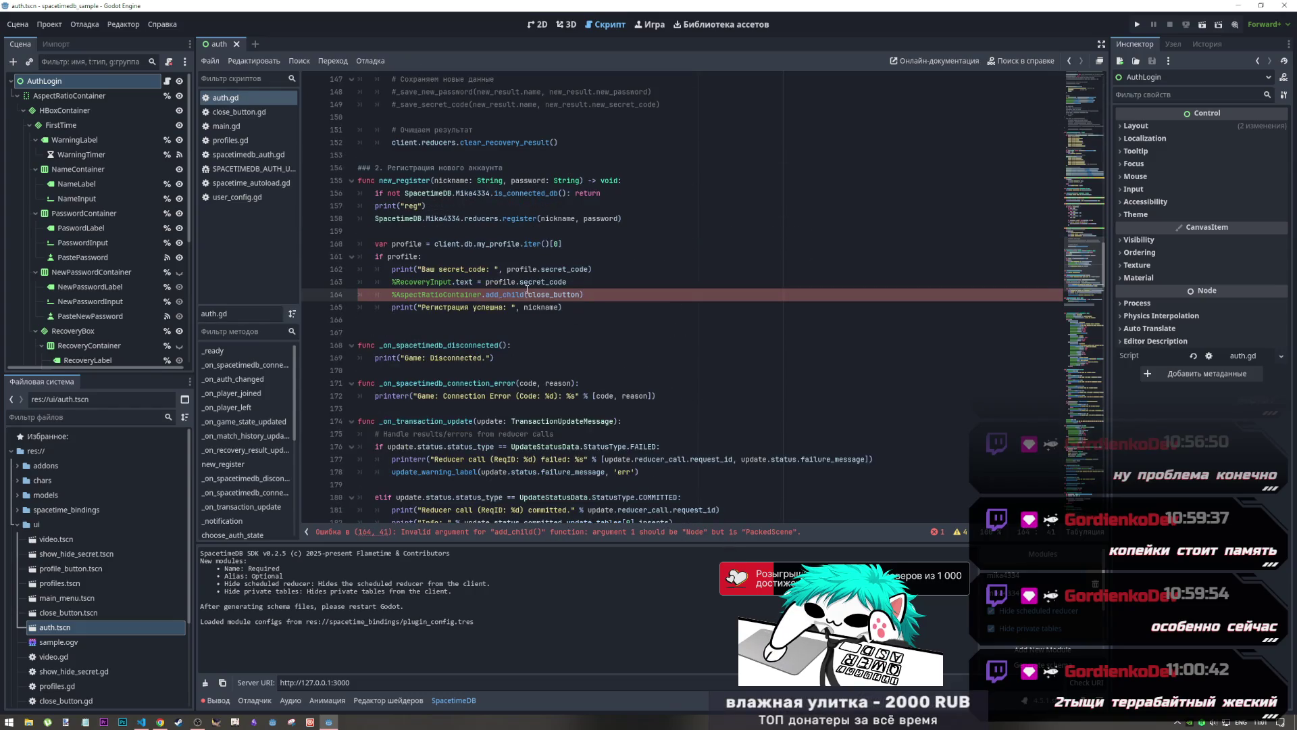
Change line 164 to add_child(close_button.instantiate()) and save auth.gd
{"action": "left_click", "coordinate": [585, 294]}
{"action": "type", "text": "(i"}
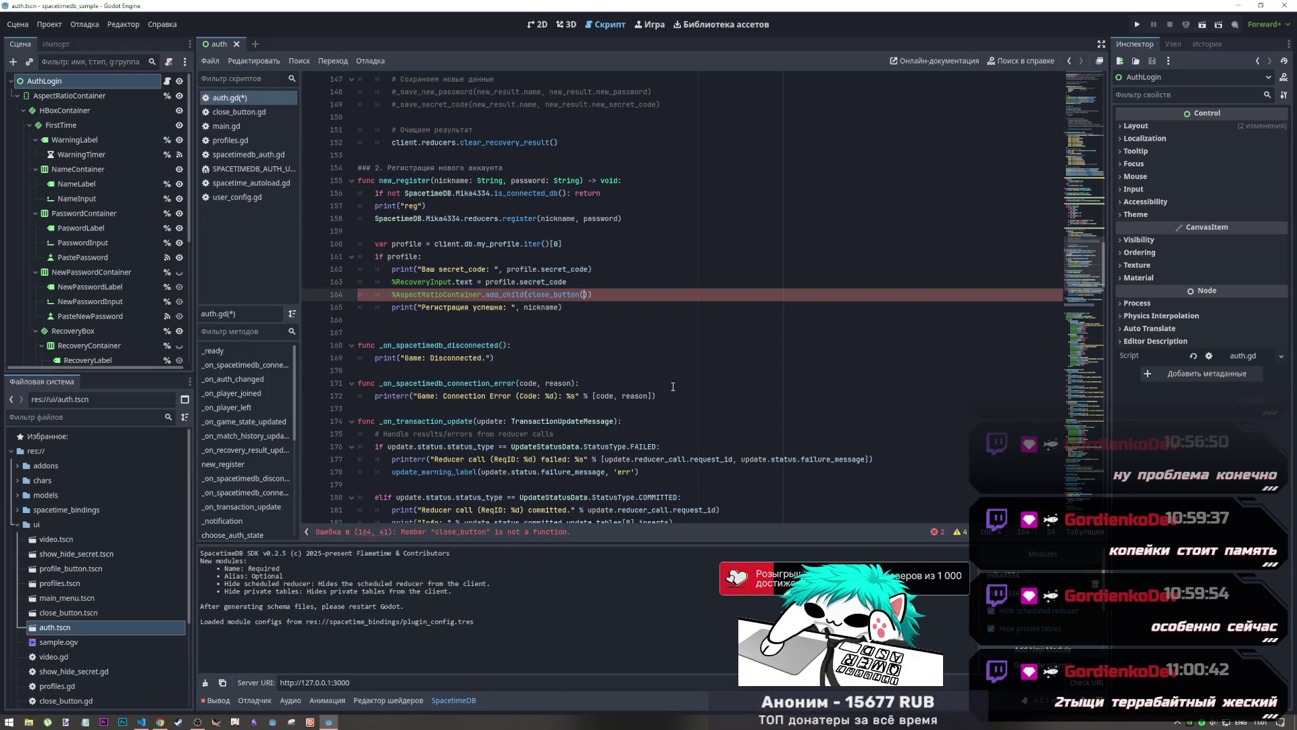
{"action": "type", "text": "nsta"}
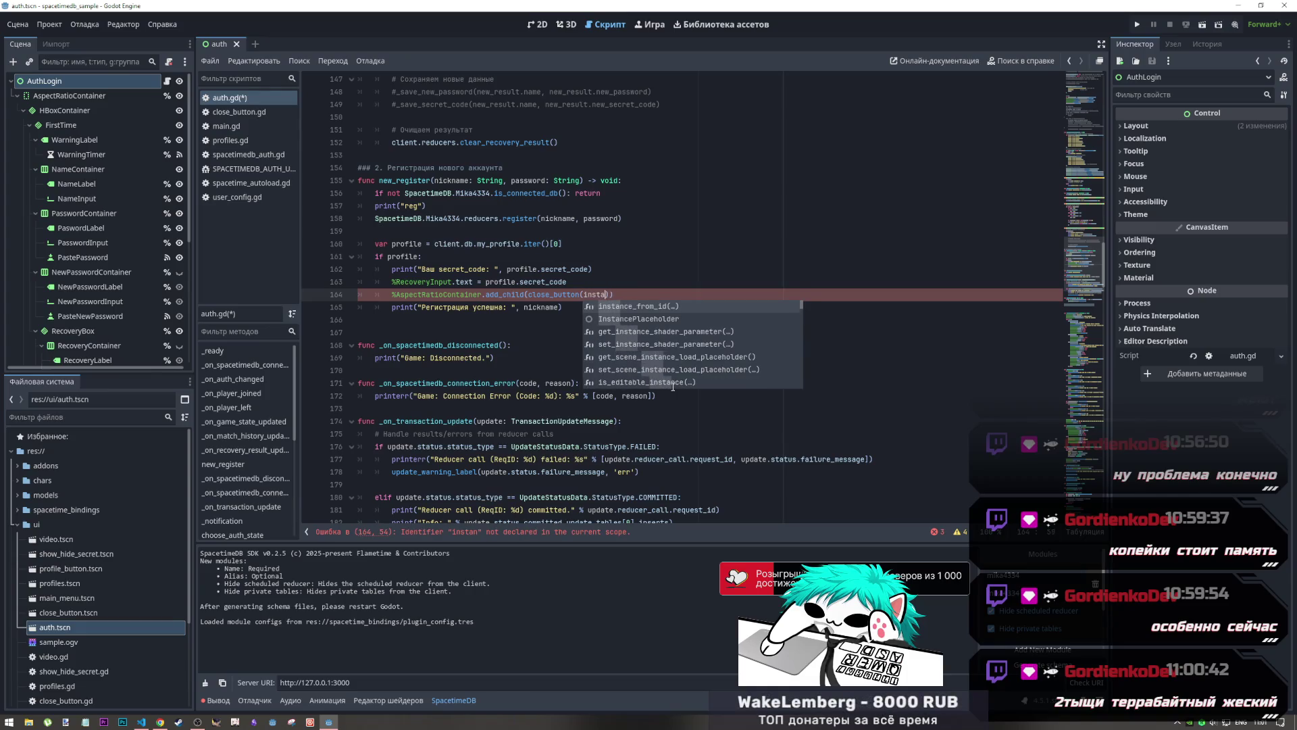
{"action": "key", "text": "BackSpace"}
{"action": "key", "text": "BackSpace"}
{"action": "key", "text": "BackSpace"}
{"action": "key", "text": "BackSpace"}
{"action": "key", "text": "BackSpace"}
{"action": "key", "text": "BackSpace"}
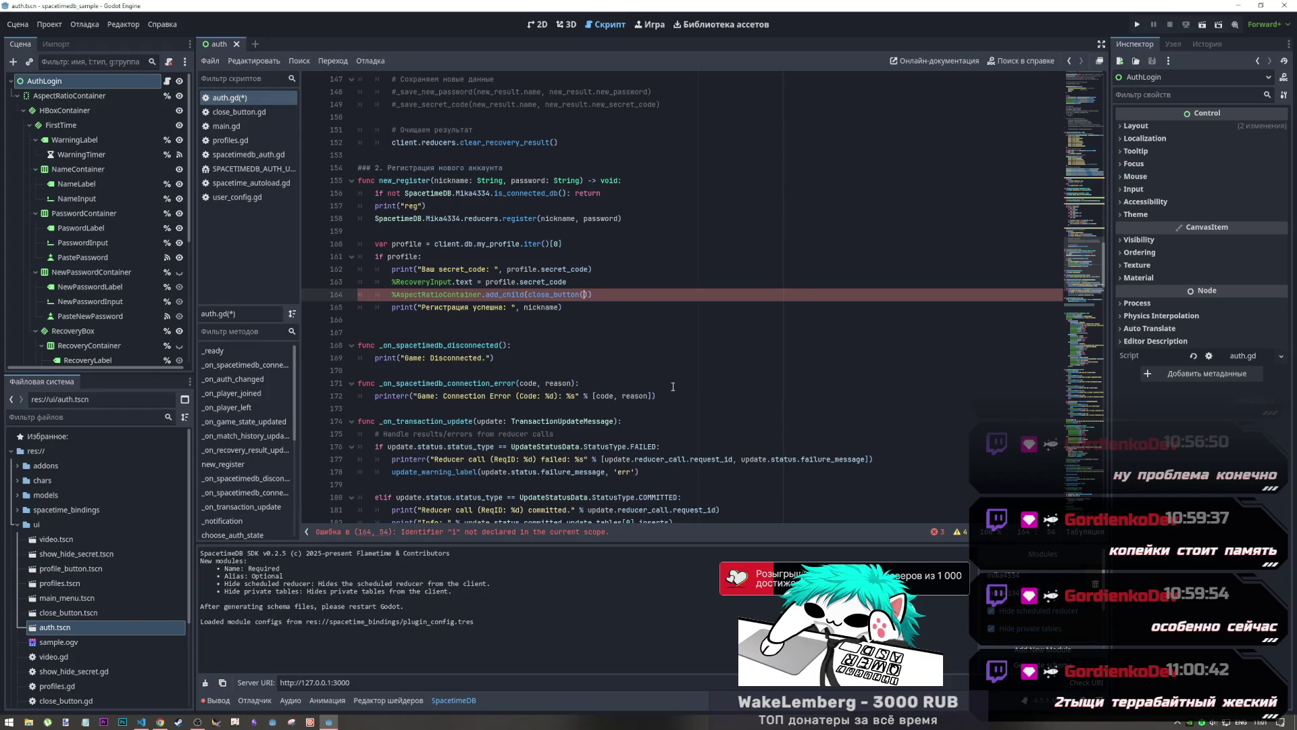
{"action": "type", "text": ")"}
{"action": "type", "text": "."}
{"action": "type", "text": "inst"}
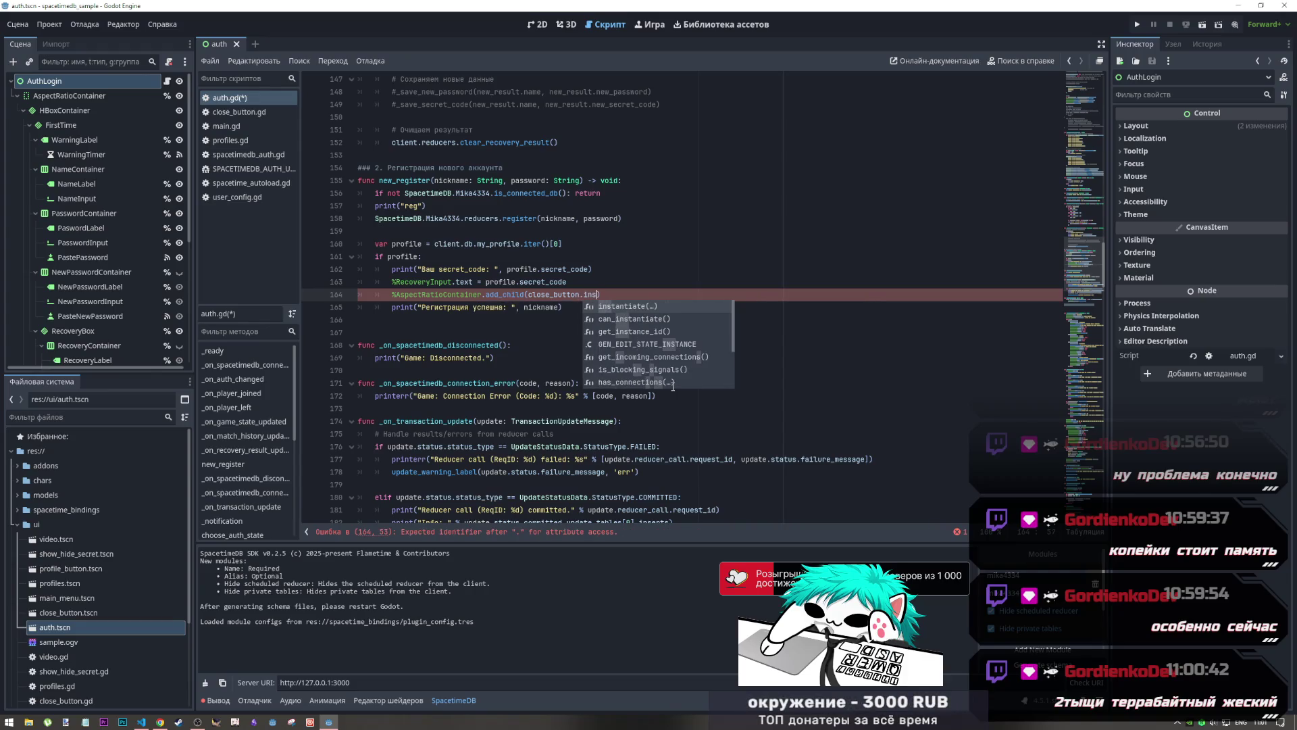
{"action": "key", "text": "Return"}
{"action": "key", "text": "ctrl+s"}
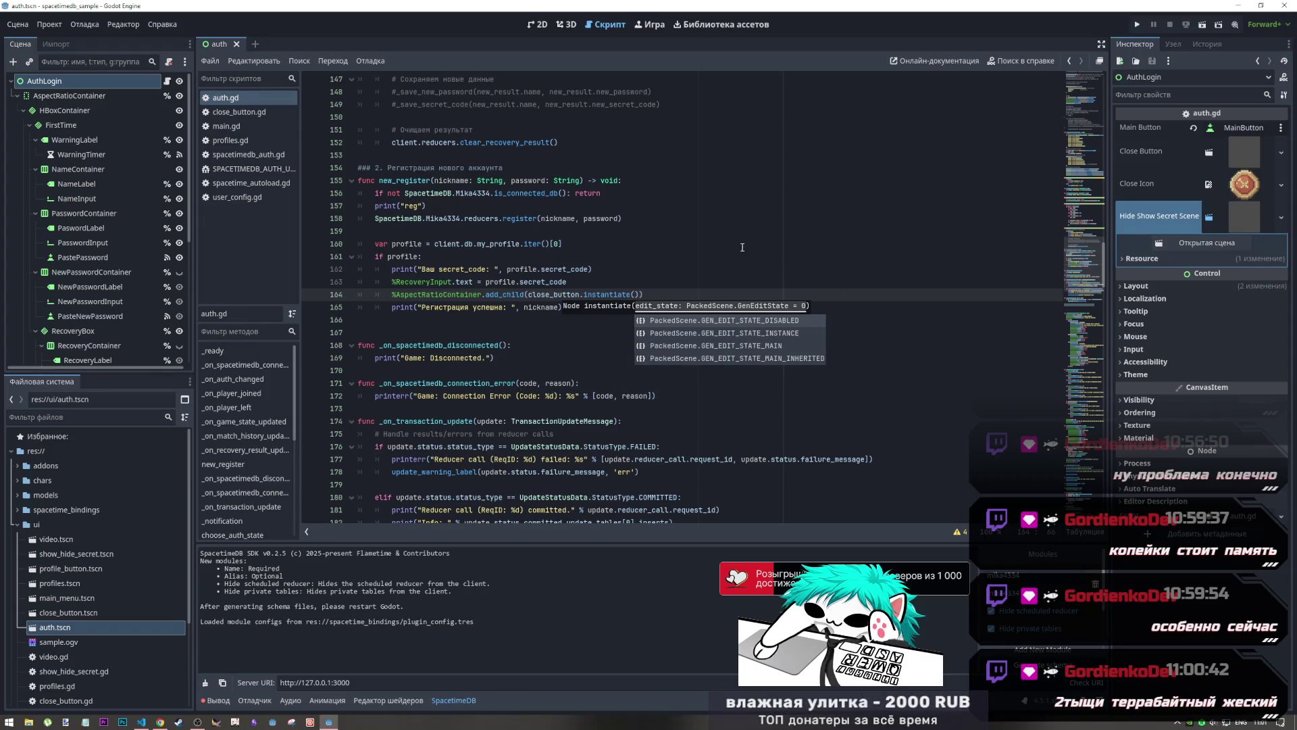
Review the close_button export on line 15, then switch to Visual Studio Code
{"action": "scroll", "coordinate": [1076, 220], "scroll_direction": "up", "scroll_amount": 10}
{"action": "scroll", "coordinate": [1076, 220], "scroll_direction": "up", "scroll_amount": 20}
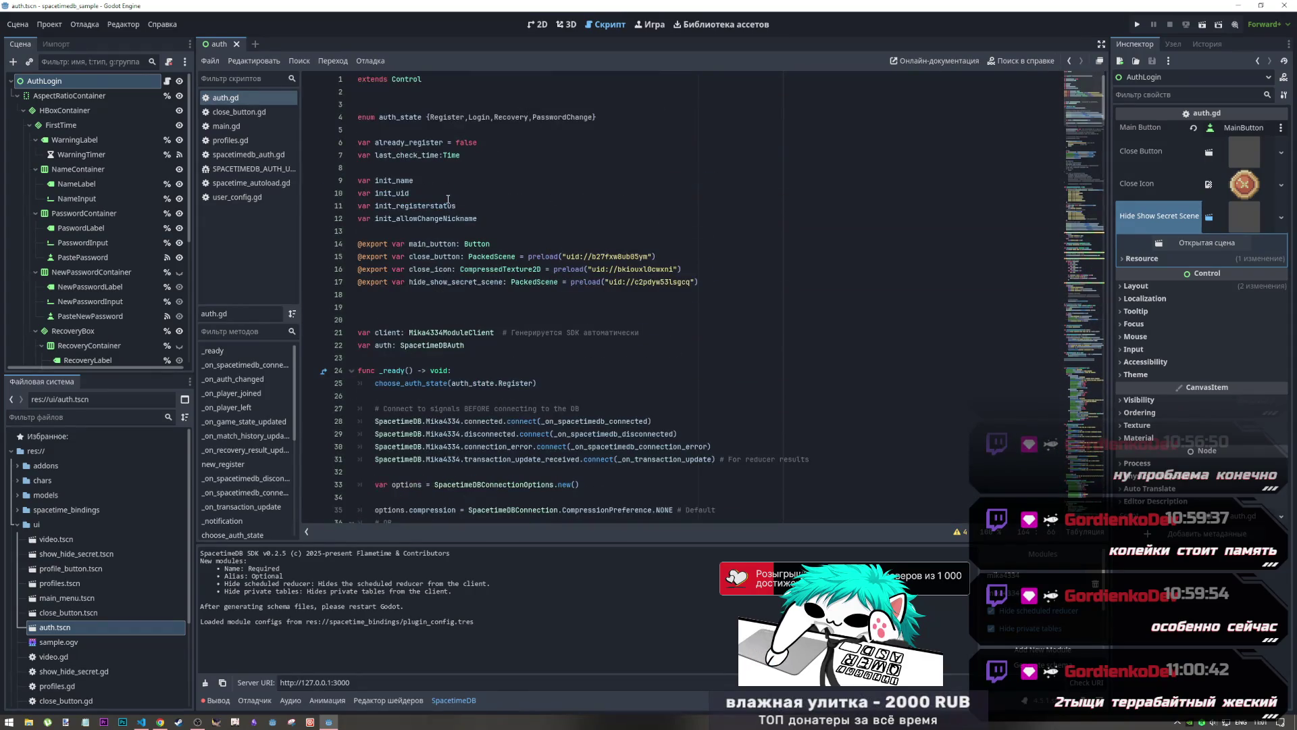
{"action": "left_click", "coordinate": [506, 250]}
{"action": "left_click", "coordinate": [506, 256]}
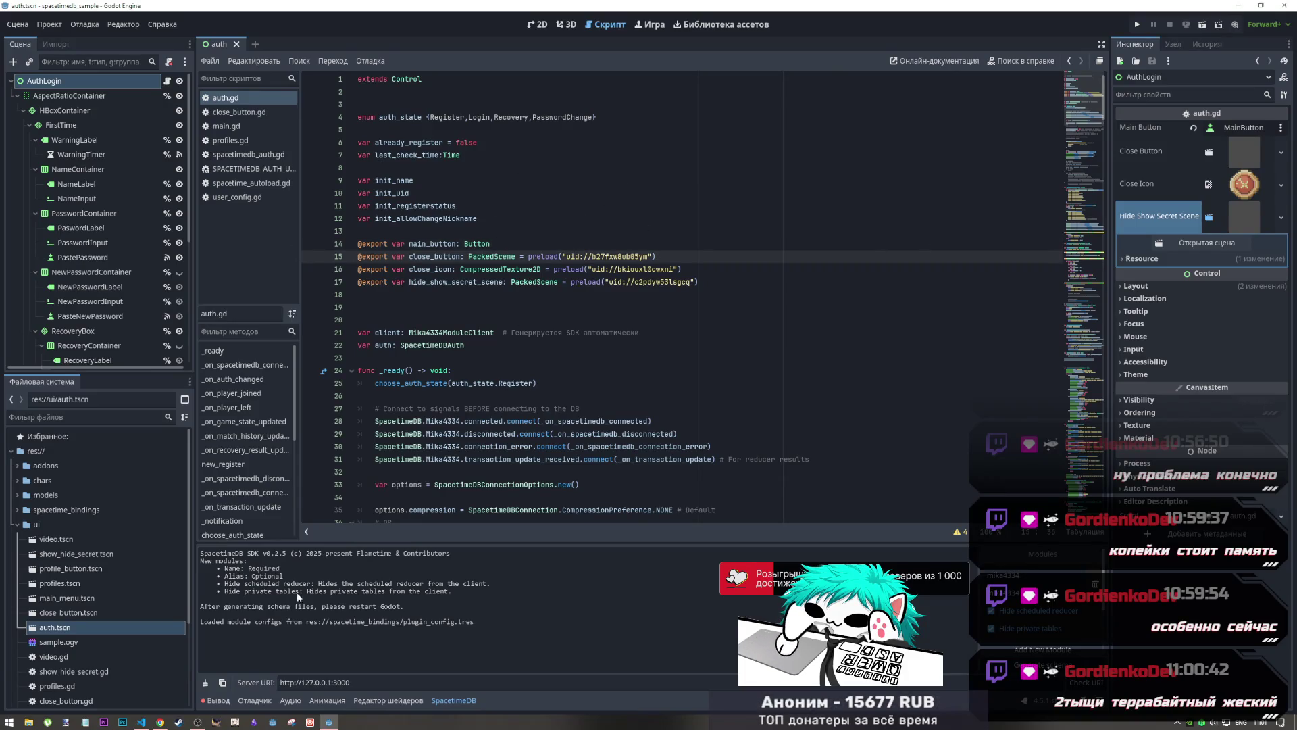
{"action": "left_click", "coordinate": [197, 721]}
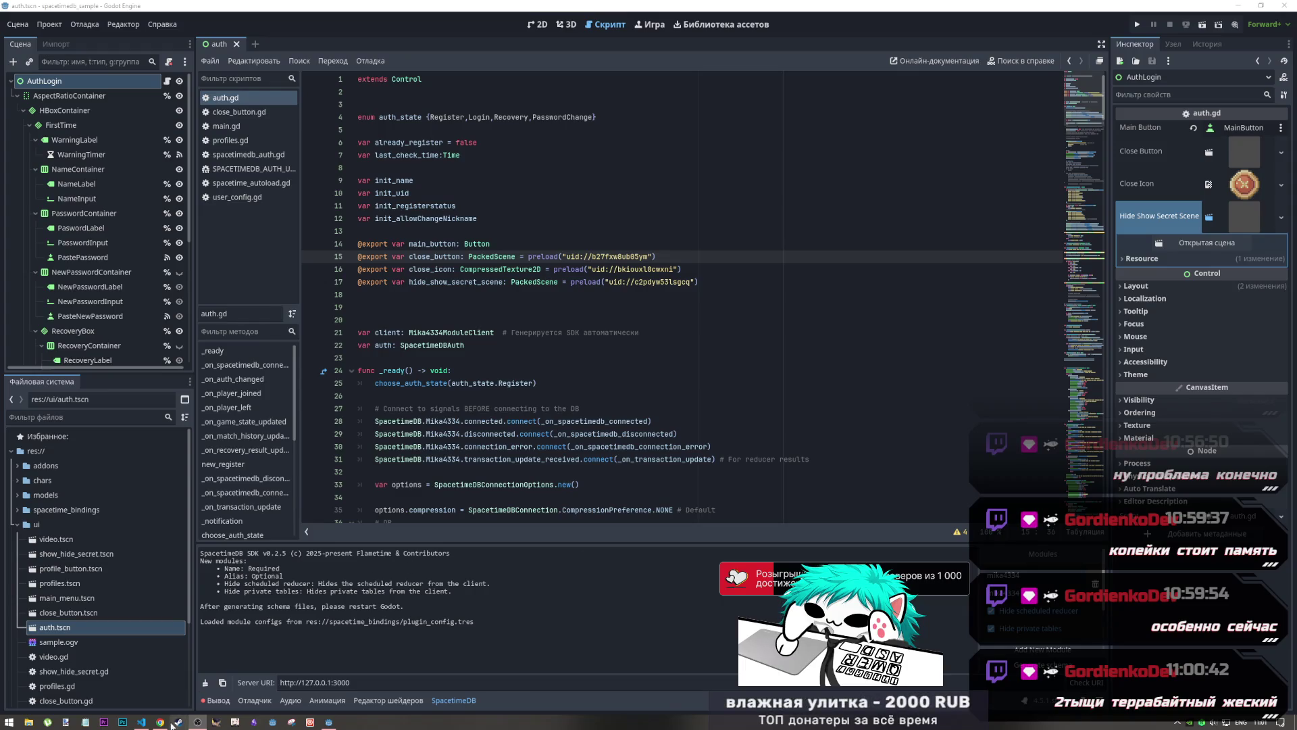
{"action": "left_click", "coordinate": [141, 722]}
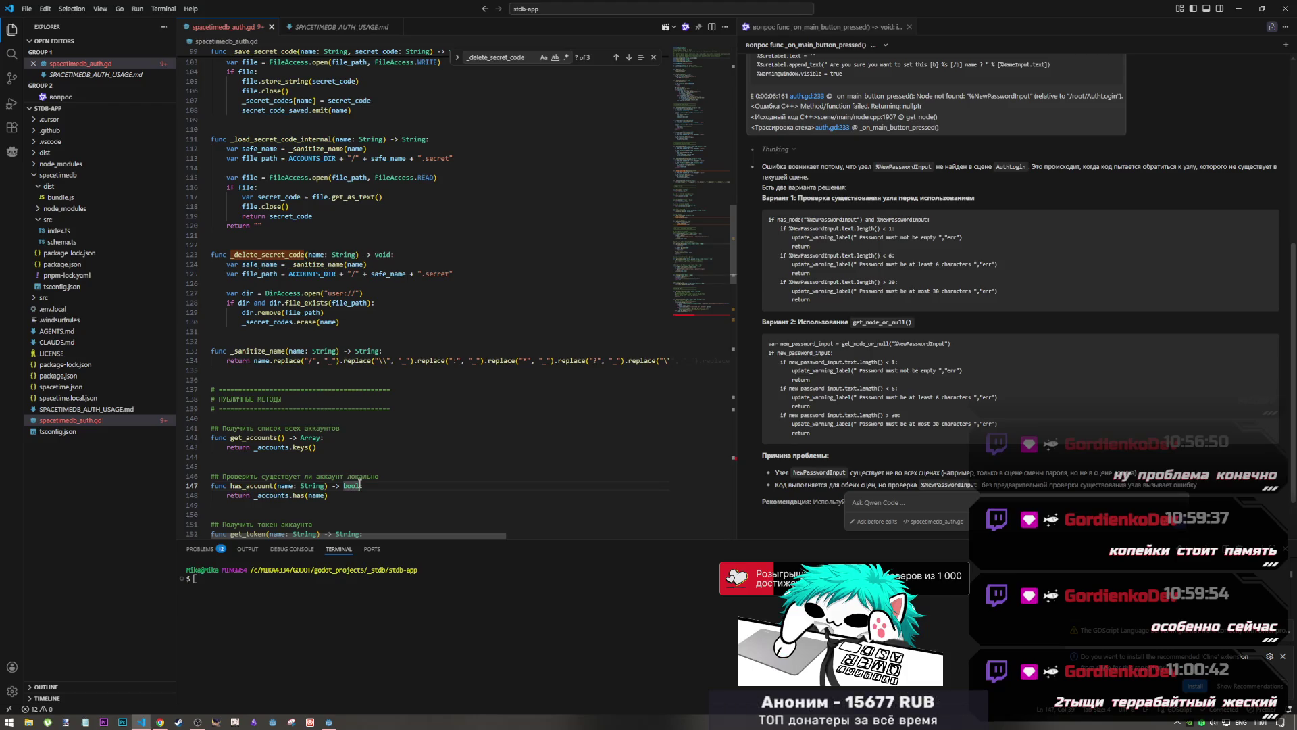
Inspect the public methods header and _sanitize_name in spacetimedb_auth.gd, listing every use of _sanitize_name
{"action": "left_click", "coordinate": [865, 459]}
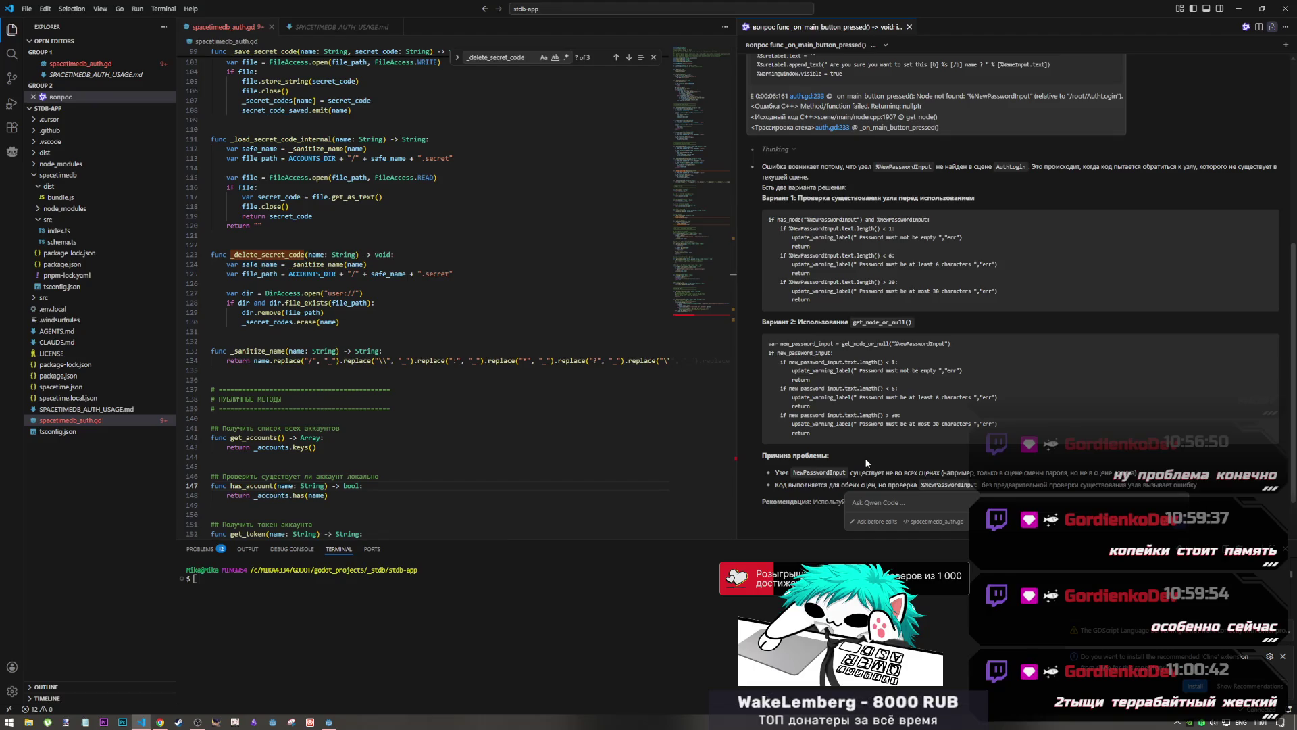
{"action": "left_click", "coordinate": [355, 409]}
{"action": "left_click_drag", "start_coordinate": [353, 421], "coordinate": [248, 375]}
{"action": "left_click", "coordinate": [247, 376]}
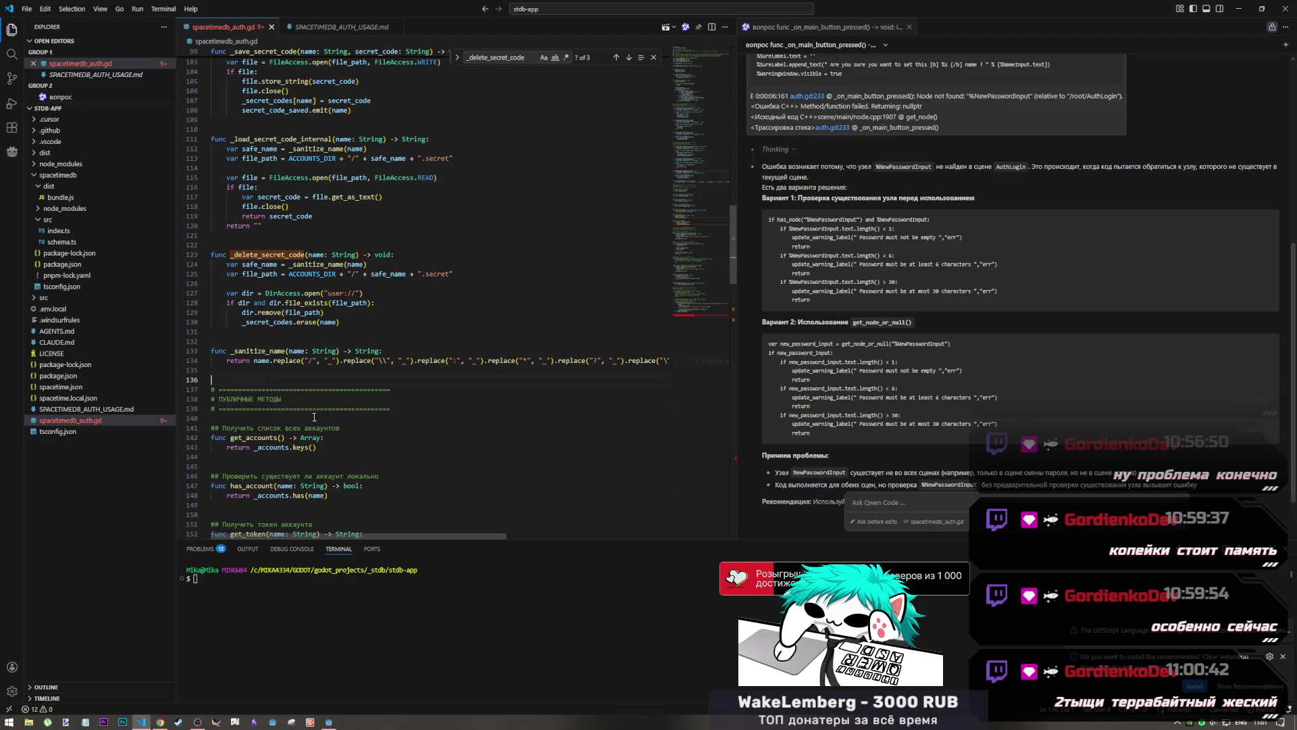
{"action": "left_click_drag", "start_coordinate": [402, 411], "coordinate": [239, 391]}
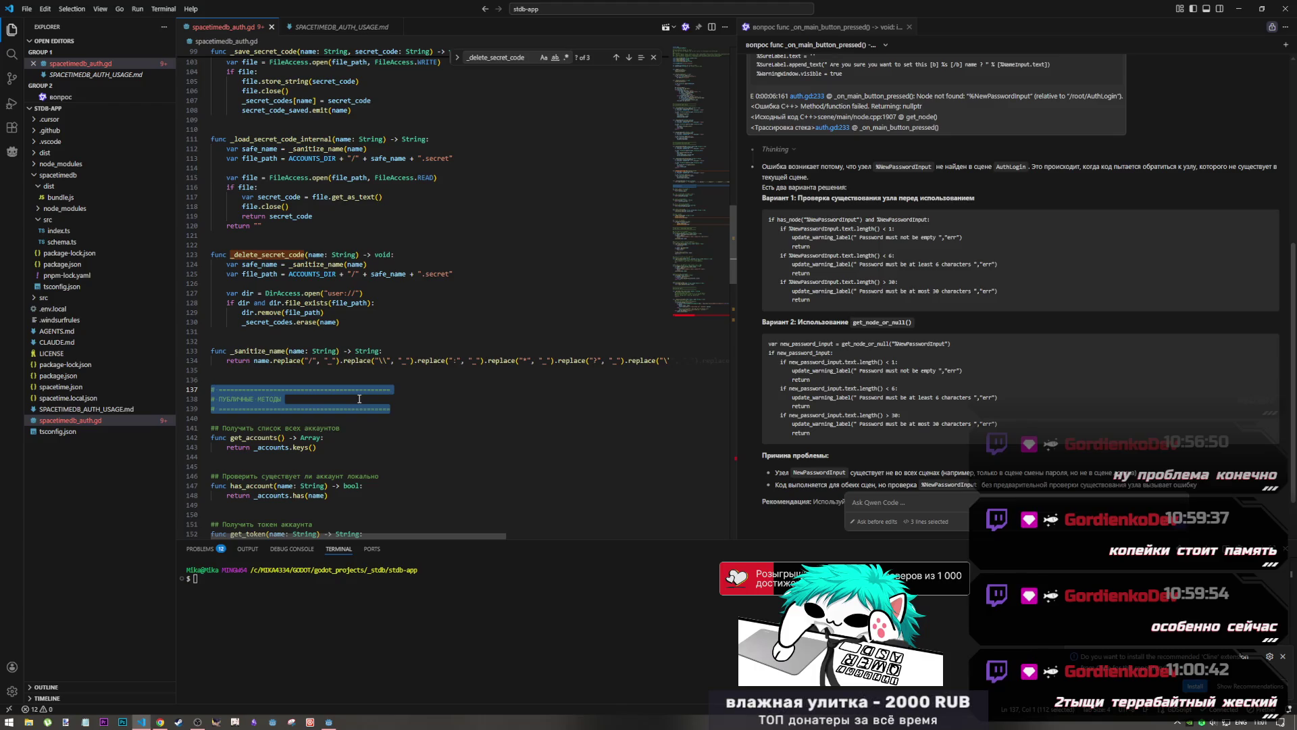
{"action": "left_click_drag", "start_coordinate": [659, 361], "coordinate": [240, 351]}
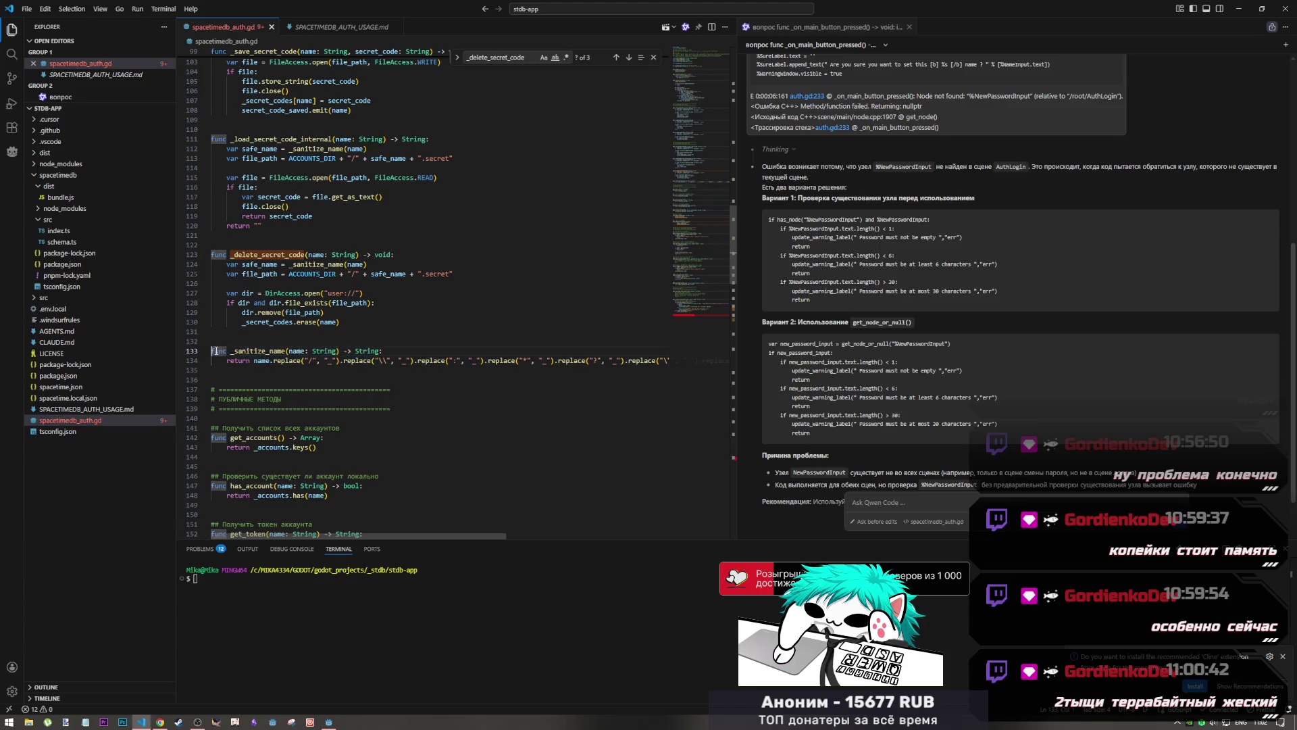
{"action": "left_click", "coordinate": [365, 360]}
{"action": "left_click_drag", "start_coordinate": [438, 361], "coordinate": [285, 351]}
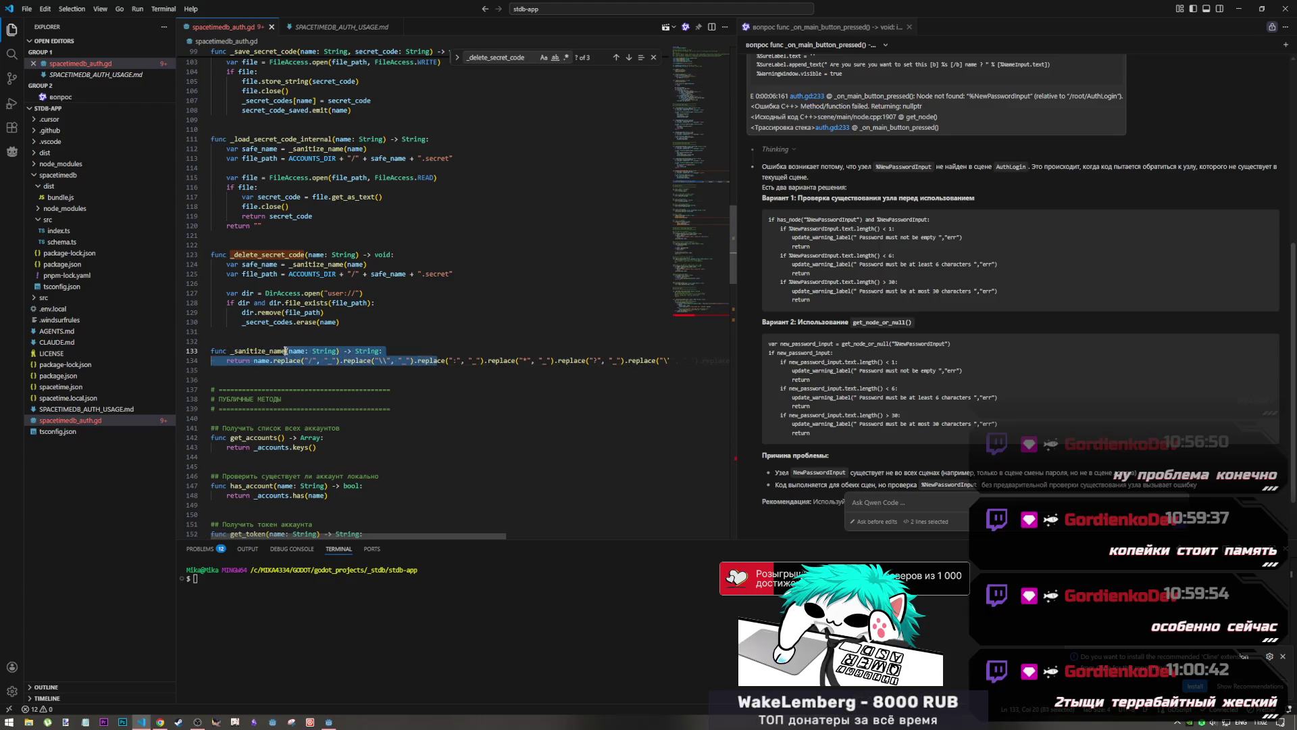
{"action": "left_click", "coordinate": [260, 350]}
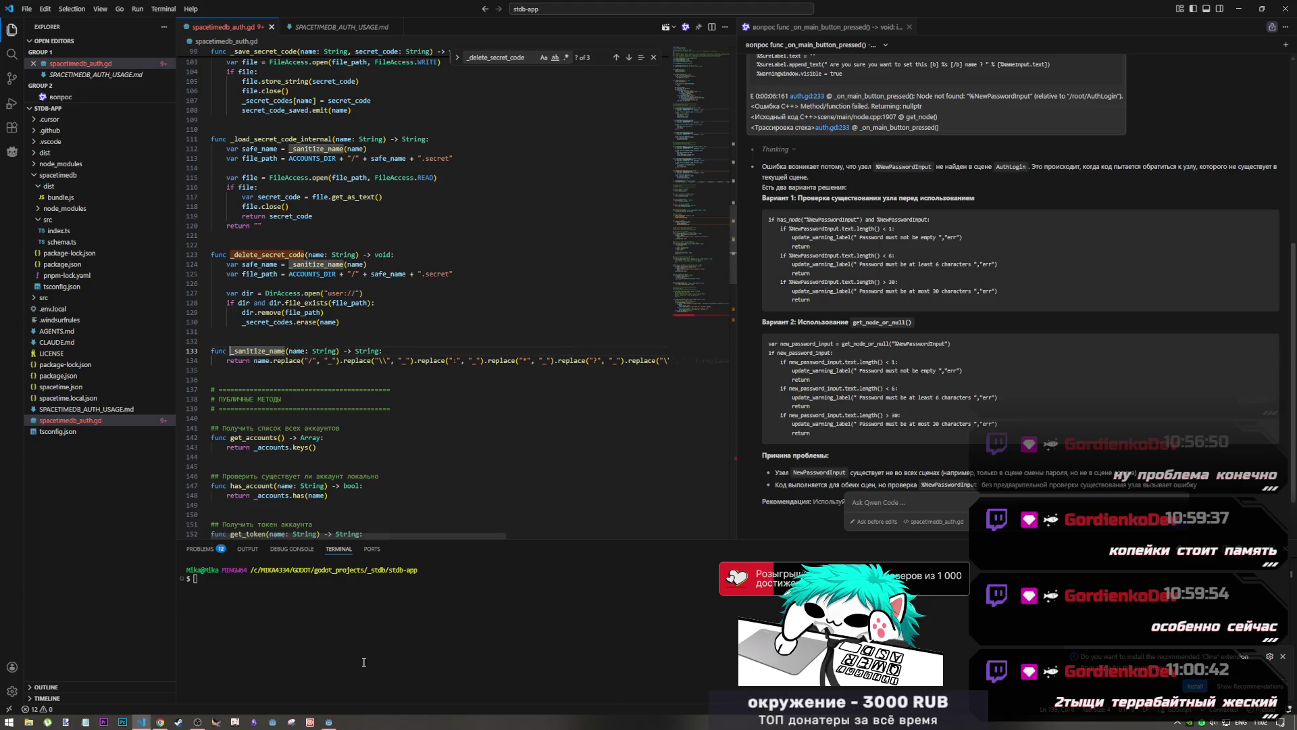
Glance at line 29 of auth.gd in Godot, then switch to the SpacetimeDB dashboard
{"action": "left_click", "coordinate": [334, 723]}
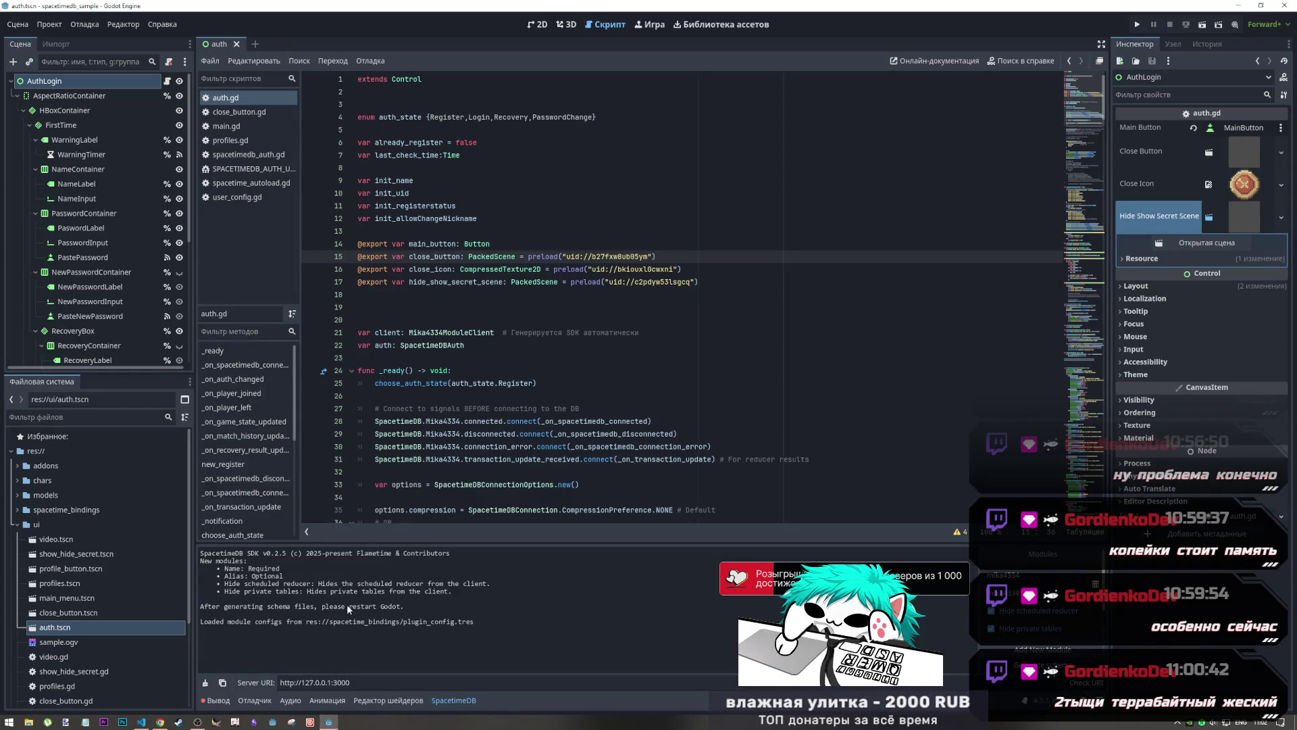
{"action": "left_click", "coordinate": [560, 434]}
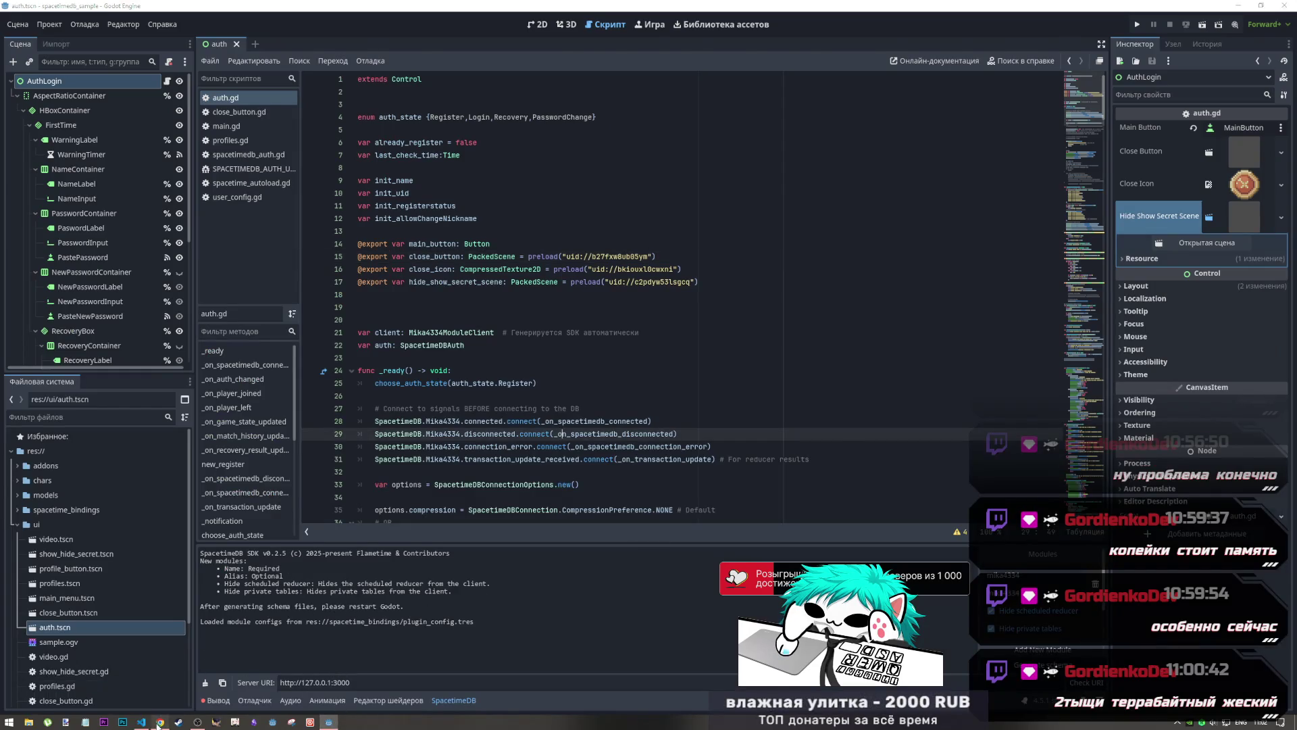
{"action": "left_click", "coordinate": [159, 723]}
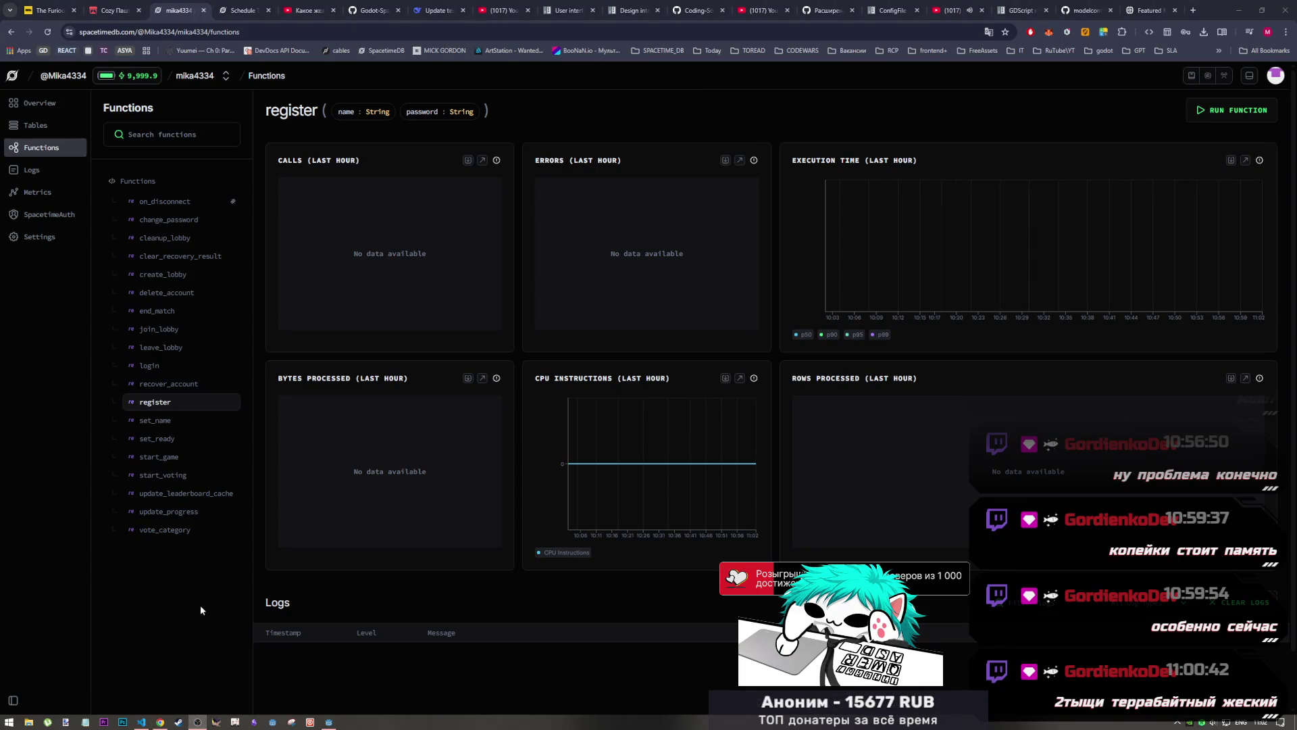
Check the register function page with no logged calls and the DeepSeek tab, then return to auth.gd
{"action": "left_click", "coordinate": [141, 722]}
{"action": "left_click", "coordinate": [474, 371]}
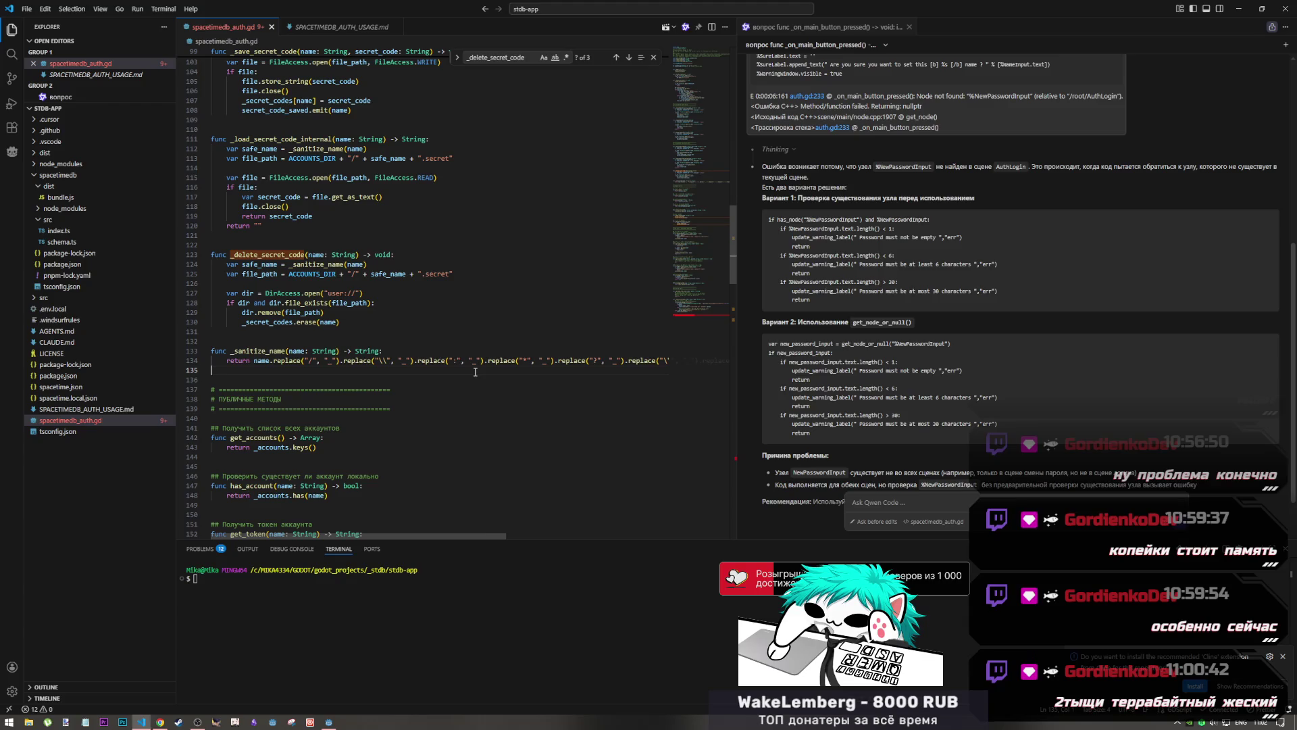
{"action": "left_click", "coordinate": [159, 721]}
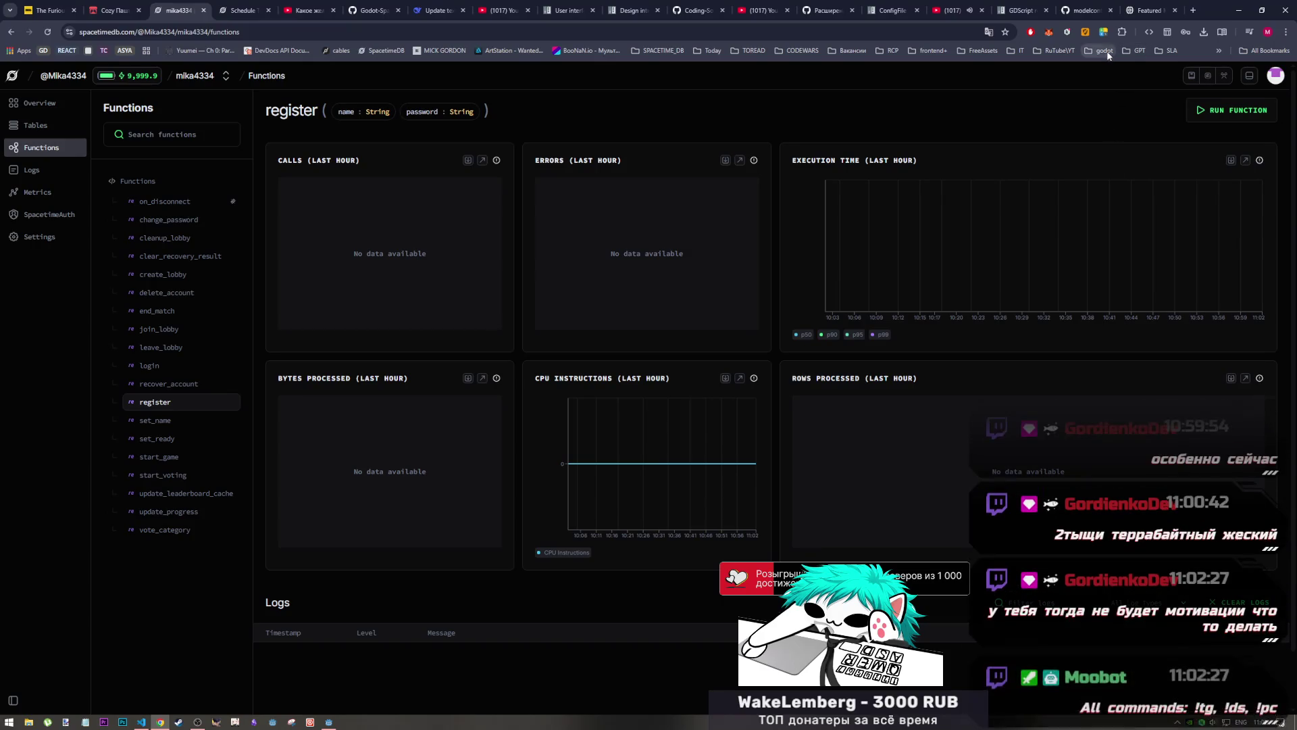
{"action": "mouse_move", "coordinate": [443, 5]}
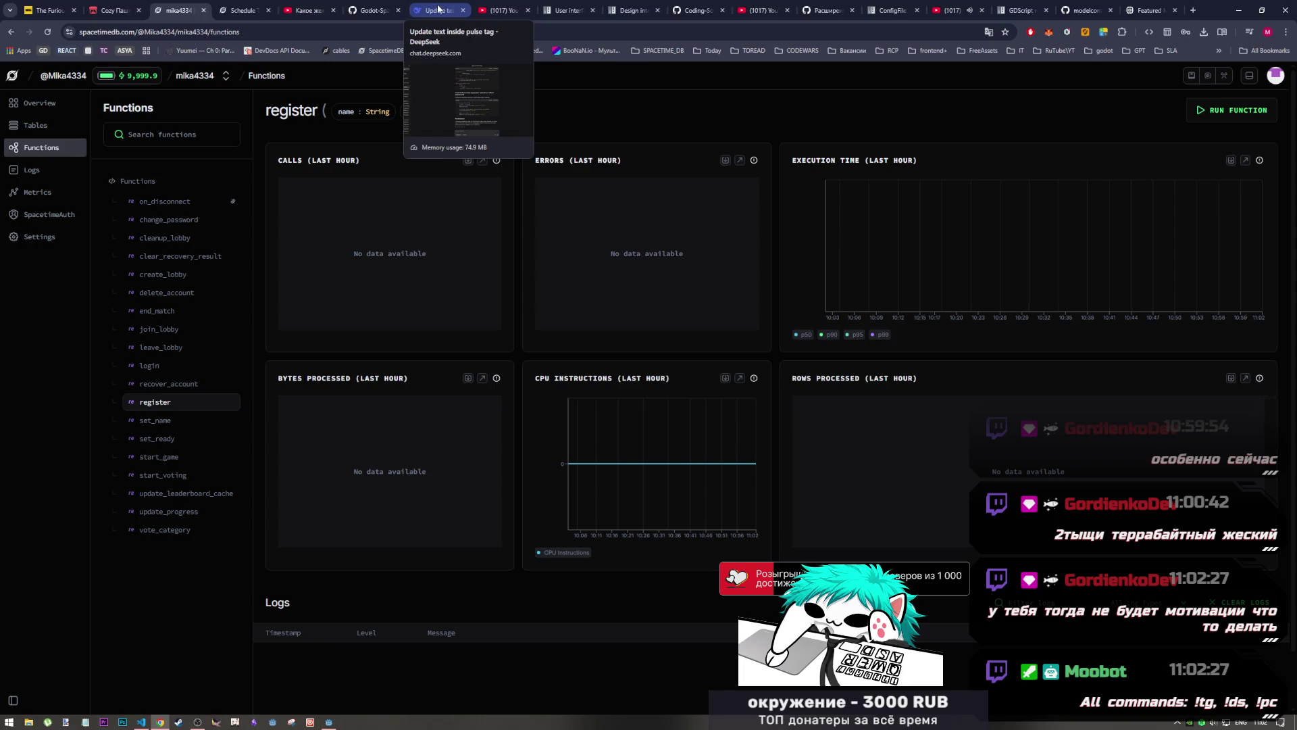
{"action": "left_click", "coordinate": [439, 9]}
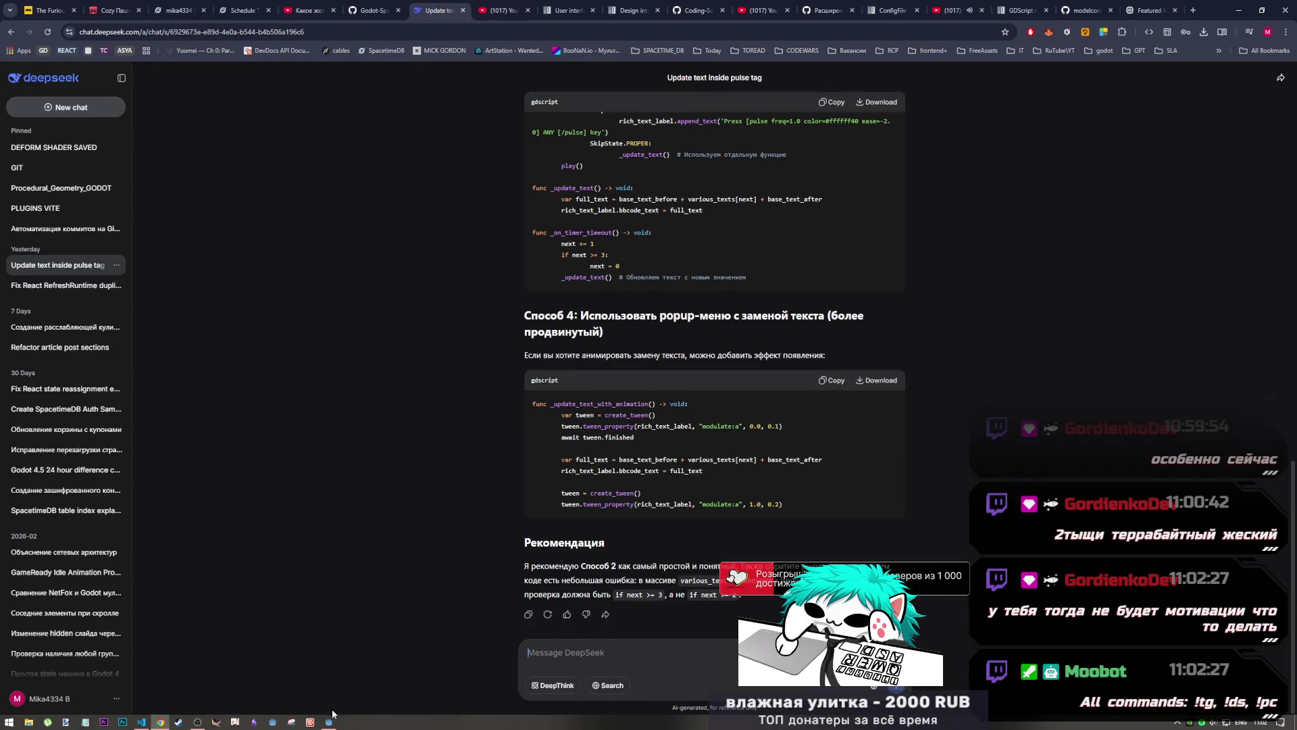
{"action": "left_click", "coordinate": [333, 715]}
{"action": "left_click", "coordinate": [485, 397]}
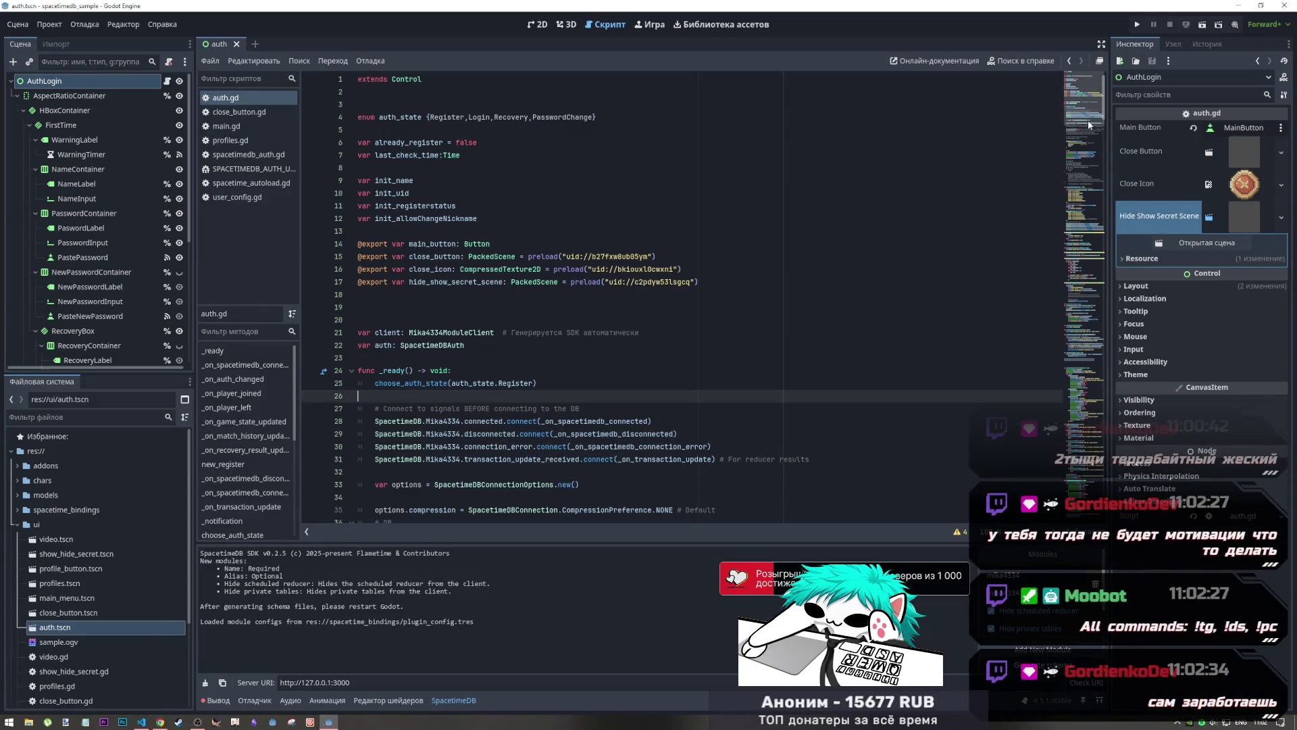
Run the game and register nickname 123 with a password, confirming with Yes
{"action": "scroll", "coordinate": [1089, 126], "scroll_direction": "down", "scroll_amount": 10}
{"action": "scroll", "coordinate": [1067, 114], "scroll_direction": "up", "scroll_amount": 10}
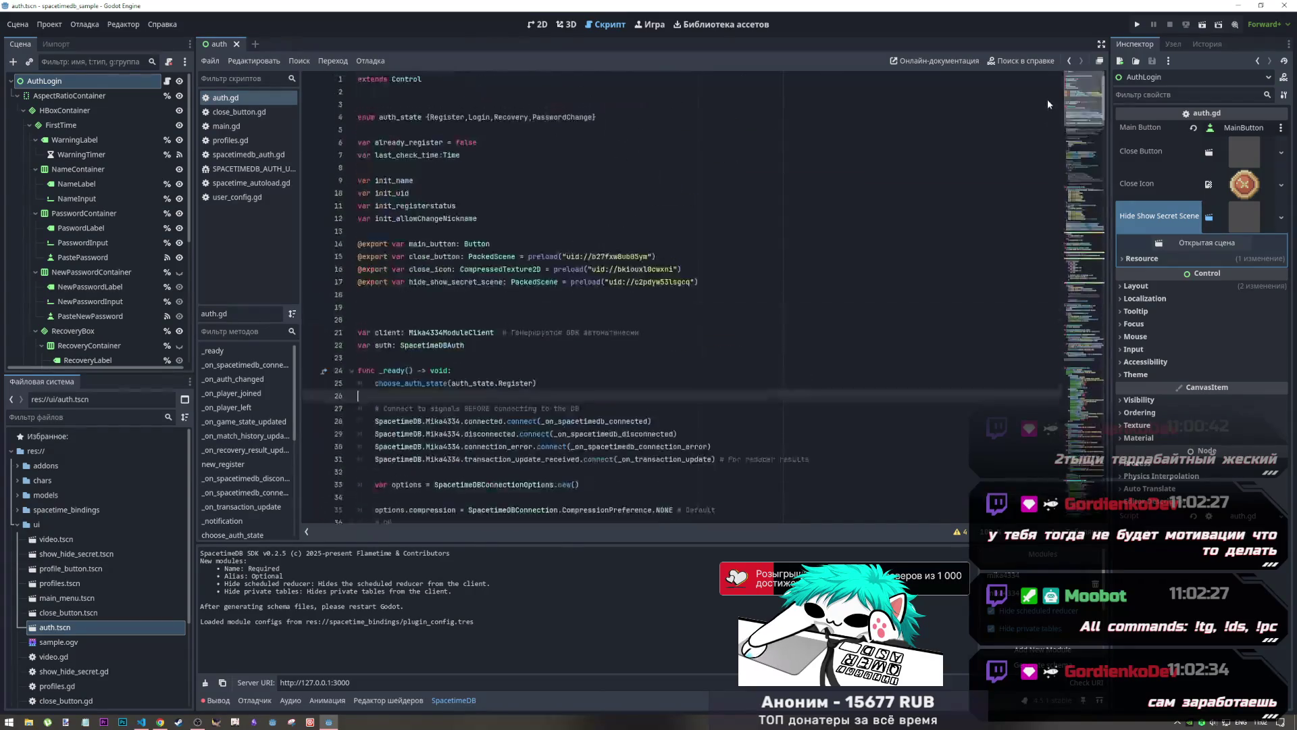
{"action": "scroll", "coordinate": [1076, 238], "scroll_direction": "down", "scroll_amount": 15}
{"action": "left_click", "coordinate": [824, 250]}
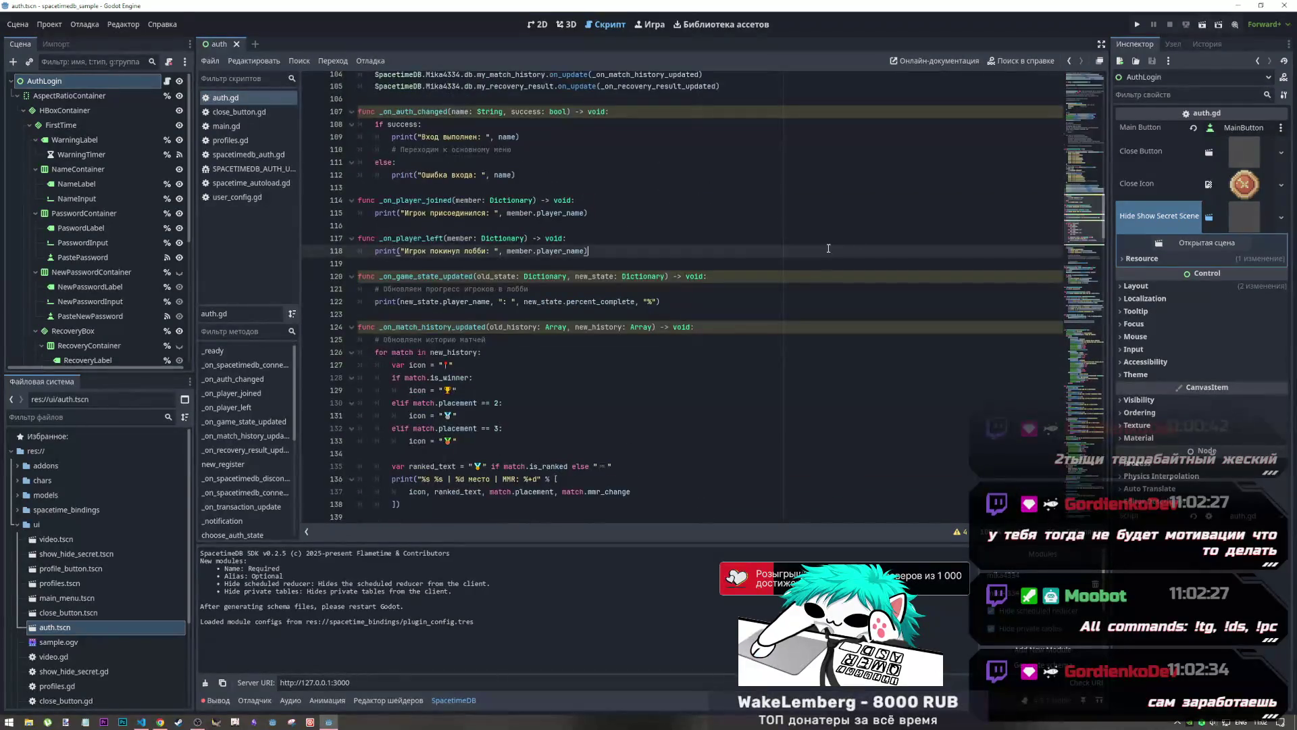
{"action": "left_click", "coordinate": [1187, 34]}
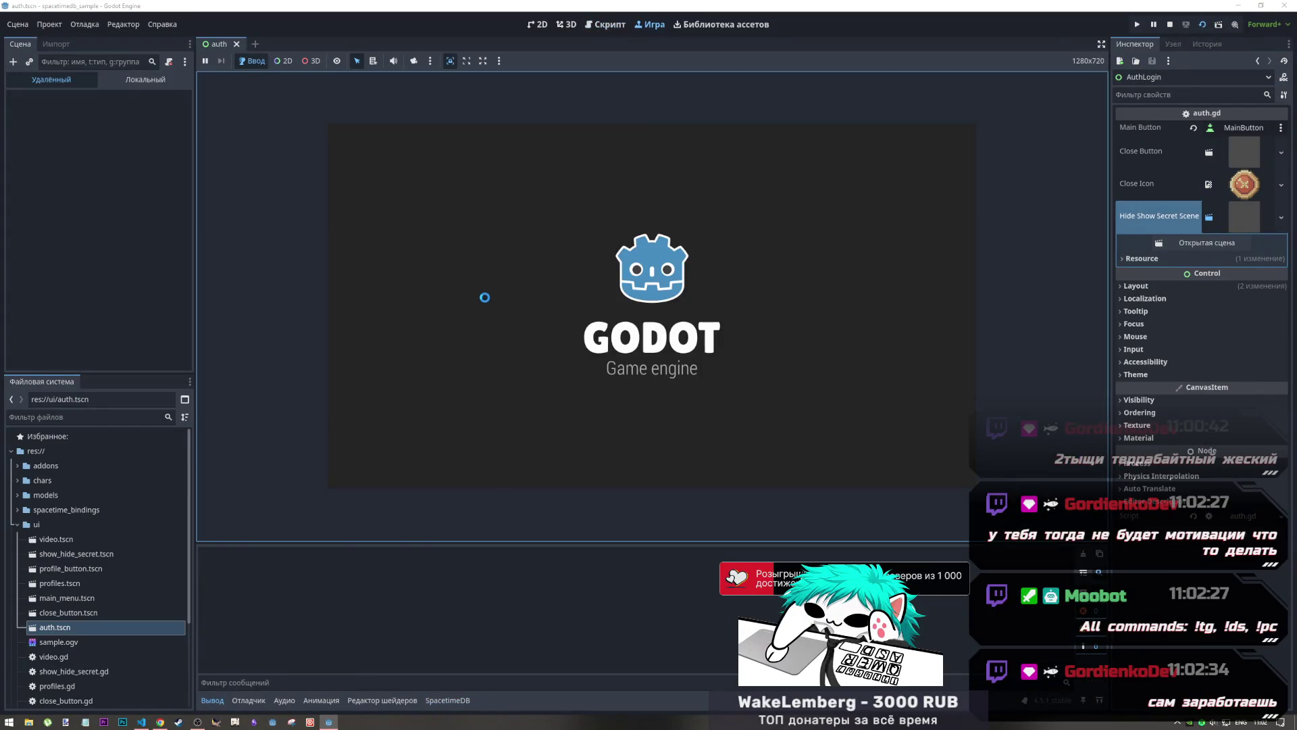
{"action": "left_click", "coordinate": [546, 283]}
{"action": "type", "text": "123"}
{"action": "key", "text": "Tab"}
{"action": "type", "text": "123456"}
{"action": "left_click", "coordinate": [649, 359]}
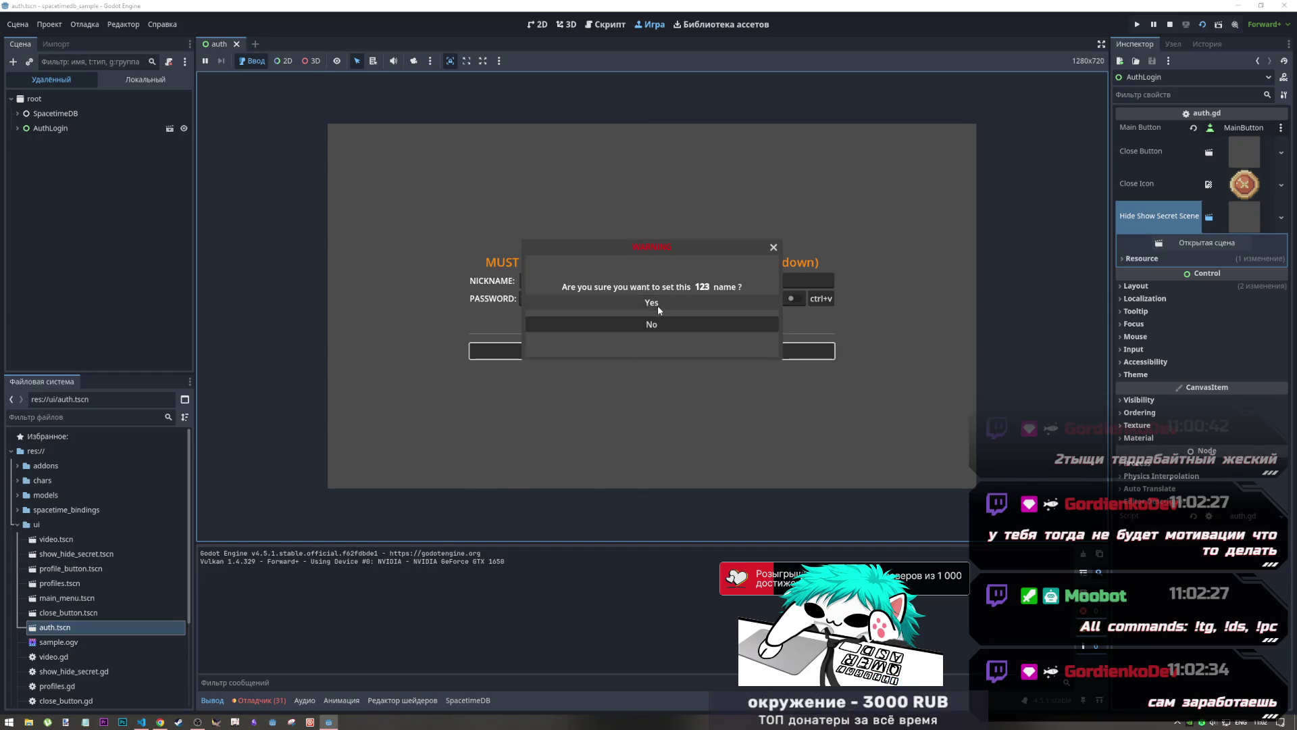
{"action": "left_click", "coordinate": [651, 356]}
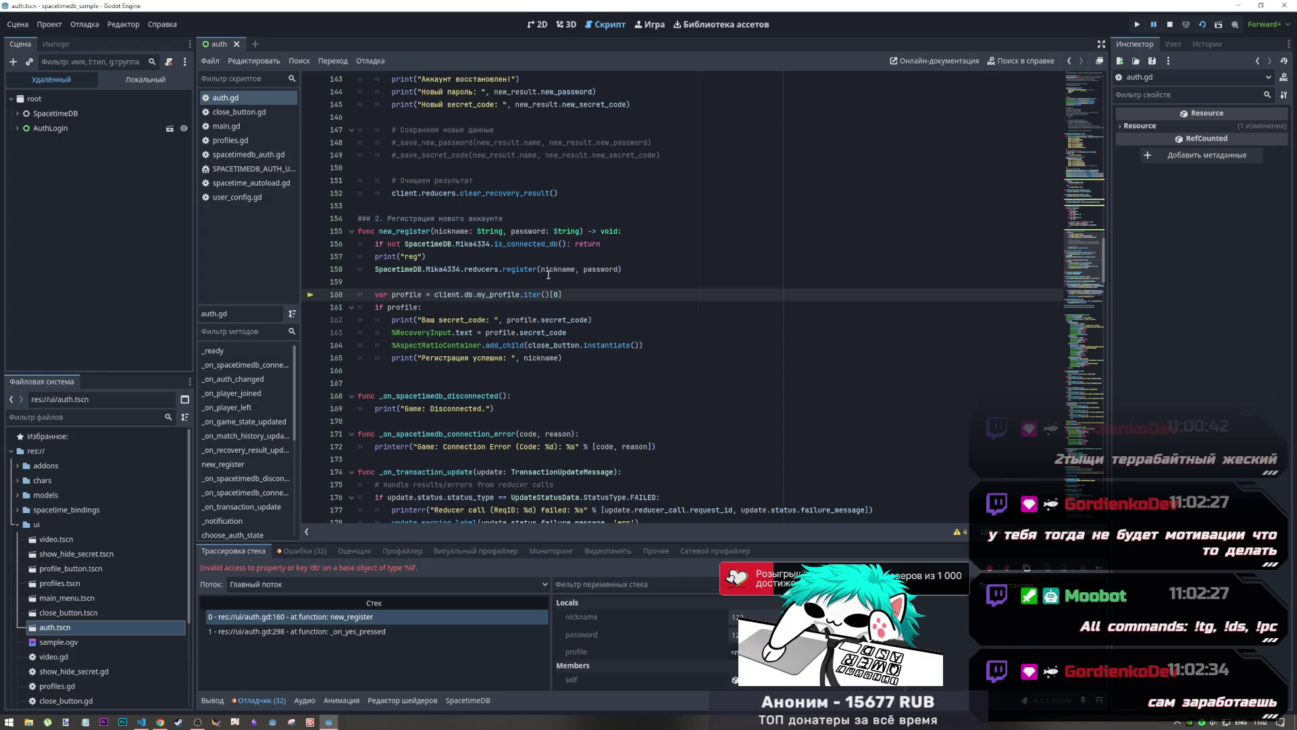
Replace client.db. on line 160 with the copied SpacetimeDB.Mika4334. prefix and stop the game
{"action": "left_click_drag", "start_coordinate": [541, 270], "coordinate": [475, 260]}
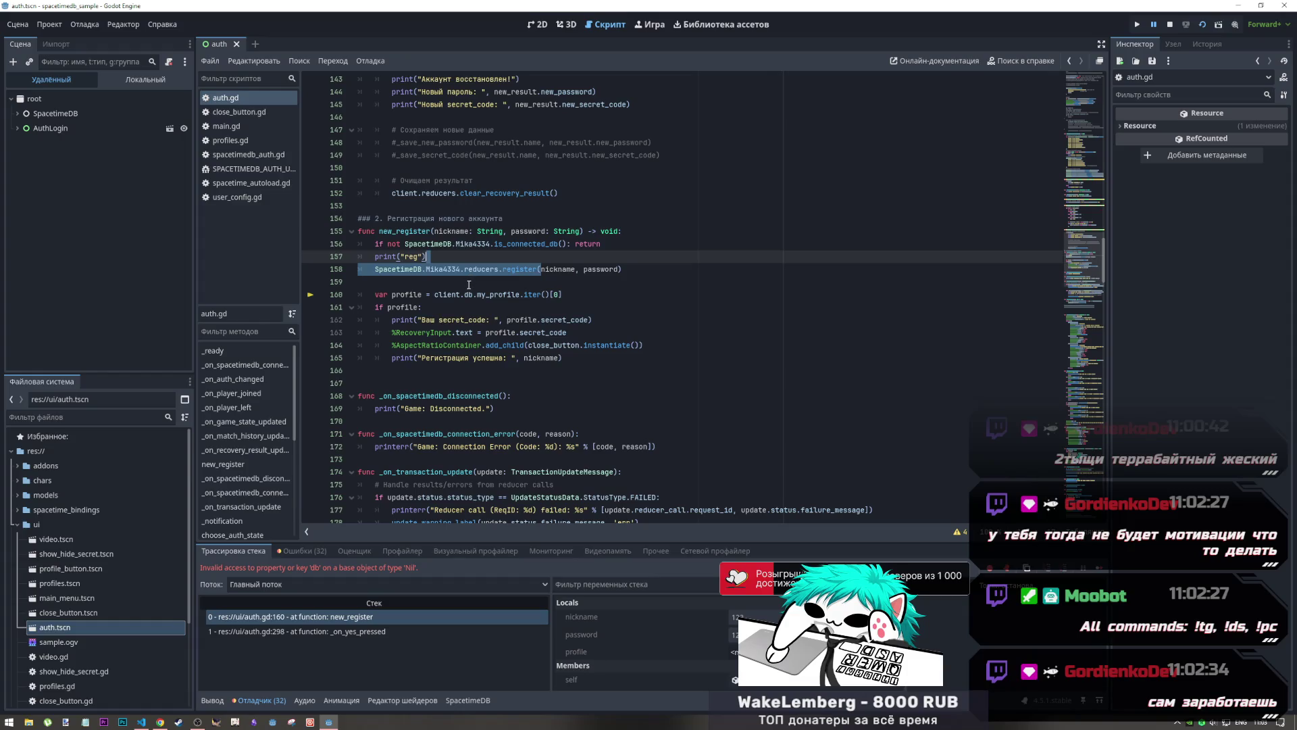
{"action": "left_click", "coordinate": [464, 295]}
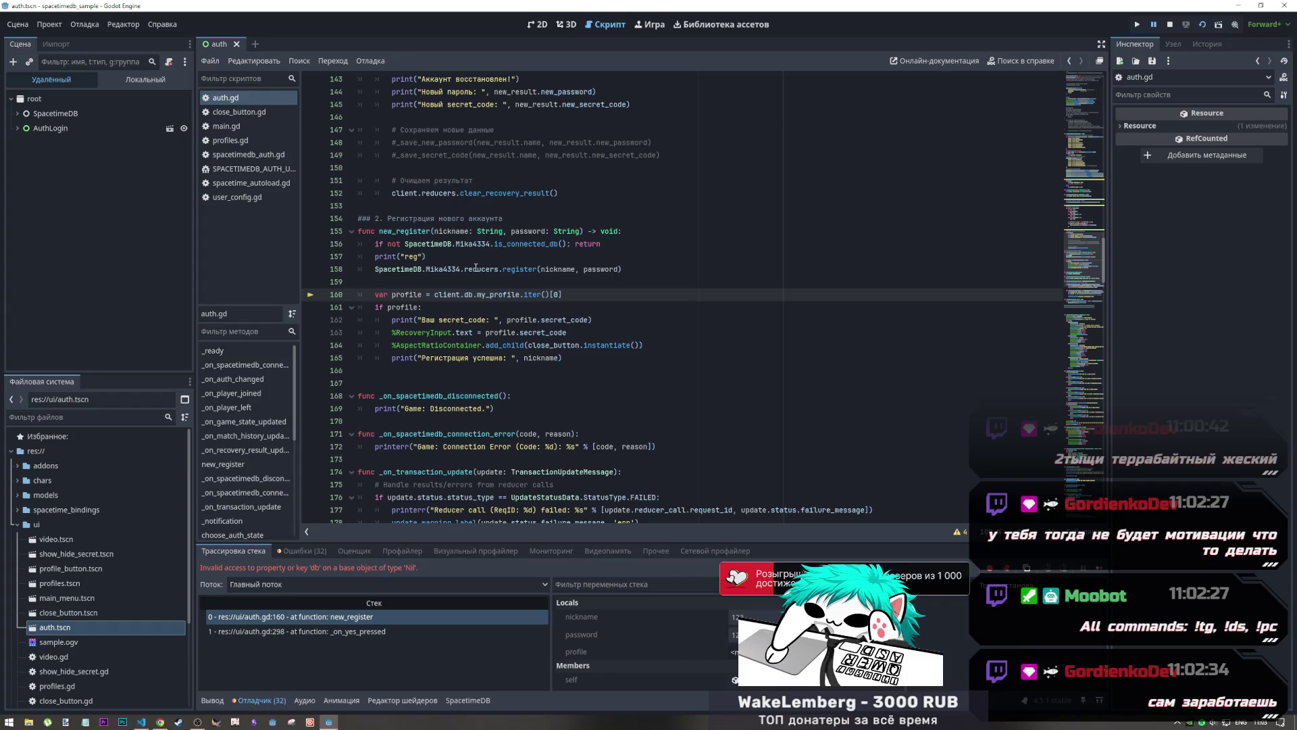
{"action": "left_click_drag", "start_coordinate": [466, 269], "coordinate": [375, 269]}
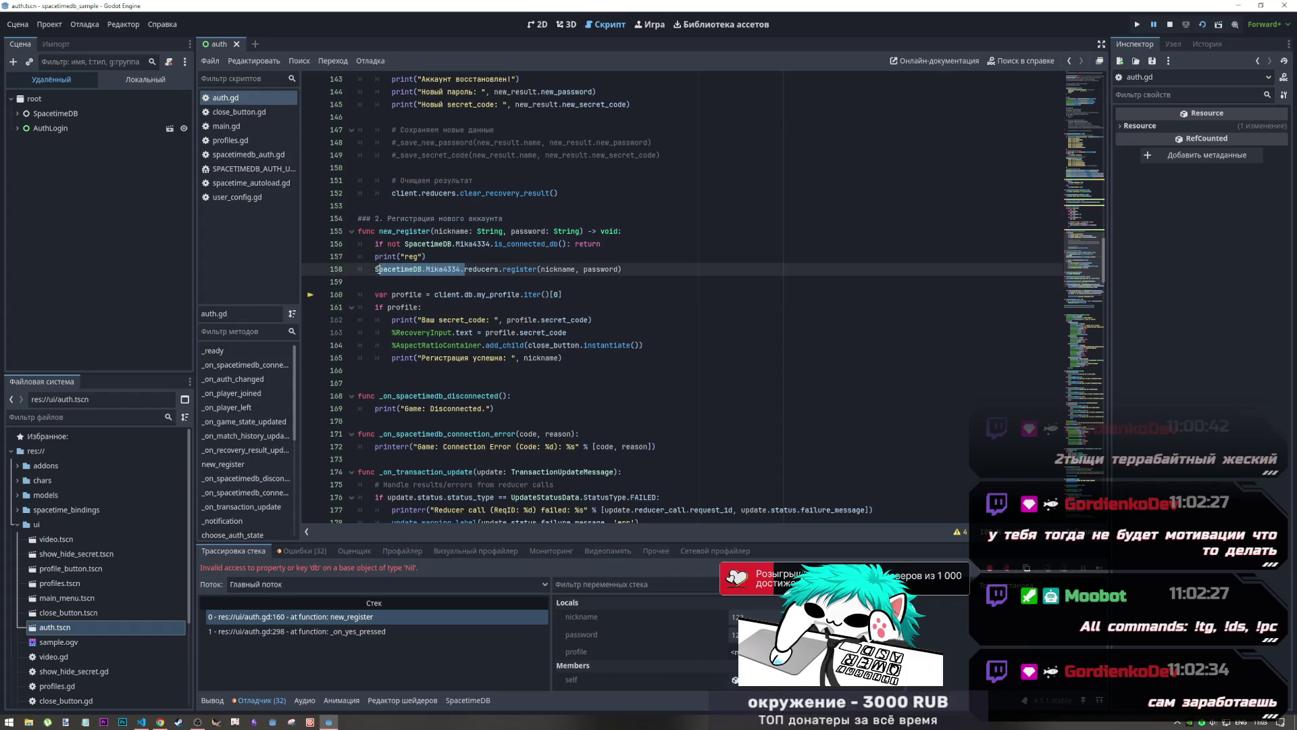
{"action": "key", "text": "ctrl+c"}
{"action": "left_click_drag", "start_coordinate": [473, 294], "coordinate": [434, 294]}
{"action": "key", "text": "ctrl+v"}
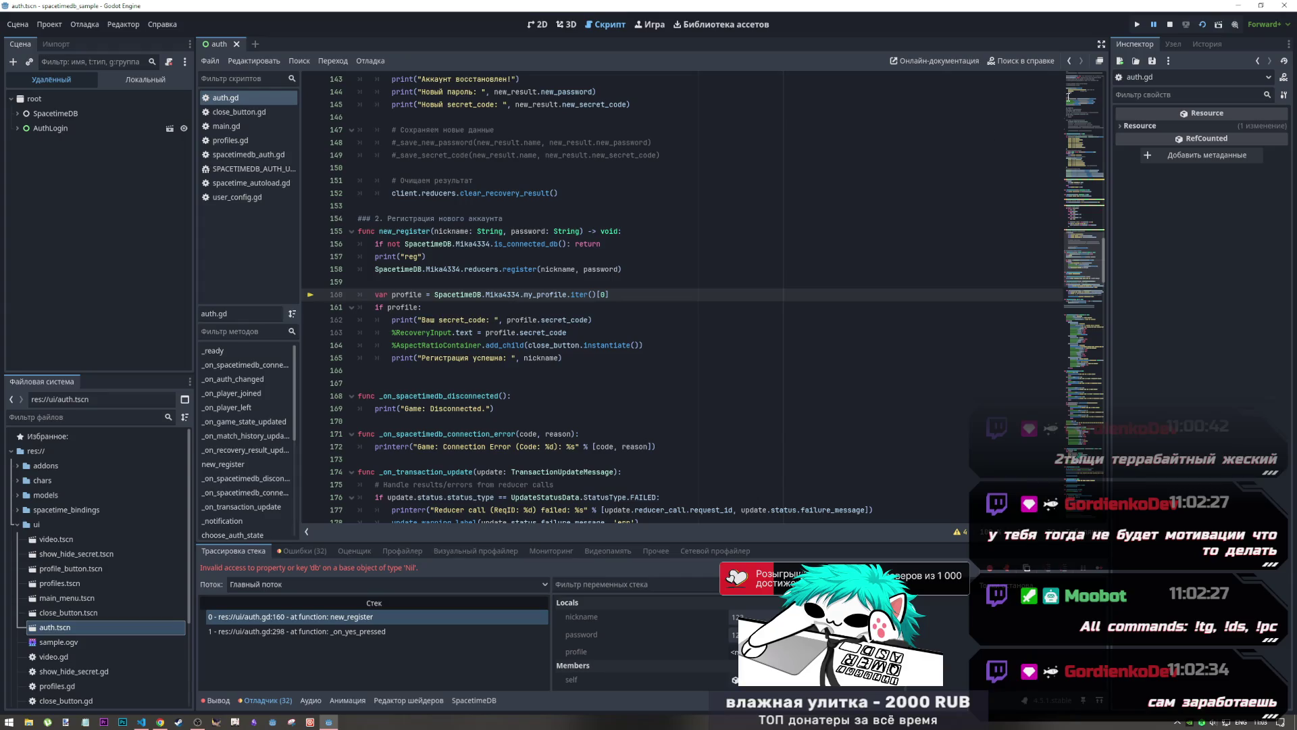
{"action": "left_click", "coordinate": [1169, 29]}
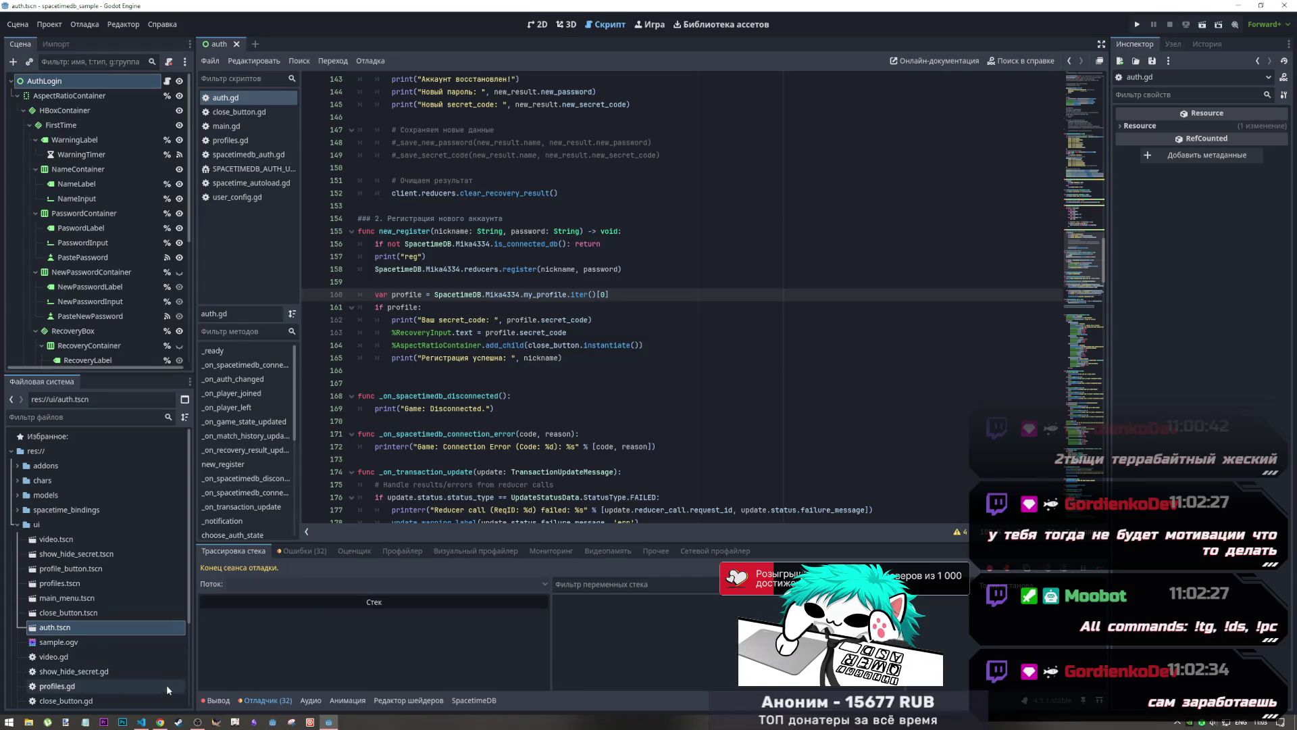
{"action": "left_click", "coordinate": [160, 721]}
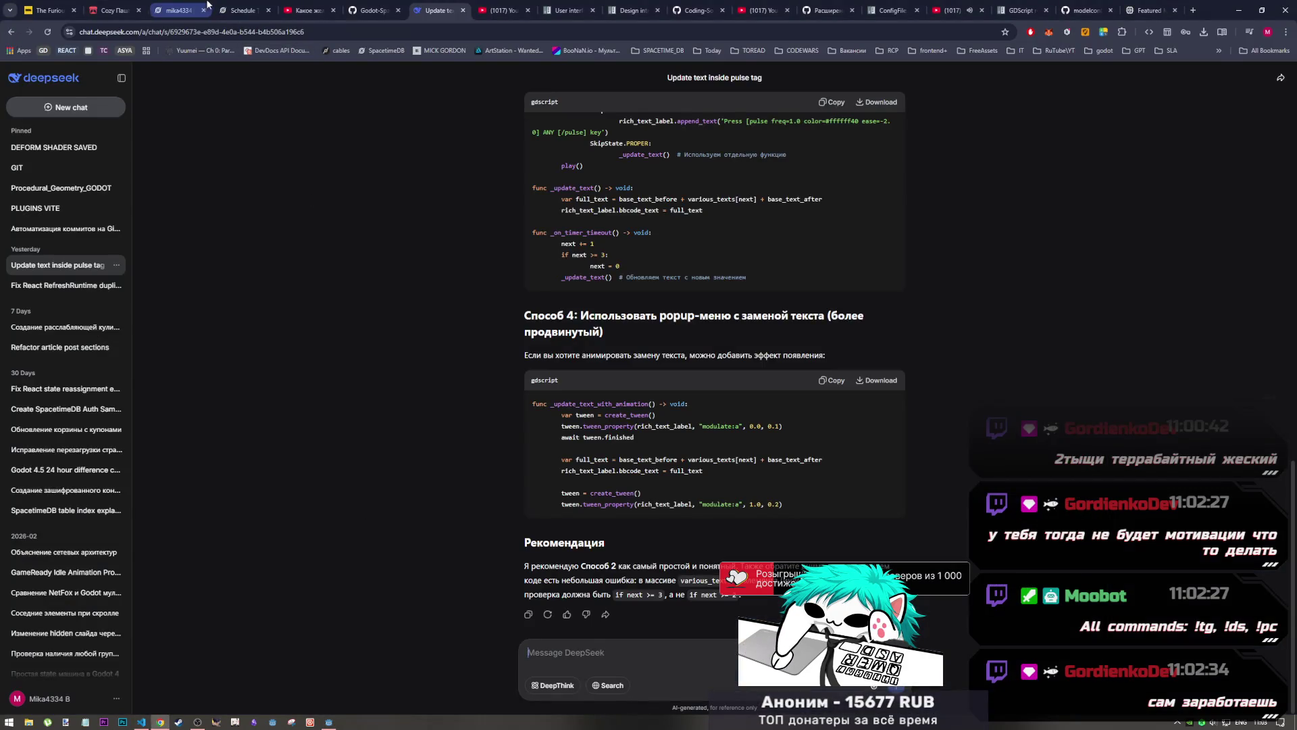
Confirm the register log shows REGISTERED:123, then open the credentials table, still showing 0 rows
{"action": "left_click", "coordinate": [206, 6]}
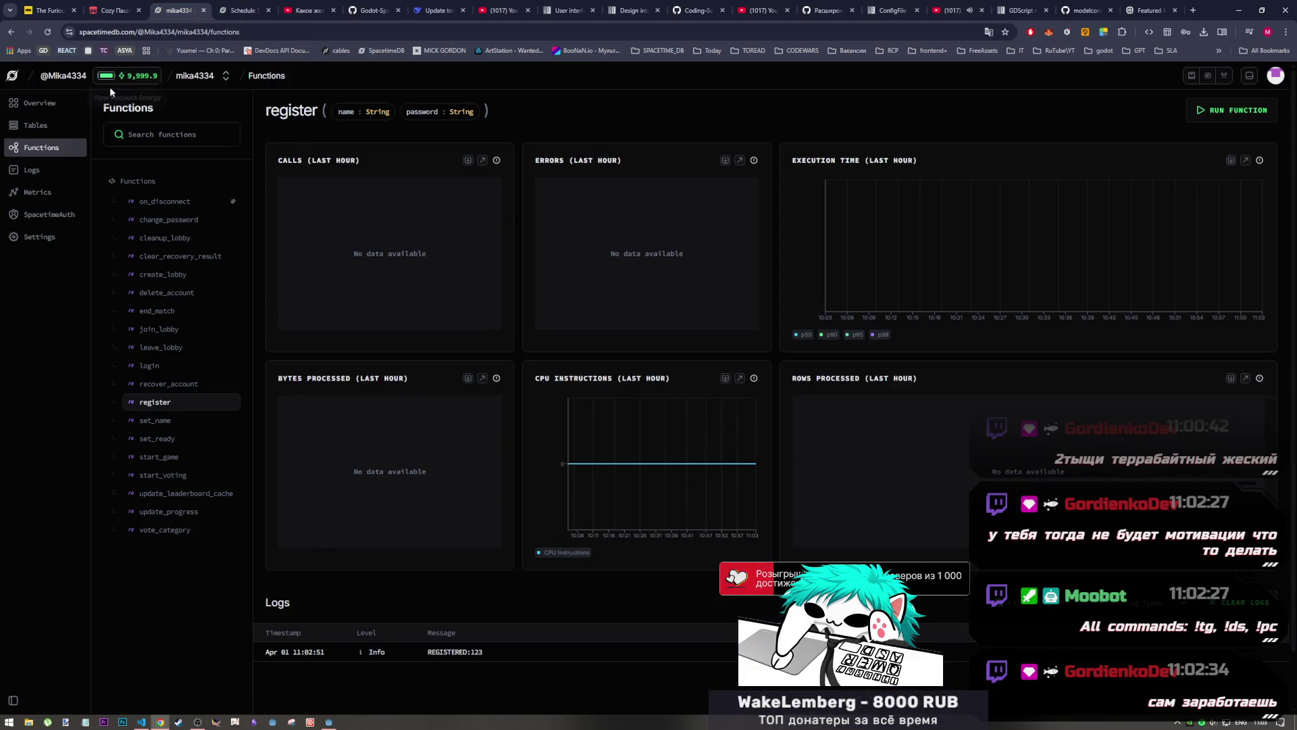
{"action": "left_click", "coordinate": [183, 418]}
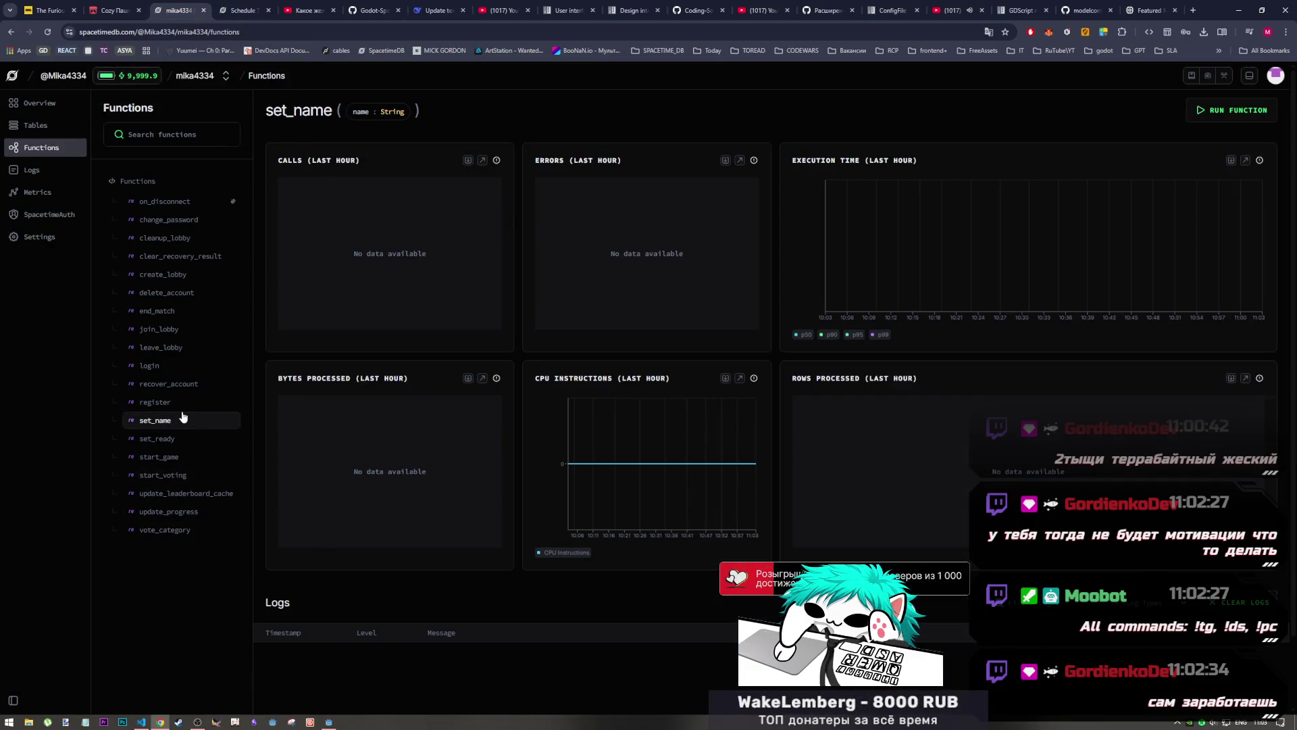
{"action": "left_click", "coordinate": [171, 404]}
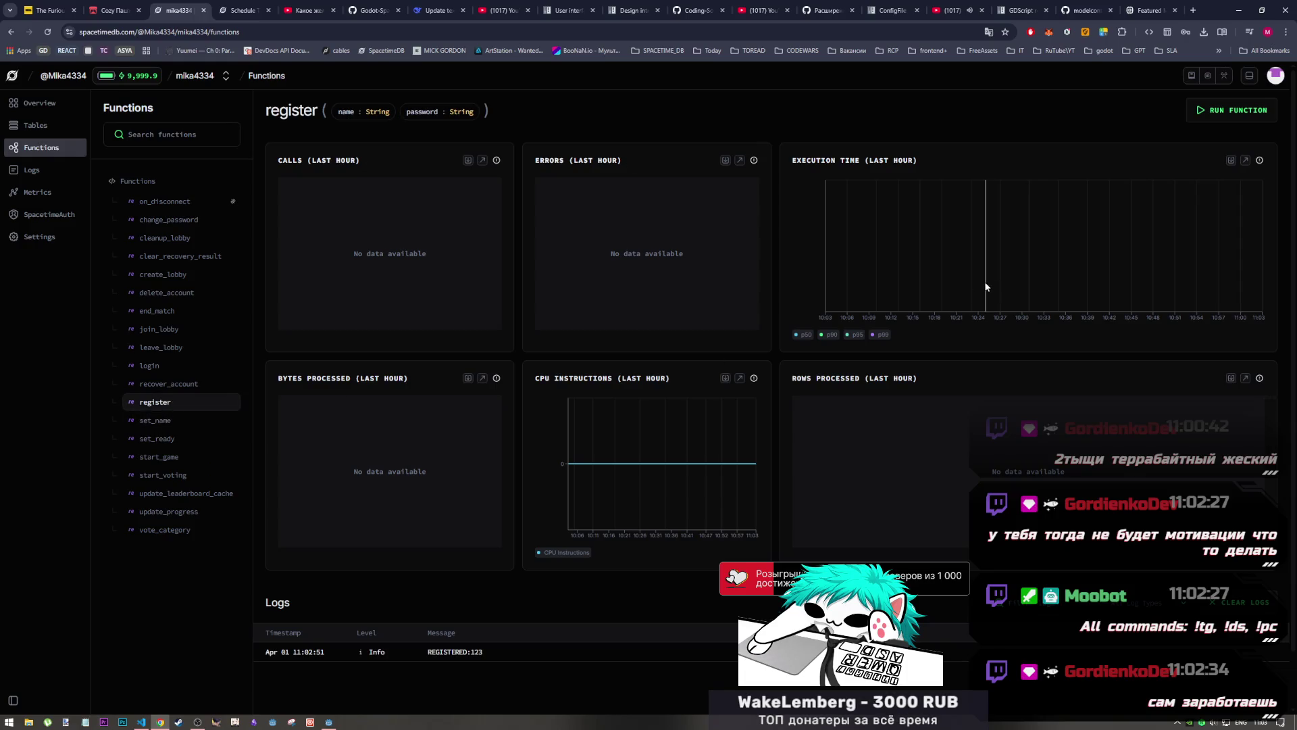
{"action": "left_click", "coordinate": [44, 129]}
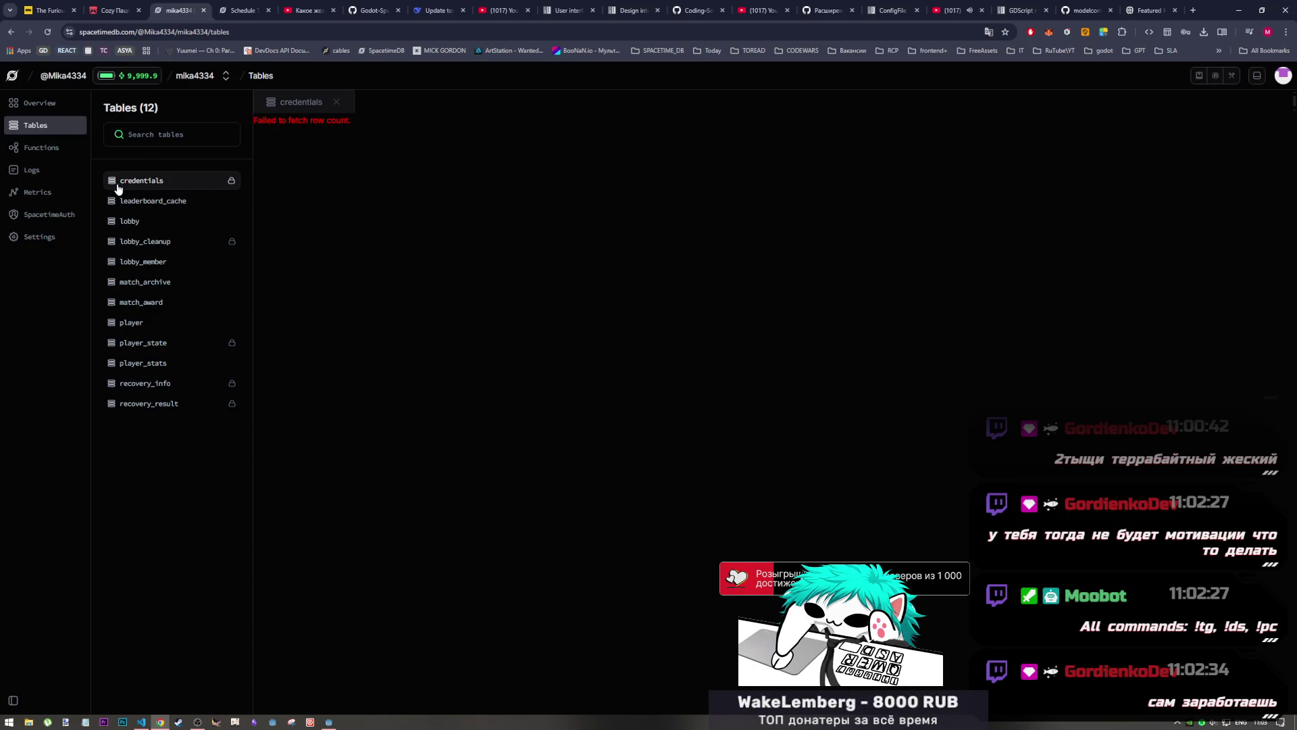
{"action": "left_click", "coordinate": [336, 102]}
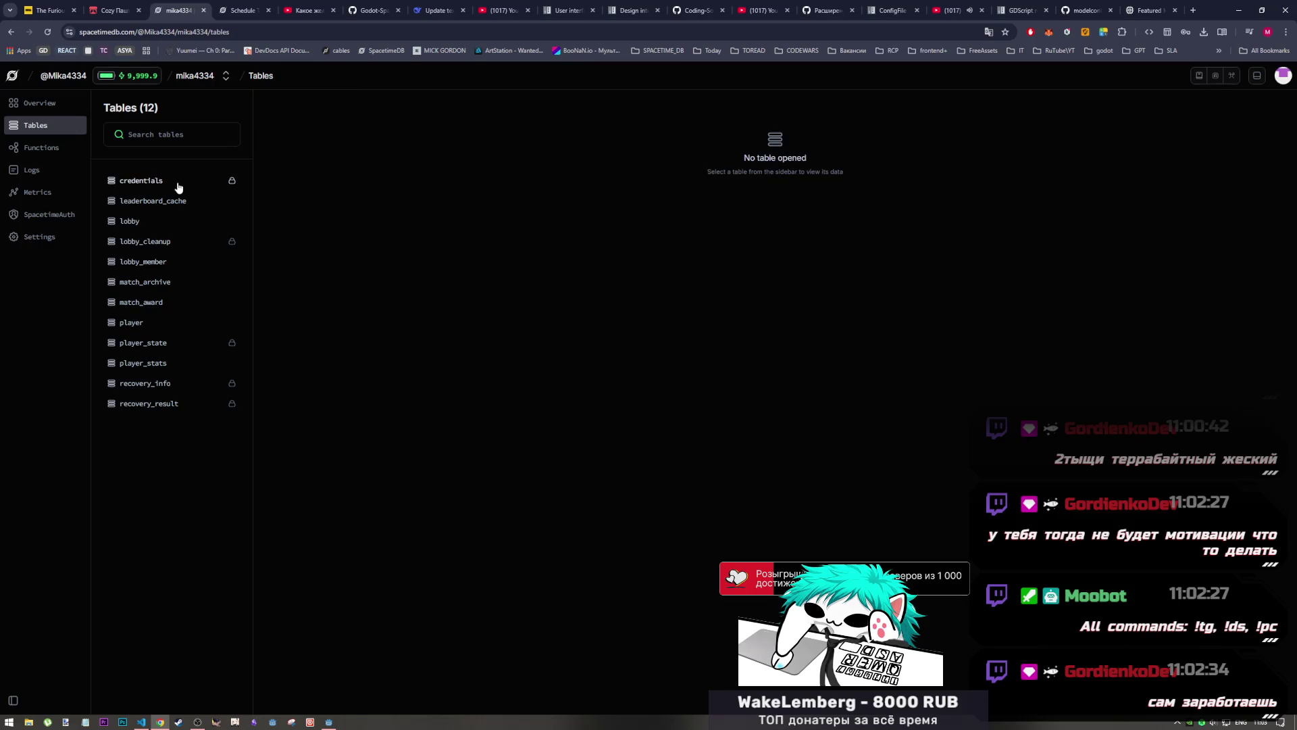
{"action": "left_click", "coordinate": [177, 184]}
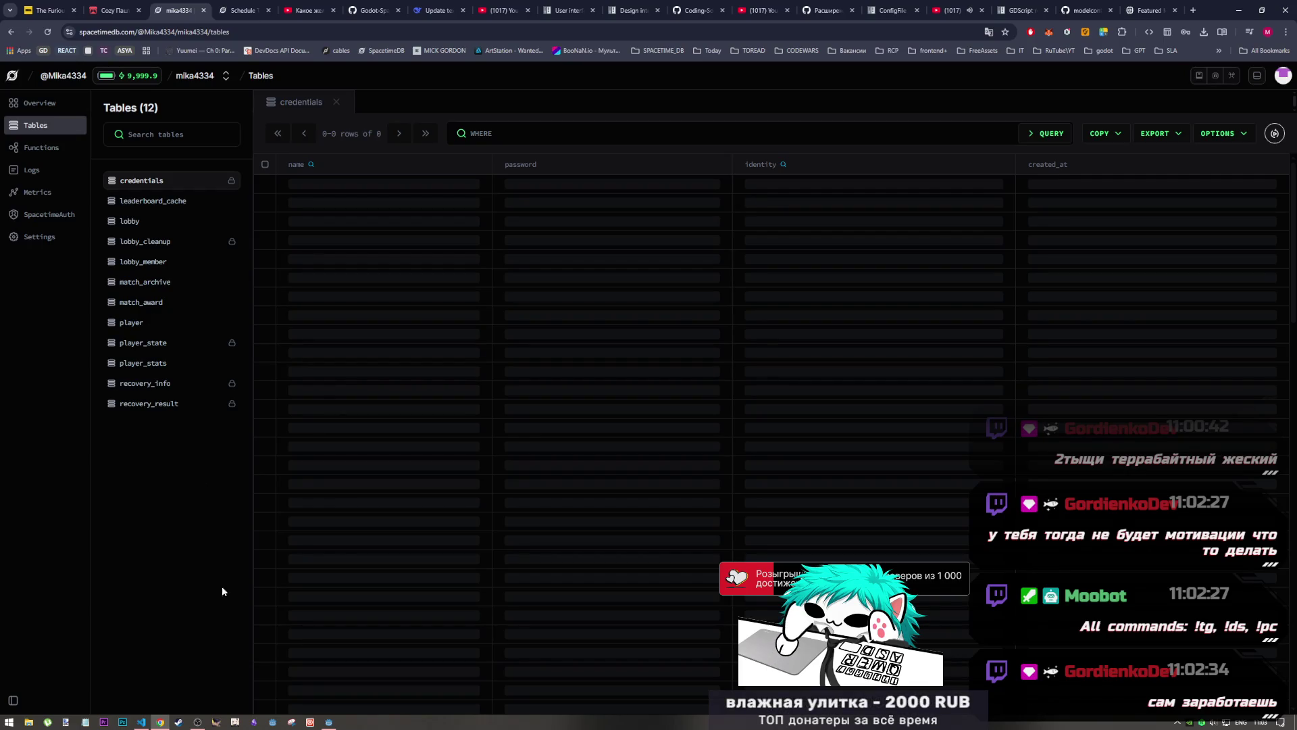
{"action": "left_click", "coordinate": [329, 721]}
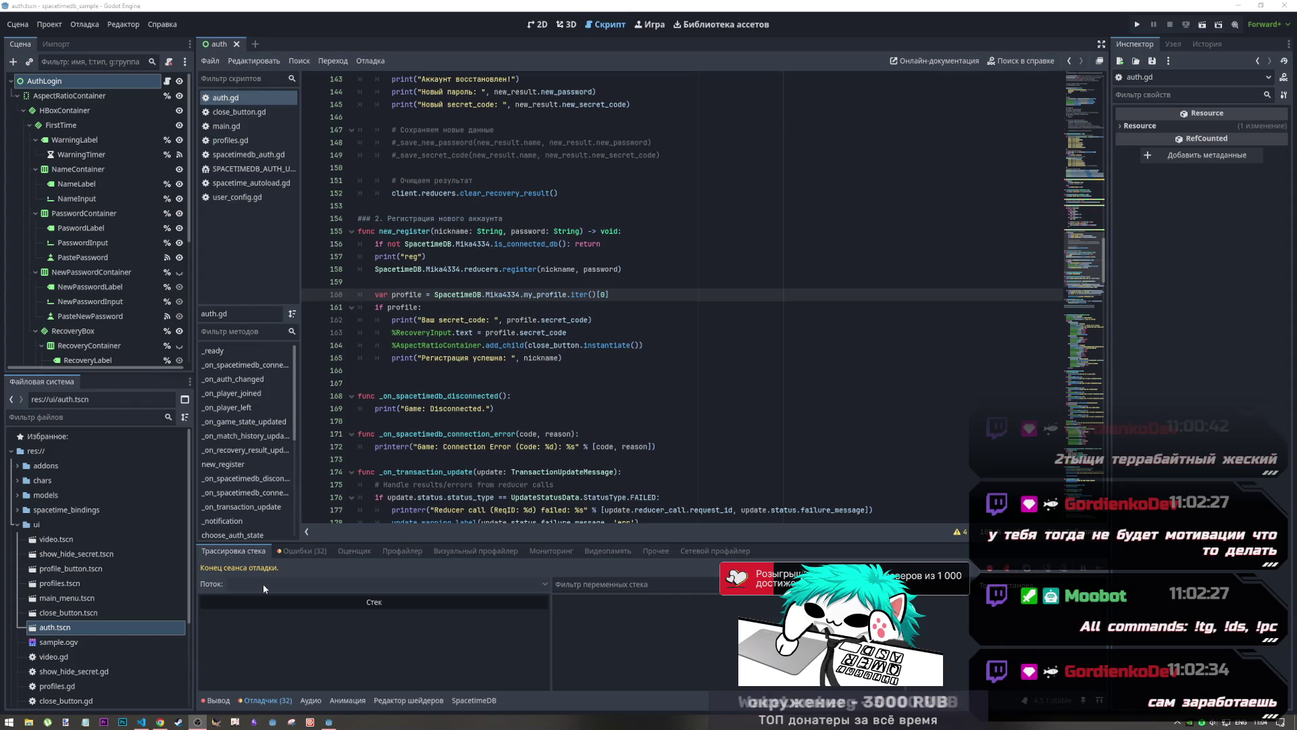
Look over spacetimedb_auth.gd around line 145, then view the credentials table now holding row 123
{"action": "left_click", "coordinate": [141, 721]}
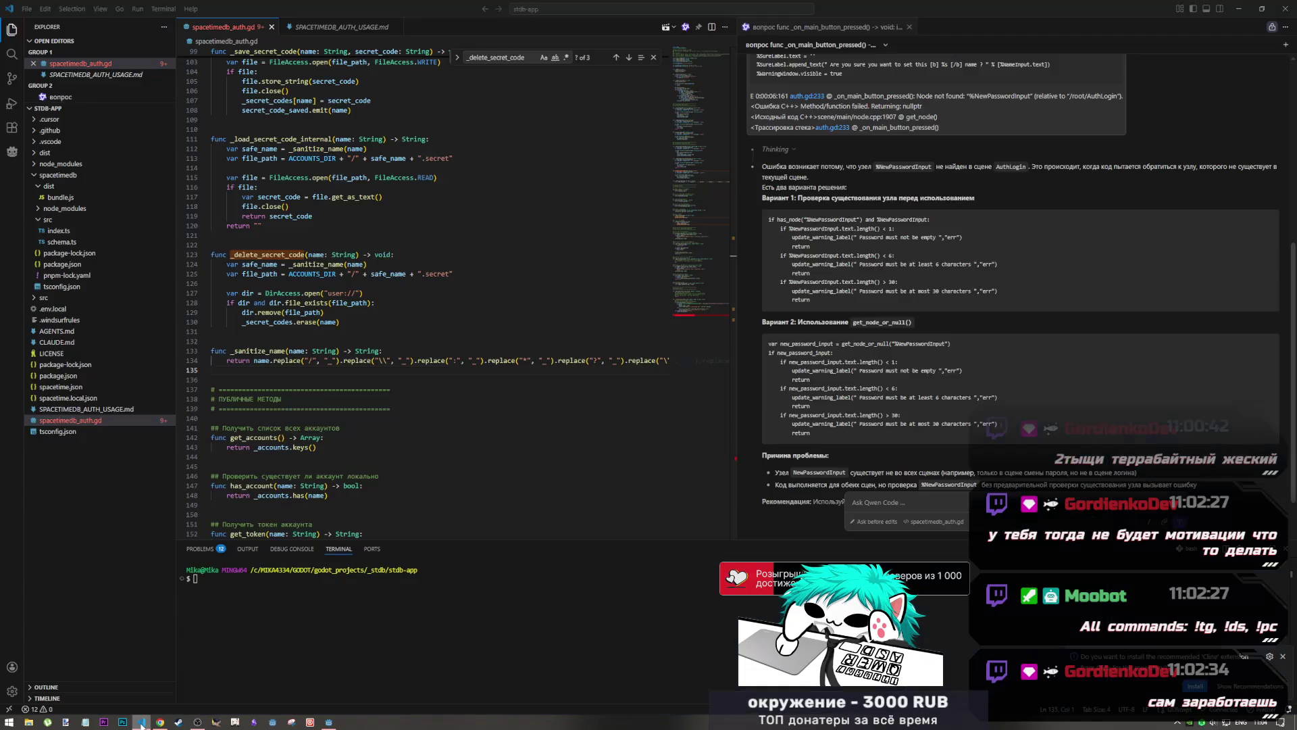
{"action": "mouse_move", "coordinate": [328, 496]}
{"action": "left_mouse_down"}
{"action": "mouse_move", "coordinate": [217, 476]}
{"action": "mouse_move", "coordinate": [229, 466]}
{"action": "left_mouse_up"}
{"action": "left_click", "coordinate": [234, 468]}
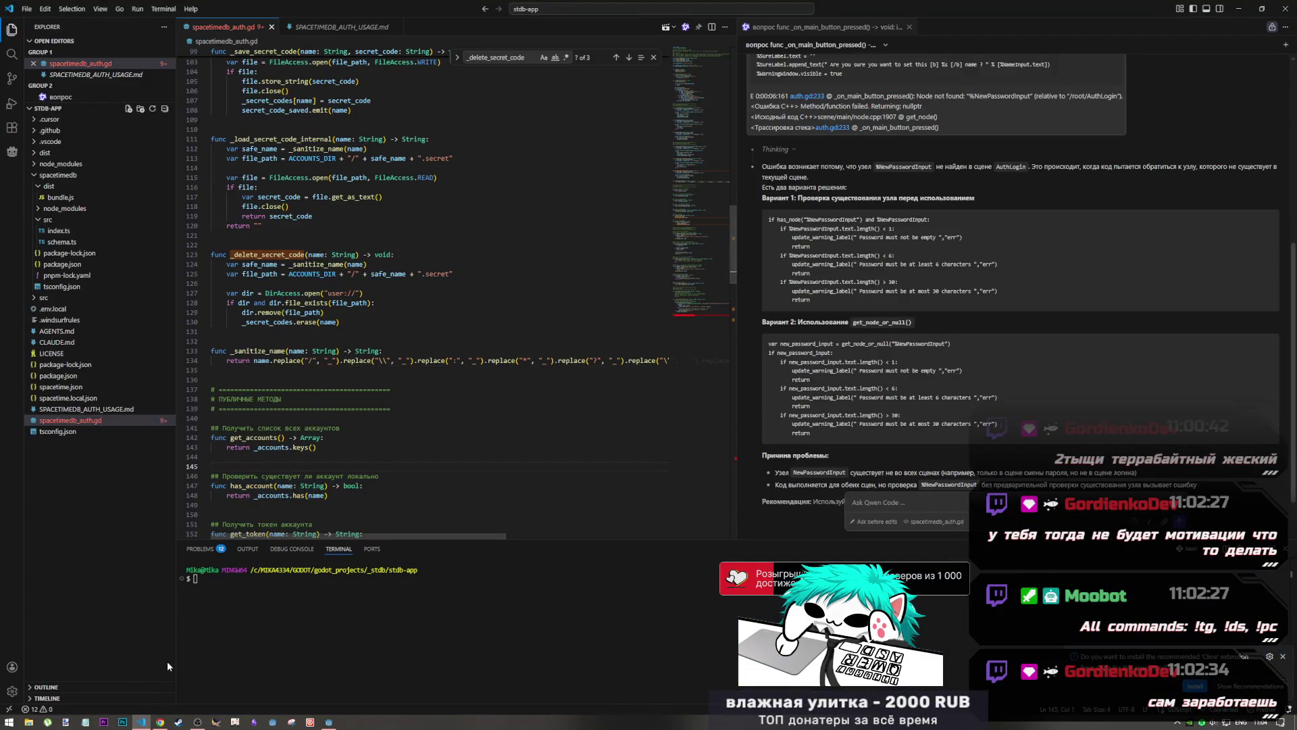
{"action": "left_click", "coordinate": [160, 722]}
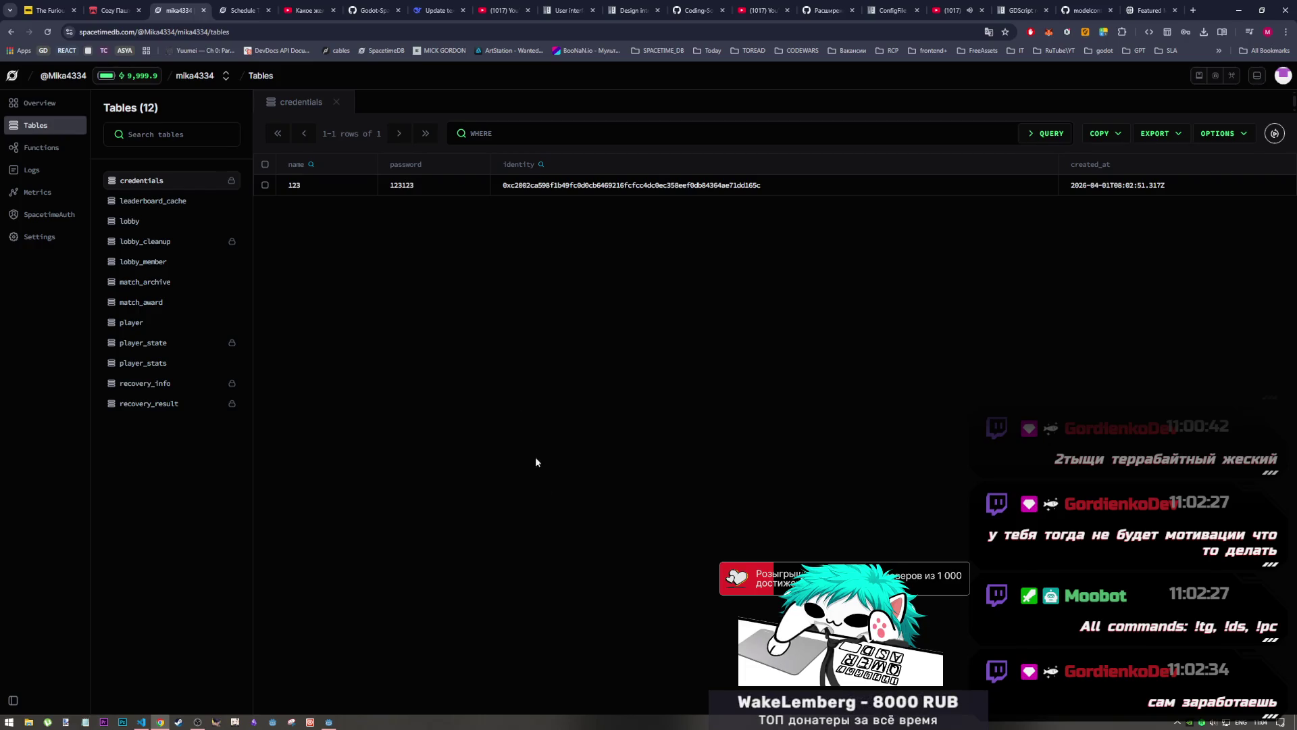
Compare the credentials row for user 123 with Godot, then return to auth.gd
{"action": "key", "text": "alt+Tab"}
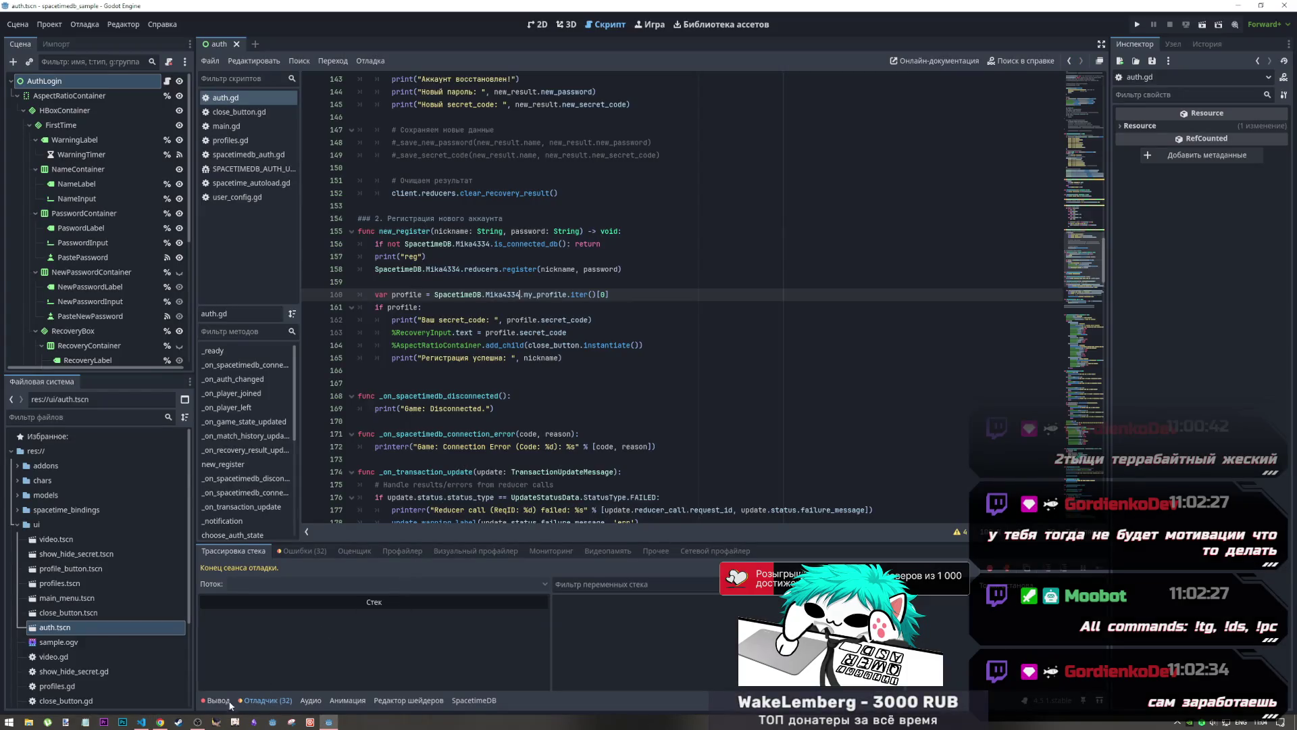
{"action": "left_click", "coordinate": [162, 722]}
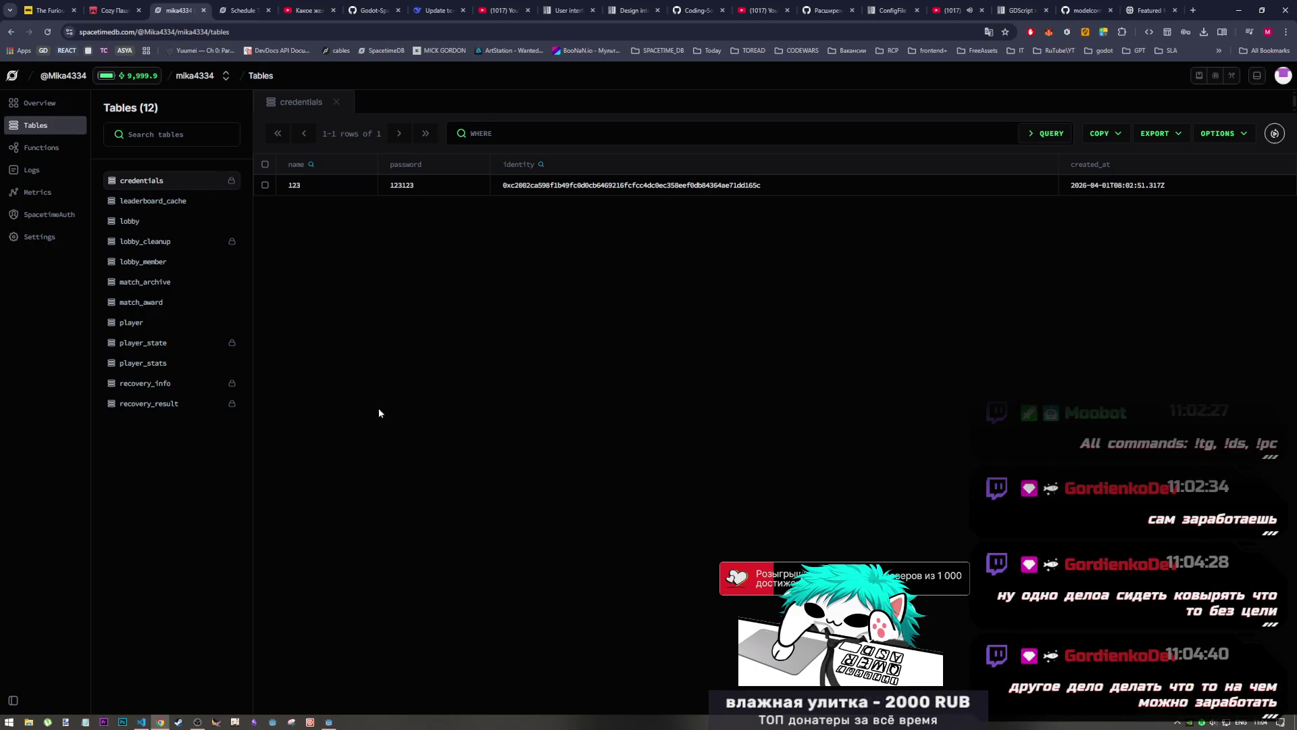
{"action": "left_click", "coordinate": [329, 721]}
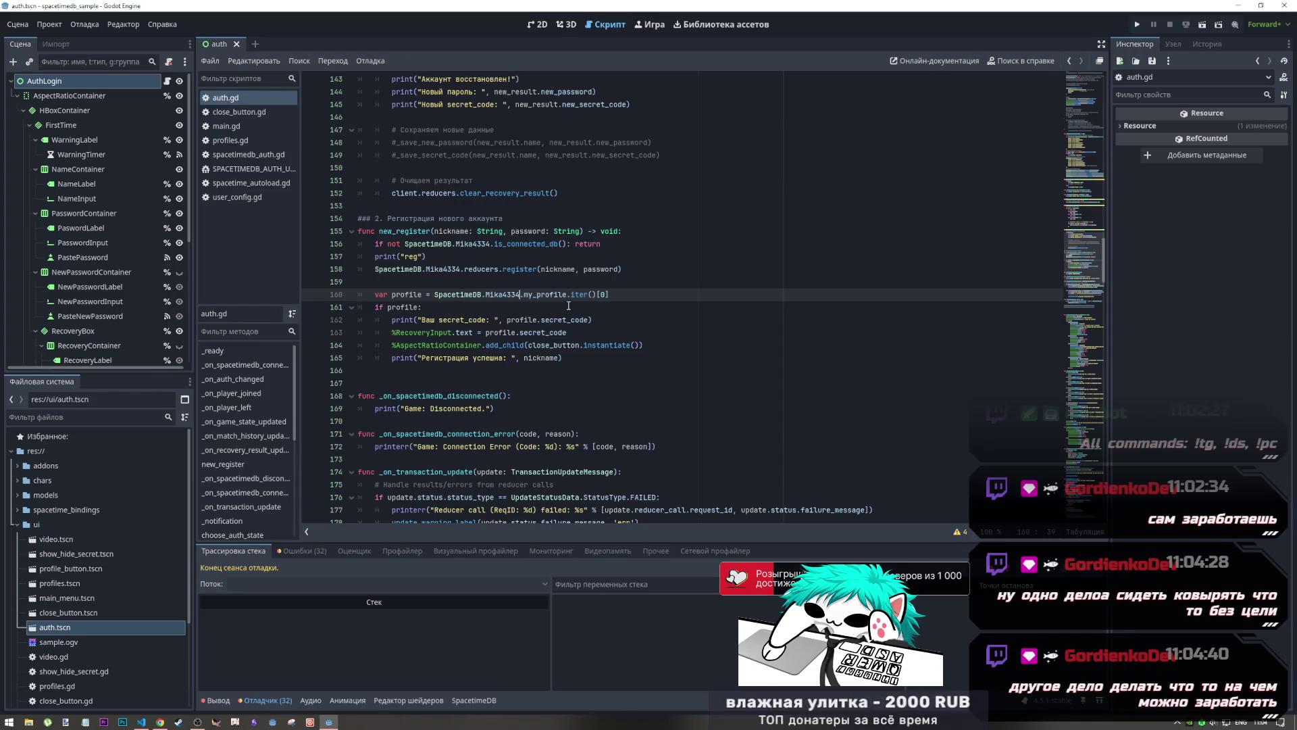
Read main.gd's line 54 register() error in the output log, then rerun the game
{"action": "left_click", "coordinate": [218, 700]}
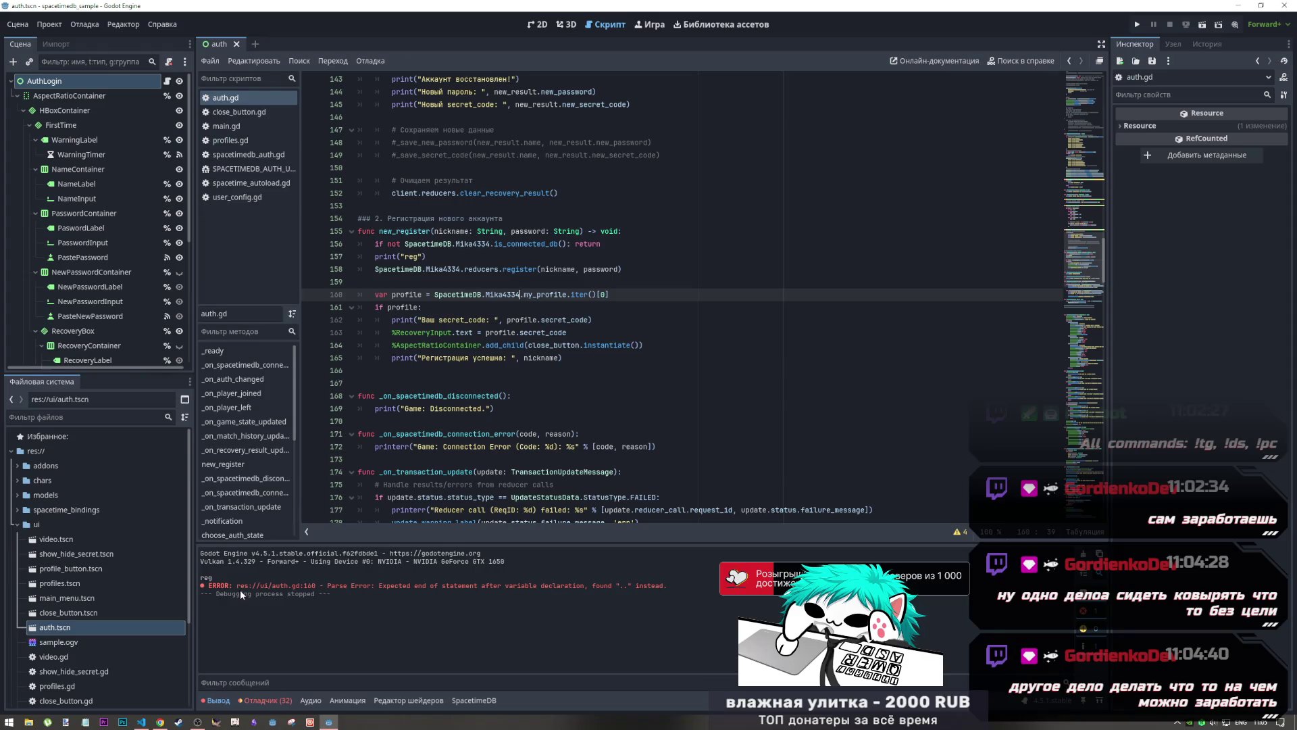
{"action": "left_click_drag", "start_coordinate": [234, 585], "coordinate": [285, 586]}
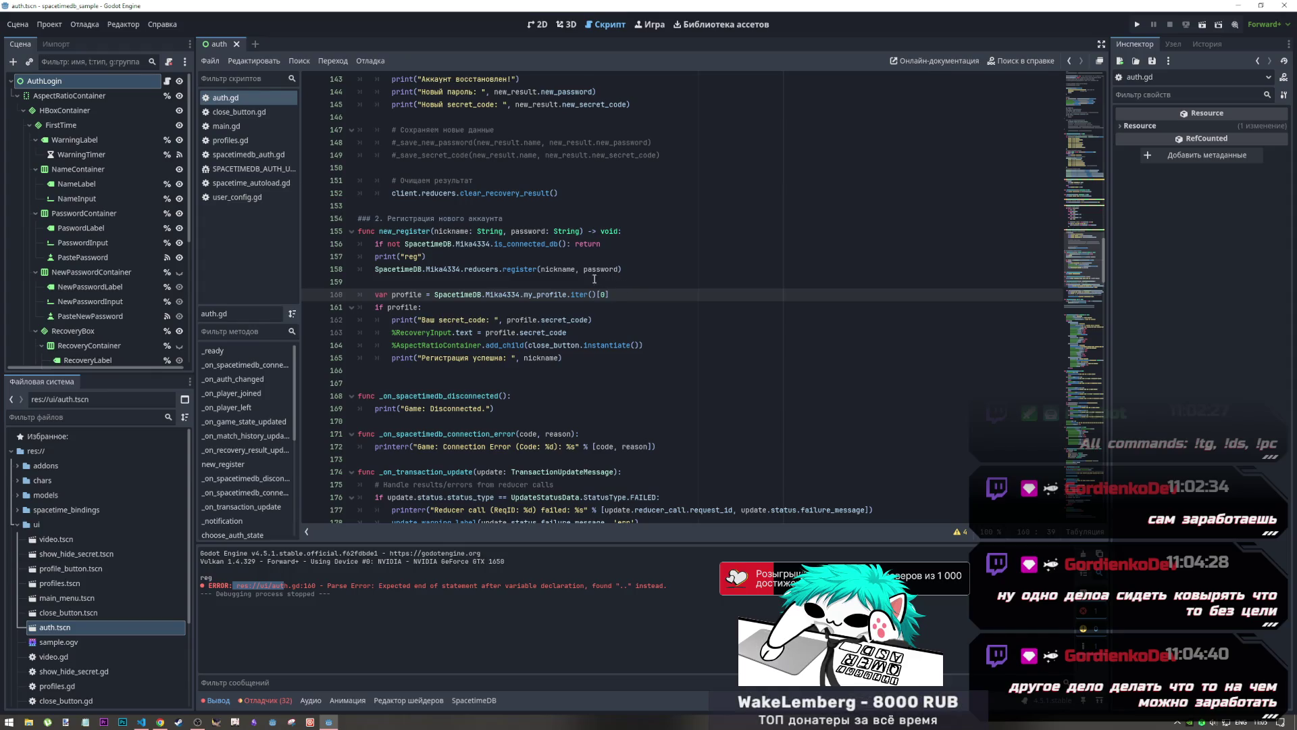
{"action": "left_click", "coordinate": [1137, 26]}
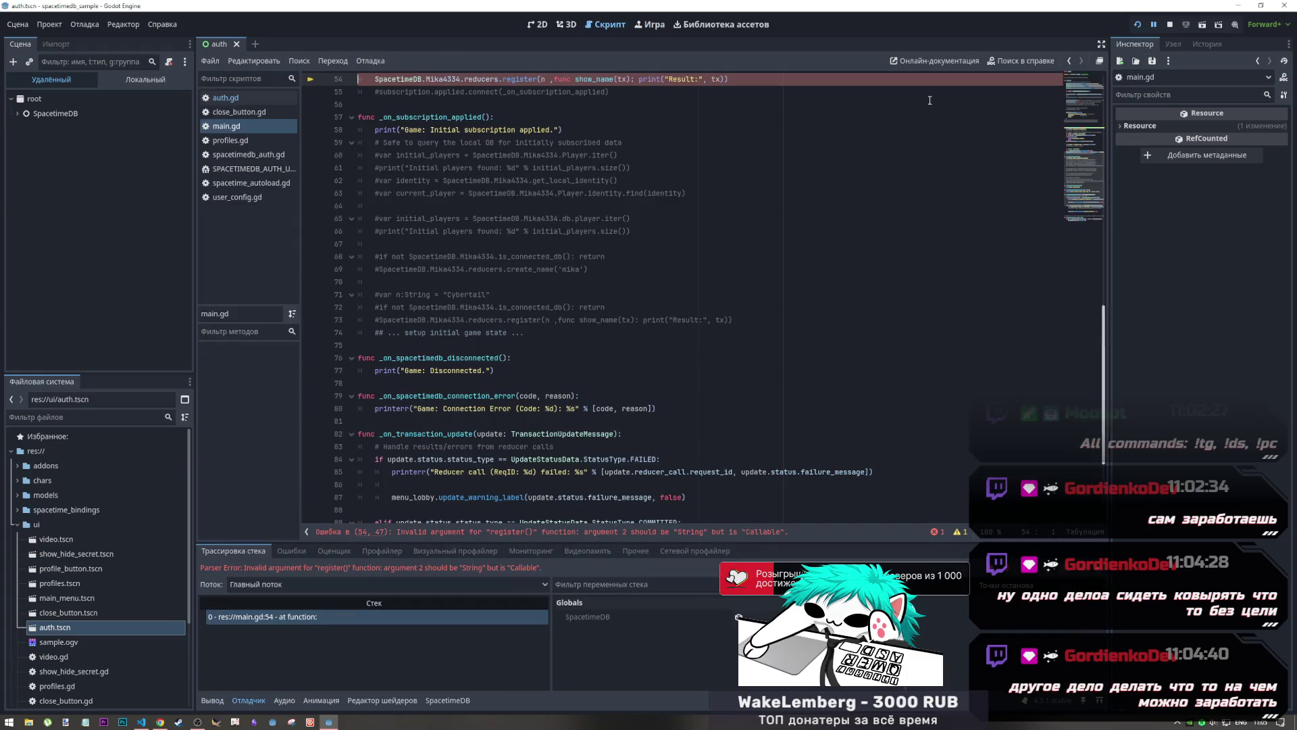
{"action": "scroll", "coordinate": [850, 169], "scroll_direction": "up", "scroll_amount": 4}
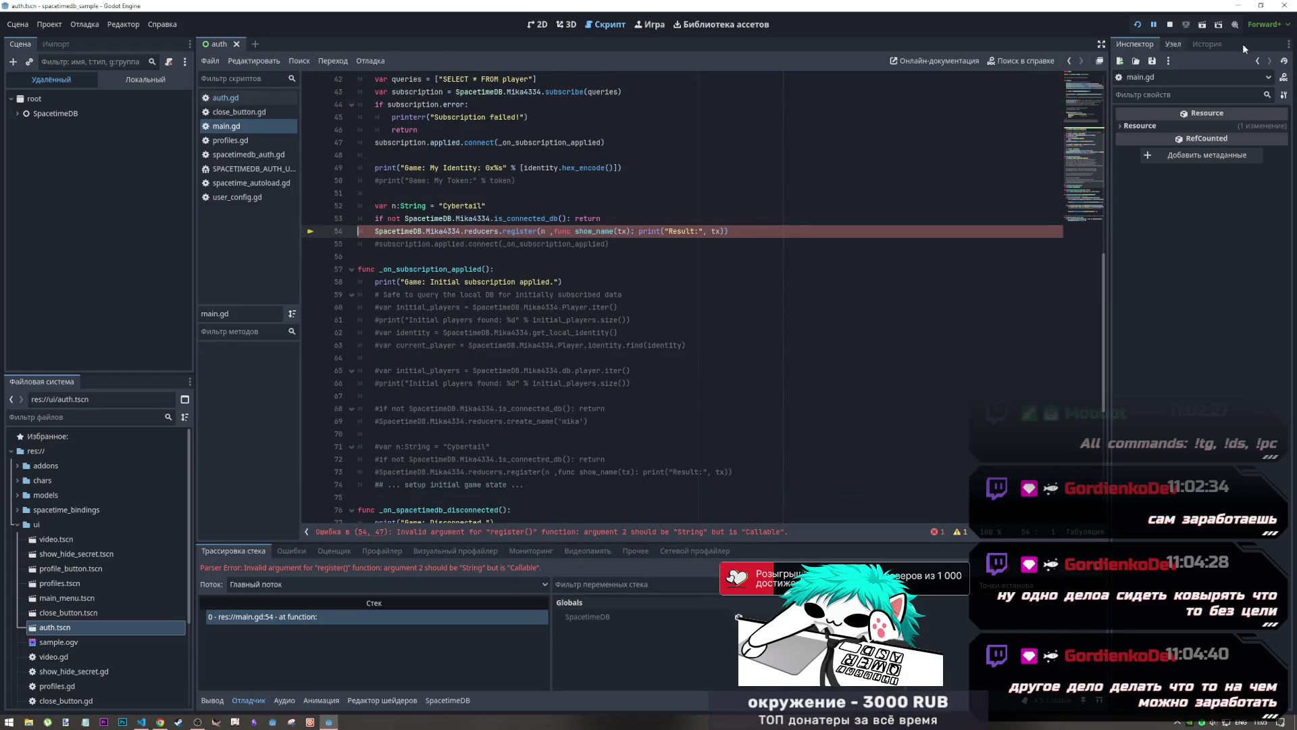
{"action": "left_click", "coordinate": [1169, 25]}
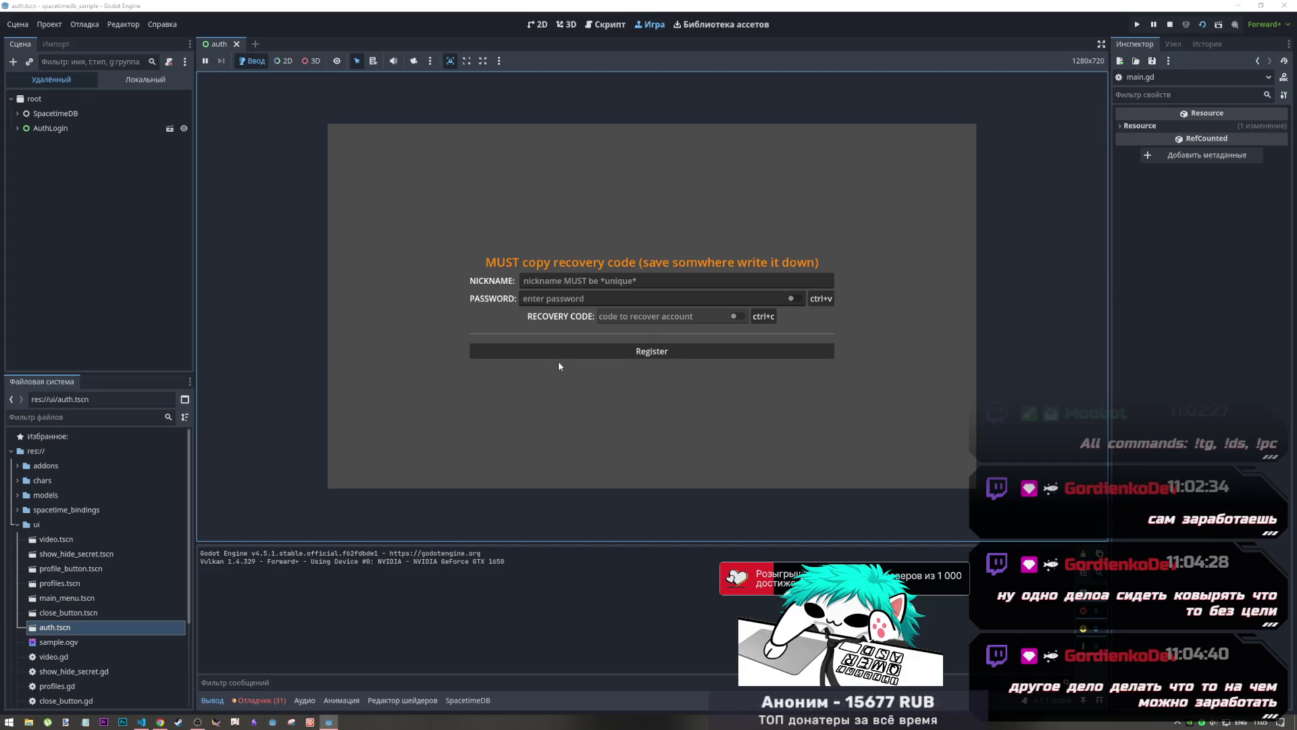
Register nickname 111 with a password and confirm, halting at the my_profile error on line 160
{"action": "left_click", "coordinate": [561, 280]}
{"action": "type", "text": "12"}
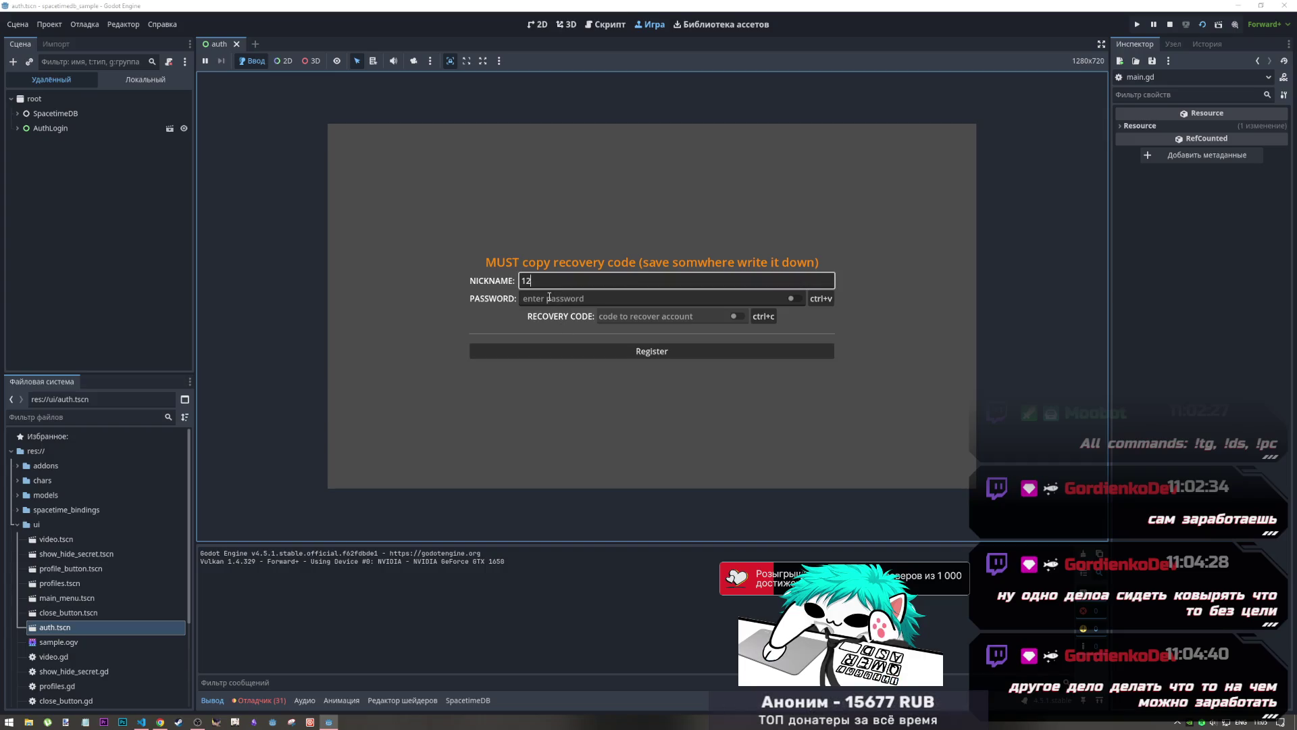
{"action": "key", "text": "BackSpace"}
{"action": "type", "text": "11"}
{"action": "key", "text": "Tab"}
{"action": "type", "text": "111111"}
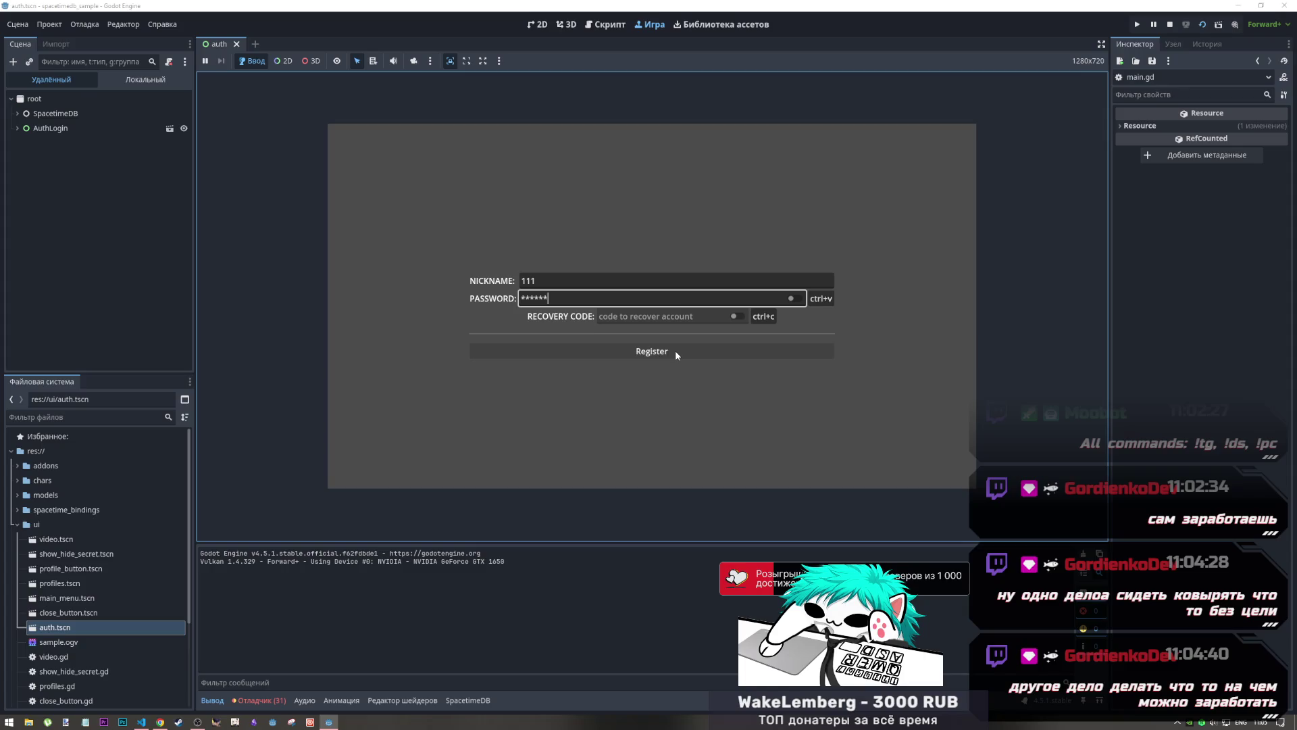
{"action": "left_click", "coordinate": [671, 350]}
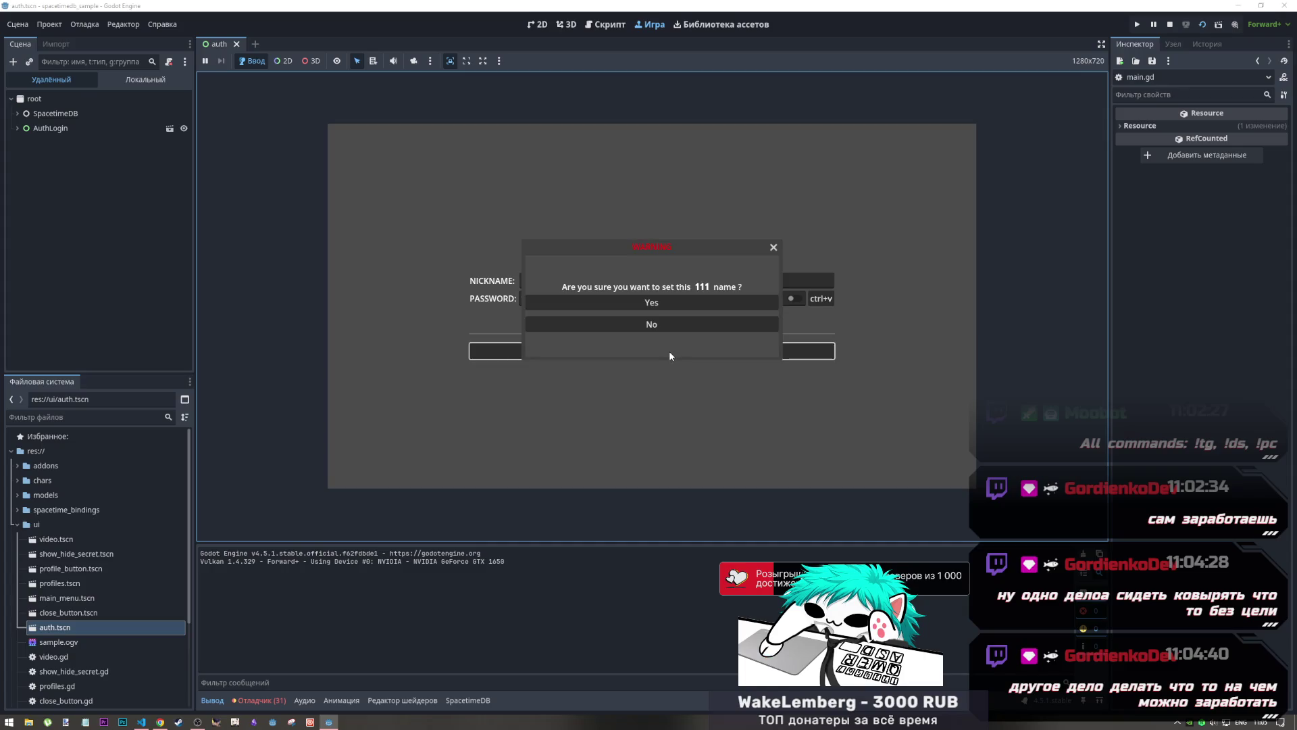
{"action": "left_click", "coordinate": [670, 311]}
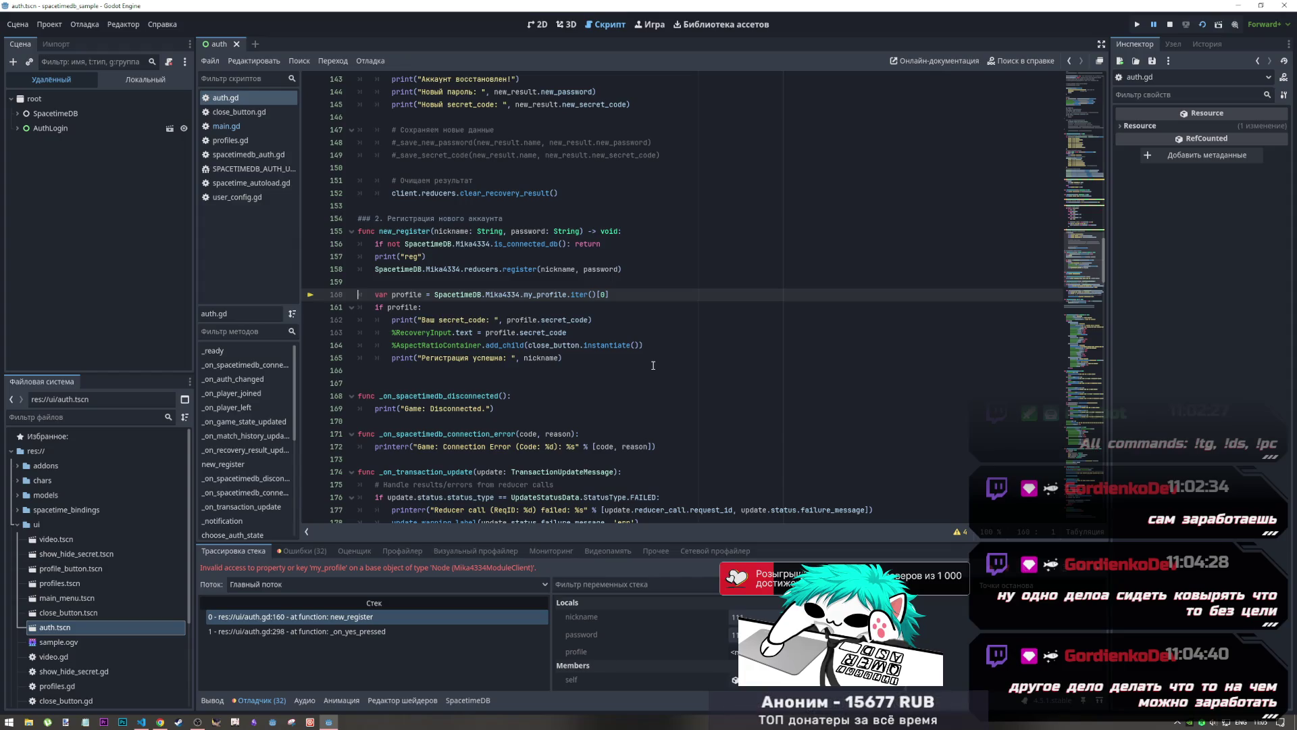
Confirm the credentials table lists the new row 111, toggling Local timezone on and back off
{"action": "left_click", "coordinate": [143, 722]}
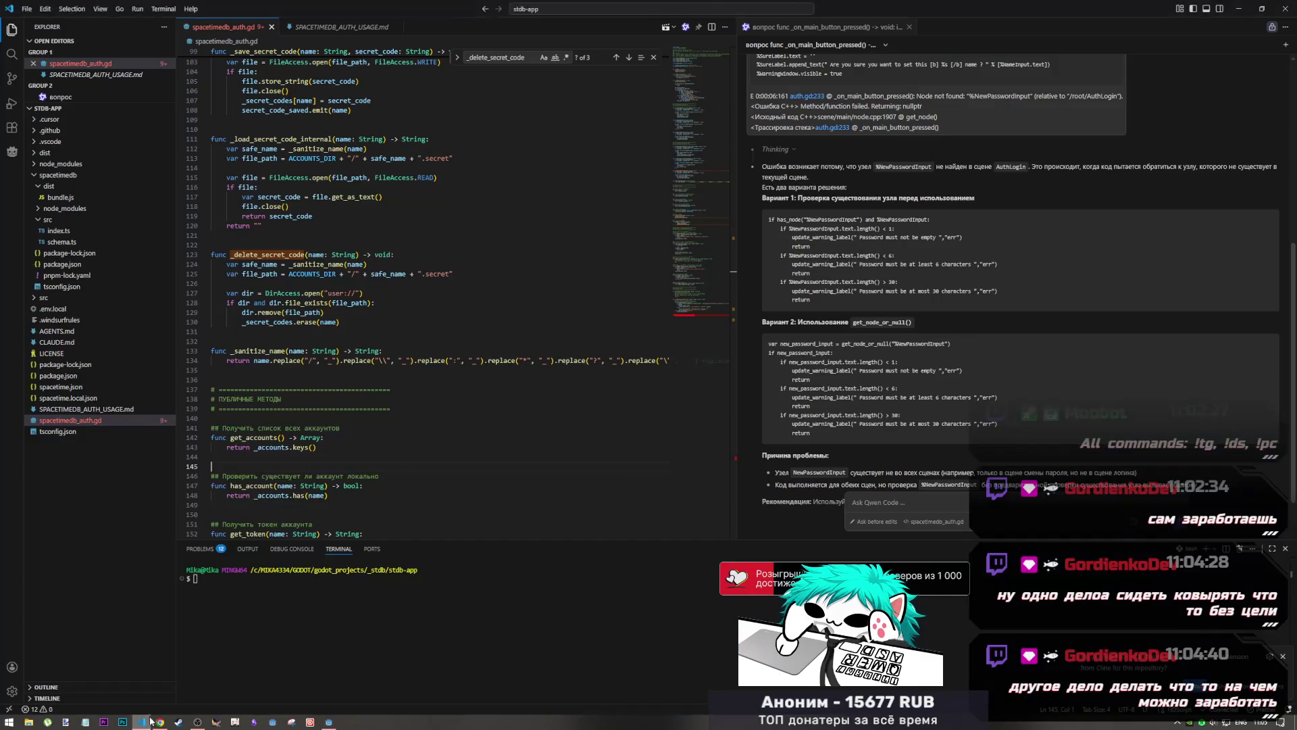
{"action": "left_click", "coordinate": [160, 722]}
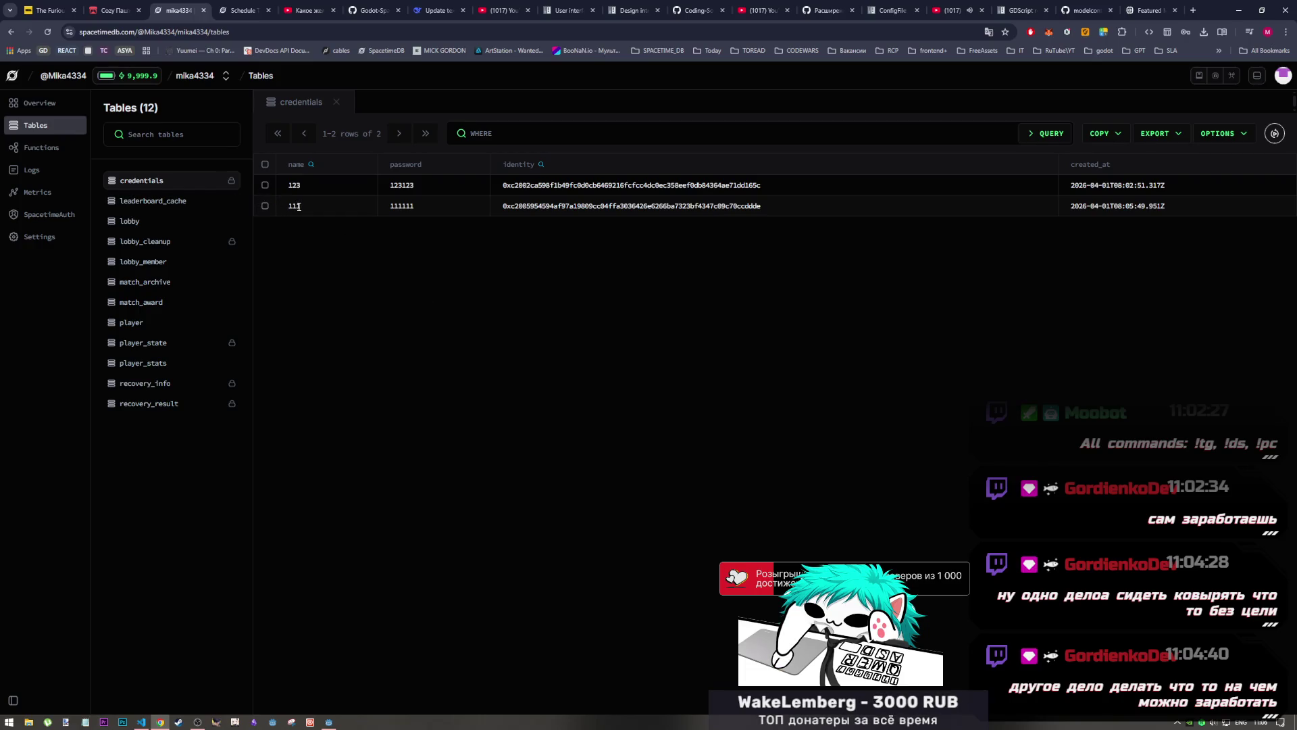
{"action": "left_click", "coordinate": [1241, 137]}
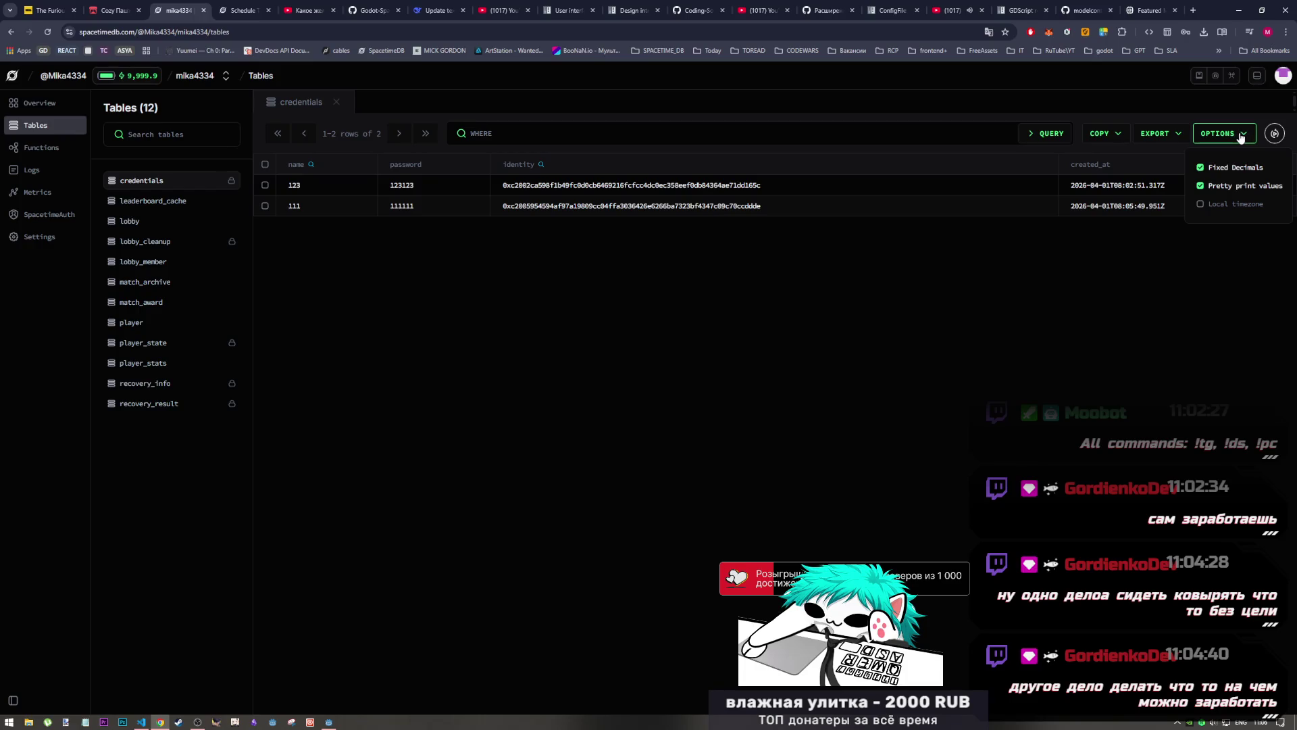
{"action": "left_click", "coordinate": [1219, 206]}
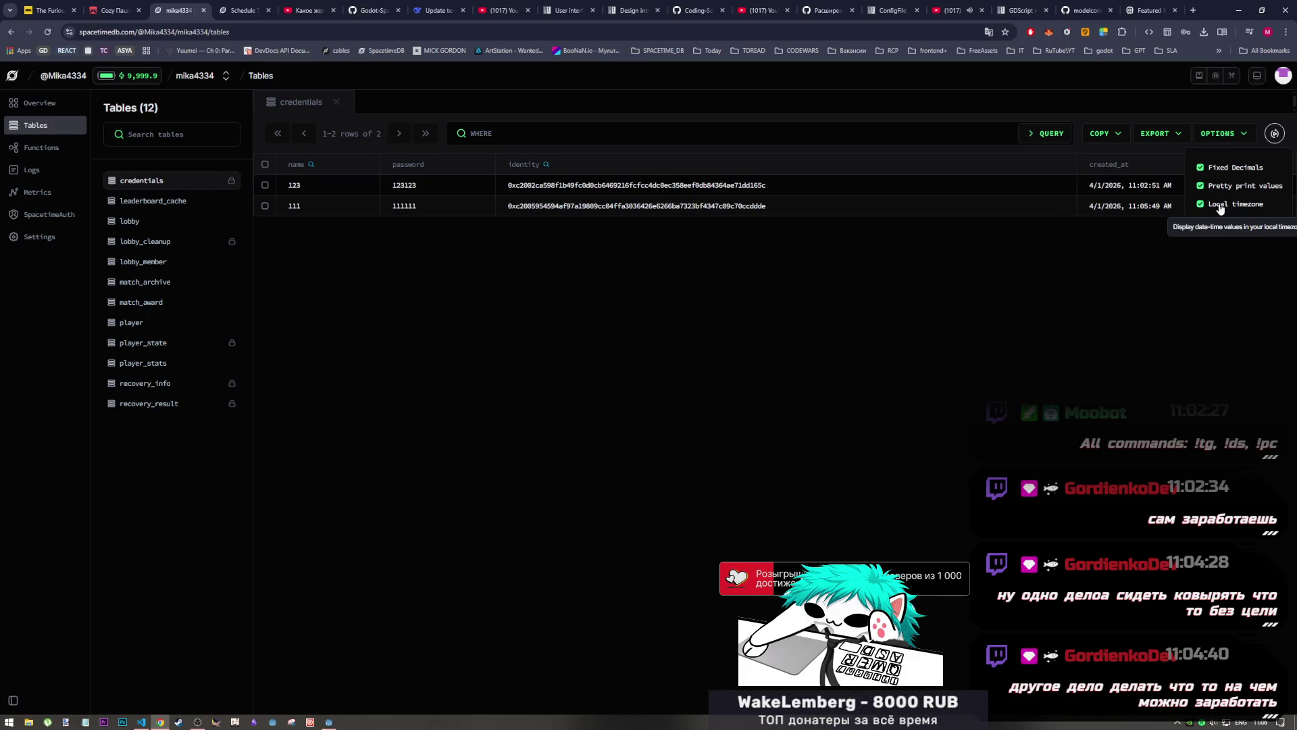
{"action": "left_click", "coordinate": [1219, 206]}
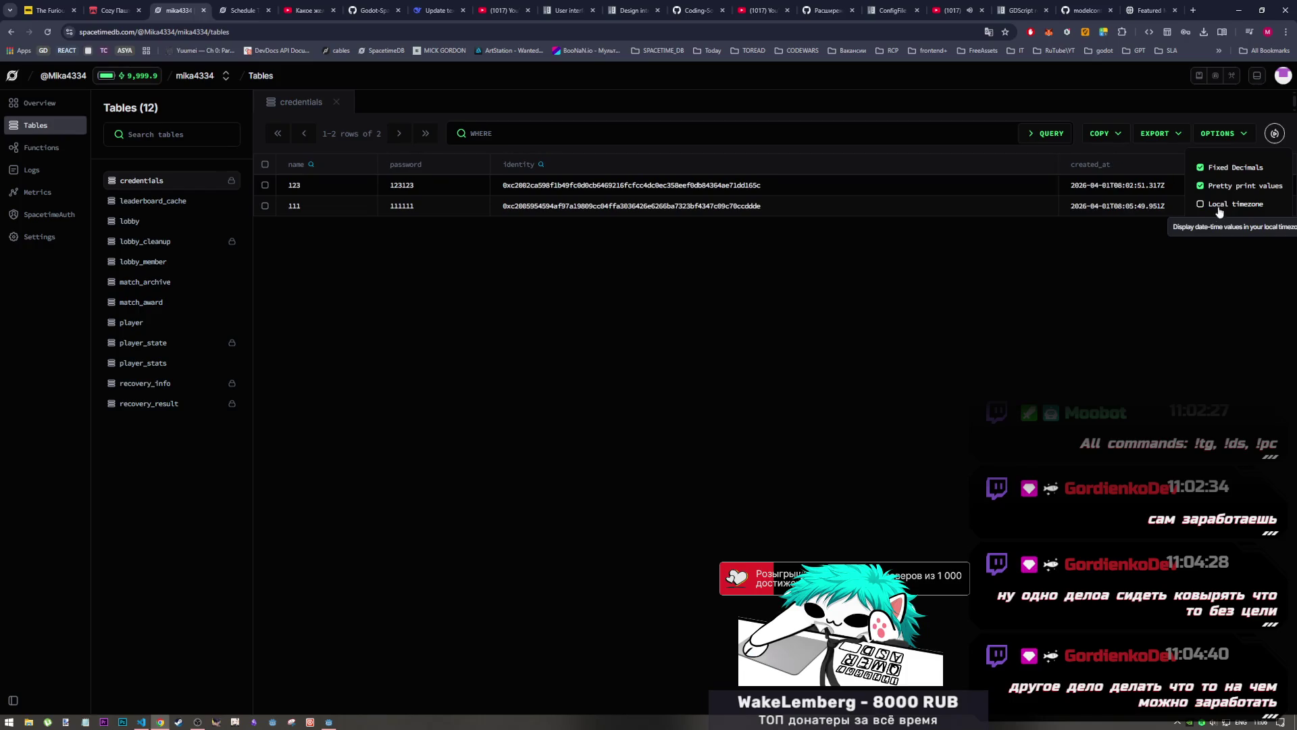
{"action": "left_click", "coordinate": [1136, 230]}
{"action": "key", "text": "alt+Tab"}
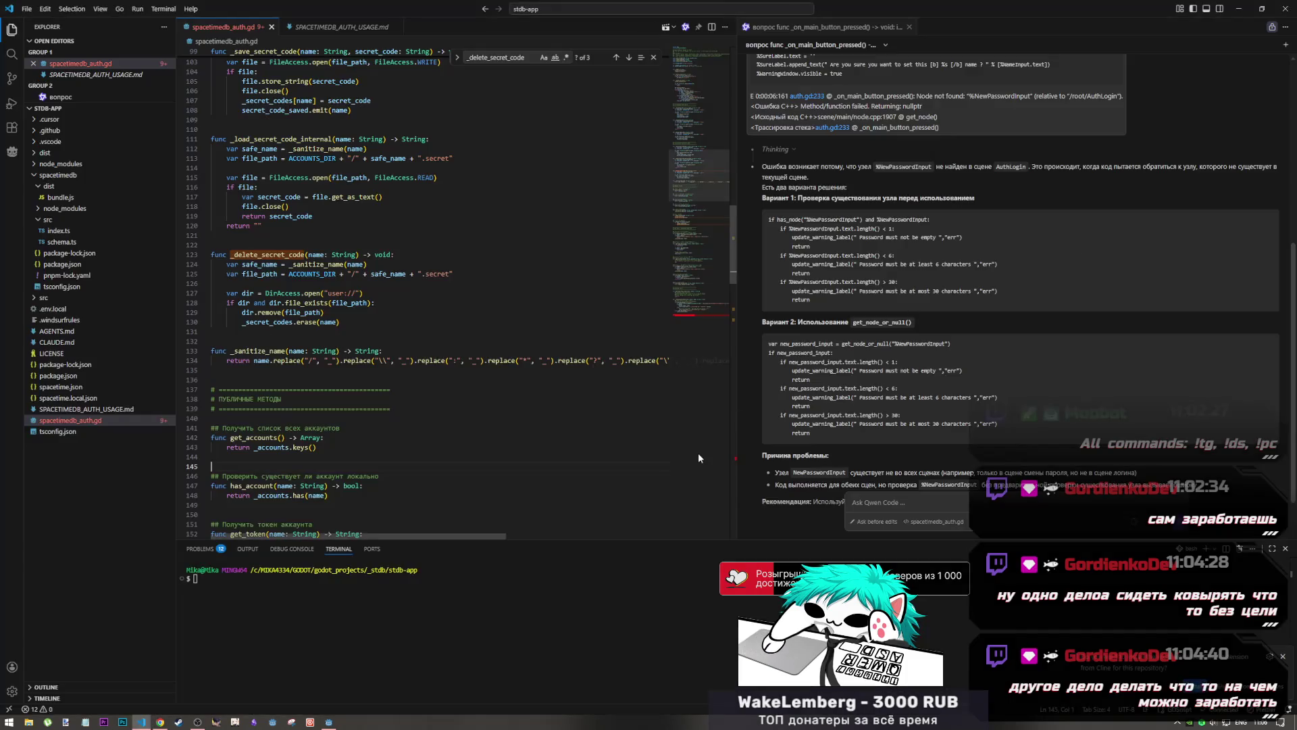
Leave VS Code and bring Godot back, stopped at auth.gd line 160
{"action": "key", "text": "alt+Tab"}
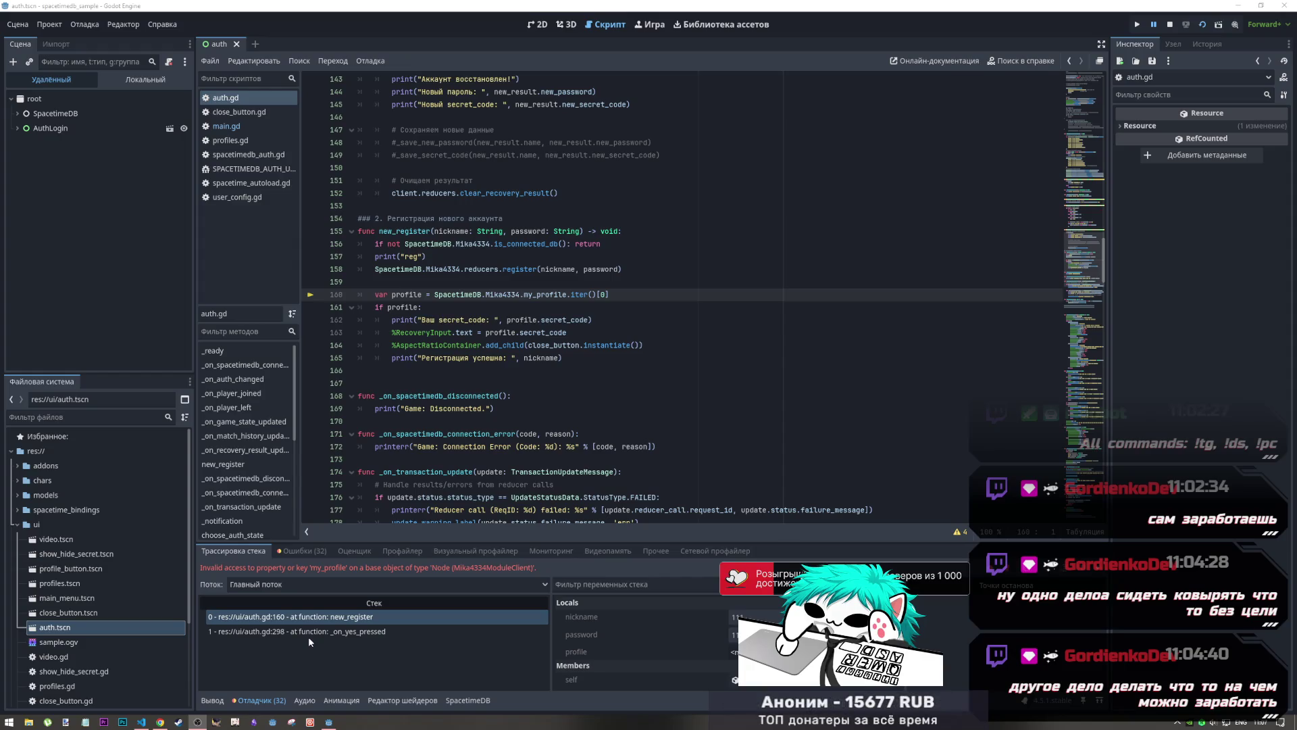
{"action": "left_click", "coordinate": [159, 721]}
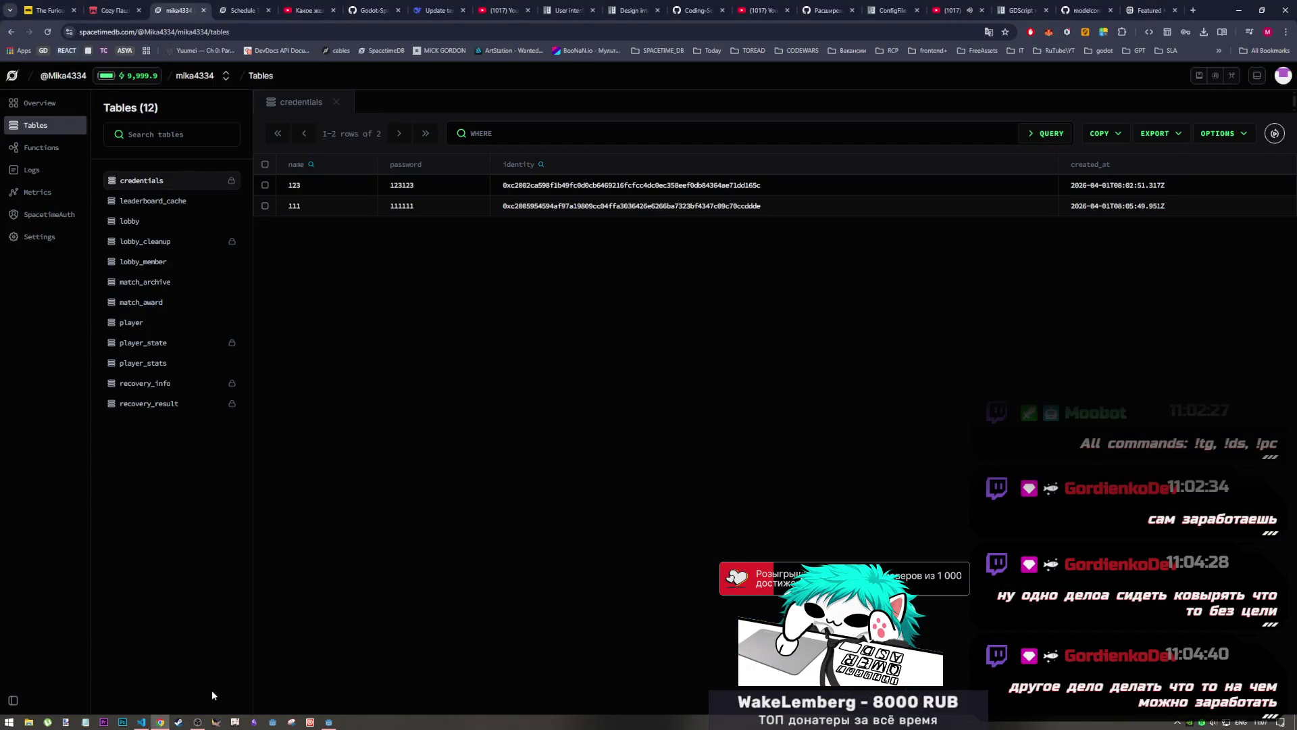
{"action": "left_click", "coordinate": [142, 722]}
{"action": "left_click", "coordinate": [329, 721]}
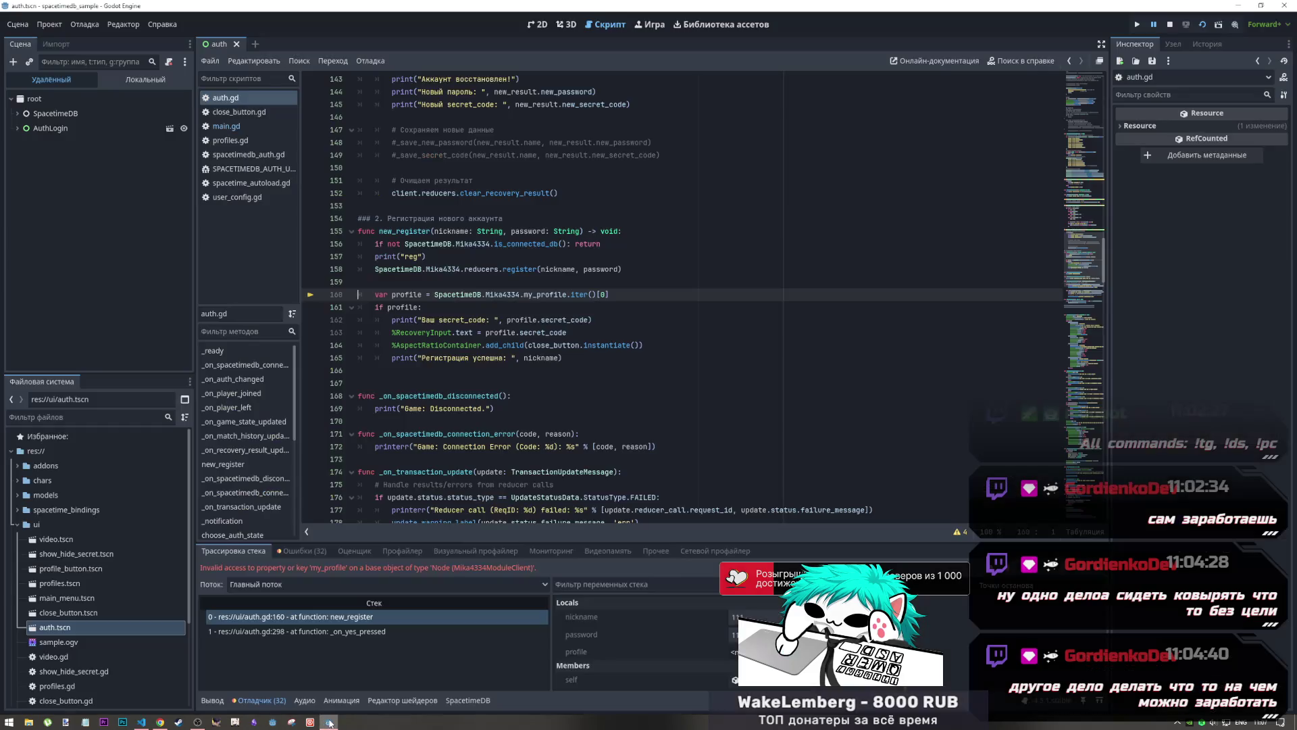
{"action": "left_click", "coordinate": [503, 346]}
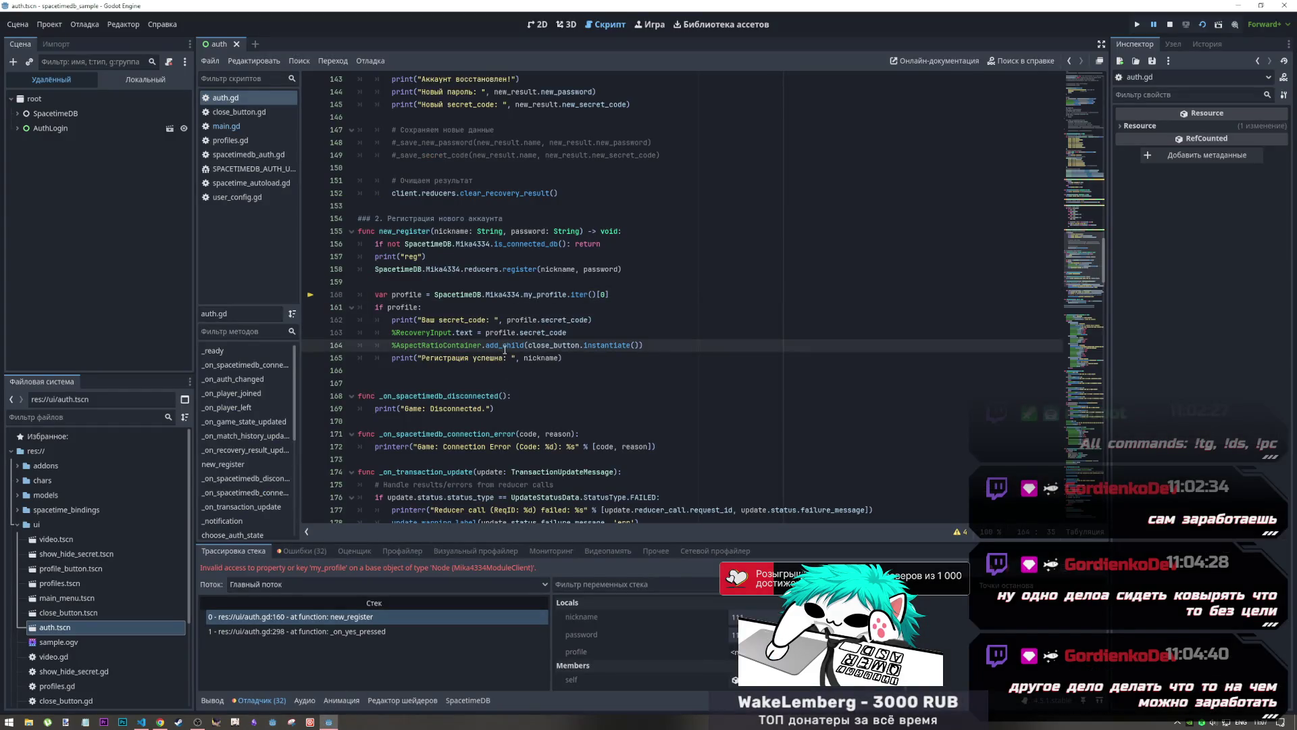
{"action": "mouse_move", "coordinate": [504, 349]}
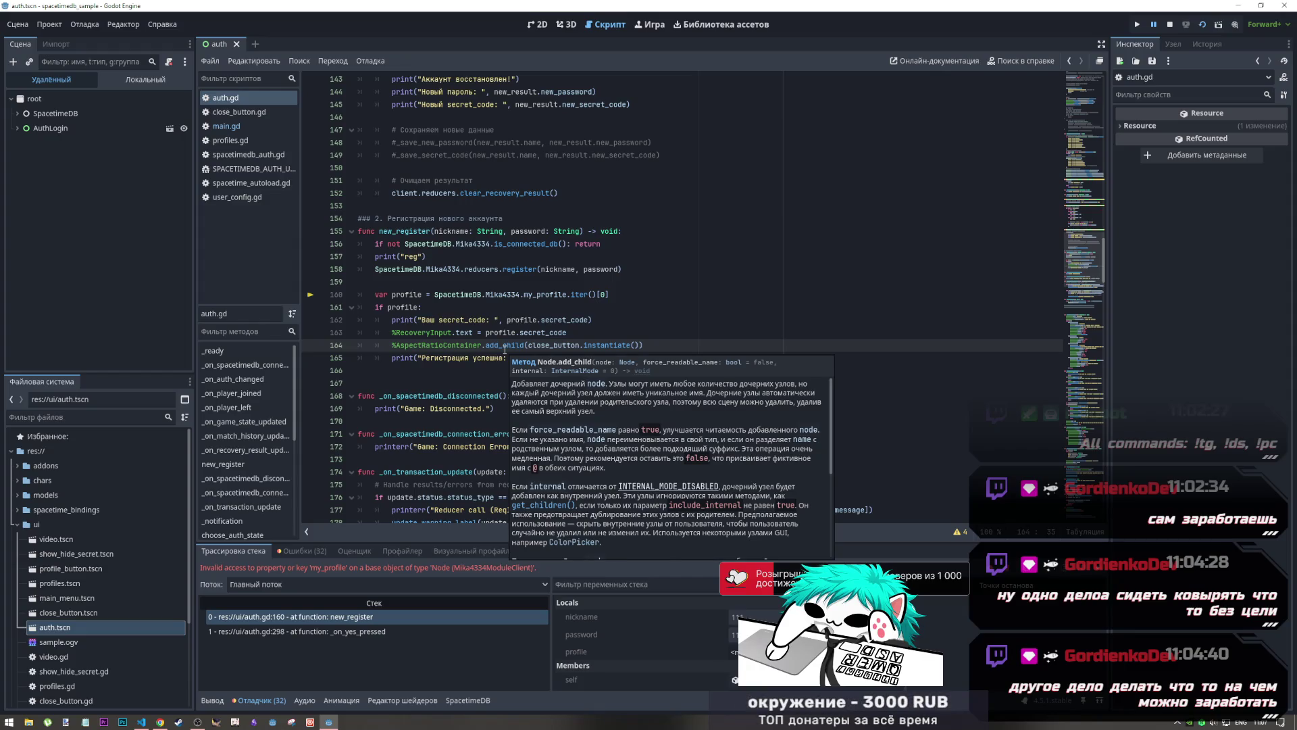
{"action": "key", "text": "Up"}
{"action": "key", "text": "Up"}
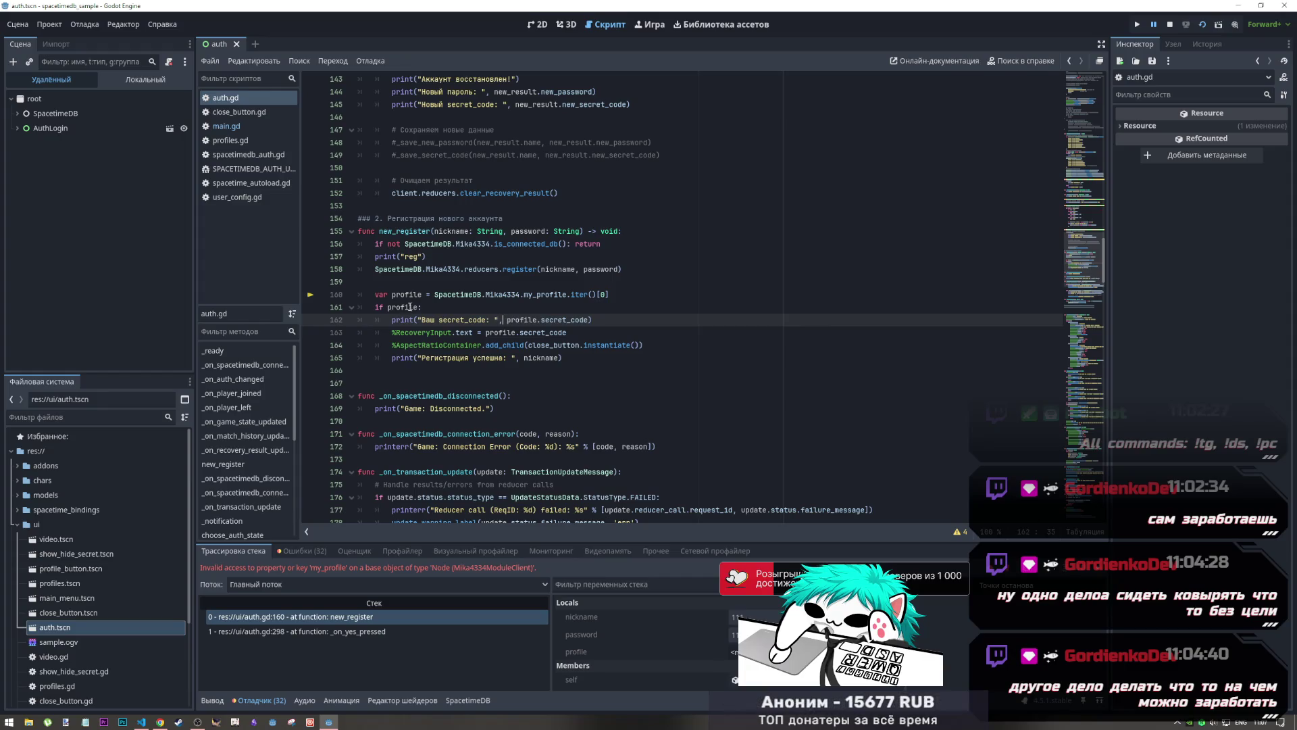
{"action": "left_click", "coordinate": [410, 306]}
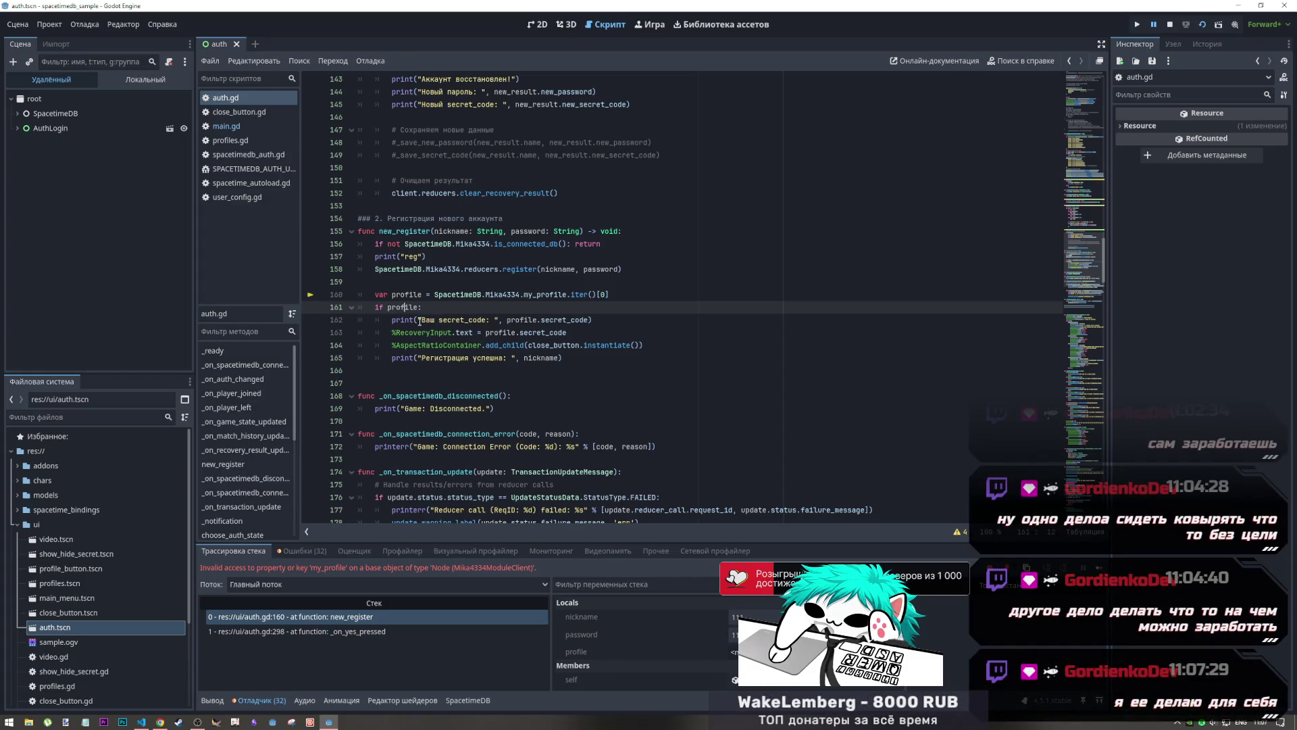
{"action": "left_click_drag", "start_coordinate": [410, 294], "coordinate": [442, 294]}
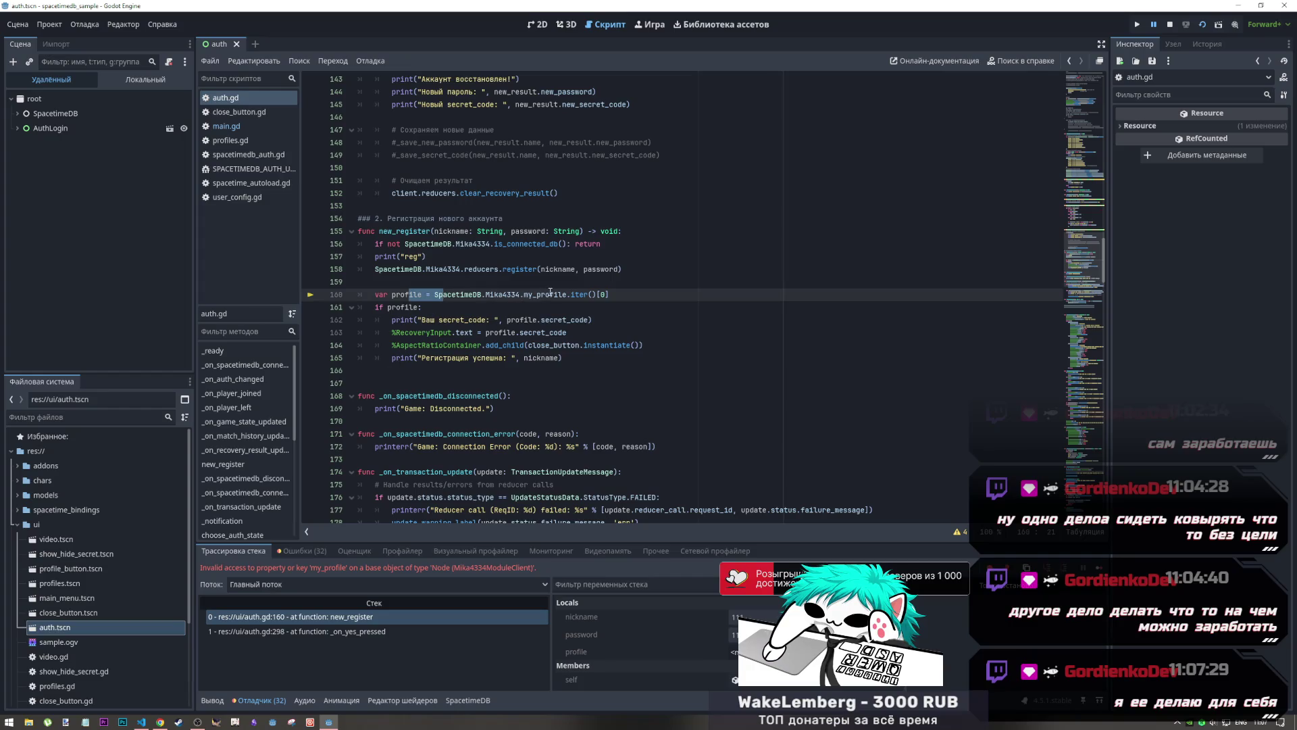
{"action": "left_click_drag", "start_coordinate": [567, 294], "coordinate": [524, 295]}
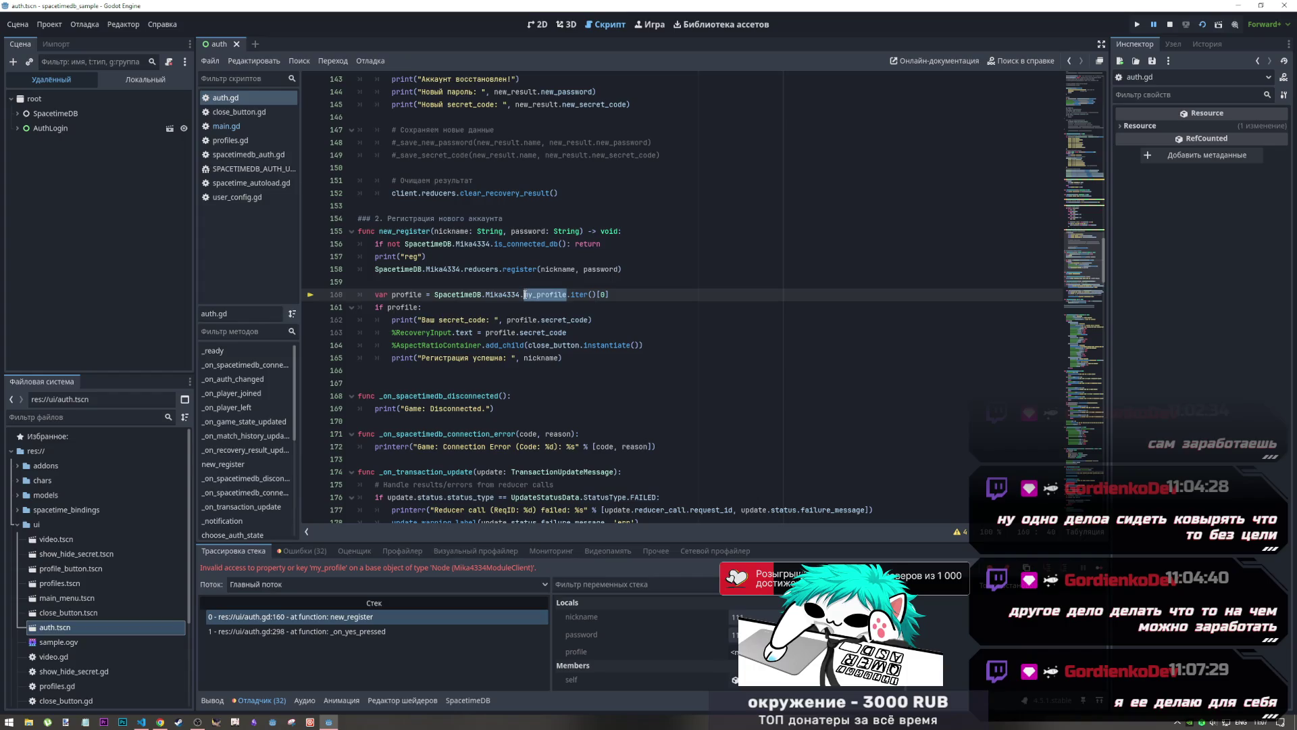
{"action": "left_click", "coordinate": [535, 297]}
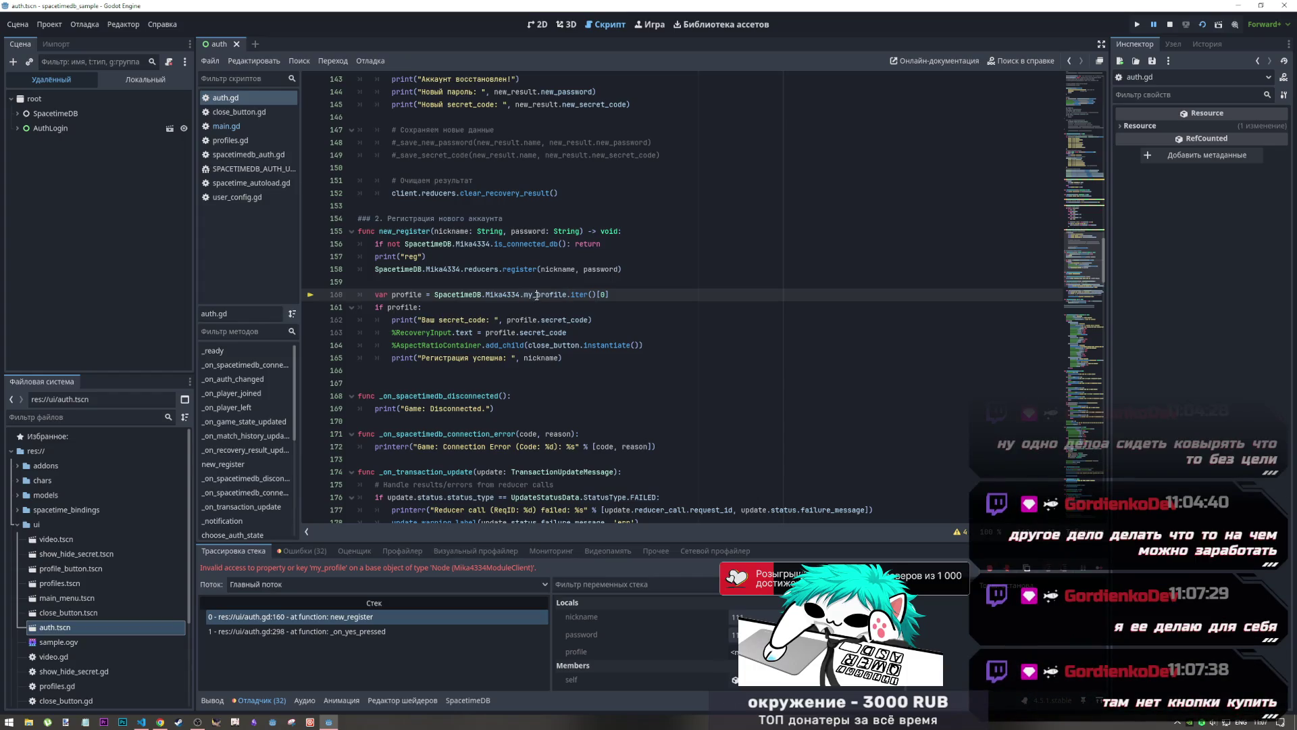
{"action": "key", "text": "ctrl+space"}
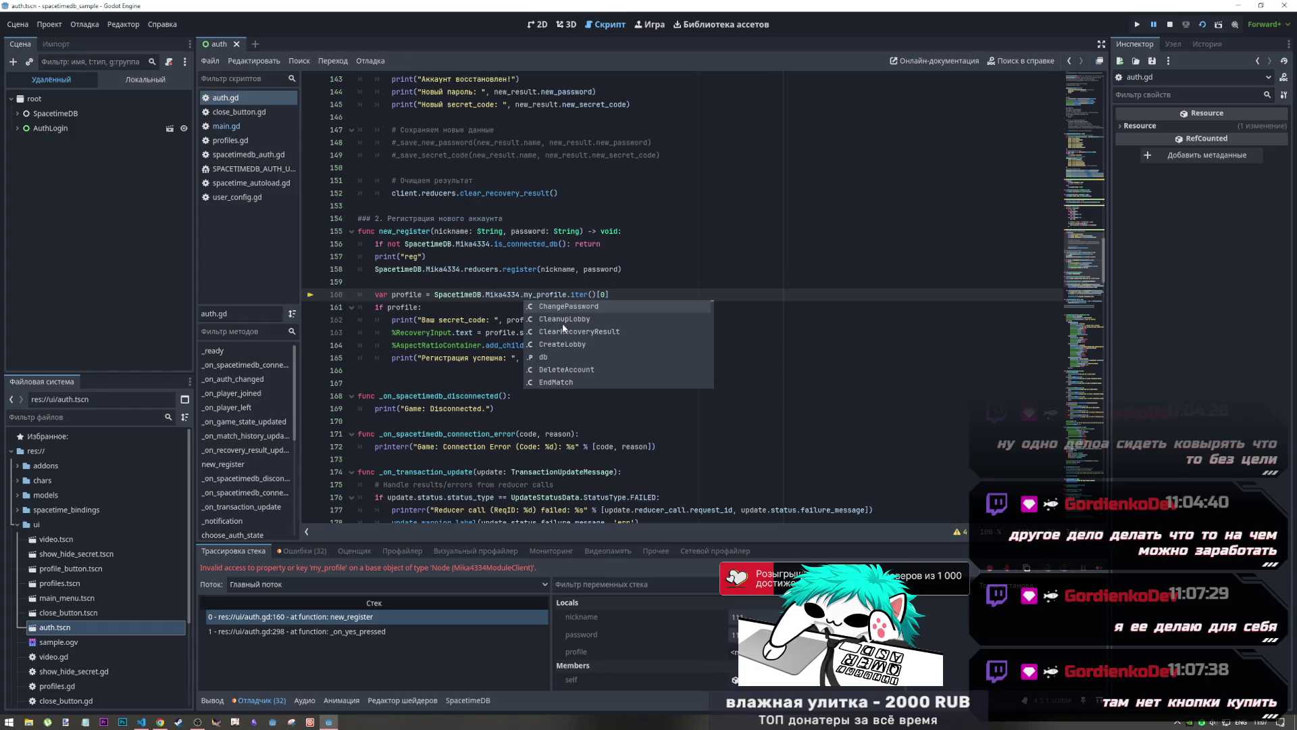
{"action": "left_click", "coordinate": [570, 231]}
{"action": "scroll", "coordinate": [579, 258], "scroll_direction": "up", "scroll_amount": 2}
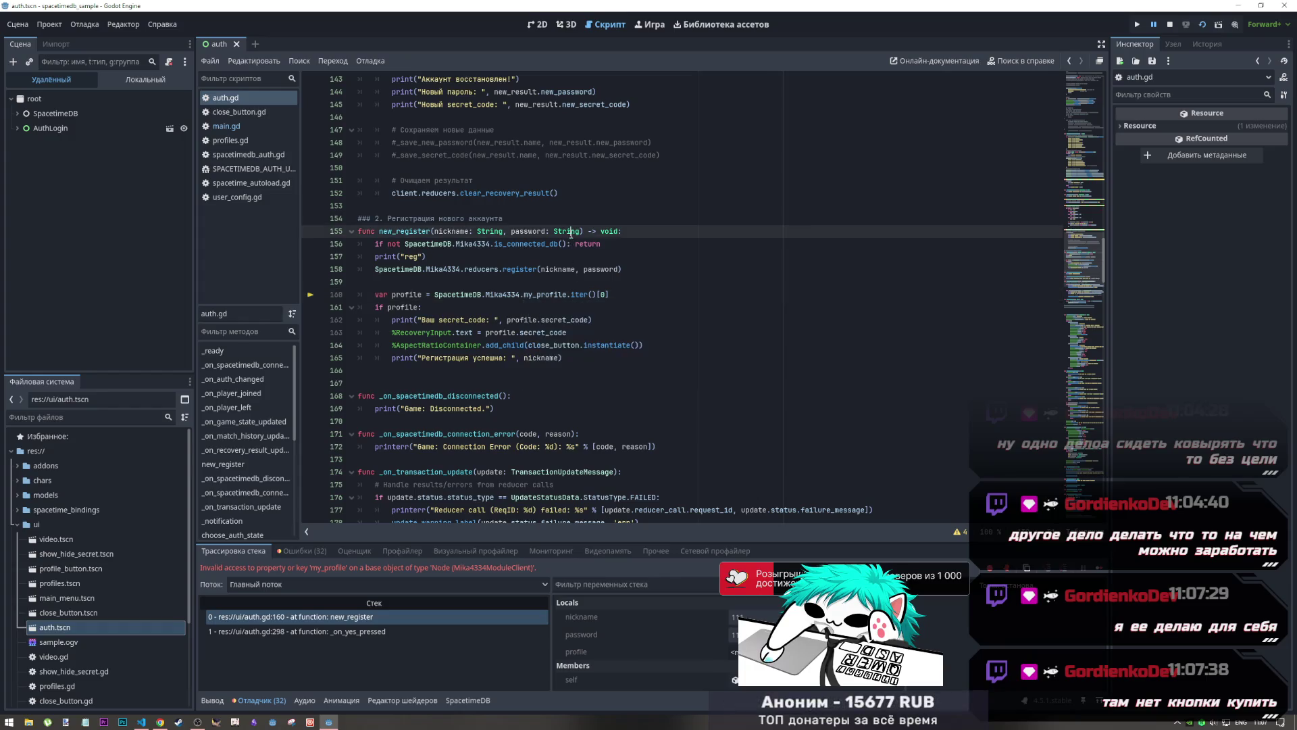
{"action": "scroll", "coordinate": [579, 258], "scroll_direction": "up", "scroll_amount": 6}
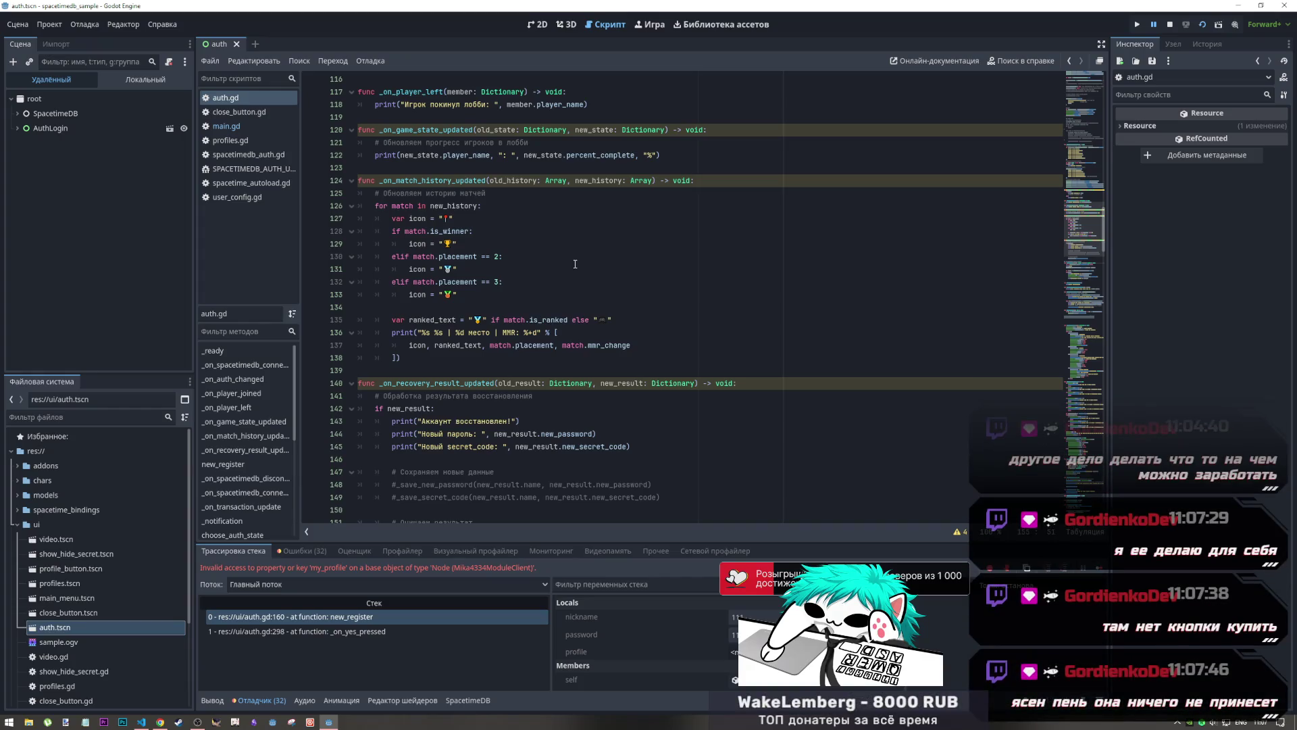
{"action": "scroll", "coordinate": [575, 263], "scroll_direction": "up", "scroll_amount": 10}
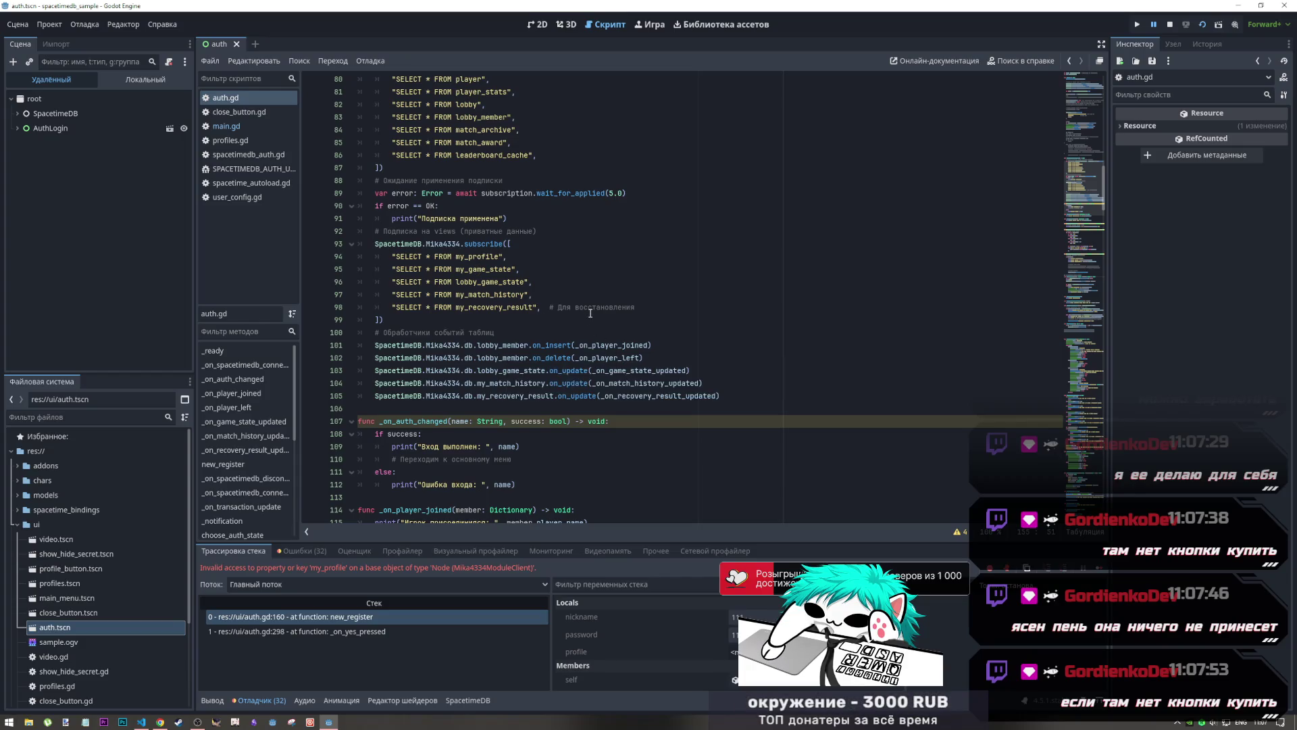
{"action": "scroll", "coordinate": [555, 319], "scroll_direction": "down", "scroll_amount": 4}
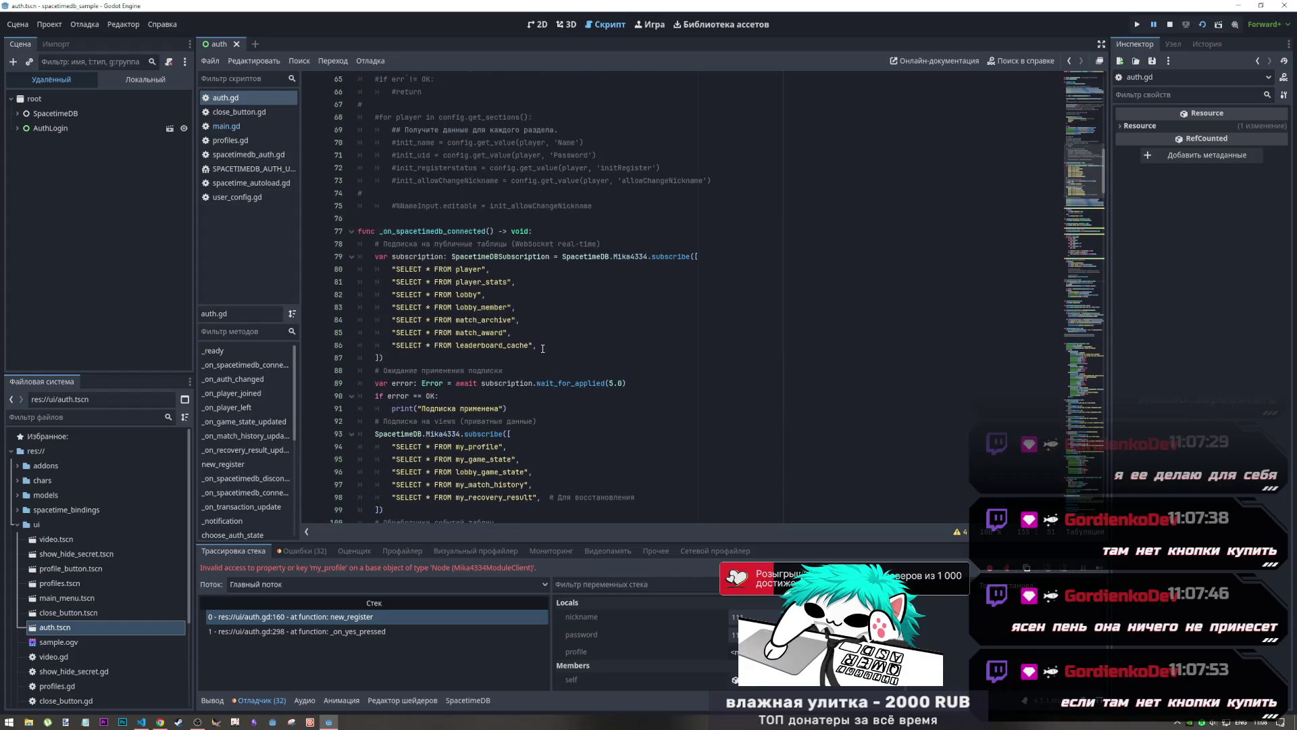
{"action": "scroll", "coordinate": [537, 345], "scroll_direction": "down", "scroll_amount": 20}
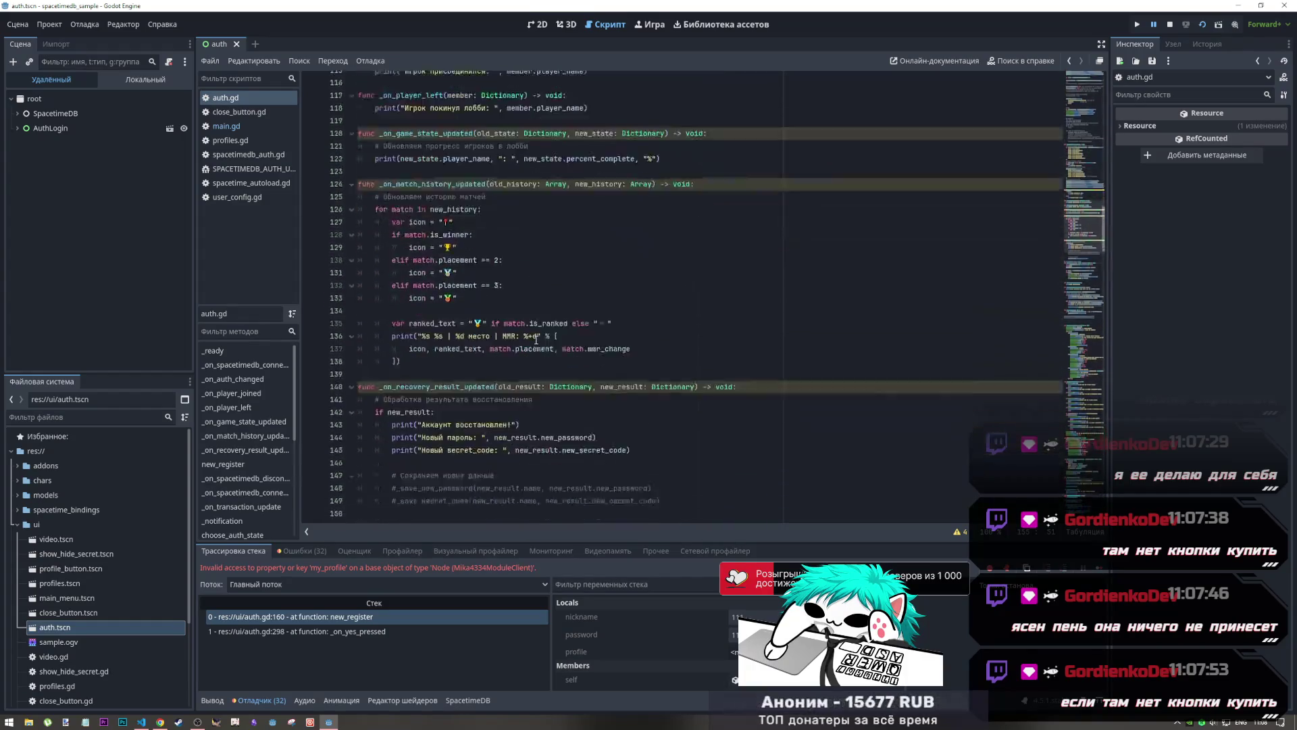
{"action": "scroll", "coordinate": [529, 343], "scroll_direction": "up", "scroll_amount": 8}
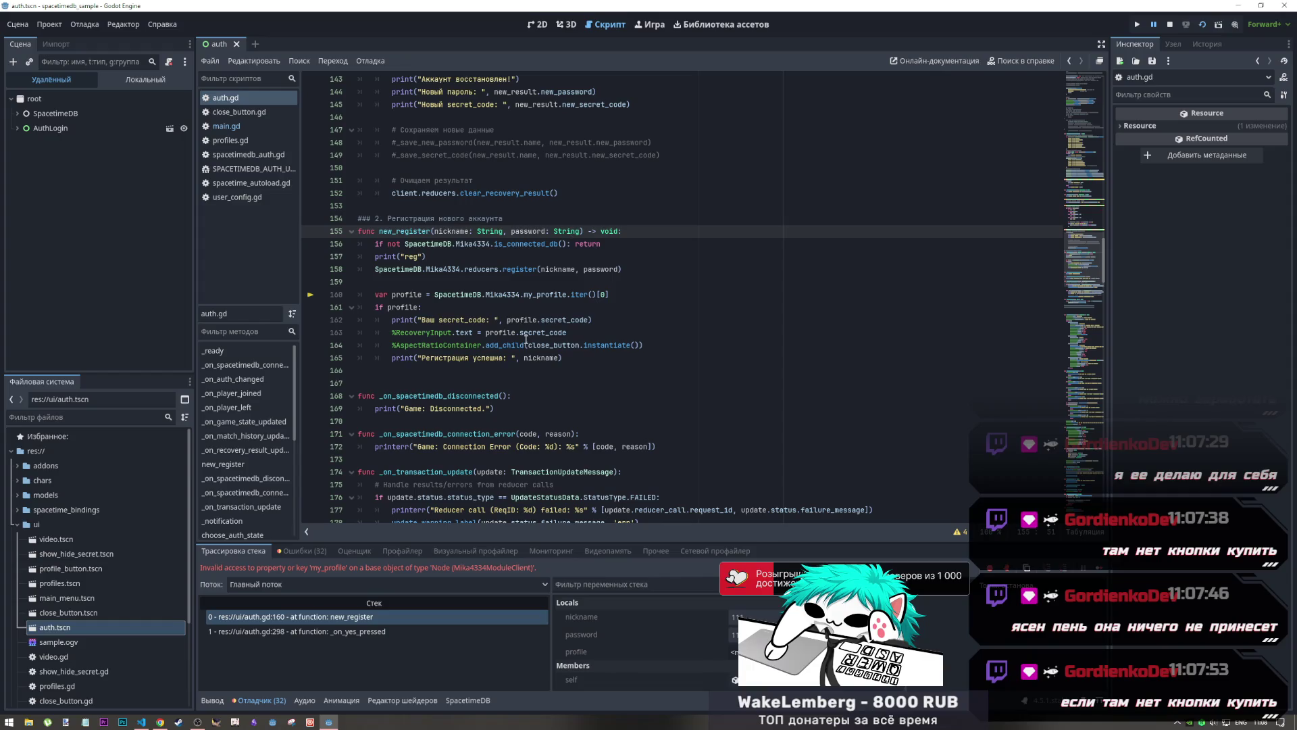
{"action": "left_click", "coordinate": [526, 294]}
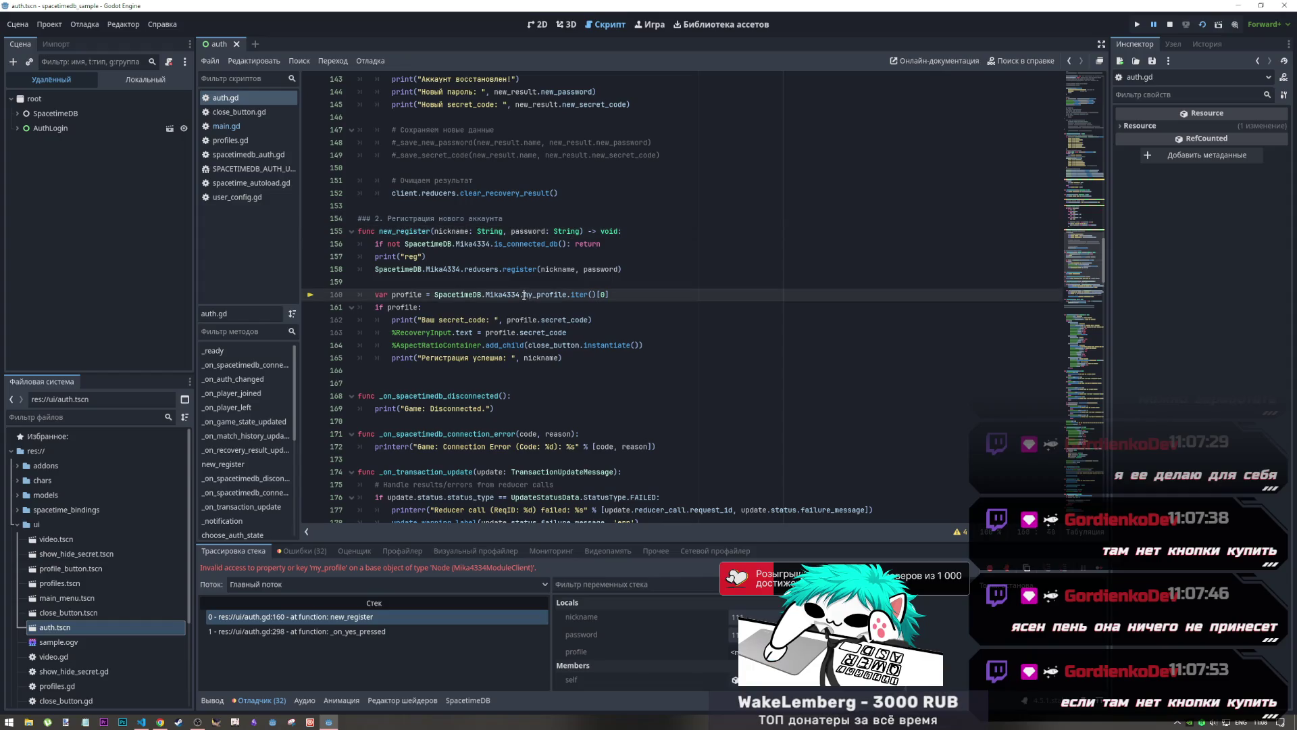
{"action": "left_click", "coordinate": [17, 113]}
{"action": "left_click", "coordinate": [30, 129]}
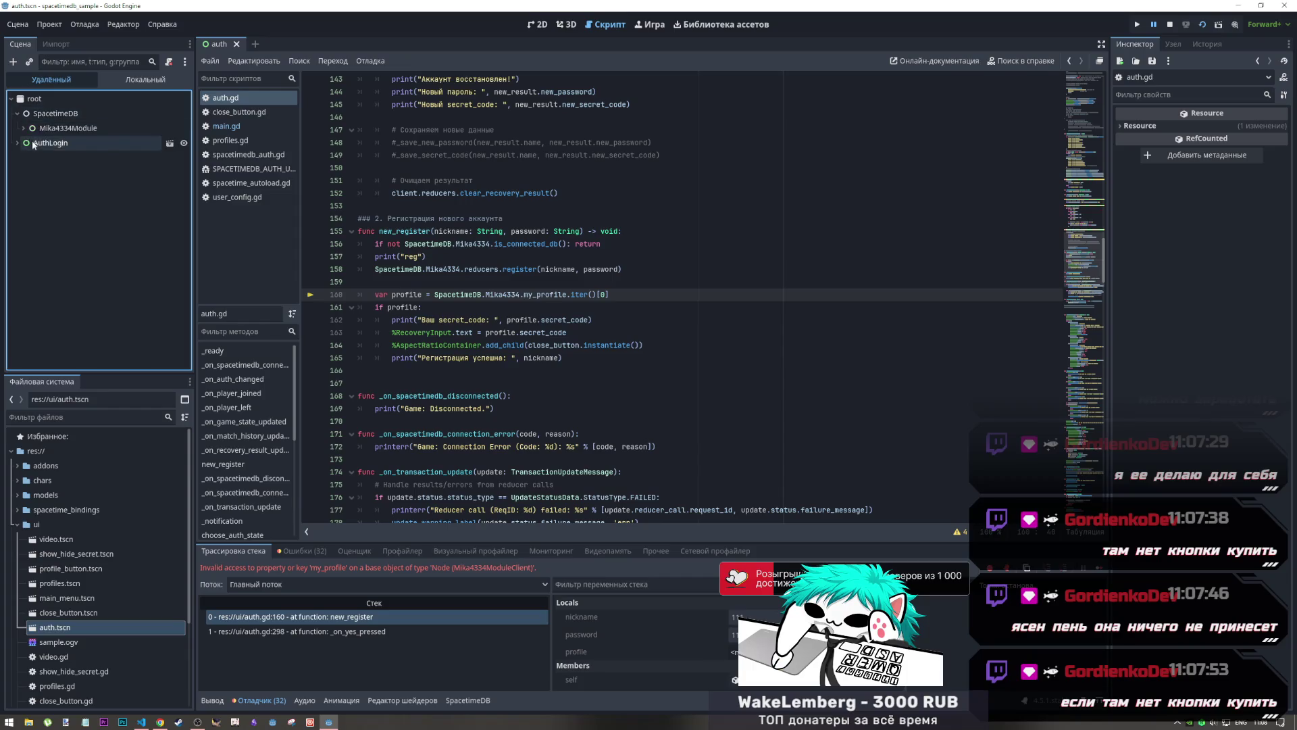
Inspect the Remote nodes Mika4334Module, Connection, RestAPI, HTTPRequest and LocalDatabase
{"action": "left_click", "coordinate": [24, 128]}
{"action": "left_click", "coordinate": [64, 173]}
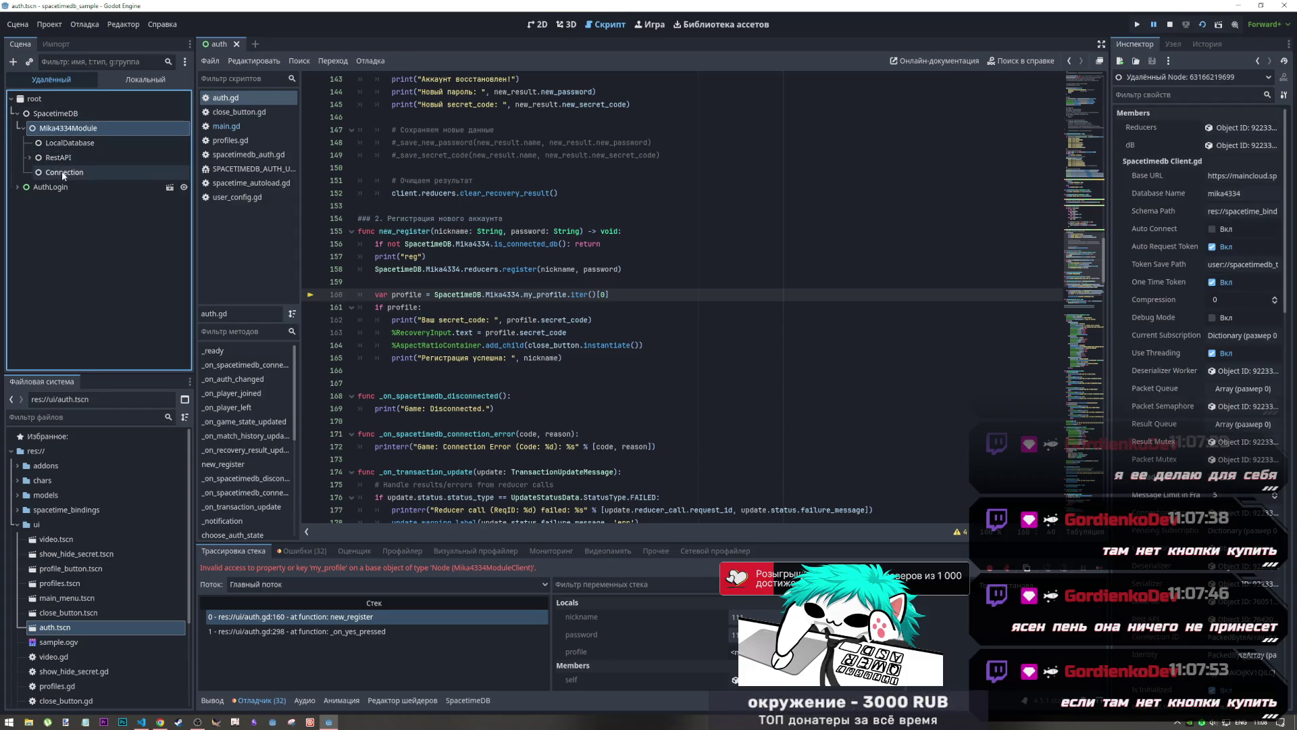
{"action": "left_click", "coordinate": [61, 158]}
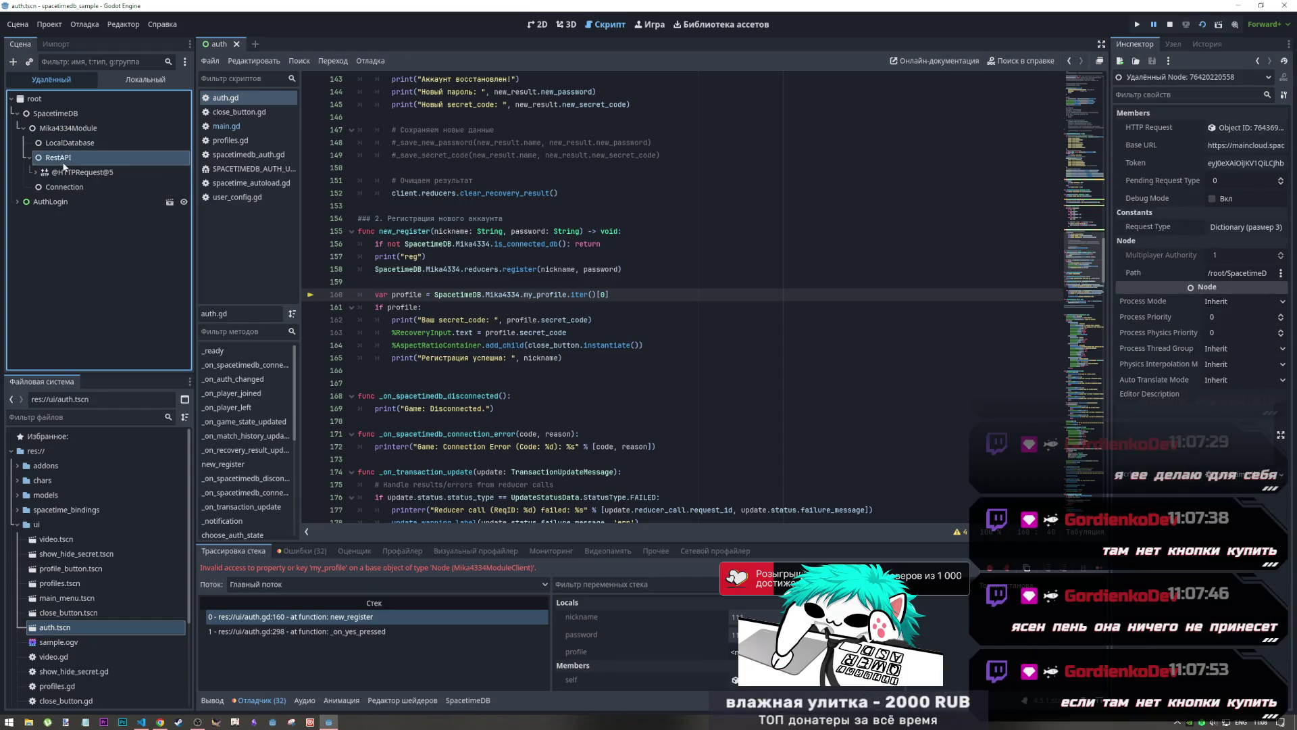
{"action": "left_click", "coordinate": [66, 171]}
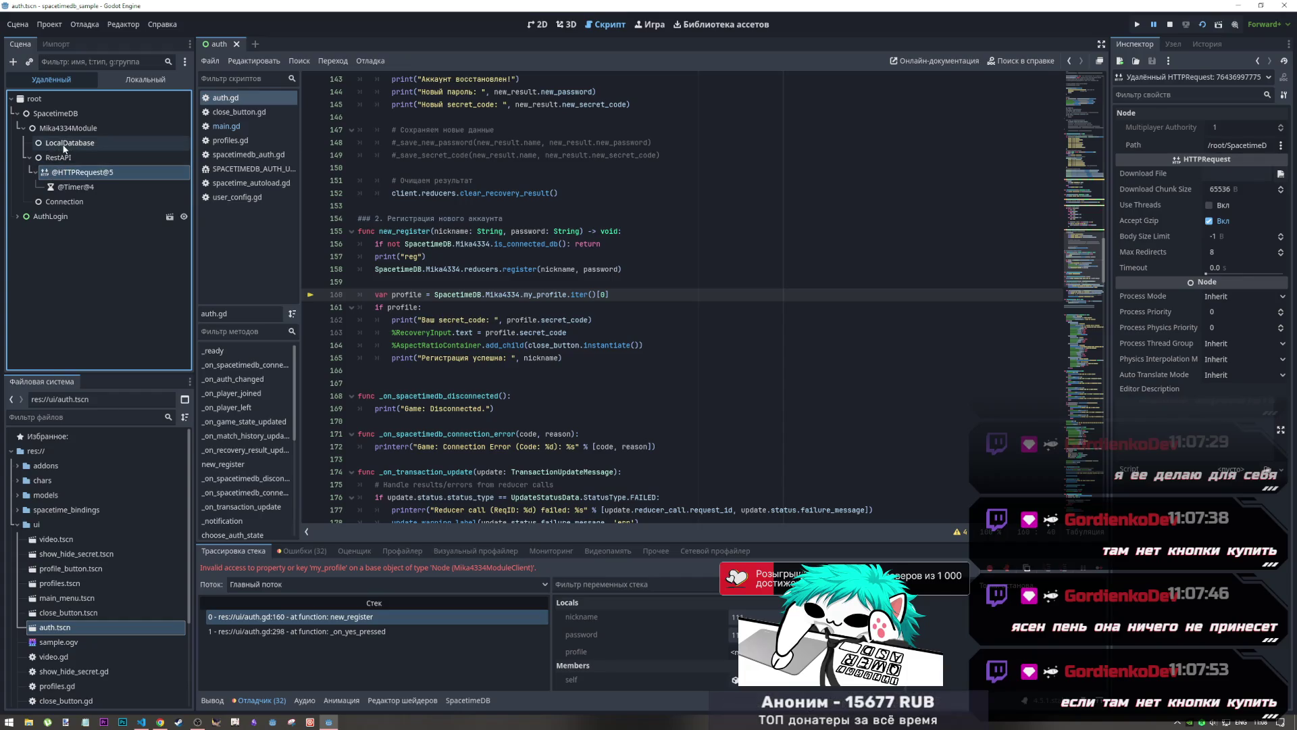
{"action": "left_click", "coordinate": [68, 143]}
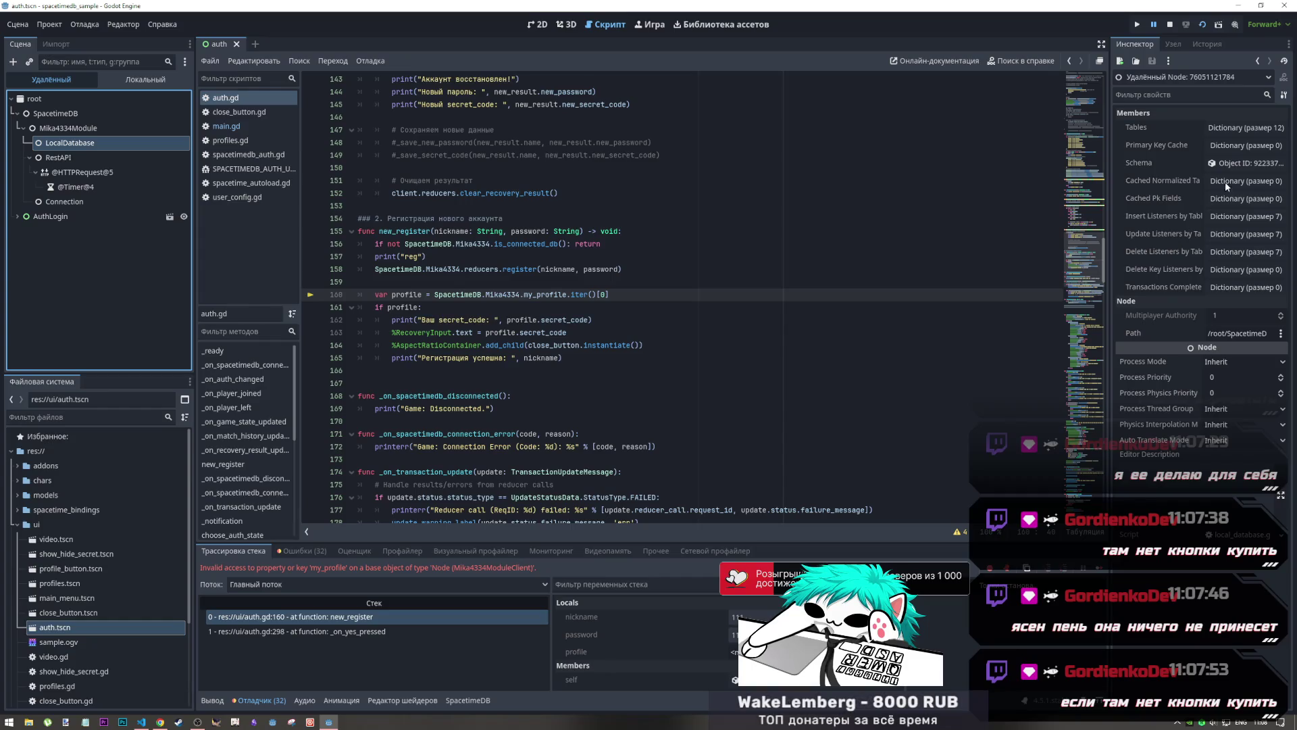
Browse the LocalDatabase Schema's Tables and Types, opening the mika4334myprofile type's script
{"action": "left_click", "coordinate": [1236, 165]}
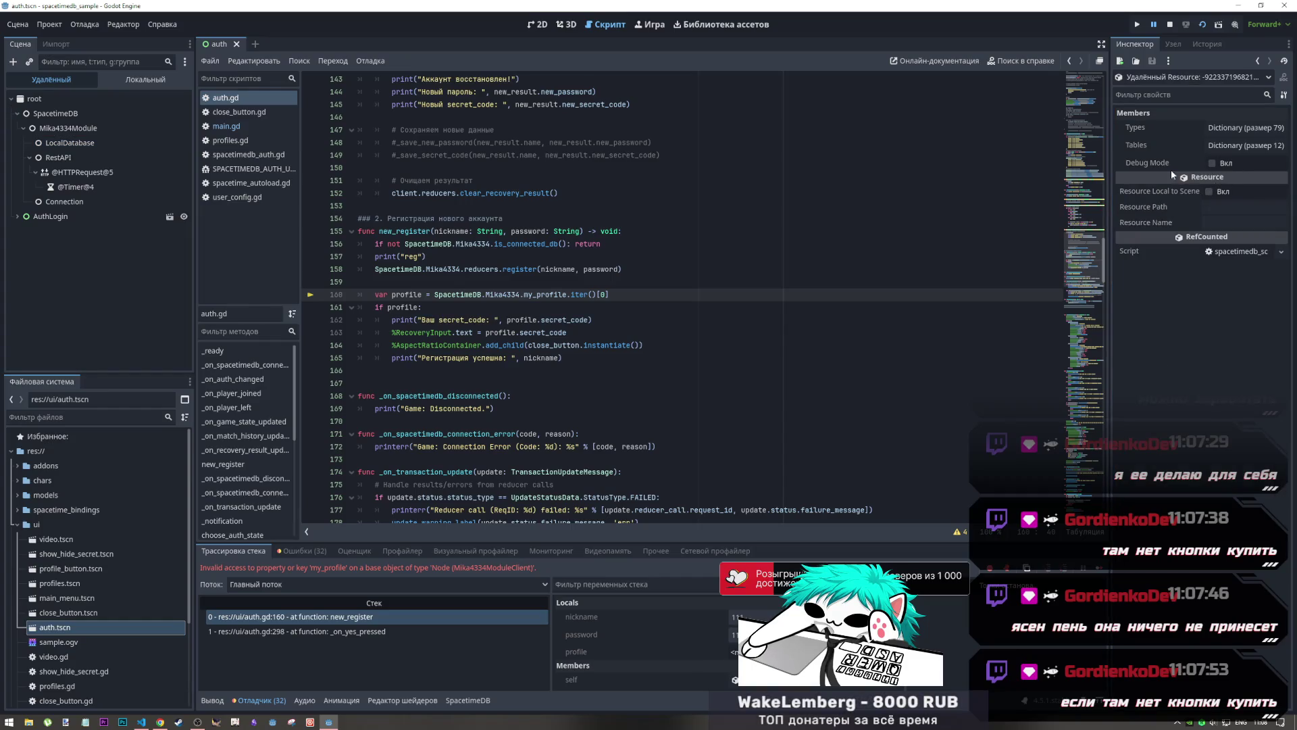
{"action": "left_click", "coordinate": [1226, 147]}
{"action": "left_click", "coordinate": [1221, 129]}
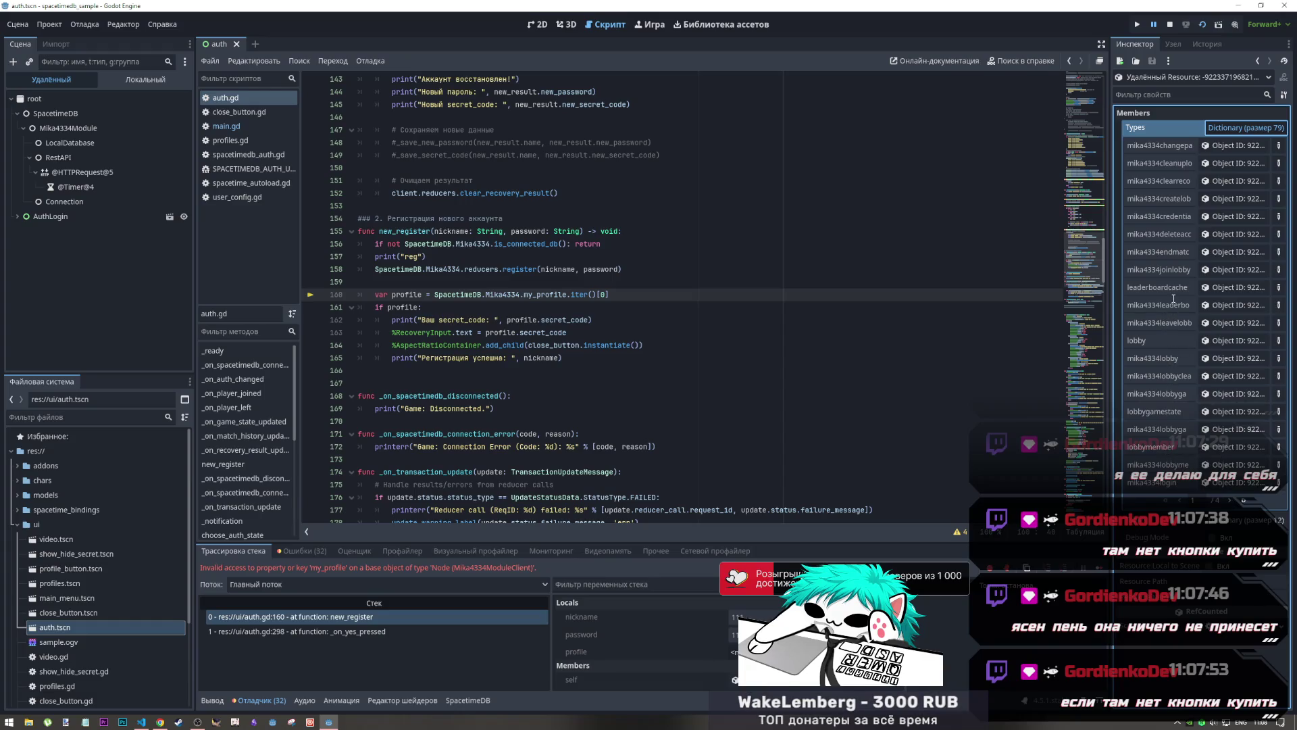
{"action": "left_click", "coordinate": [1228, 501]}
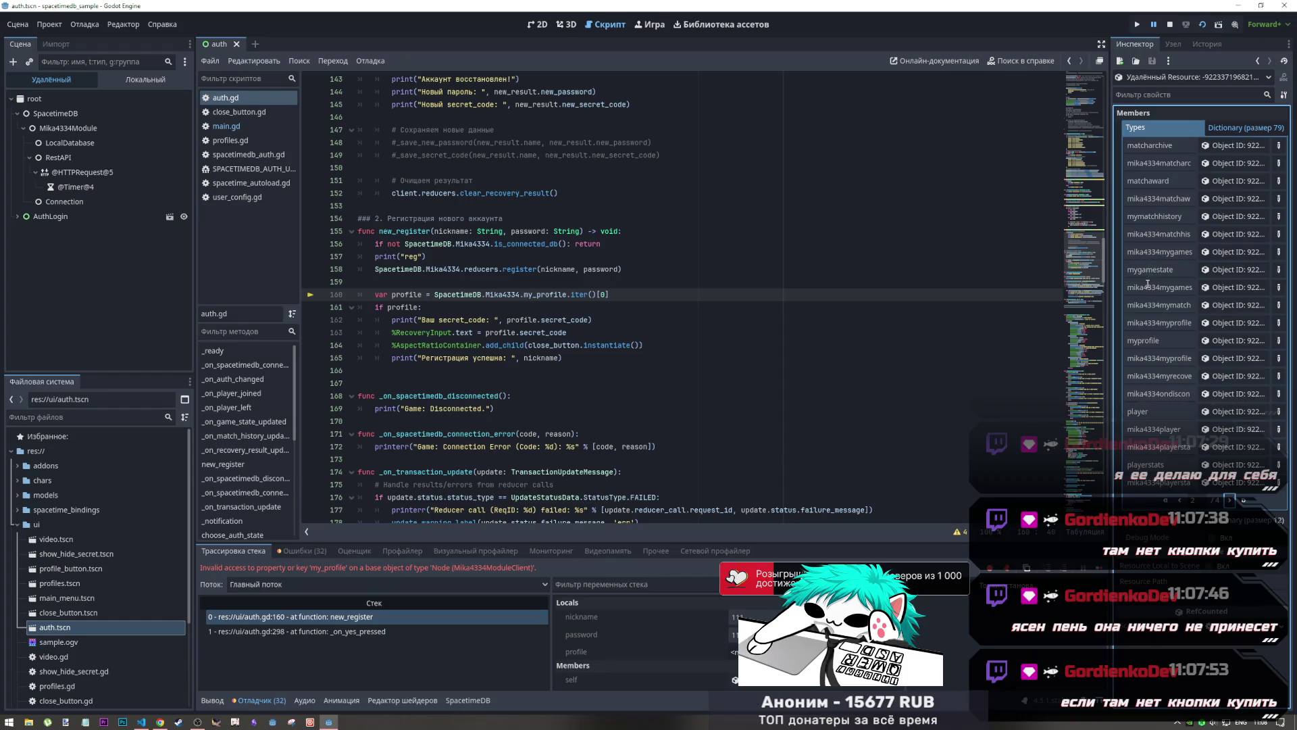
{"action": "left_click_drag", "start_coordinate": [1164, 323], "coordinate": [1193, 323]}
{"action": "left_click", "coordinate": [1212, 322]}
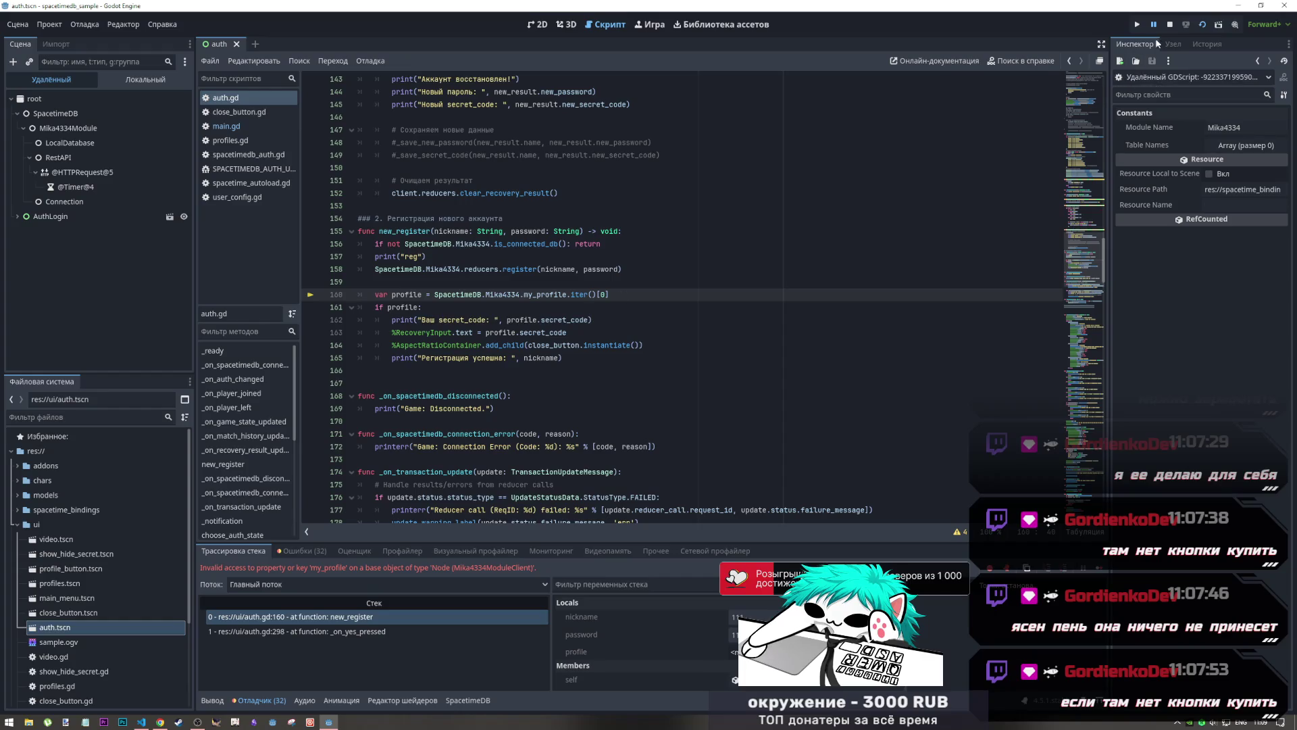
Stop the running project with F8, glance over auth.gd, then move to VS Code
{"action": "key", "text": "F8"}
{"action": "key", "text": "alt+Tab"}
{"action": "key", "text": "alt+Tab"}
{"action": "left_click", "coordinate": [598, 281]}
{"action": "scroll", "coordinate": [603, 351], "scroll_direction": "up", "scroll_amount": 3}
{"action": "scroll", "coordinate": [602, 351], "scroll_direction": "up", "scroll_amount": 20}
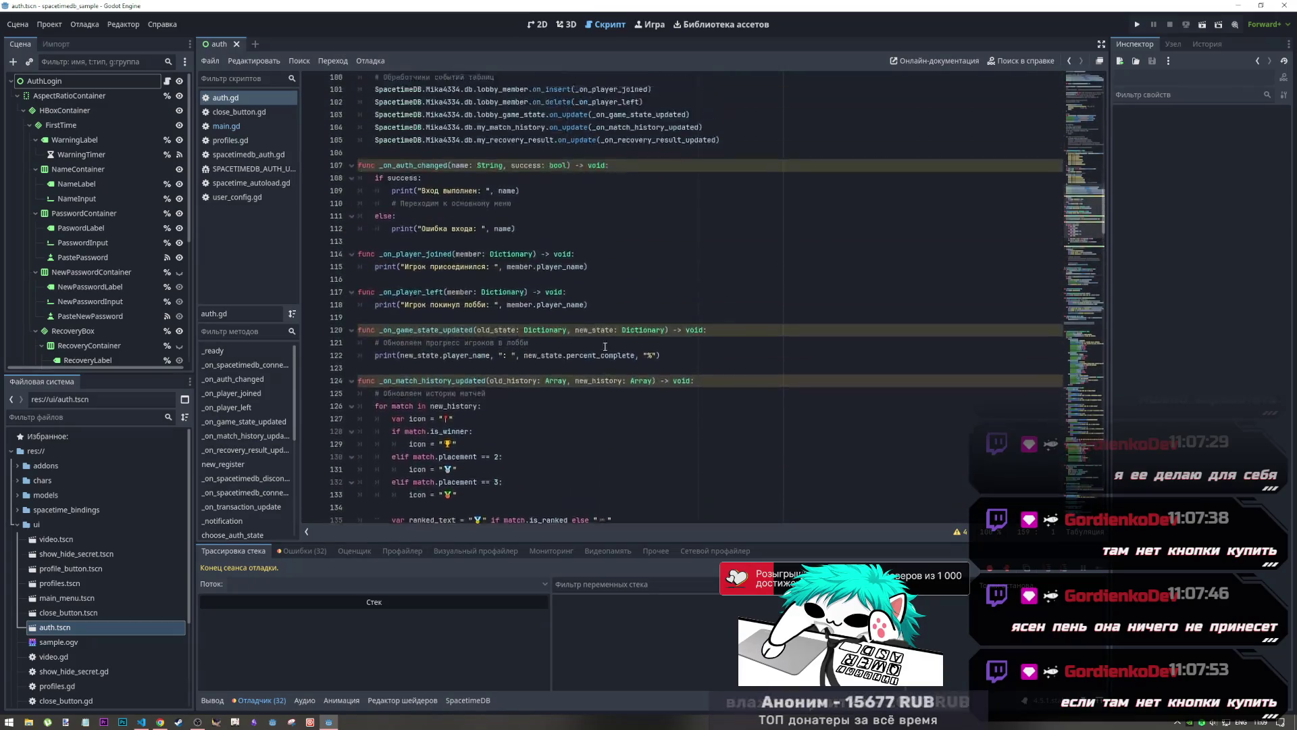
{"action": "scroll", "coordinate": [607, 335], "scroll_direction": "up", "scroll_amount": 8}
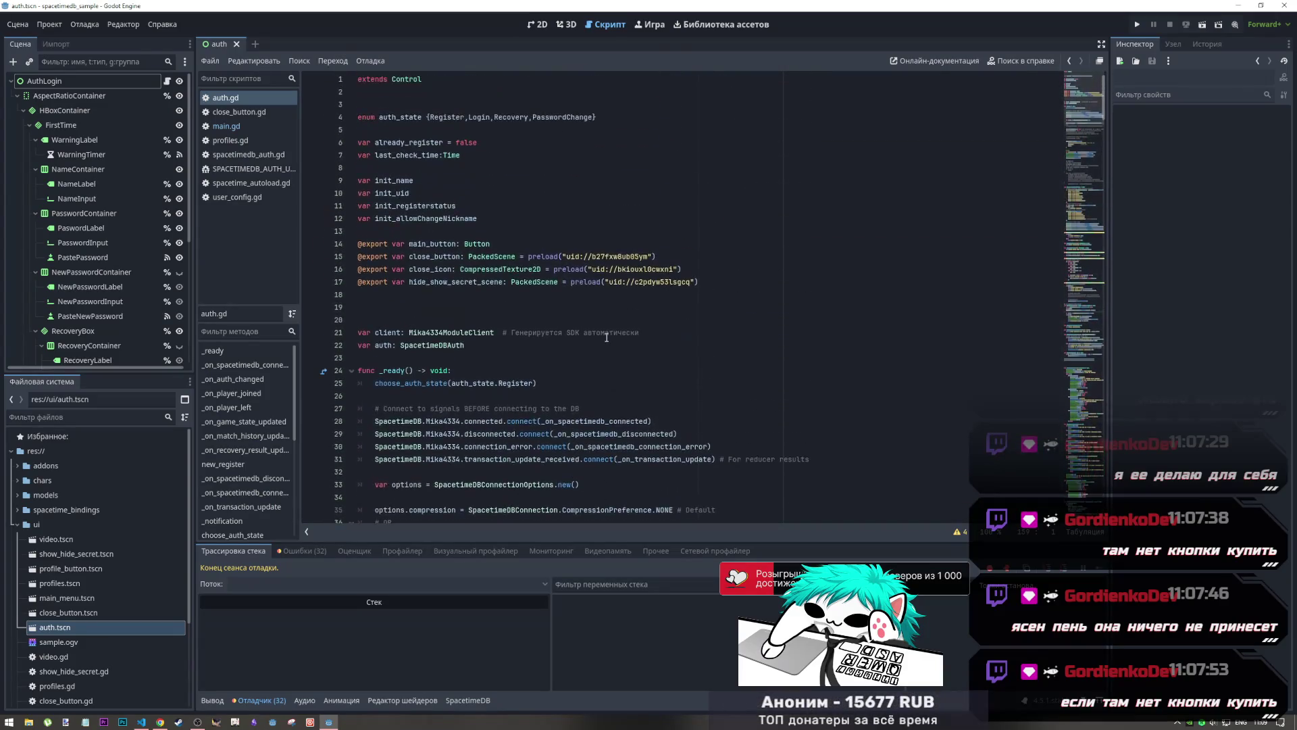
{"action": "scroll", "coordinate": [606, 337], "scroll_direction": "down", "scroll_amount": 3}
{"action": "key", "text": "alt+Tab"}
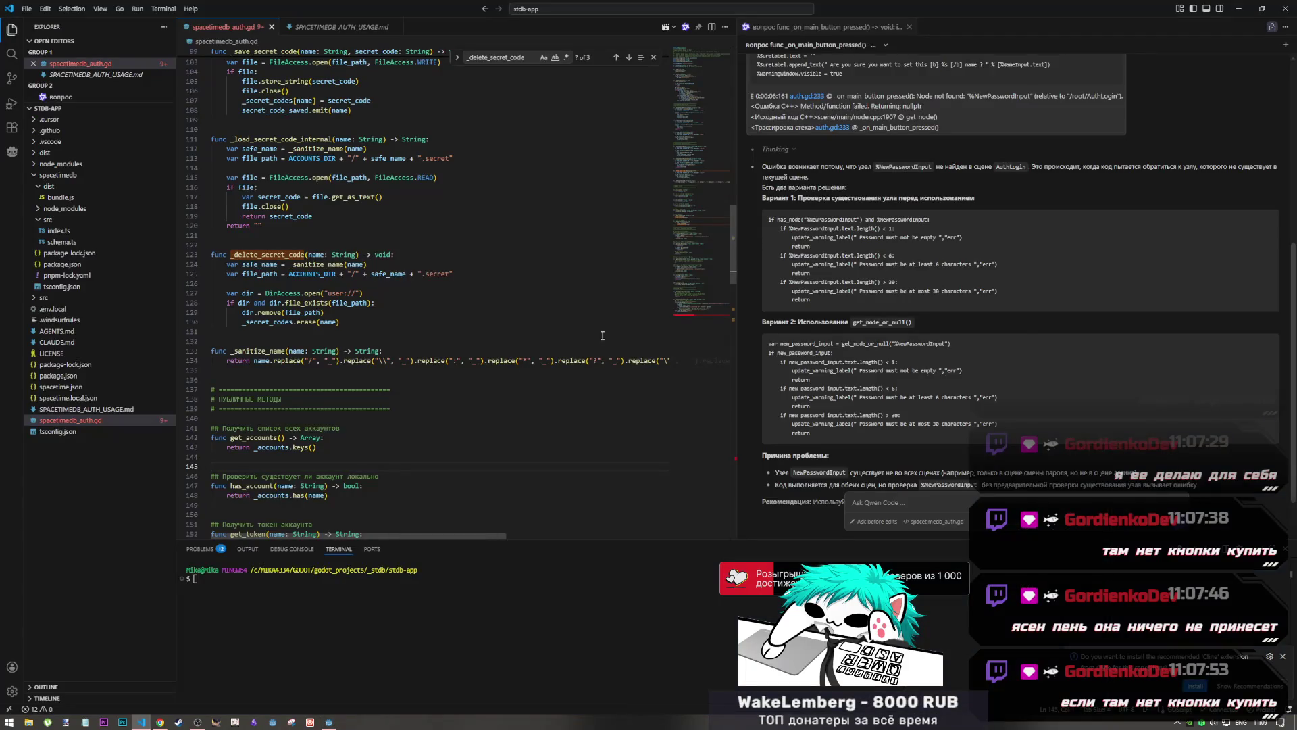
Find the GitHub quickstart.md tab among the docs tabs and copy its web address
{"action": "key", "text": "alt+Tab"}
{"action": "key", "text": "Tab"}
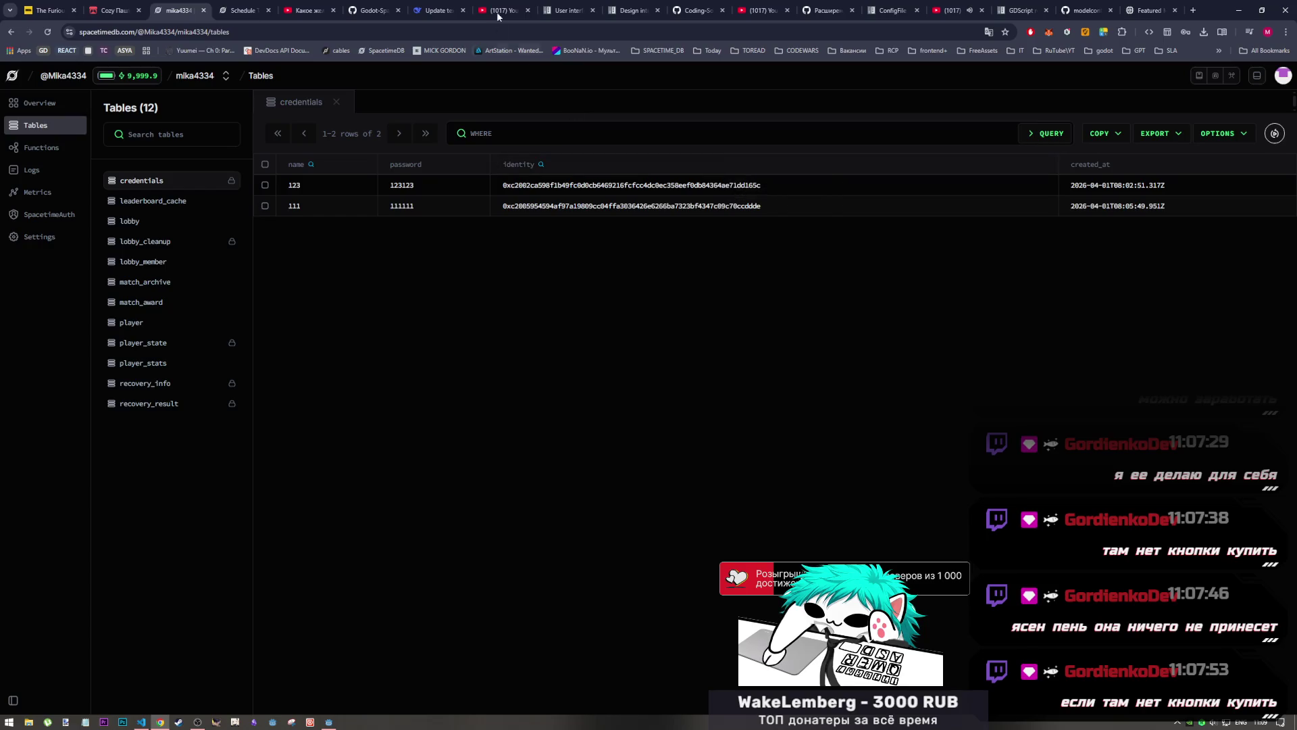
{"action": "left_click", "coordinate": [578, 9]}
{"action": "left_click", "coordinate": [632, 11]}
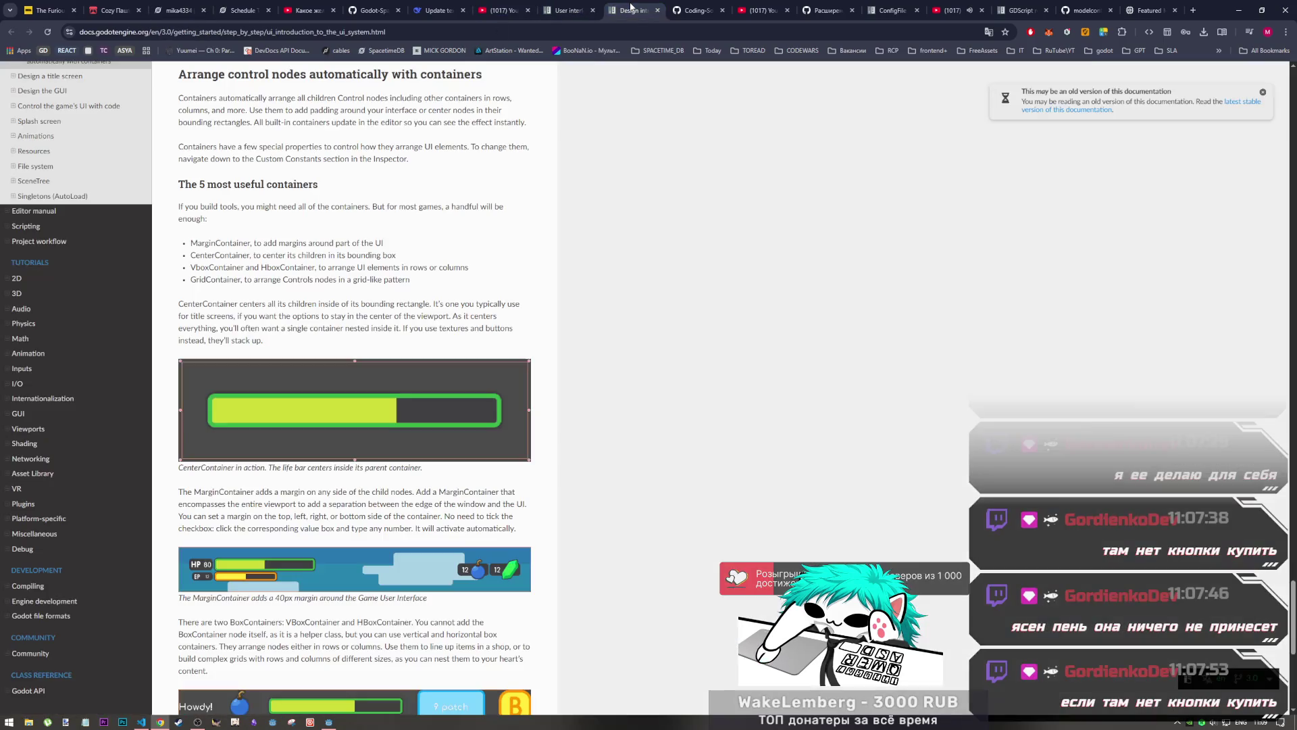
{"action": "left_click", "coordinate": [569, 5]}
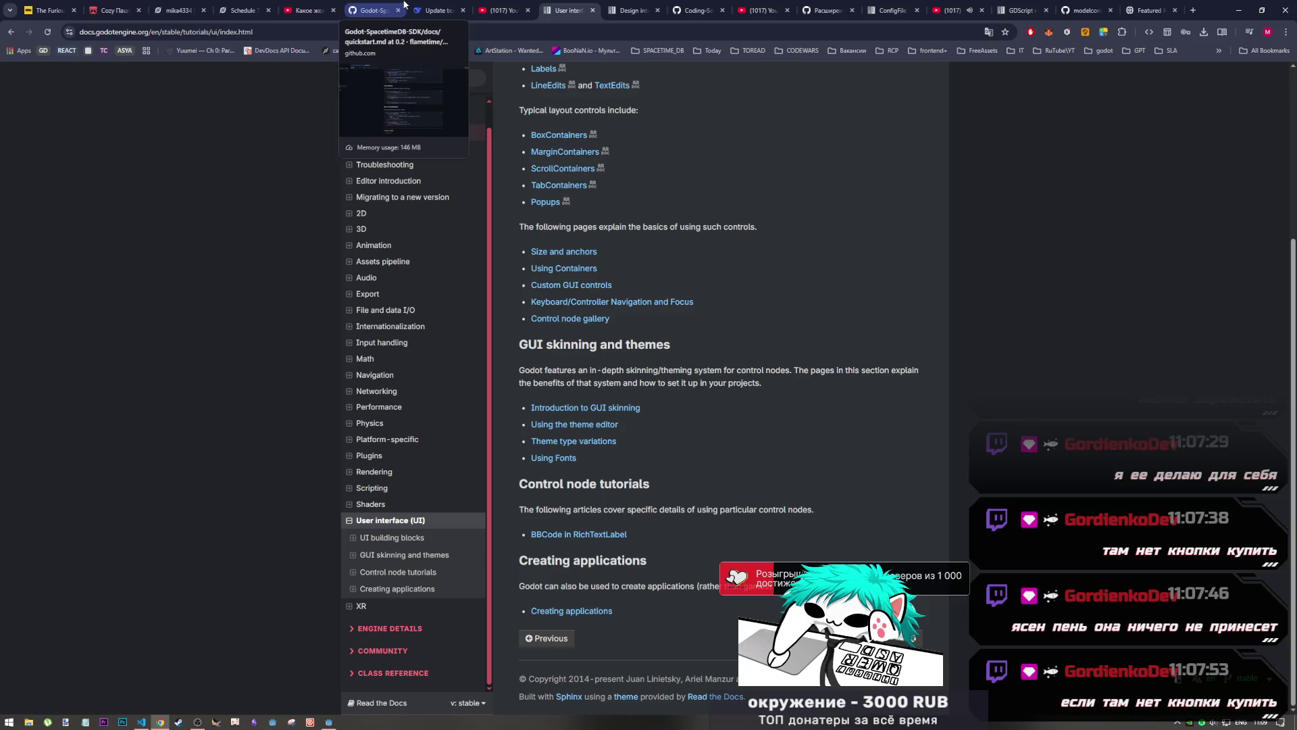
{"action": "left_click", "coordinate": [223, 8]}
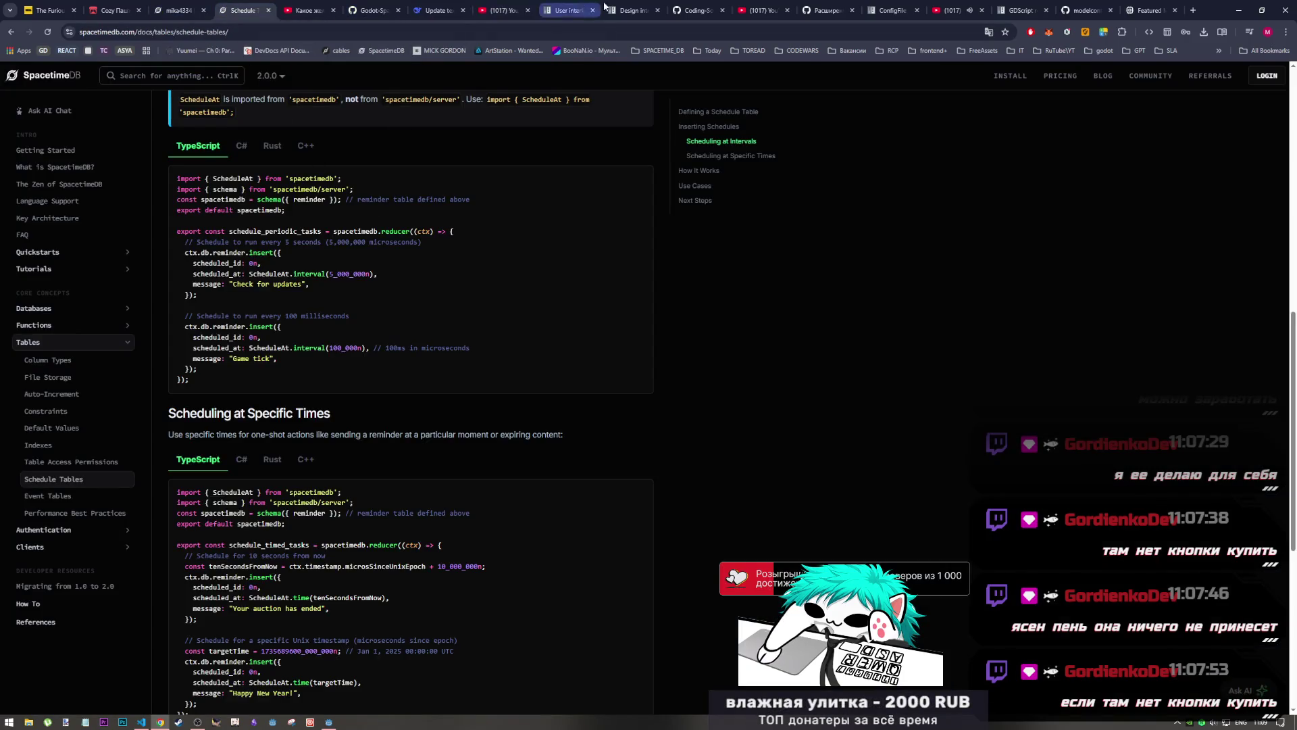
{"action": "left_click", "coordinate": [372, 10]}
{"action": "left_click", "coordinate": [227, 33]}
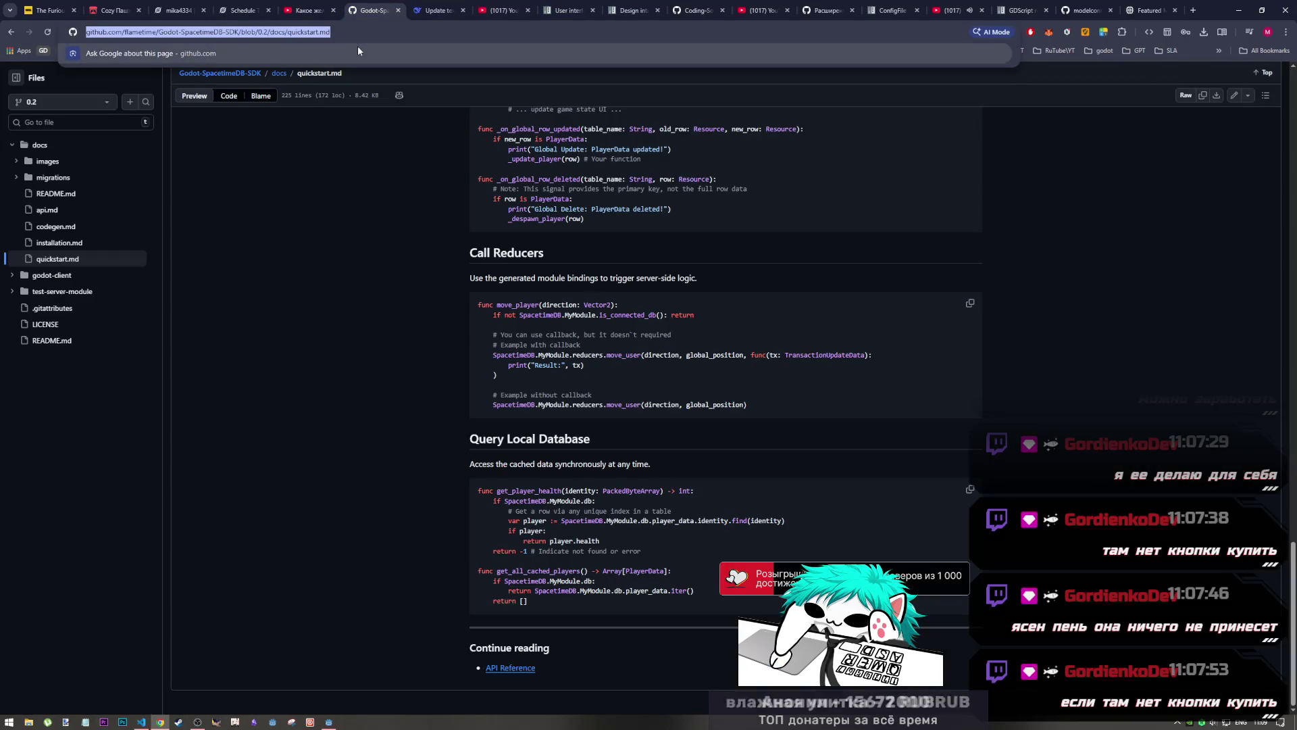
{"action": "key", "text": "alt+Tab"}
{"action": "key", "text": "alt+Tab"}
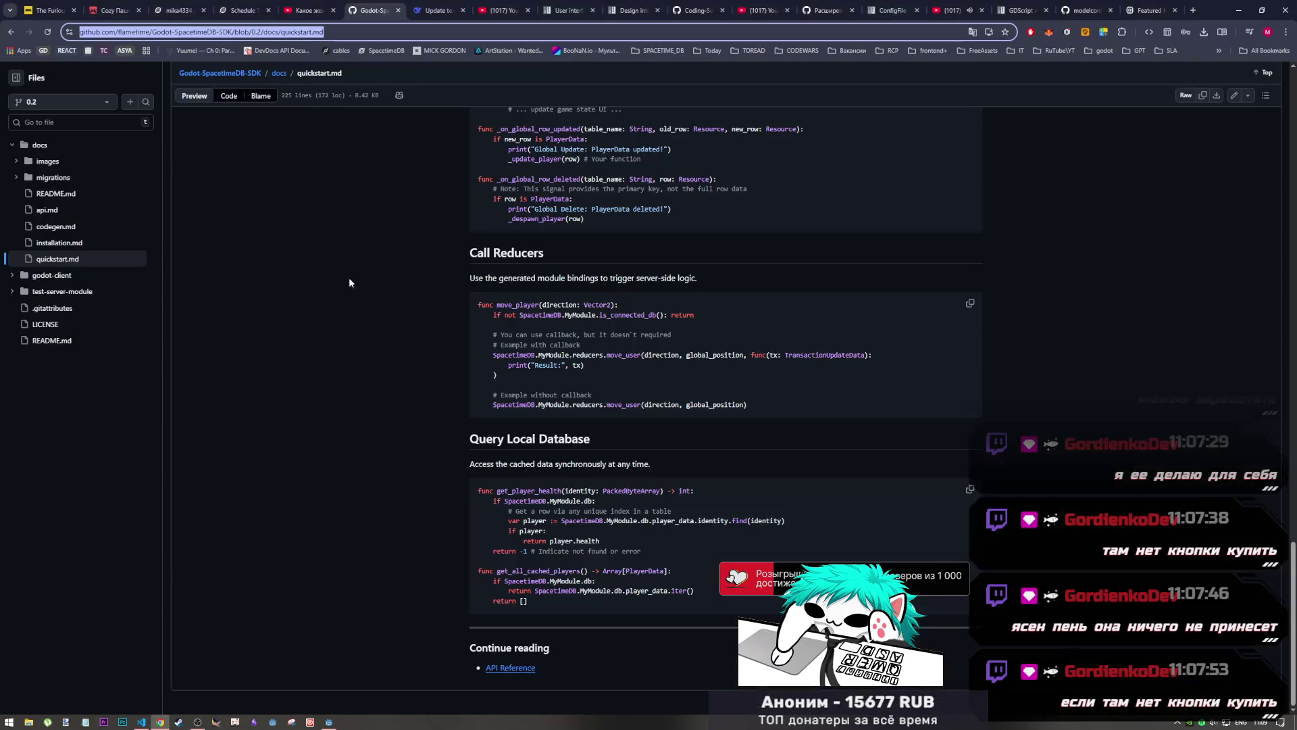
{"action": "key", "text": "alt+Tab"}
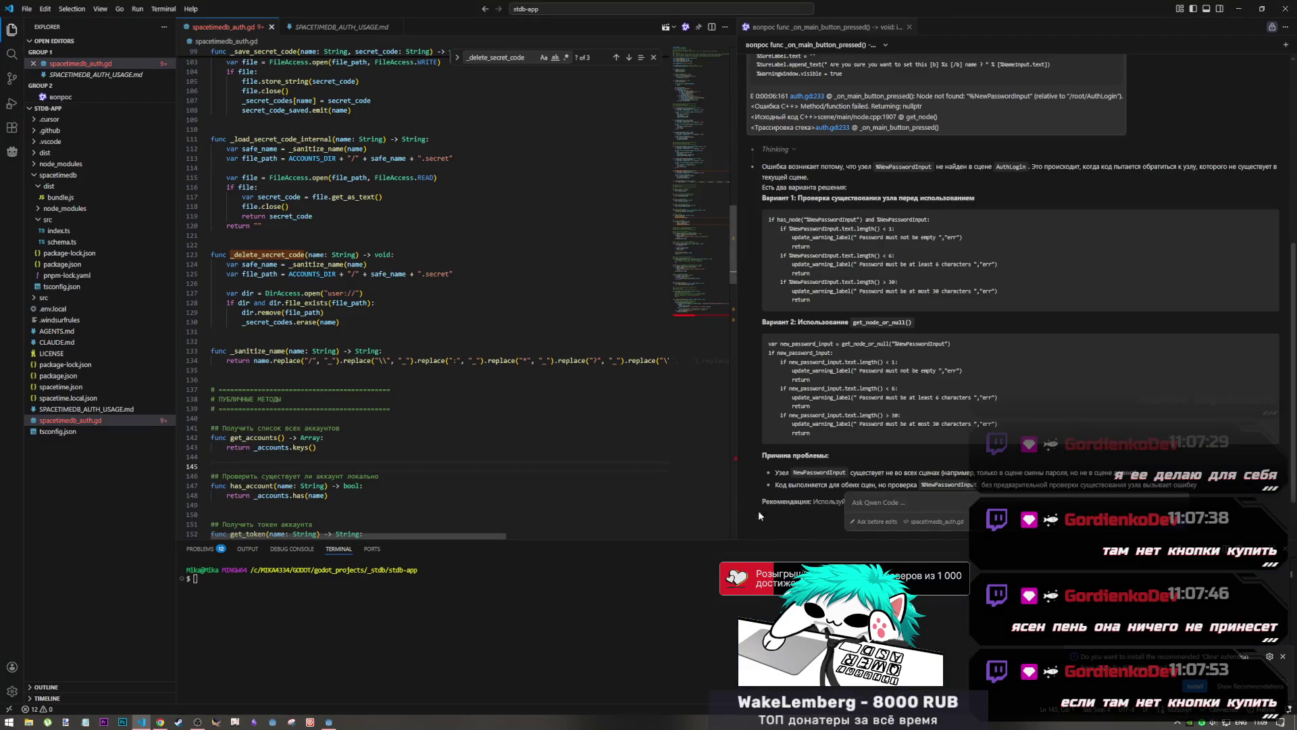
Send Qwen Code the message 'Github repo sdk' followed by the pasted quickstart link
{"action": "left_click", "coordinate": [937, 534]}
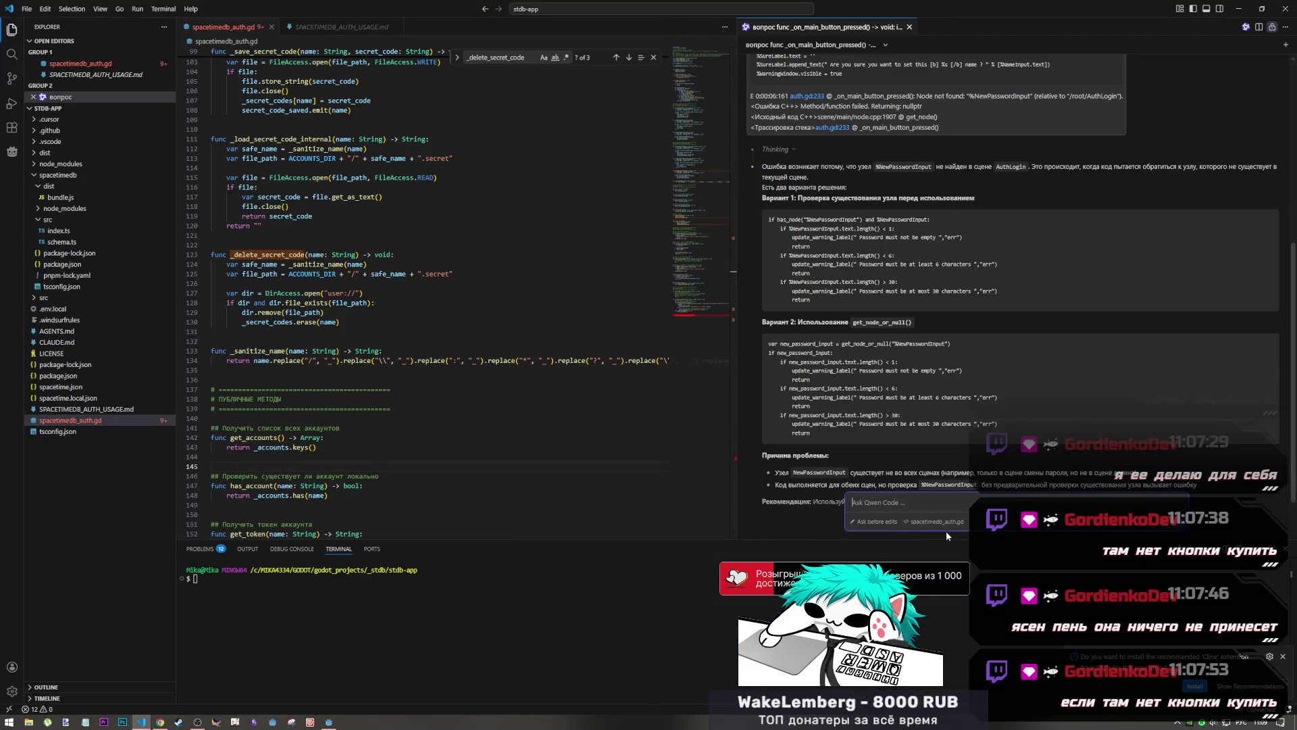
{"action": "type", "text": "https://github.com/flametime/Godot-SpacetimeDB-SDK/blob/0.2/docs/quickstart.md"}
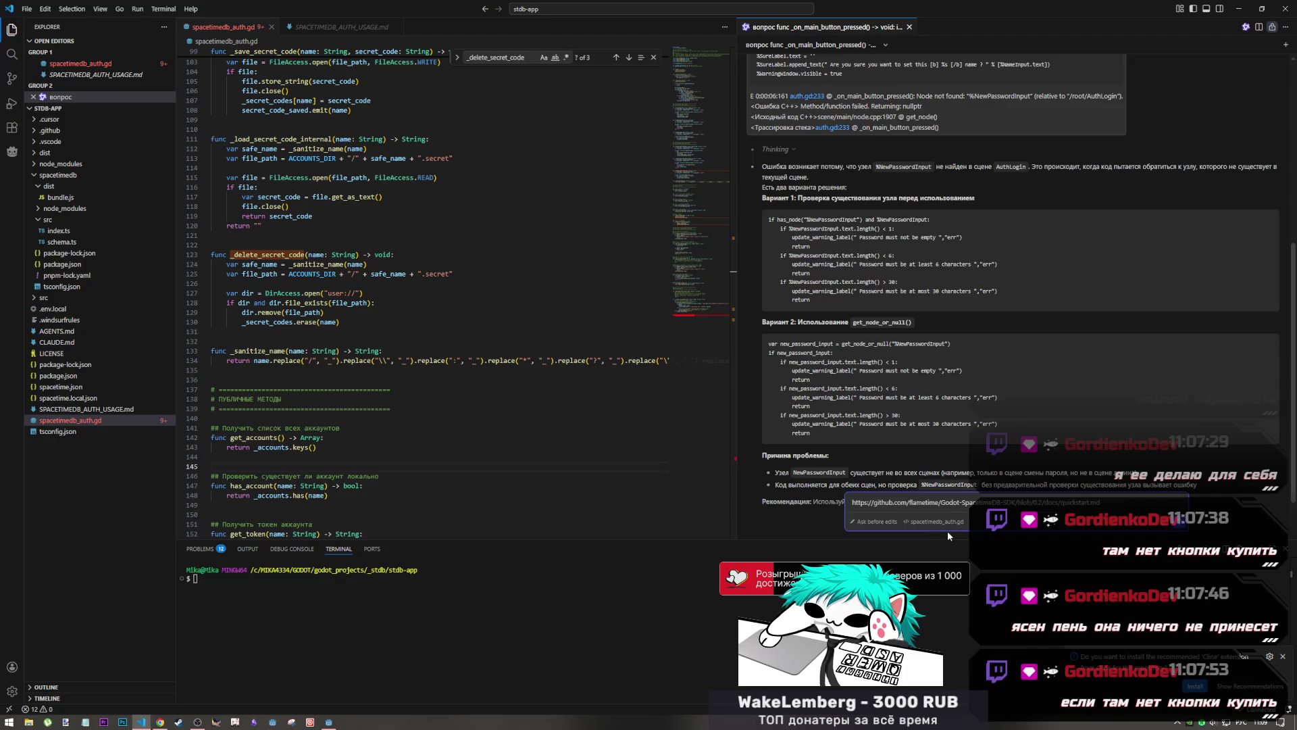
{"action": "key", "text": "shift+Return"}
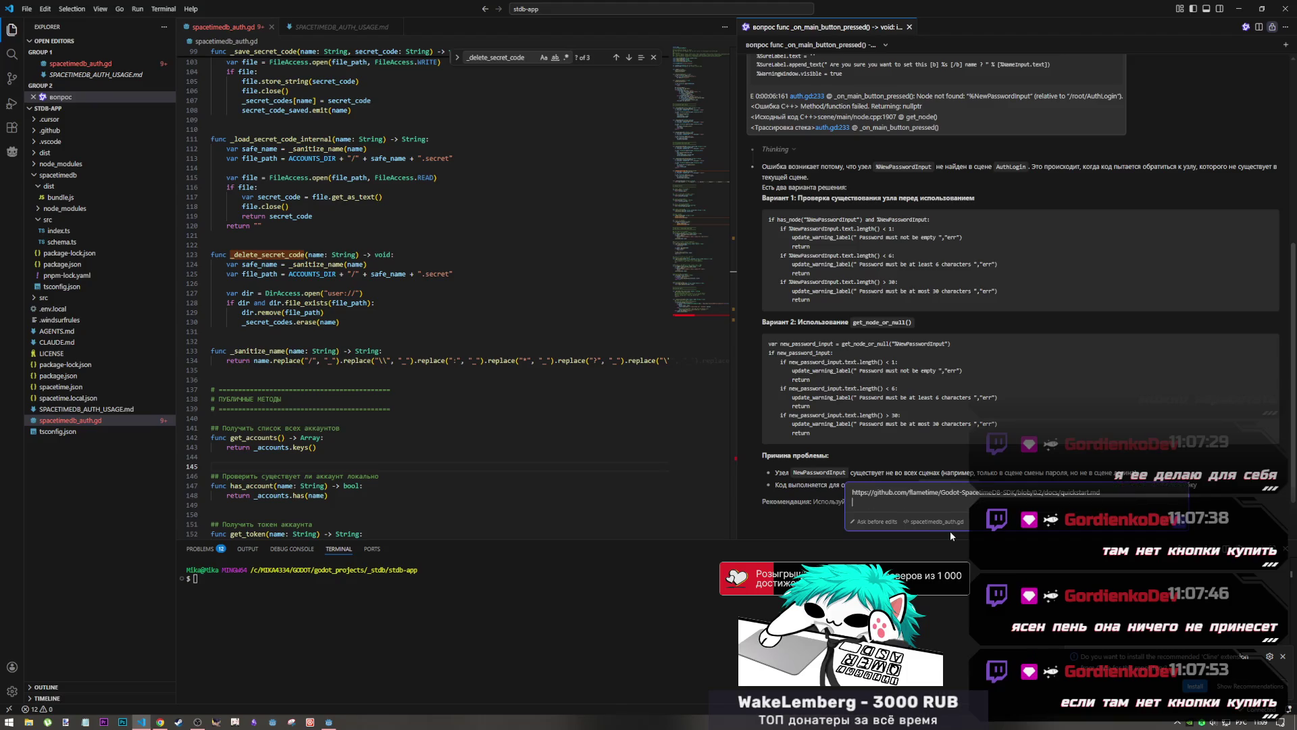
{"action": "key", "text": "shift+Return"}
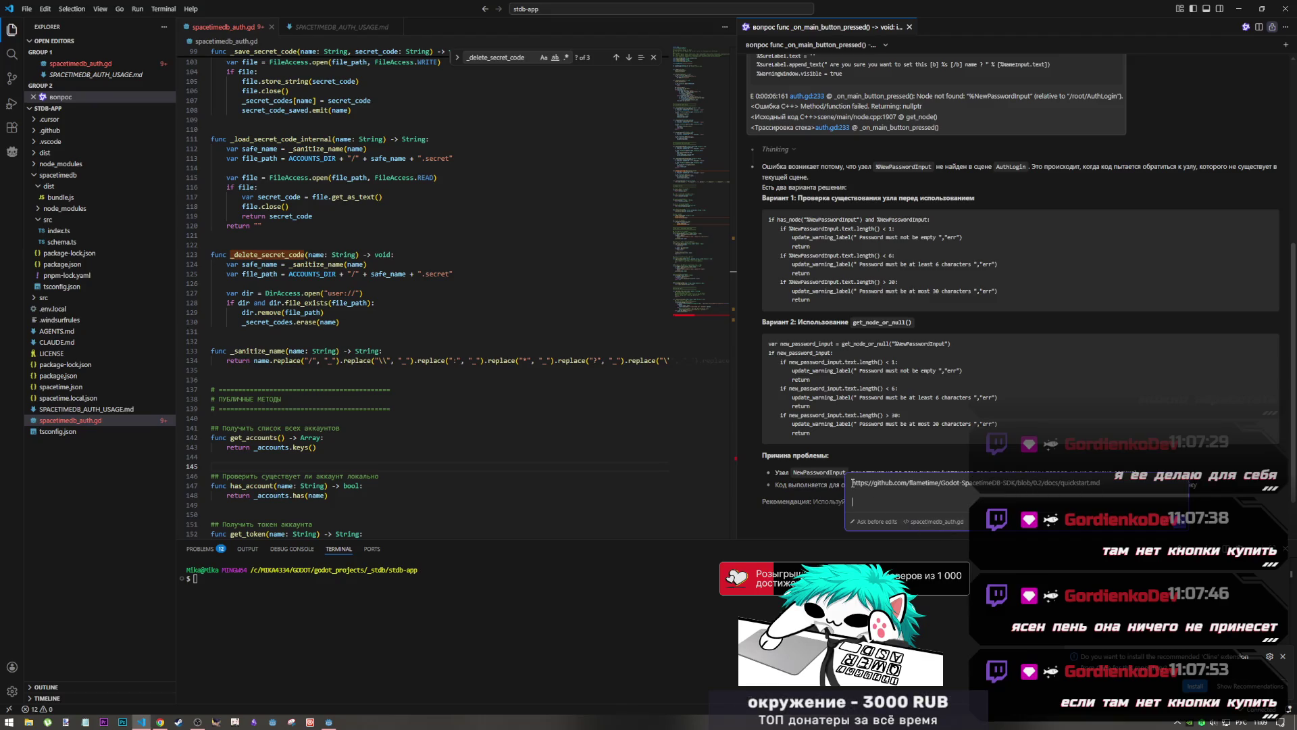
{"action": "type", "text": "Пшерги"}
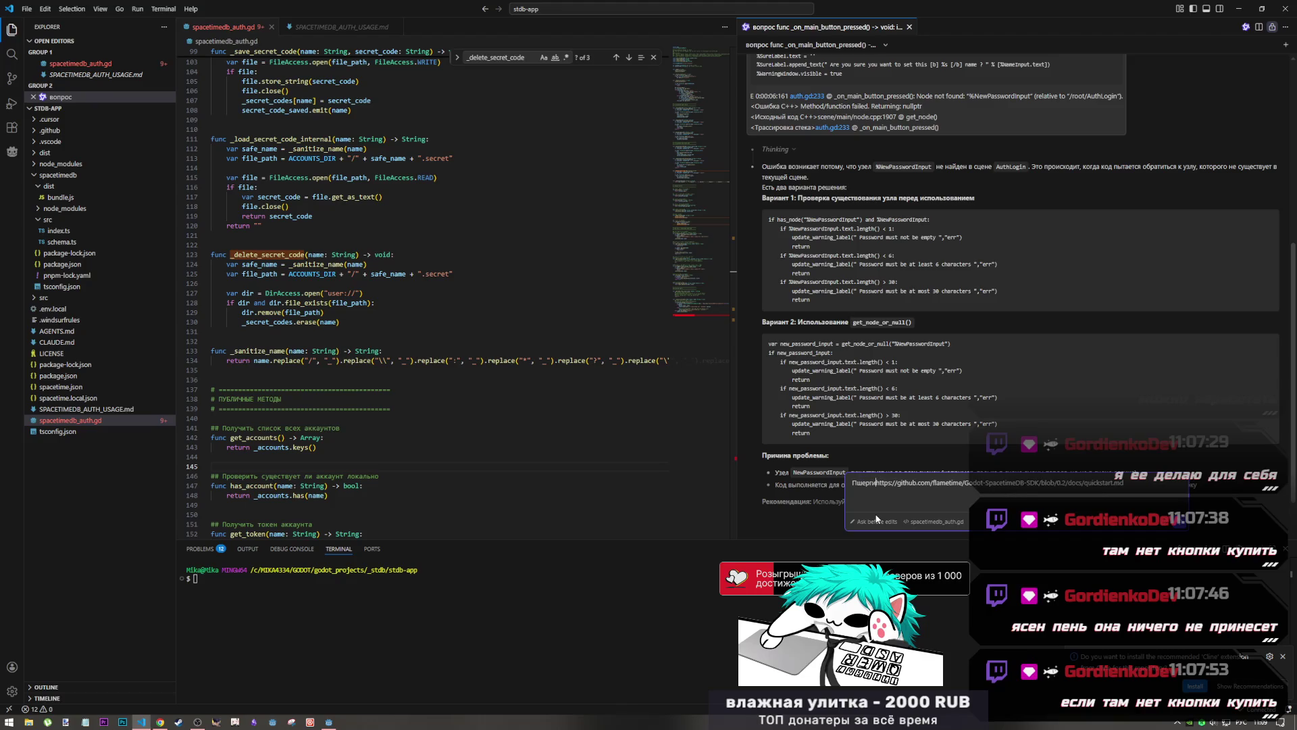
{"action": "key", "text": "BackSpace"}
{"action": "key", "text": "BackSpace"}
{"action": "key", "text": "BackSpace"}
{"action": "key", "text": "alt+shift"}
{"action": "type", "text": "G"}
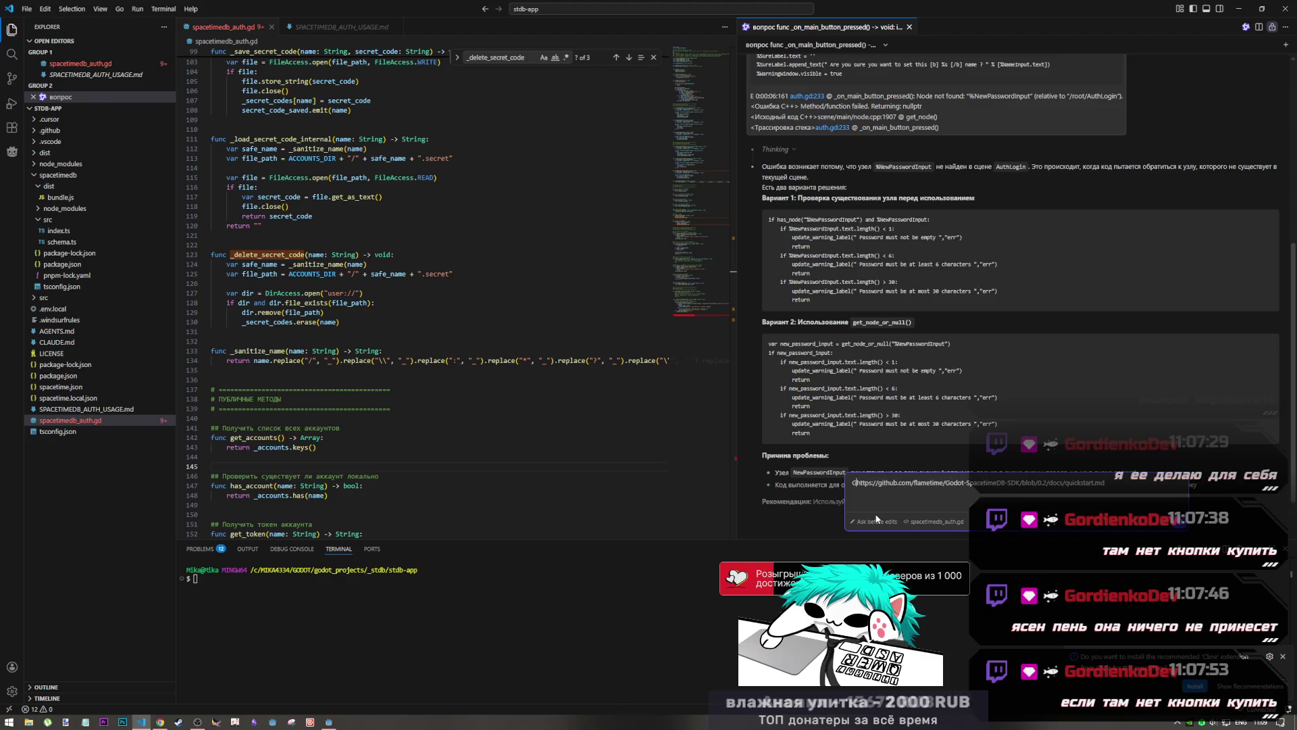
{"action": "type", "text": "ithub"}
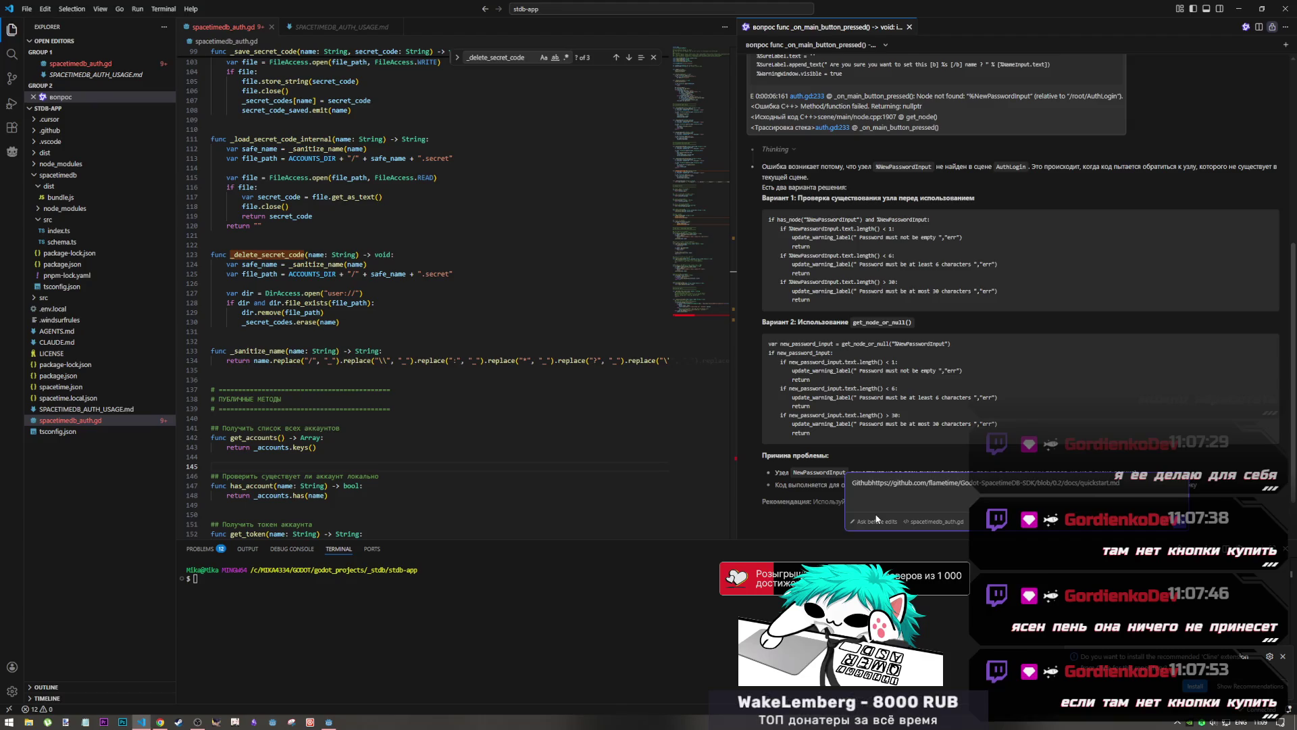
{"action": "type", "text": " repo s"}
{"action": "type", "text": "dk"}
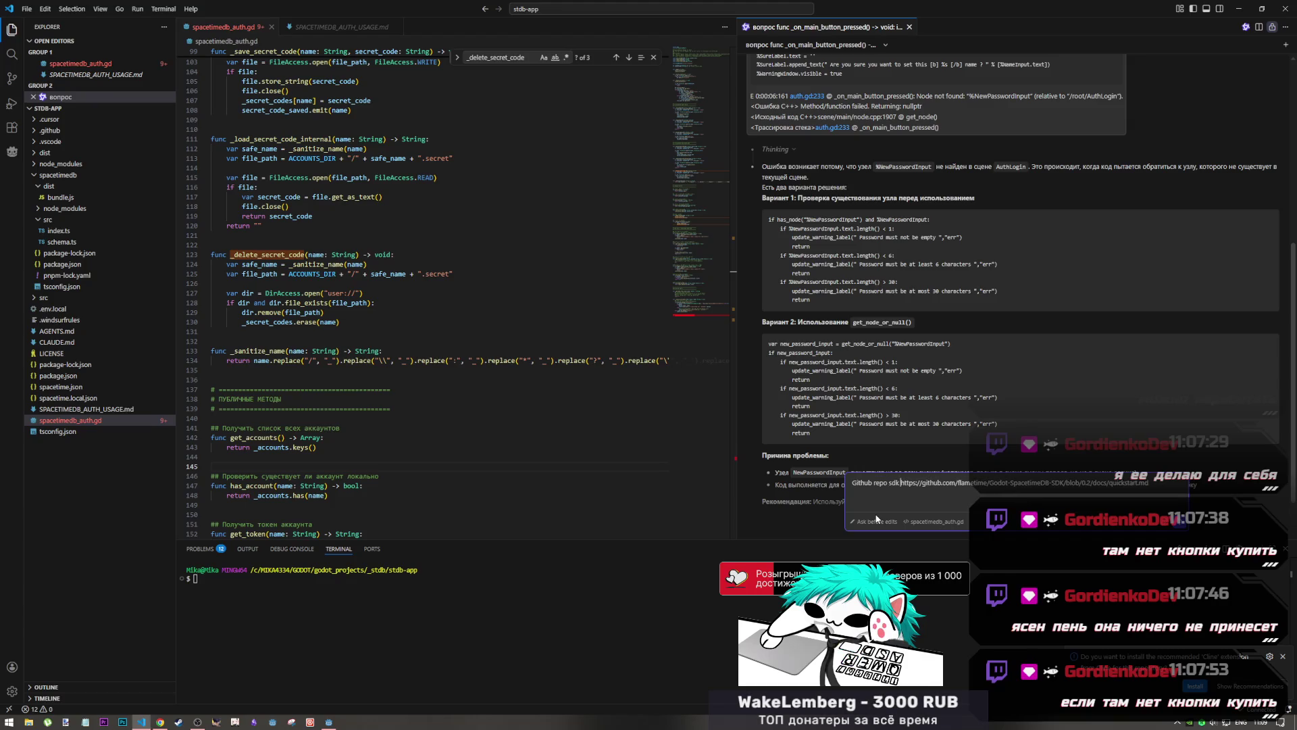
{"action": "key", "text": "Return"}
{"action": "left_click", "coordinate": [86, 721]}
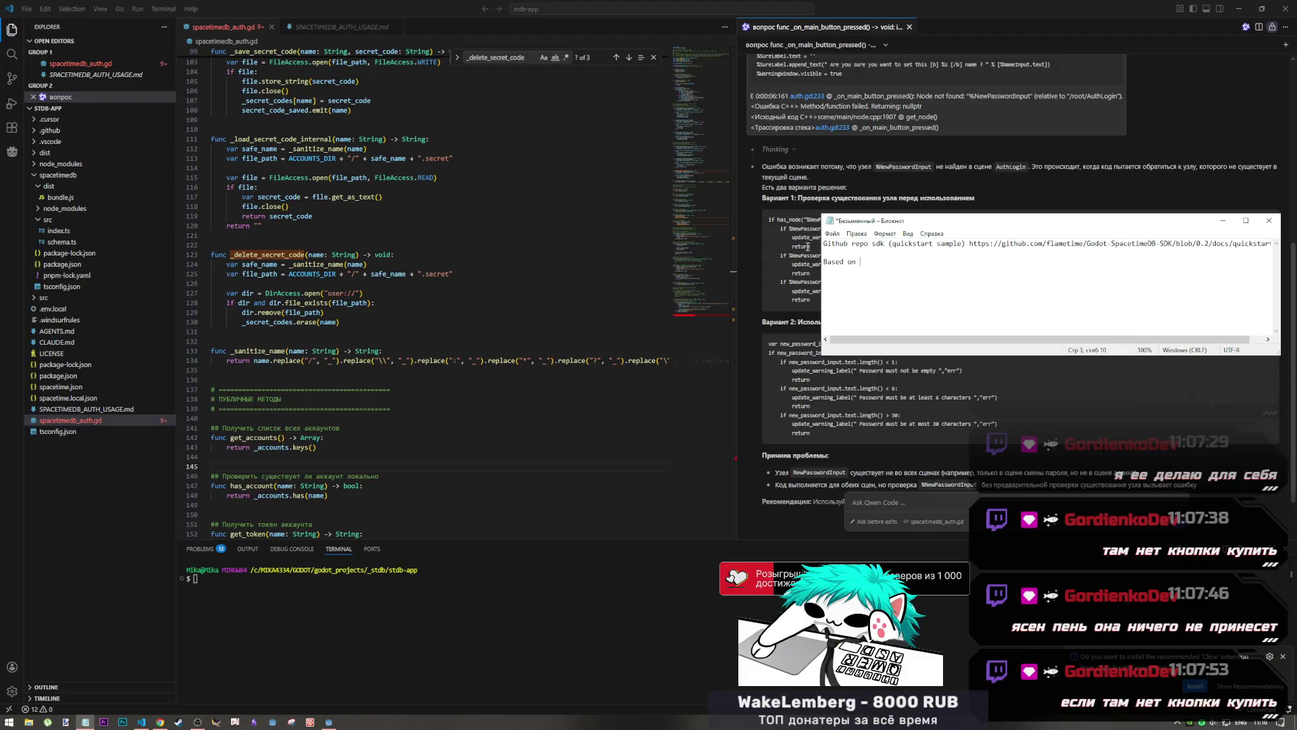
Replace 'Based on' with Russian text citing the Quickstart repo and godot 4.x stable docs
{"action": "key", "text": "shift+Home"}
{"action": "key", "text": "alt+shift"}
{"action": "type", "text": "О"}
{"action": "type", "text": " ос"}
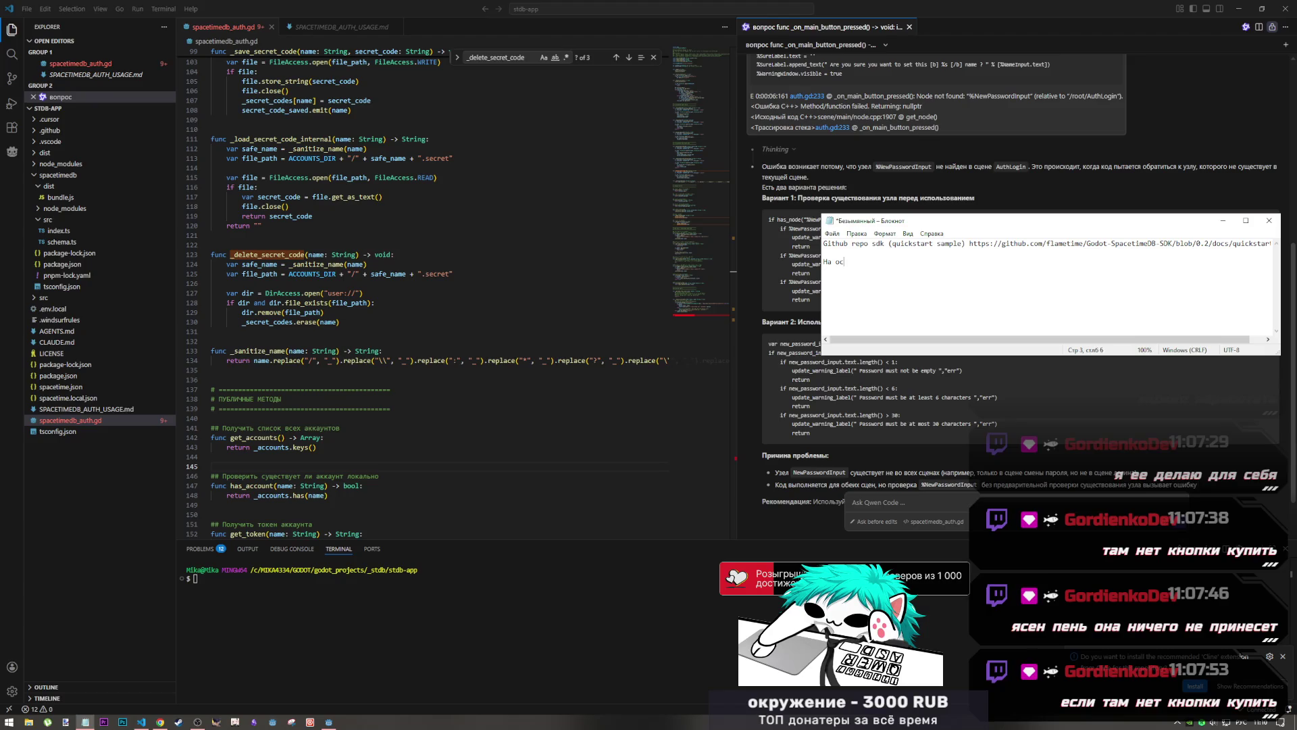
{"action": "type", "text": "нове"}
{"action": "type", "text": " ре"}
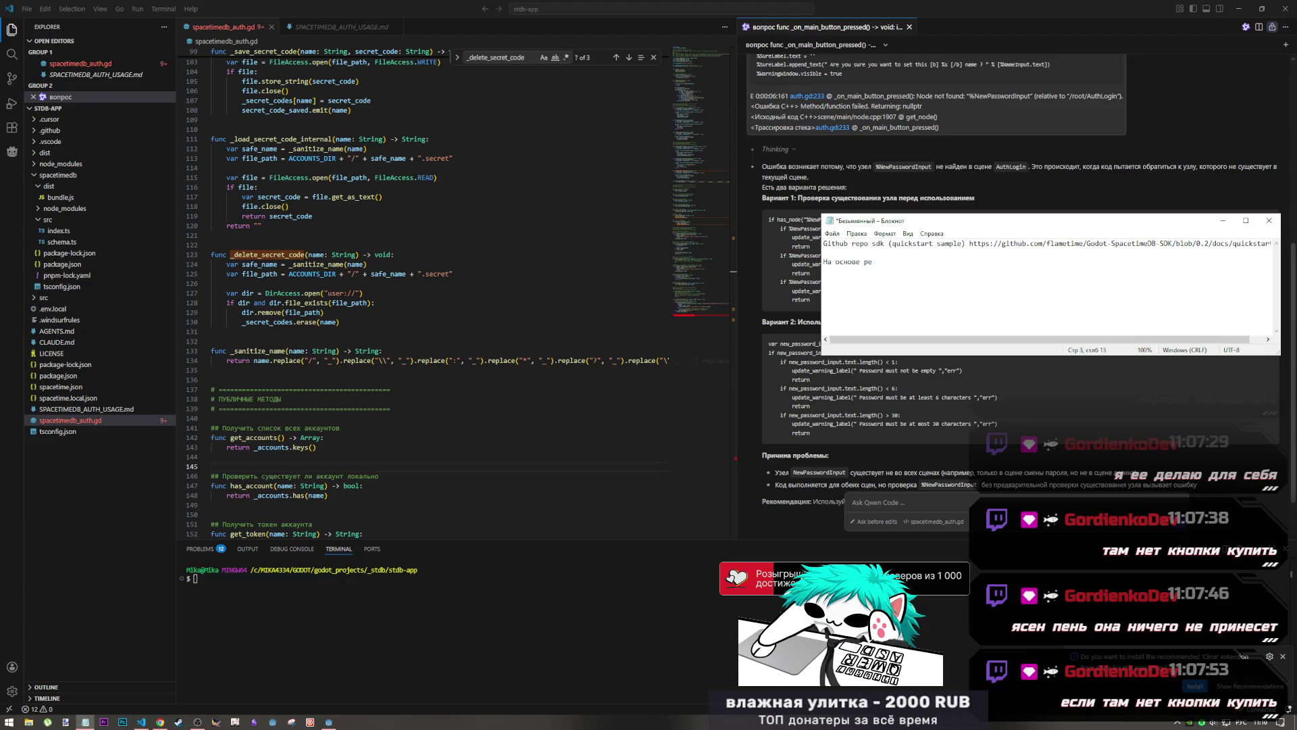
{"action": "key", "text": "BackSpace"}
{"action": "key", "text": "BackSpace"}
{"action": "type", "text": "репы Quickstart"}
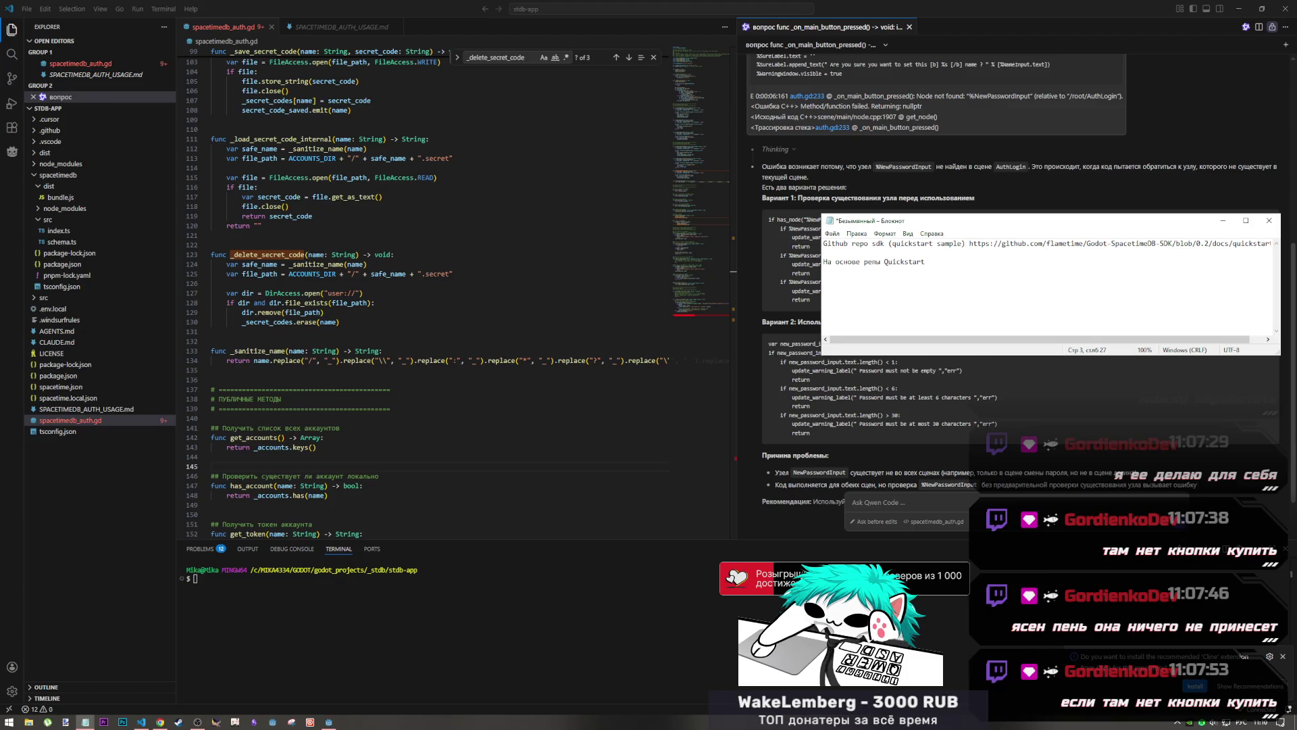
{"action": "type", "text": "и докумен"}
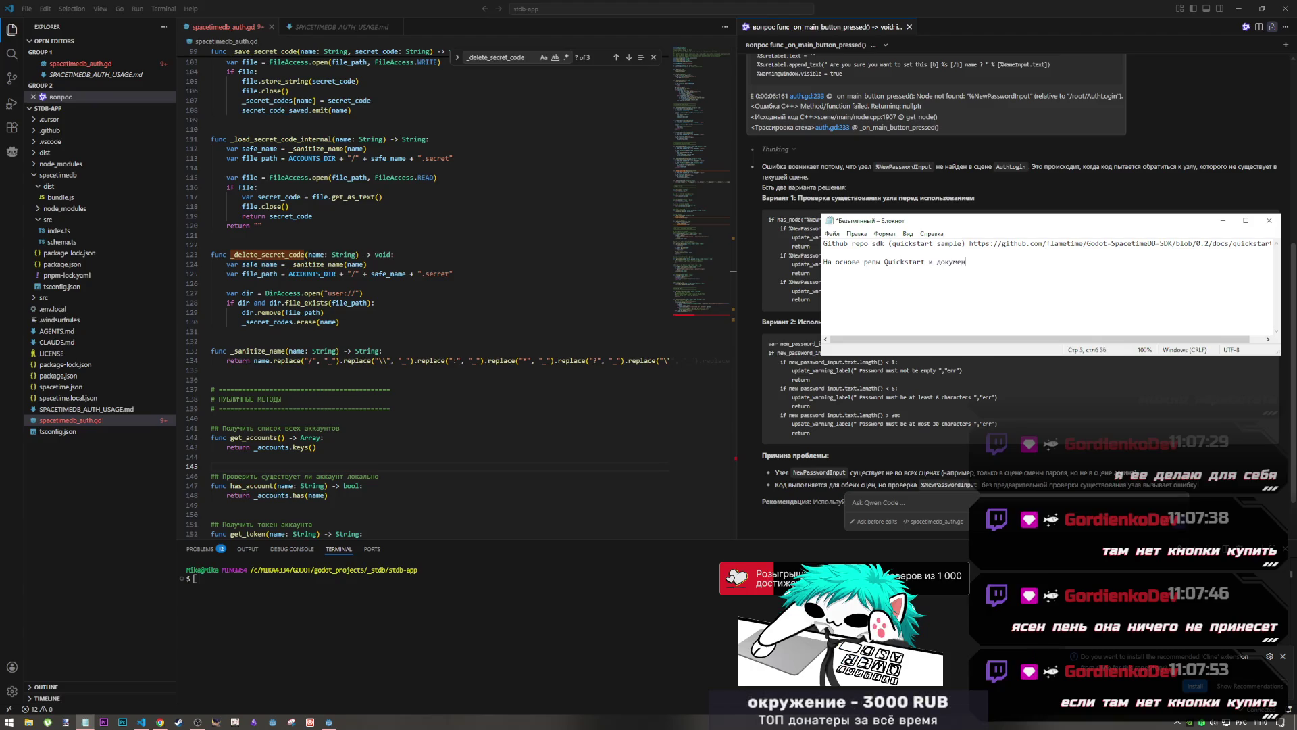
{"action": "type", "text": "тации"}
{"action": "key", "text": "alt+shift"}
{"action": "type", "text": " godot"}
{"action": "type", "text": "4.5"}
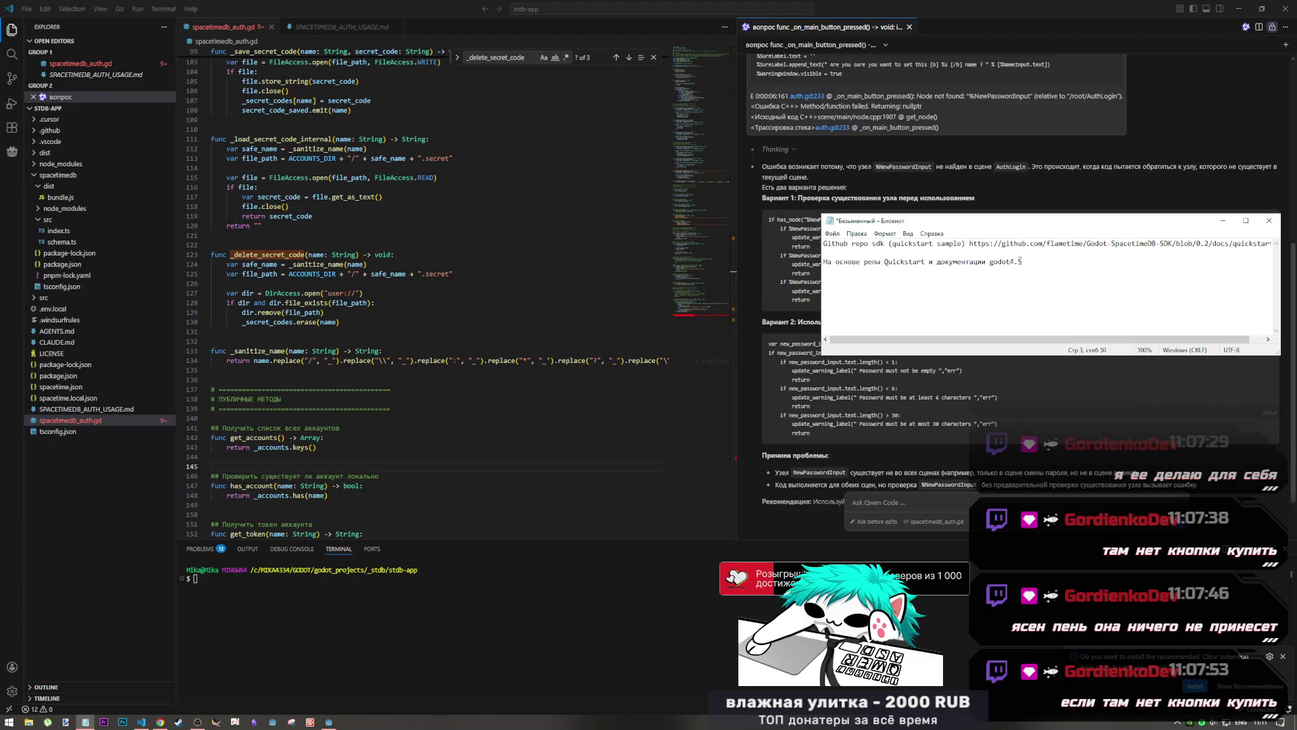
{"action": "key", "text": "Left"}
{"action": "key", "text": "Left"}
{"action": "key", "text": "Left"}
{"action": "key", "text": "End"}
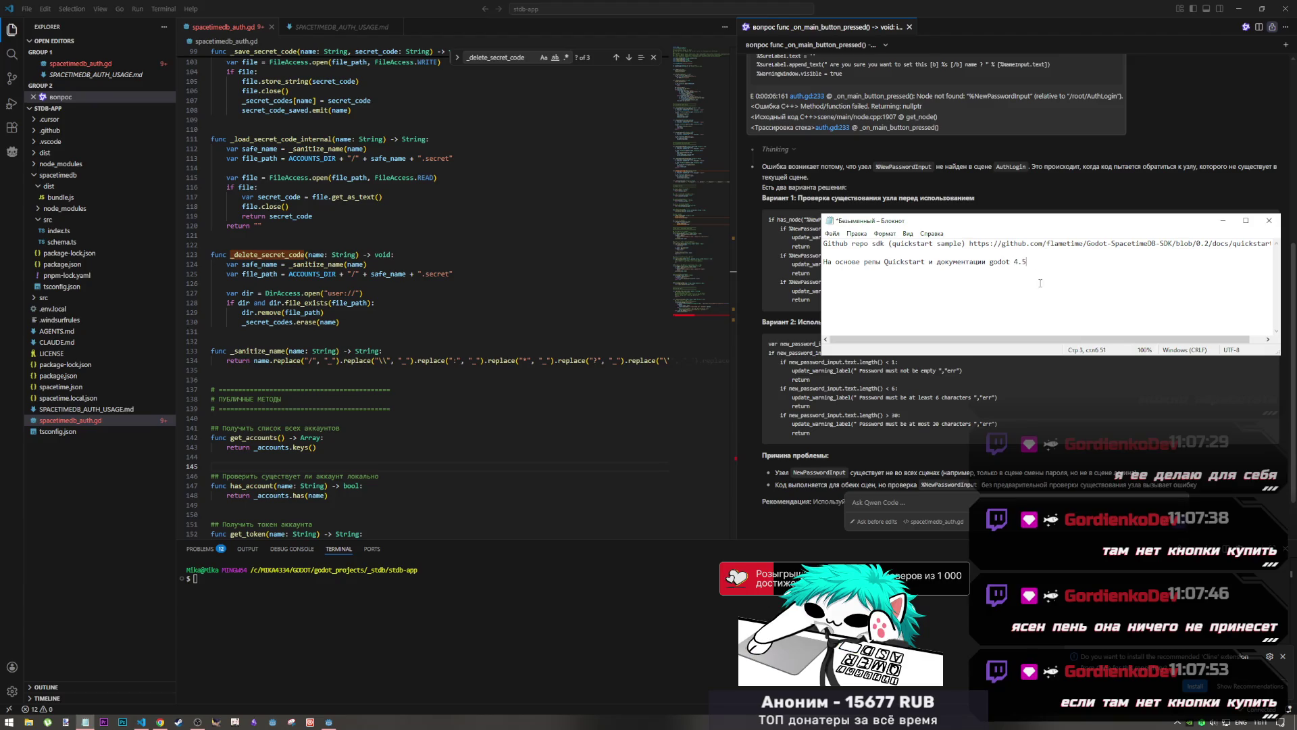
{"action": "key", "text": "BackSpace"}
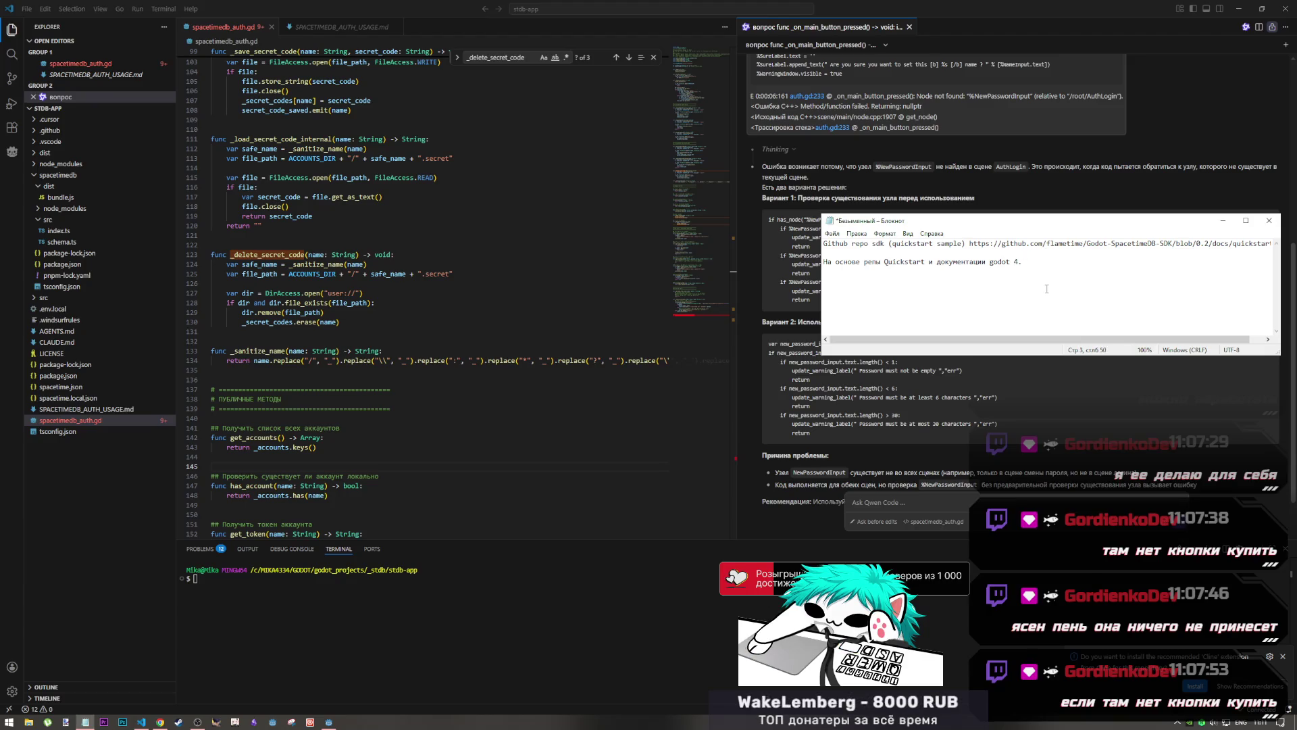
{"action": "type", "text": "xstable"}
Append the request 'полностью перепиши файл', reworking the initial 'сформируй файл' wording
{"action": "key", "text": "alt+shift"}
{"action": "type", "text": " сформируй"}
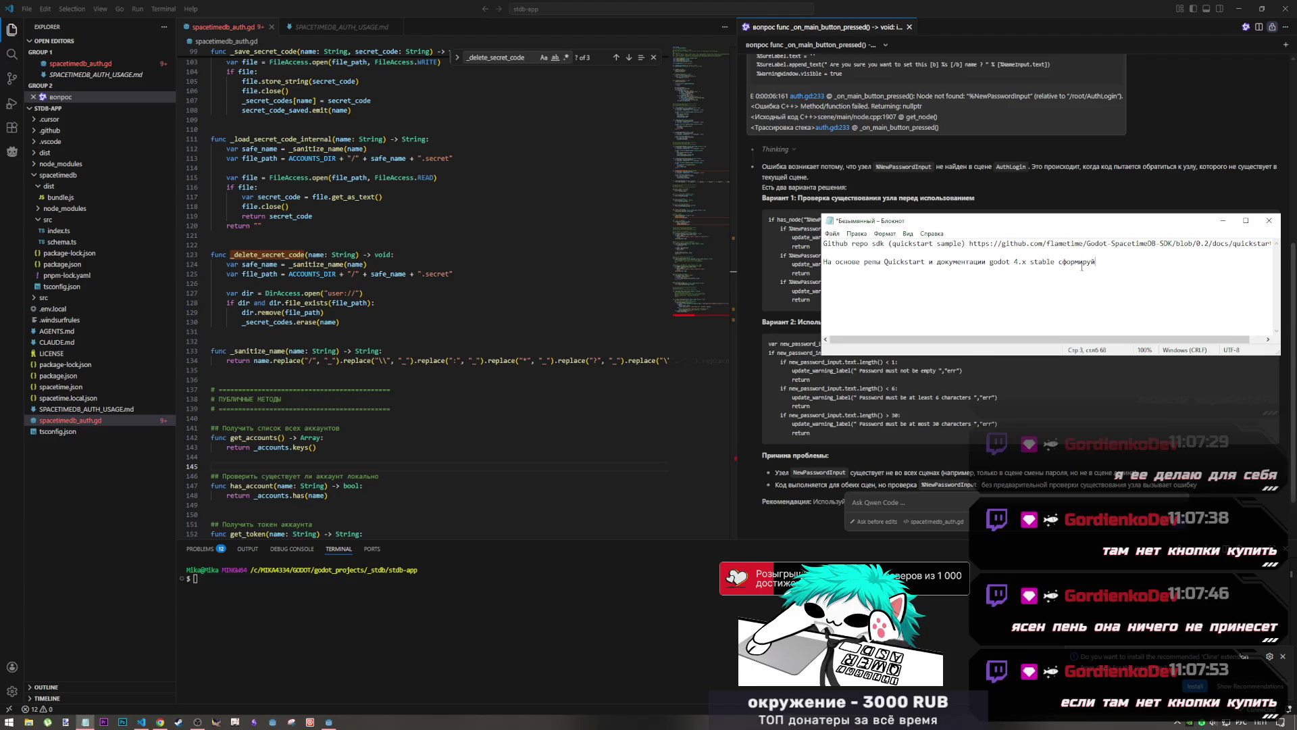
{"action": "type", "text": " файл"}
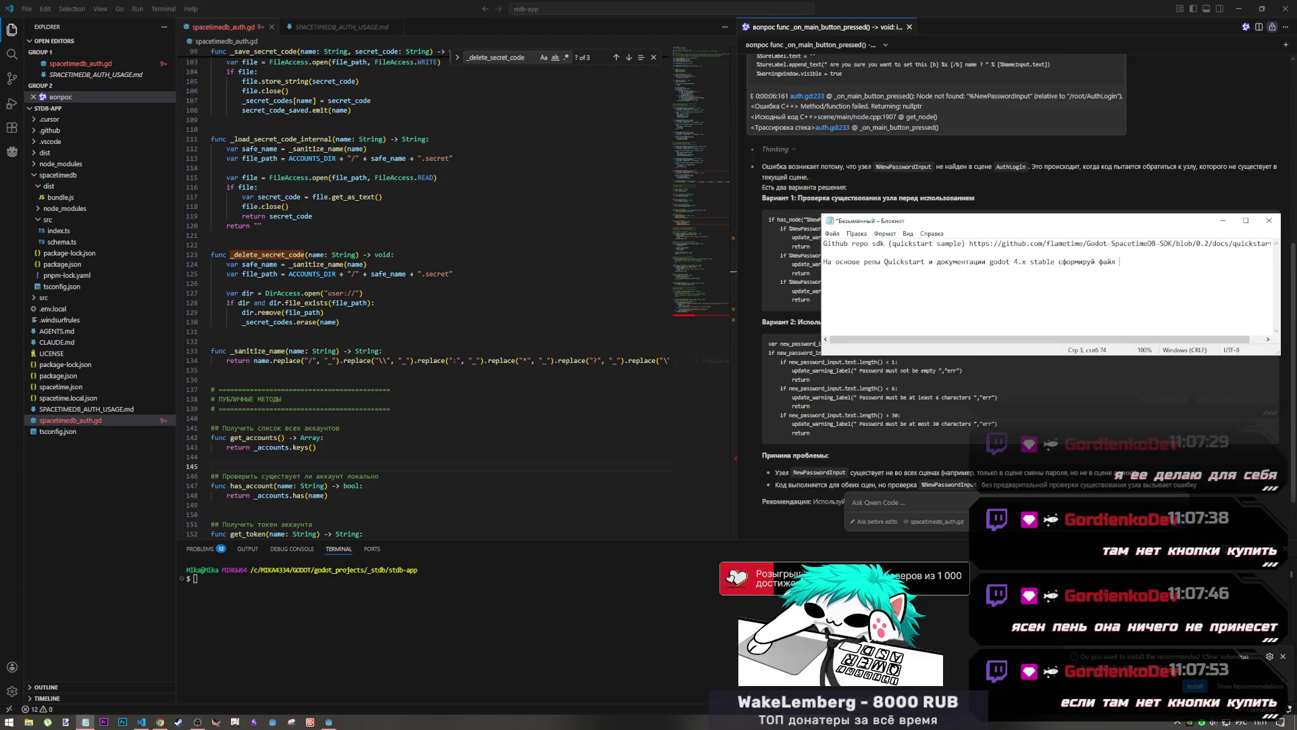
{"action": "key", "text": "ctrl+shift+Left"}
{"action": "key", "text": "ctrl+shift+Left"}
{"action": "left_click", "coordinate": [1098, 263]}
{"action": "key", "text": "ctrl+shift+Left"}
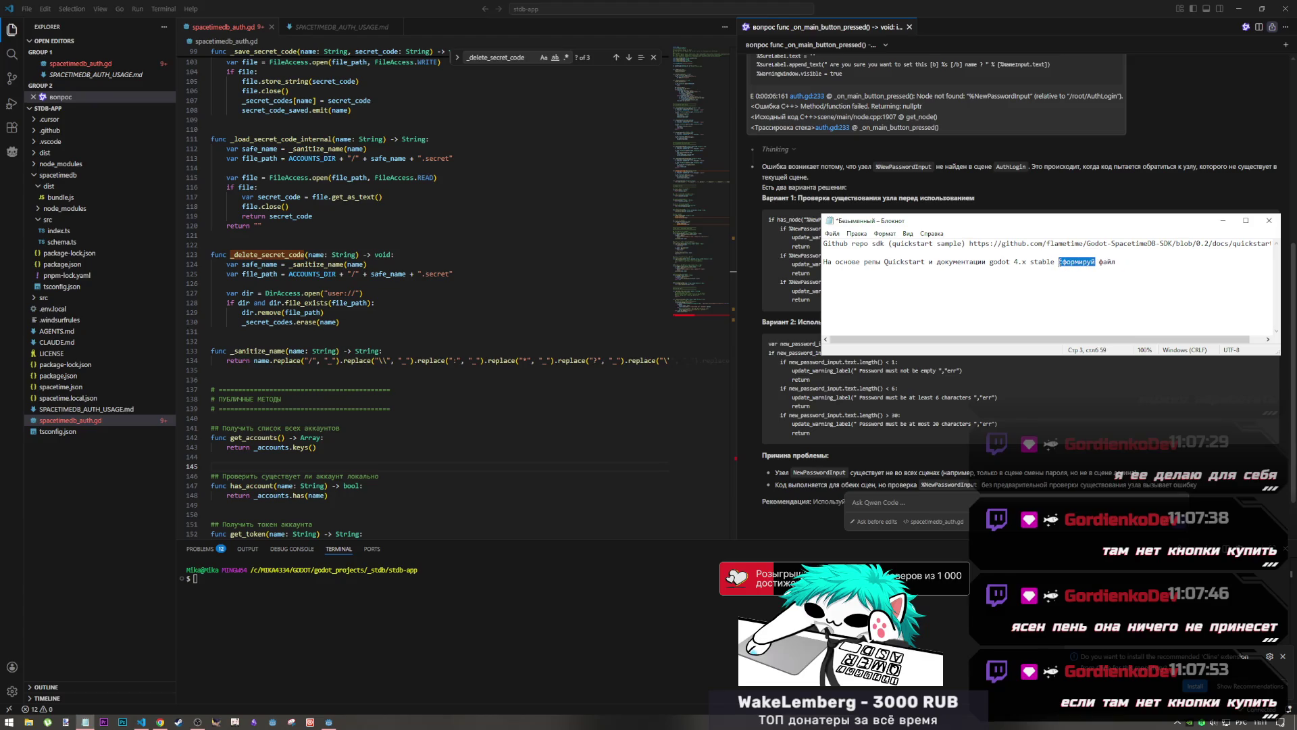
{"action": "type", "text": "измени"}
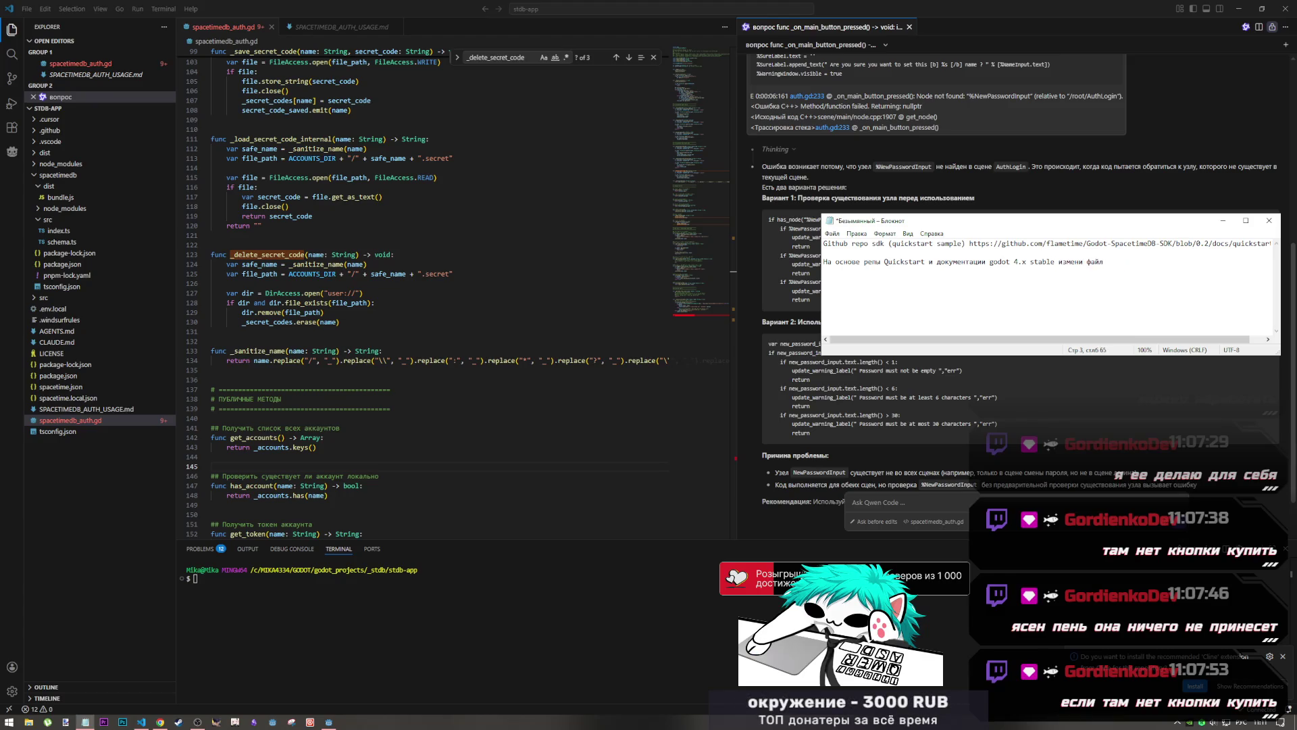
{"action": "key", "text": "ctrl+Left"}
{"action": "key", "text": "shift+End"}
{"action": "type", "text": "полность"}
{"action": "key", "text": "BackSpace"}
{"action": "type", "text": "перепи"}
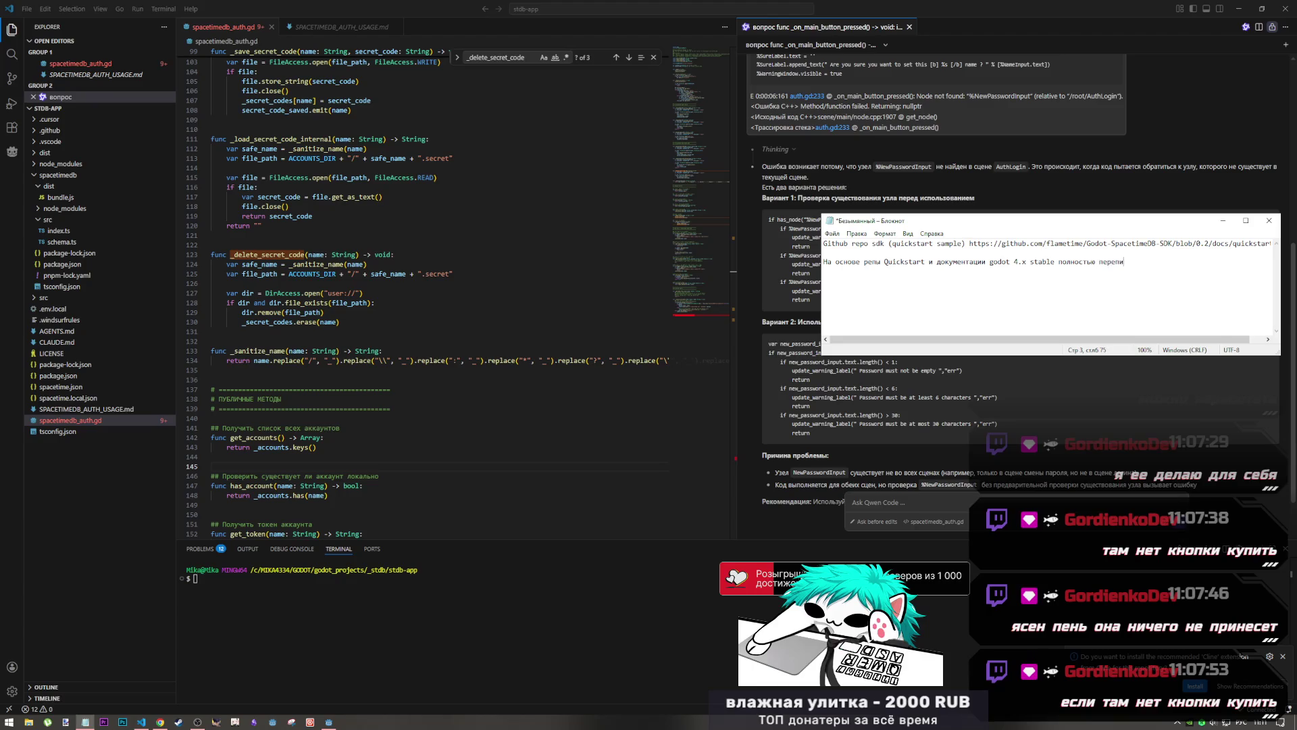
{"action": "type", "text": "ши файл"}
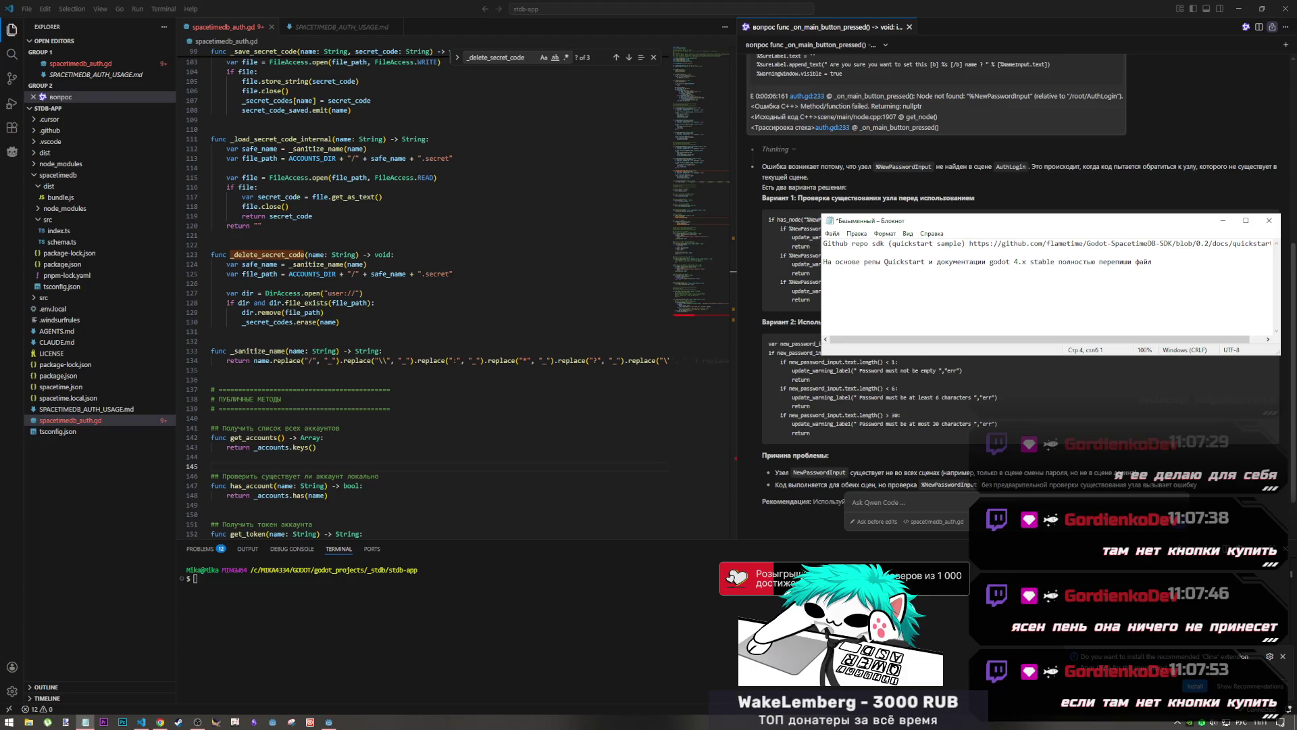
{"action": "type", "text": "чт"}
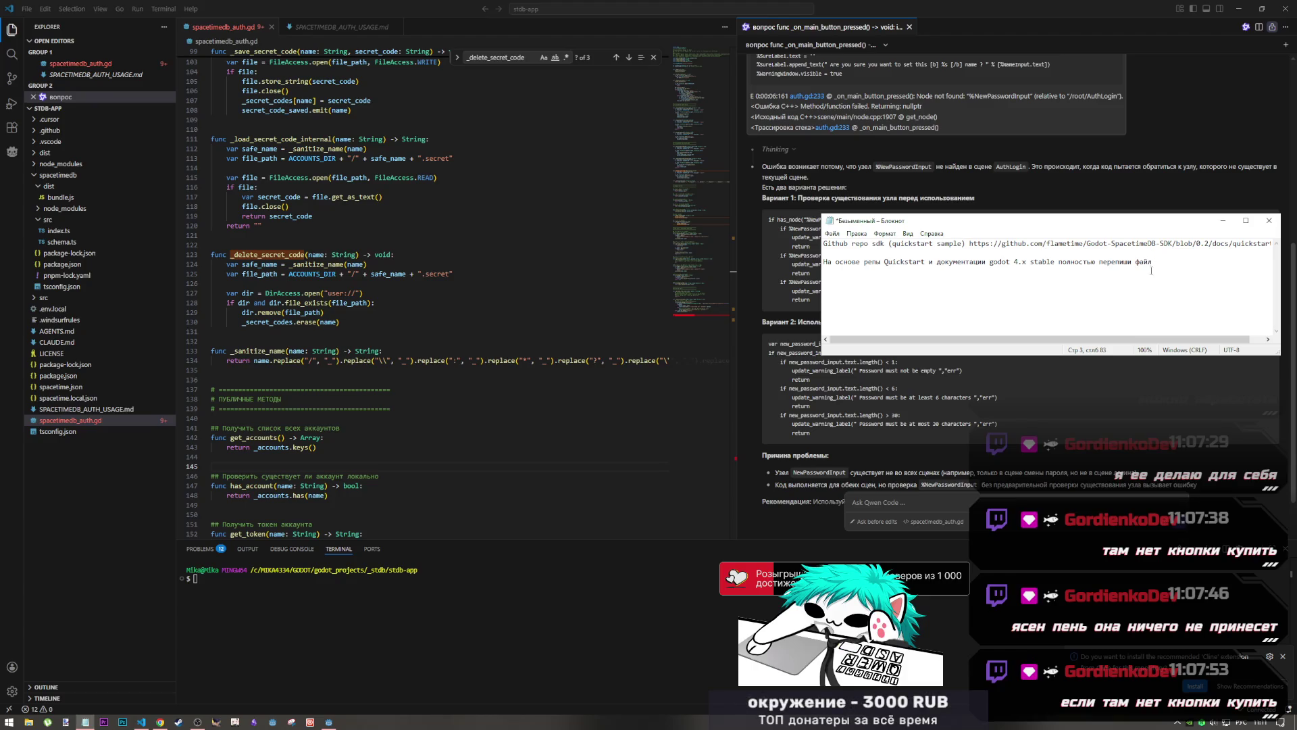
Insert 'и серверного модуля index.ts' after 'stable', fixing text typed in the wrong layout
{"action": "left_click", "coordinate": [1059, 273]}
{"action": "key", "text": "alt+shift"}
{"action": "type", "text": "b"}
{"action": "key", "text": "BackSpace"}
{"action": "key", "text": "BackSpace"}
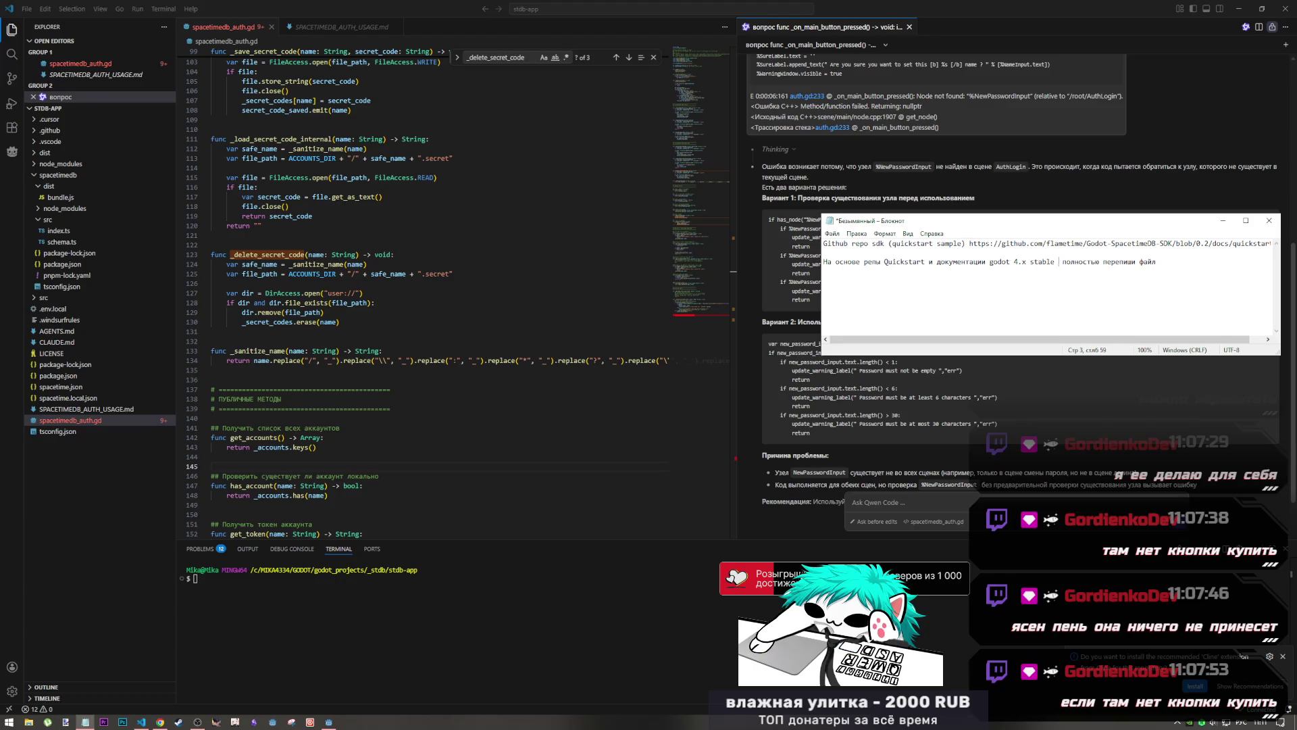
{"action": "type", "text": "и"}
{"action": "key", "text": "alt+shift"}
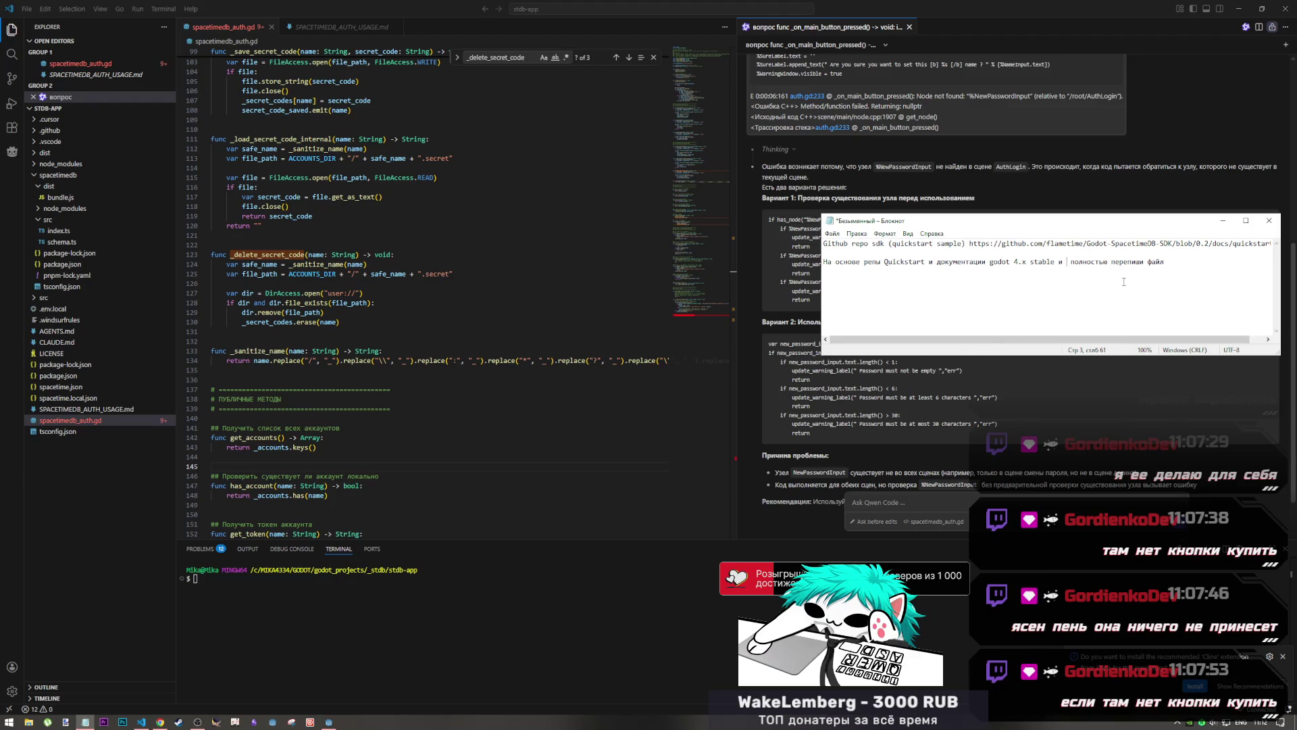
{"action": "type", "text": "cthdthyjuj"}
{"action": "type", "text": " vjlekz ш"}
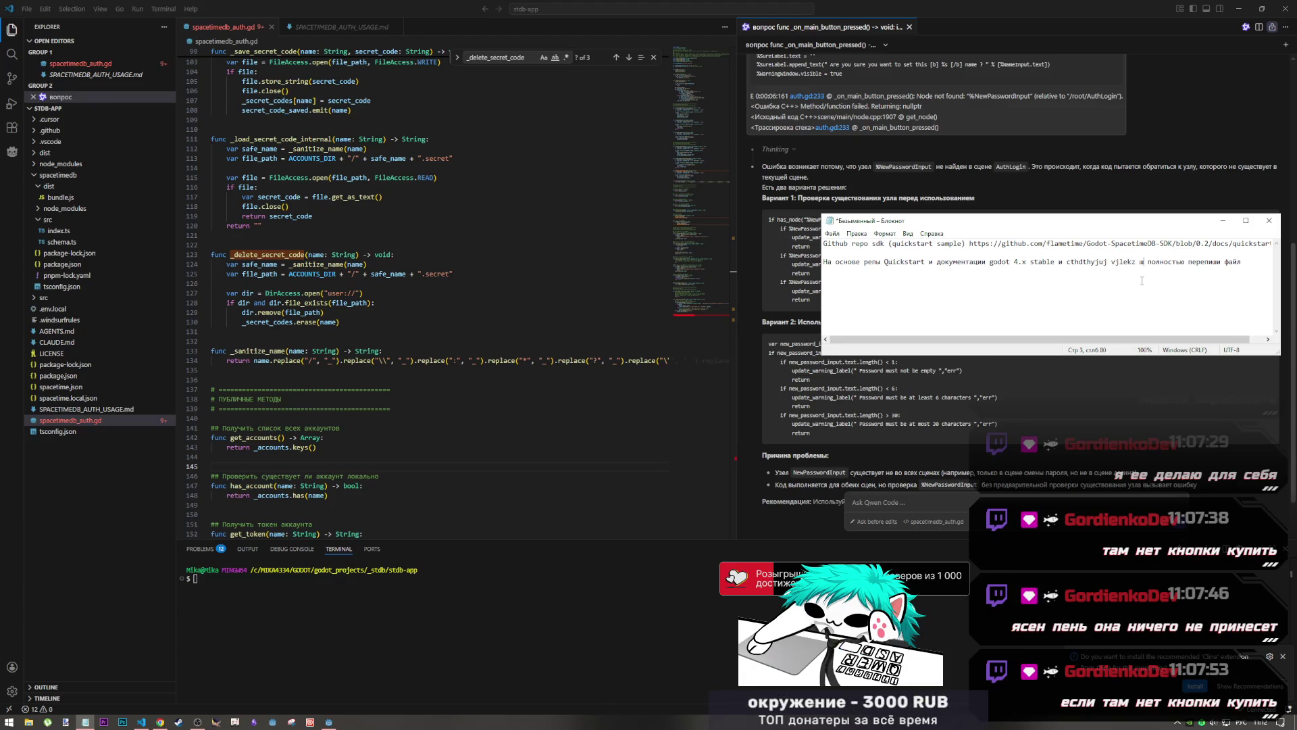
{"action": "key", "text": "BackSpace"}
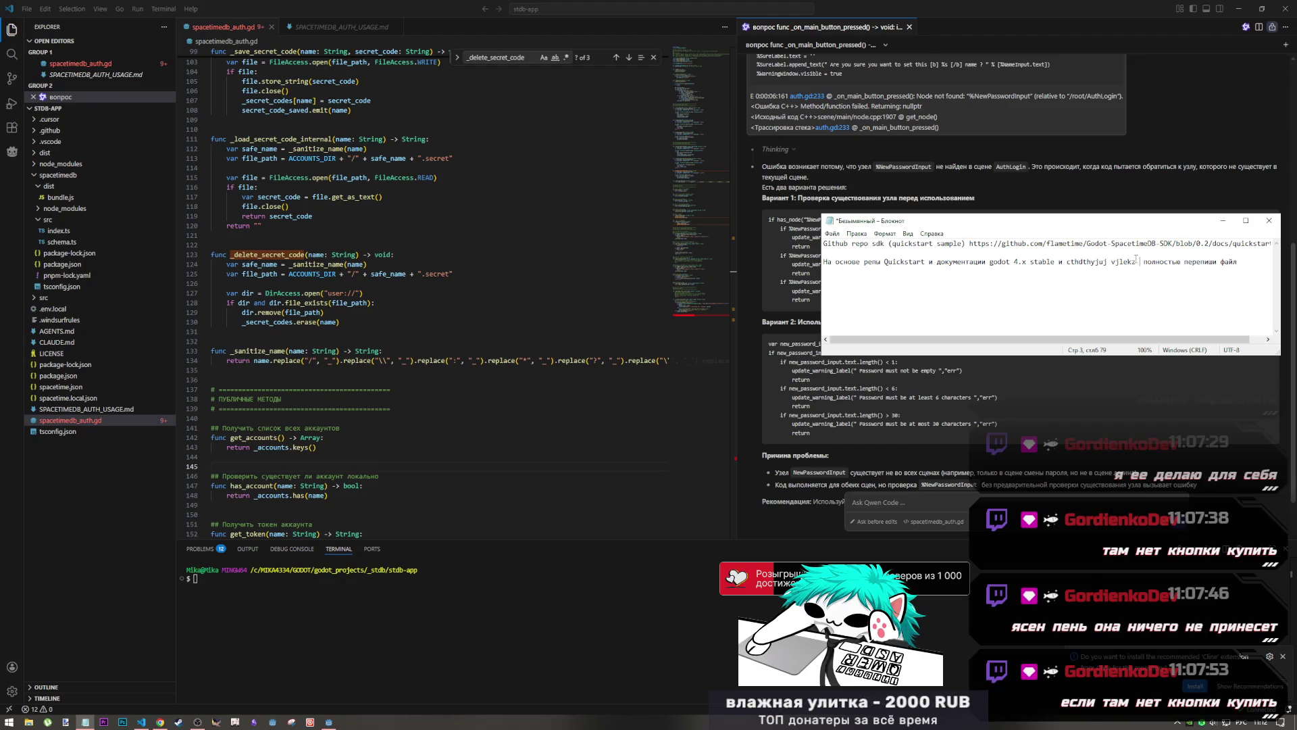
{"action": "left_click_drag", "start_coordinate": [1139, 261], "coordinate": [1066, 261]}
{"action": "key", "text": "BackSpace"}
{"action": "type", "text": "с"}
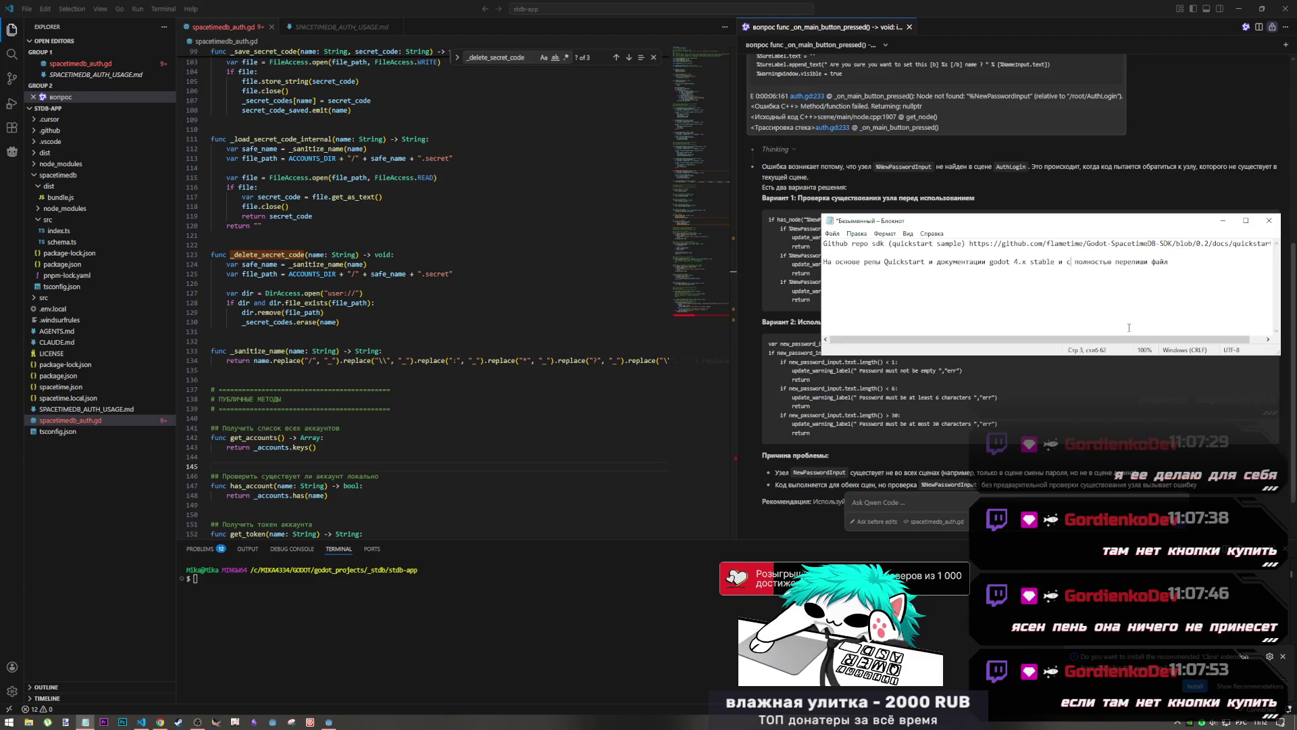
{"action": "type", "text": "ерверног омоду"}
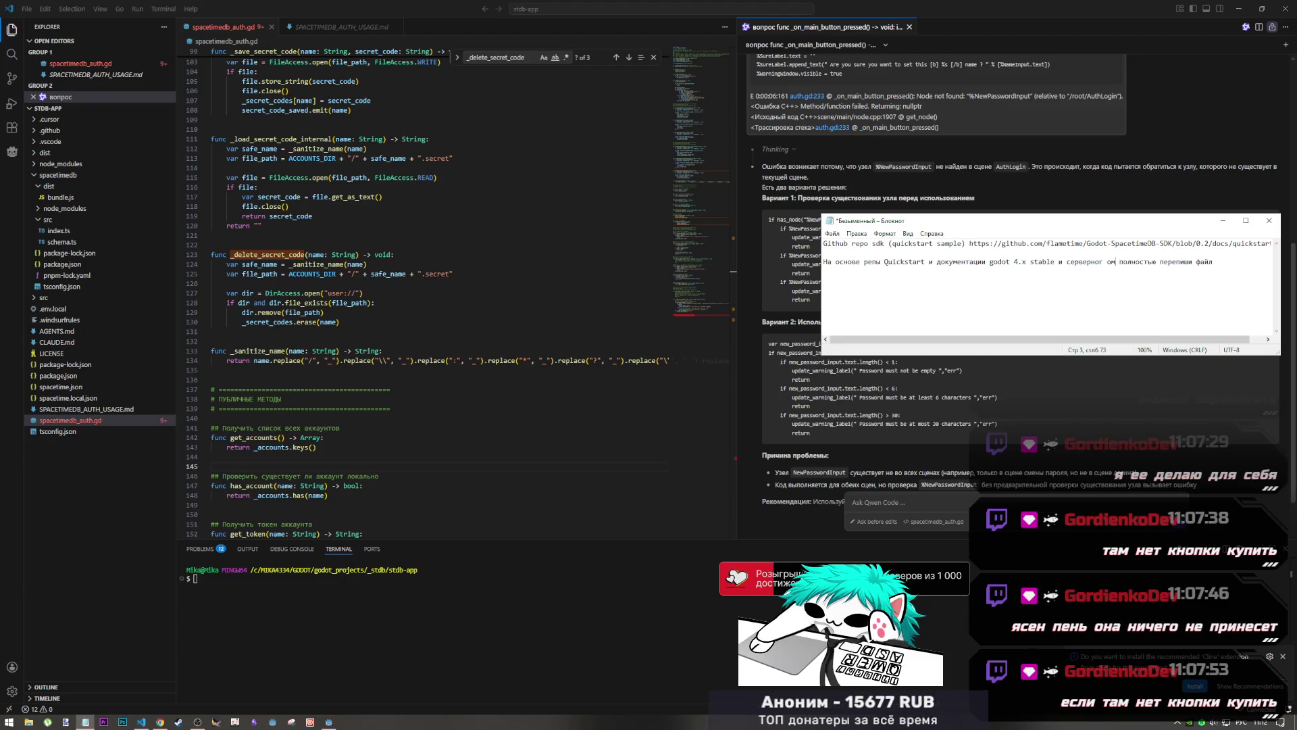
{"action": "key", "text": "BackSpace"}
{"action": "key", "text": "BackSpace"}
{"action": "key", "text": "BackSpace"}
{"action": "type", "text": "о модуля"}
{"action": "key", "text": "alt+shift"}
{"action": "type", "text": "index."}
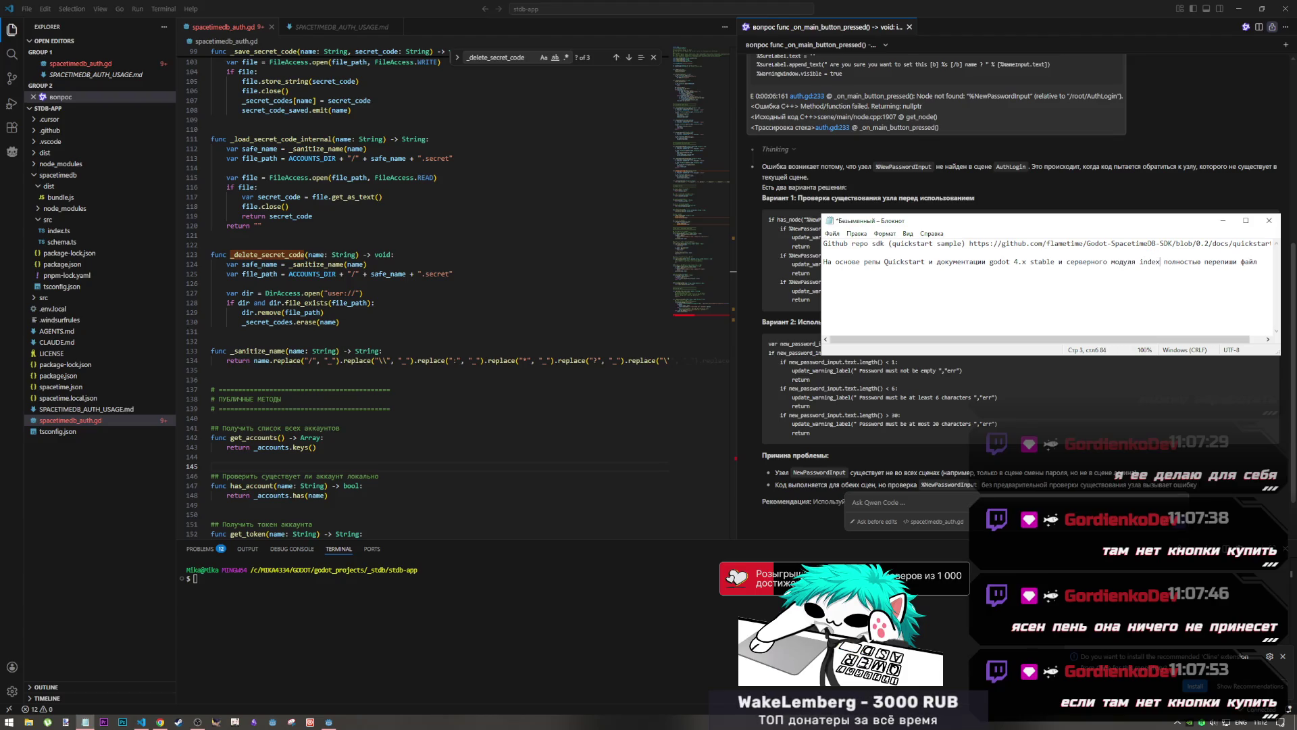
{"action": "type", "text": "ts"}
{"action": "key", "text": "Return"}
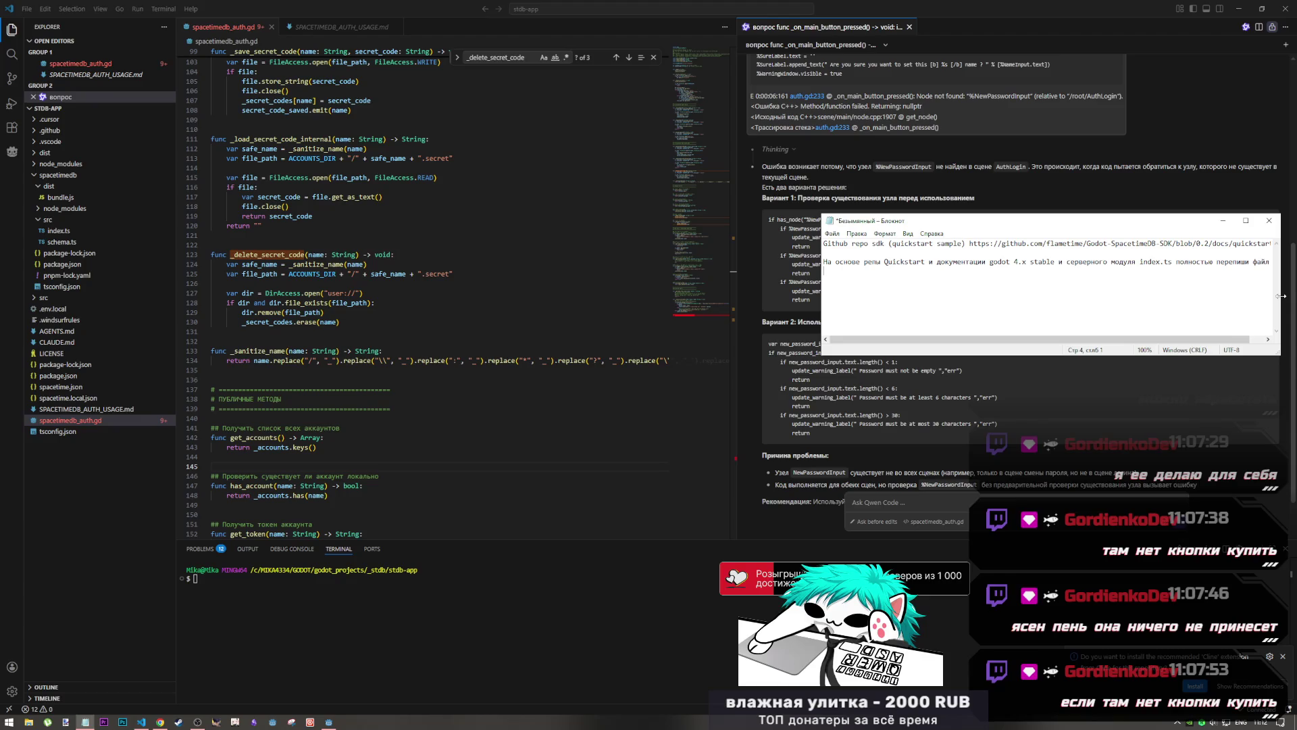
Insert two blank lines above the rewrite prompt, separating it from the link line
{"action": "left_click_drag", "start_coordinate": [921, 263], "coordinate": [843, 263]}
{"action": "left_click", "coordinate": [844, 281]}
{"action": "key", "text": "Home"}
{"action": "key", "text": "Return"}
{"action": "key", "text": "Return"}
{"action": "key", "text": "Up"}
{"action": "key", "text": "Up"}
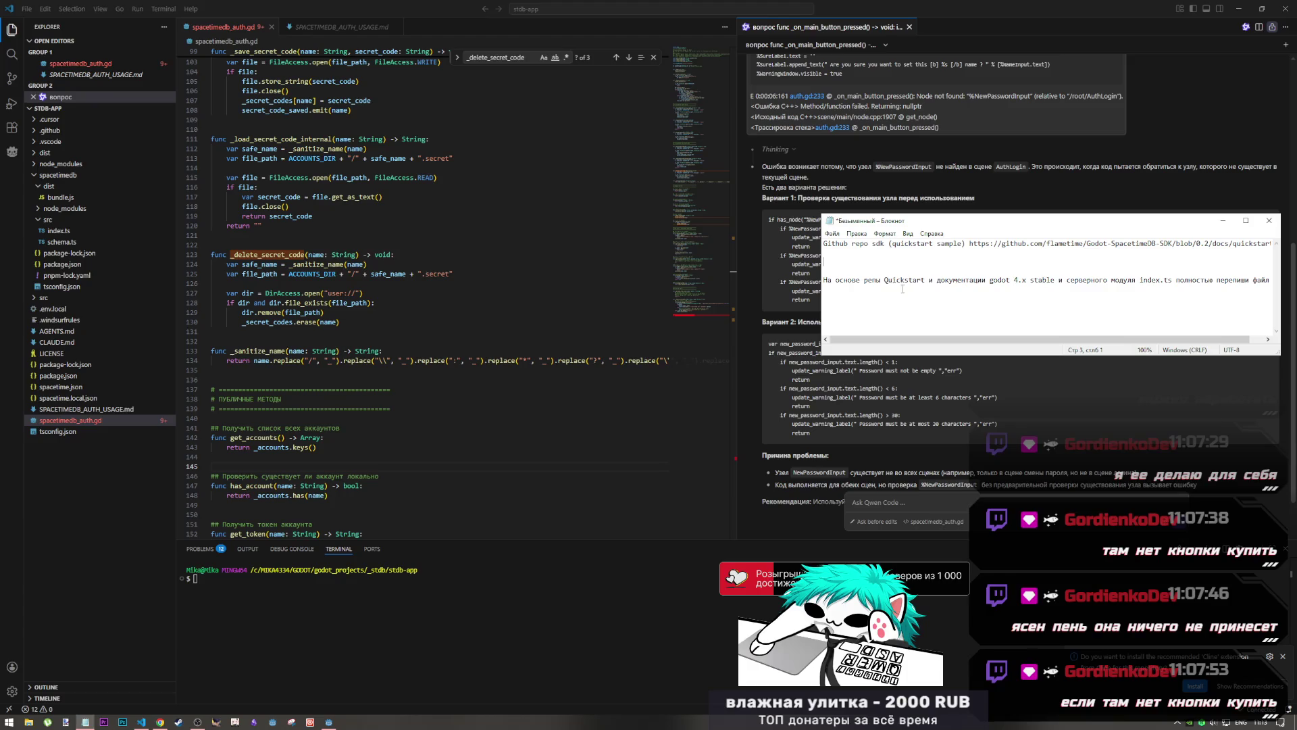
Cut the server module mention from the line's end and delete the word 'репы'
{"action": "left_click", "coordinate": [1172, 280]}
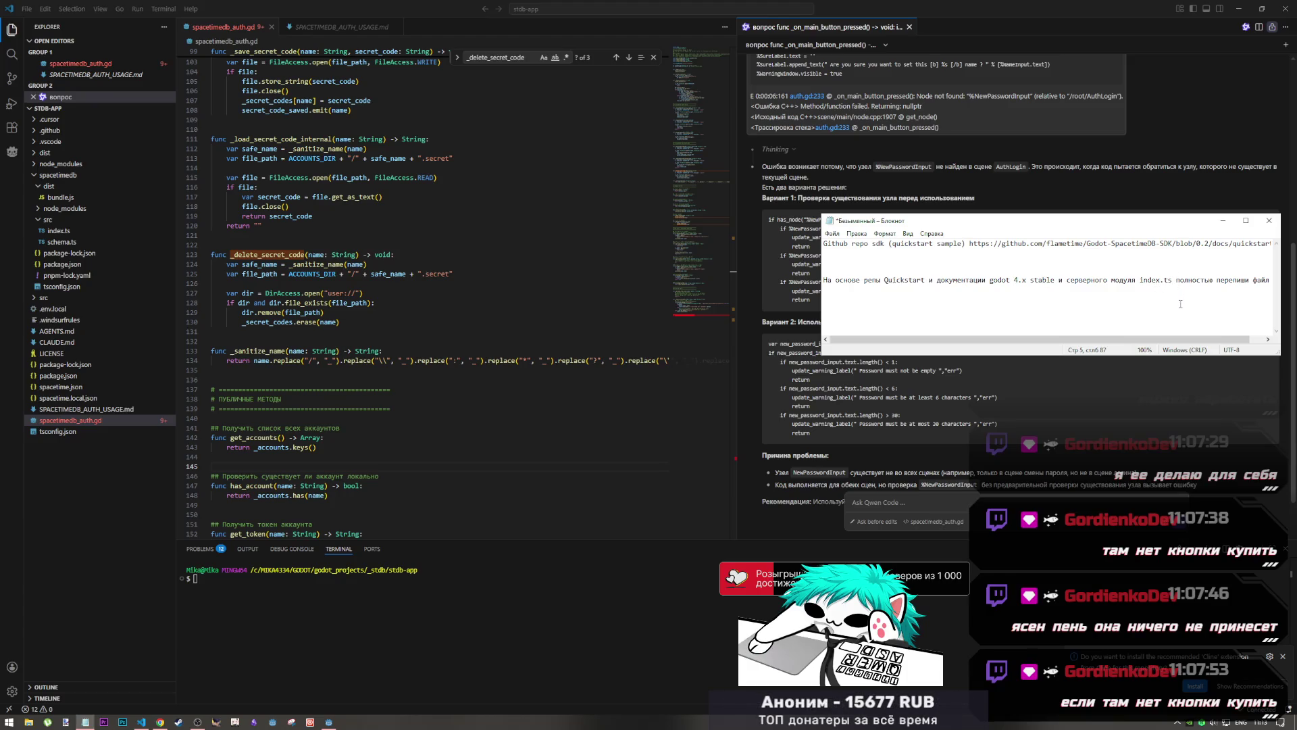
{"action": "left_click_drag", "start_coordinate": [1172, 279], "coordinate": [1066, 281]}
{"action": "key", "text": "BackSpace"}
{"action": "key", "text": "BackSpace"}
{"action": "key", "text": "BackSpace"}
{"action": "key", "text": "BackSpace"}
{"action": "left_click", "coordinate": [880, 280]}
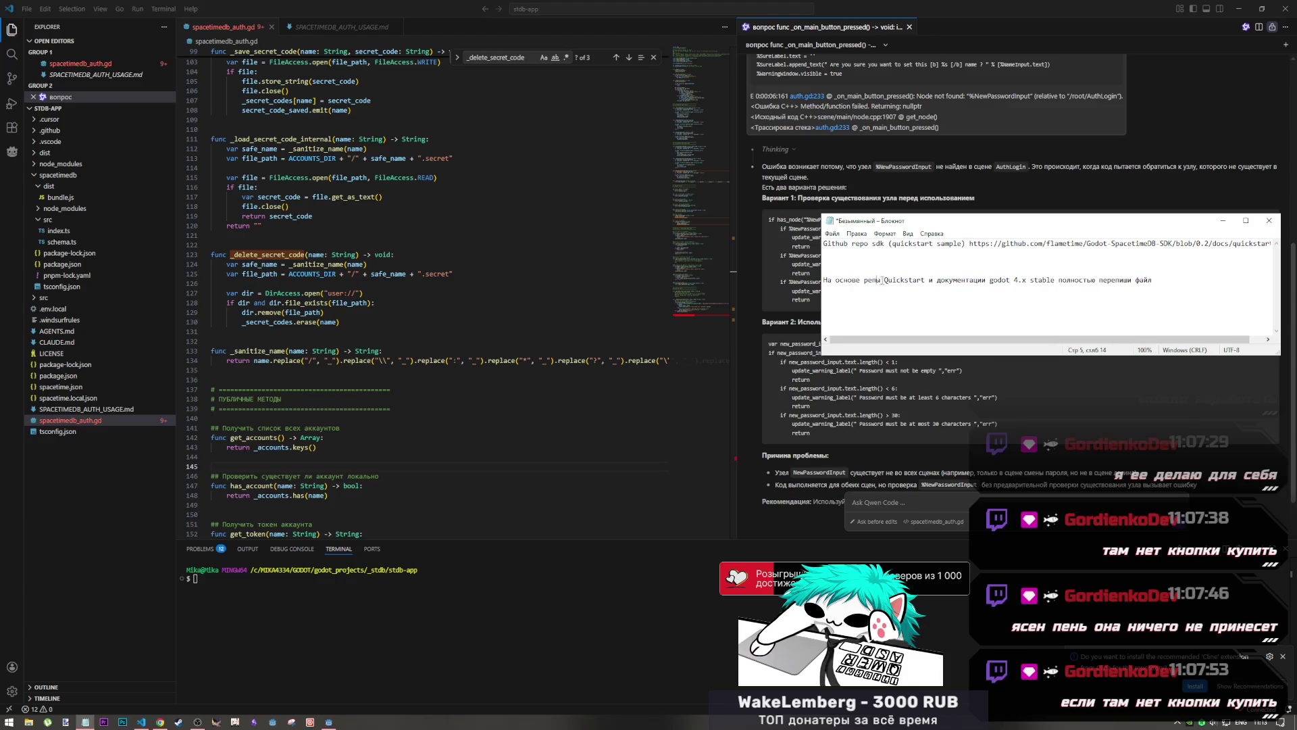
{"action": "left_click", "coordinate": [892, 297]}
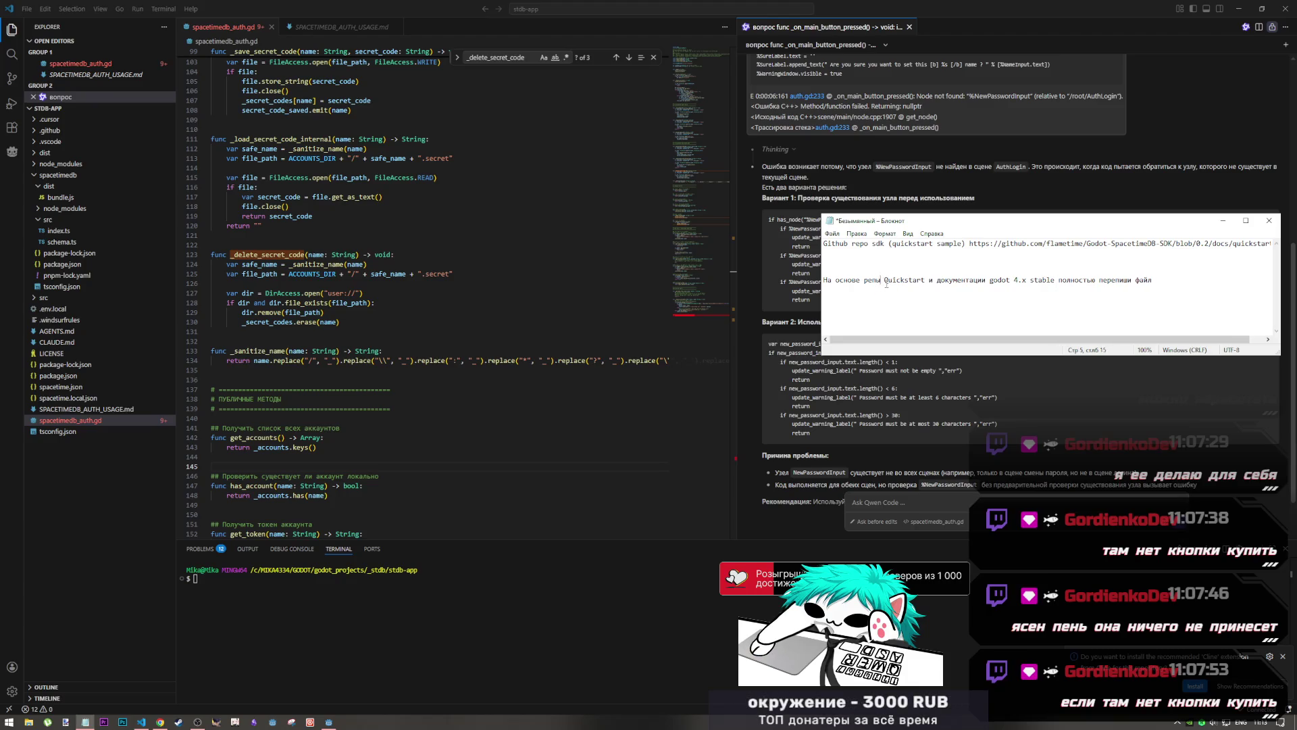
{"action": "left_click", "coordinate": [928, 279]}
{"action": "key", "text": "ctrl+Left"}
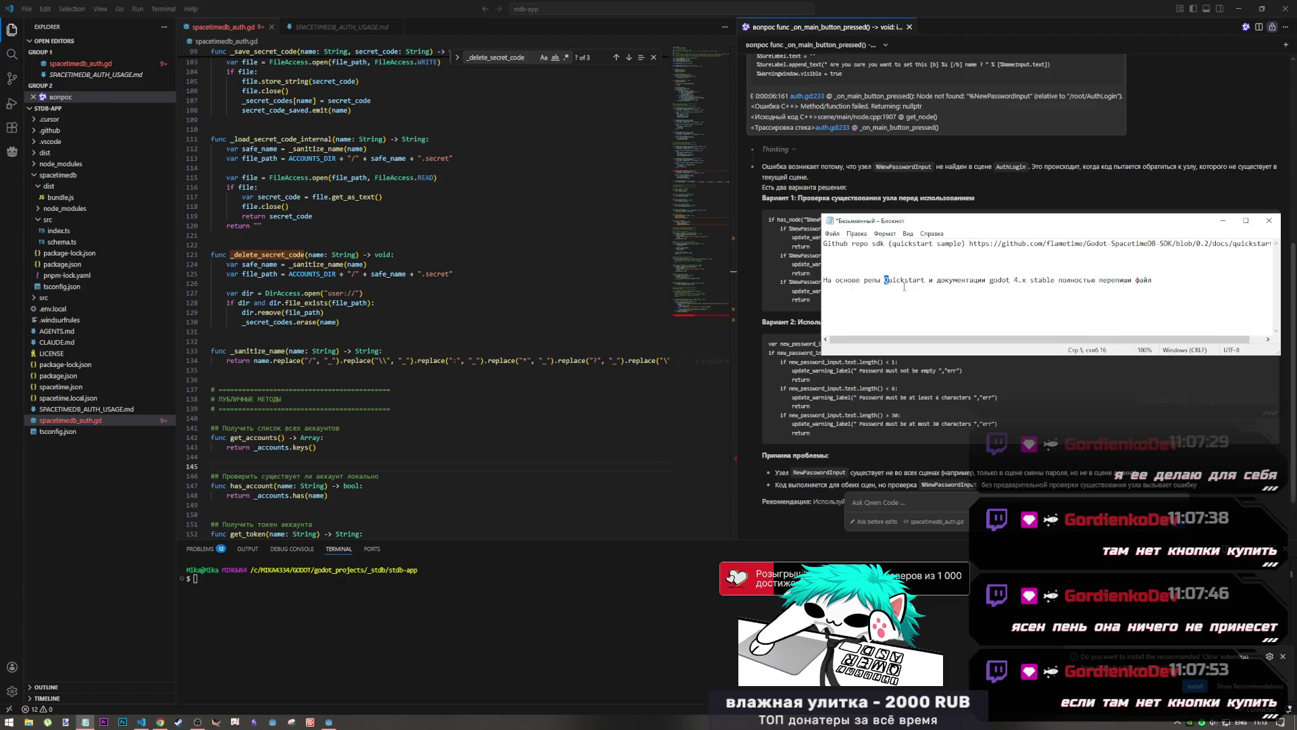
{"action": "left_click", "coordinate": [887, 280]}
{"action": "left_click_drag", "start_coordinate": [881, 280], "coordinate": [860, 279]}
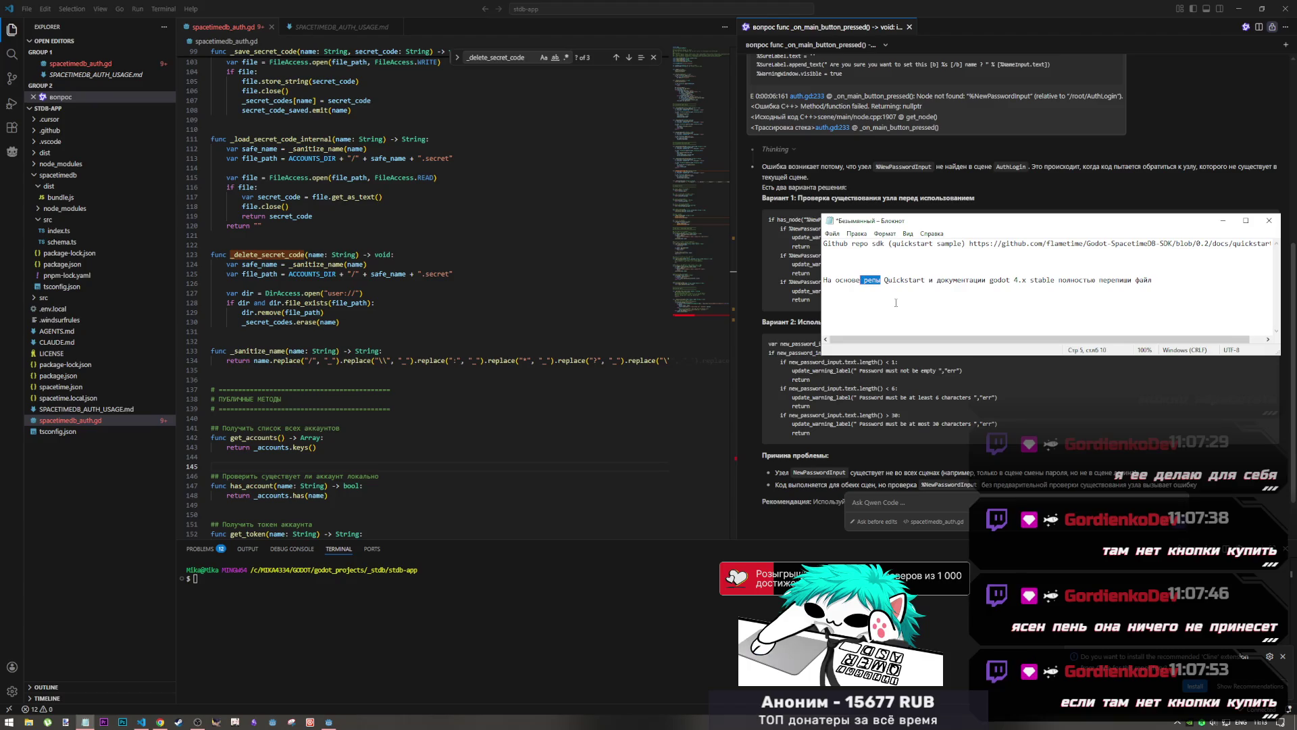
{"action": "key", "text": "BackSpace"}
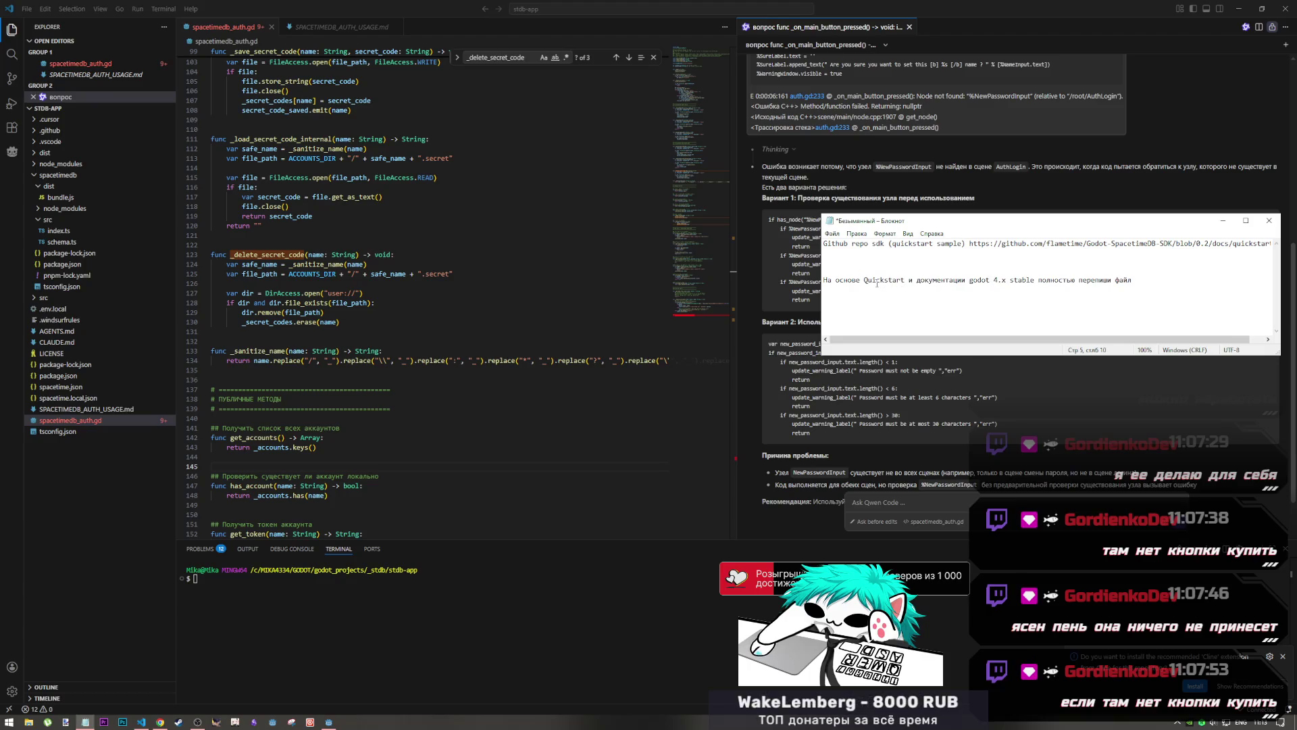
Rewrite the source as 'quickstart sample, серверного модуля index.ts' ahead of the docs mention
{"action": "left_click", "coordinate": [865, 279]}
{"action": "key", "text": "alt+shift"}
{"action": "type", "text": "quickstart"}
{"action": "key", "text": "Delete"}
{"action": "key", "text": "Delete"}
{"action": "key", "text": "Delete"}
{"action": "type", "text": "sample "}
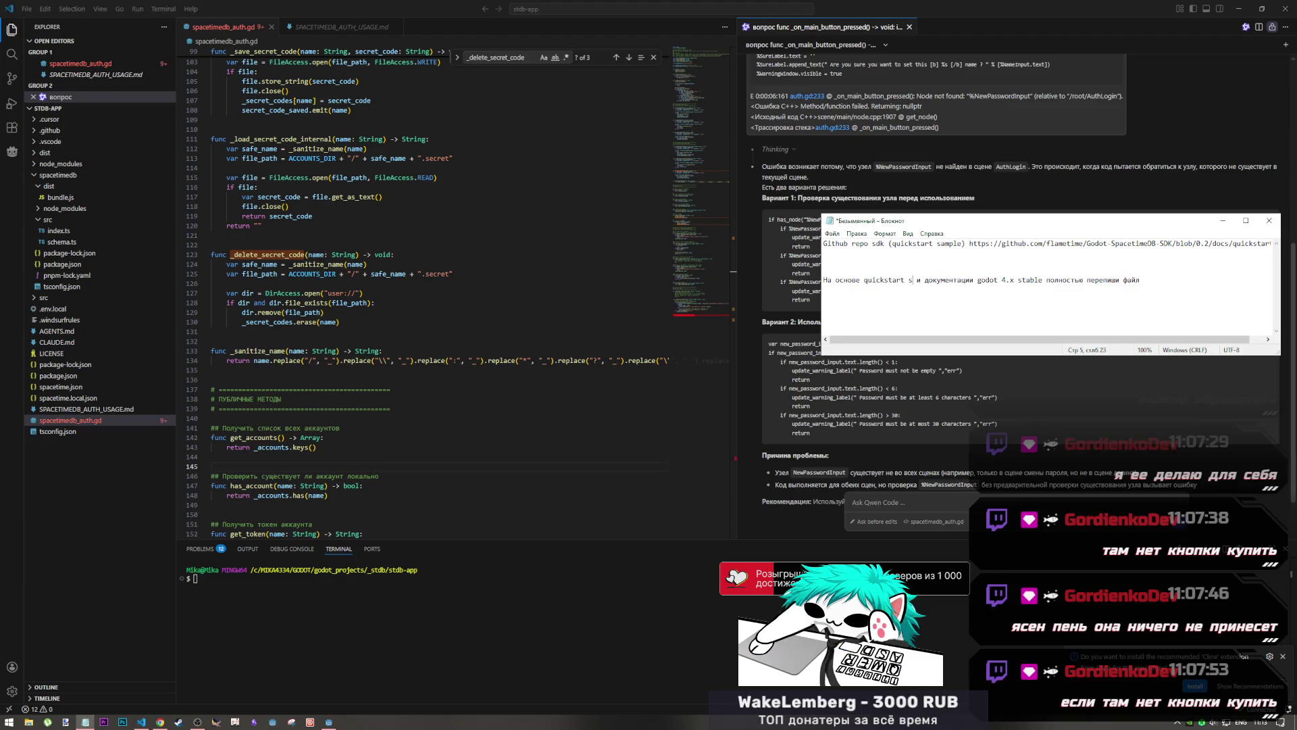
{"action": "type", "text": "серверного модуля index.ts"}
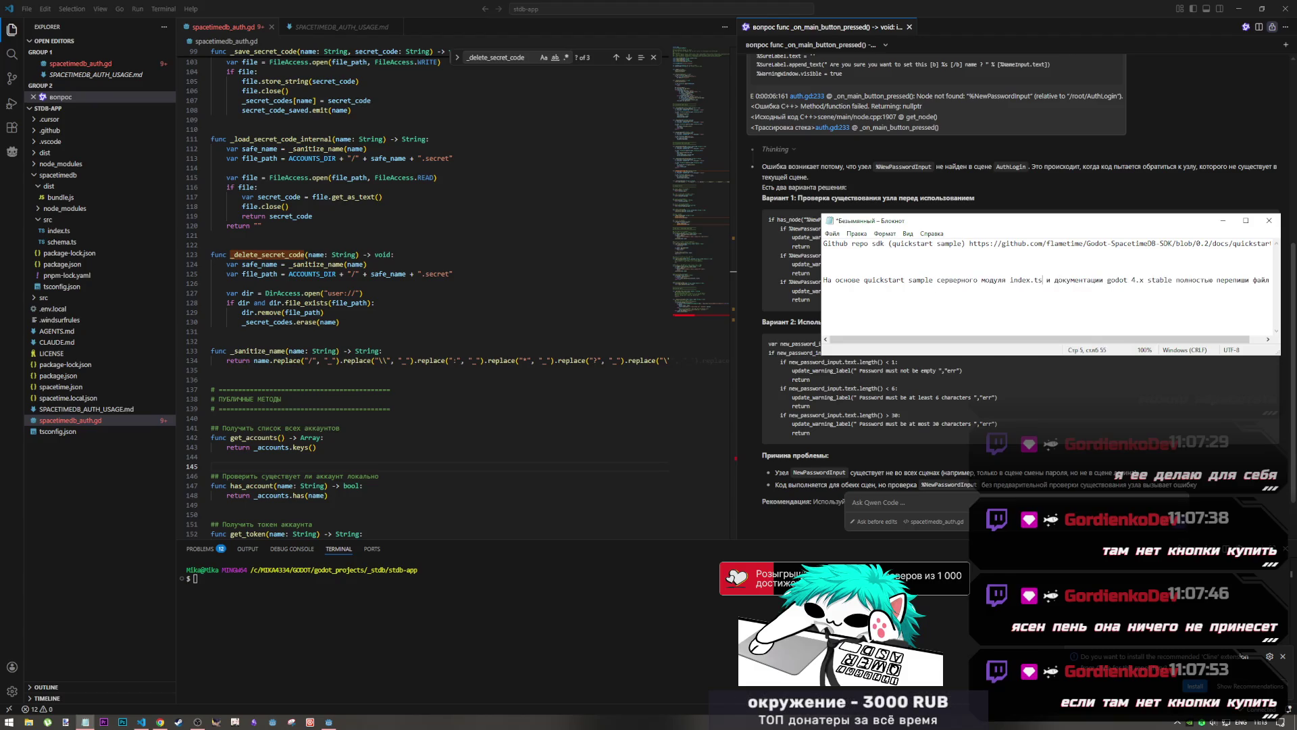
{"action": "key", "text": "ctrl+BackSpace"}
{"action": "key", "text": "ctrl+BackSpace"}
{"action": "key", "text": "ctrl+BackSpace"}
{"action": "key", "text": "BackSpace"}
{"action": "type", "text": "?"}
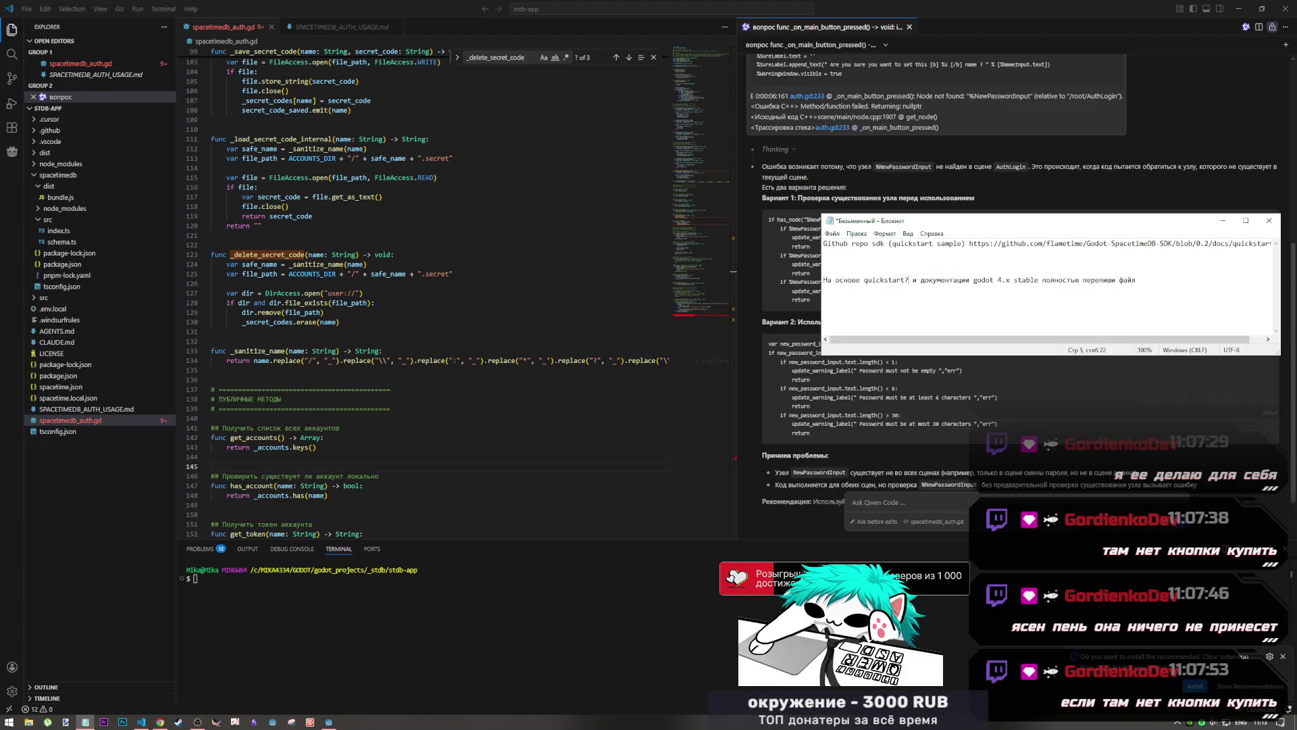
{"action": "key", "text": "ctrl+z"}
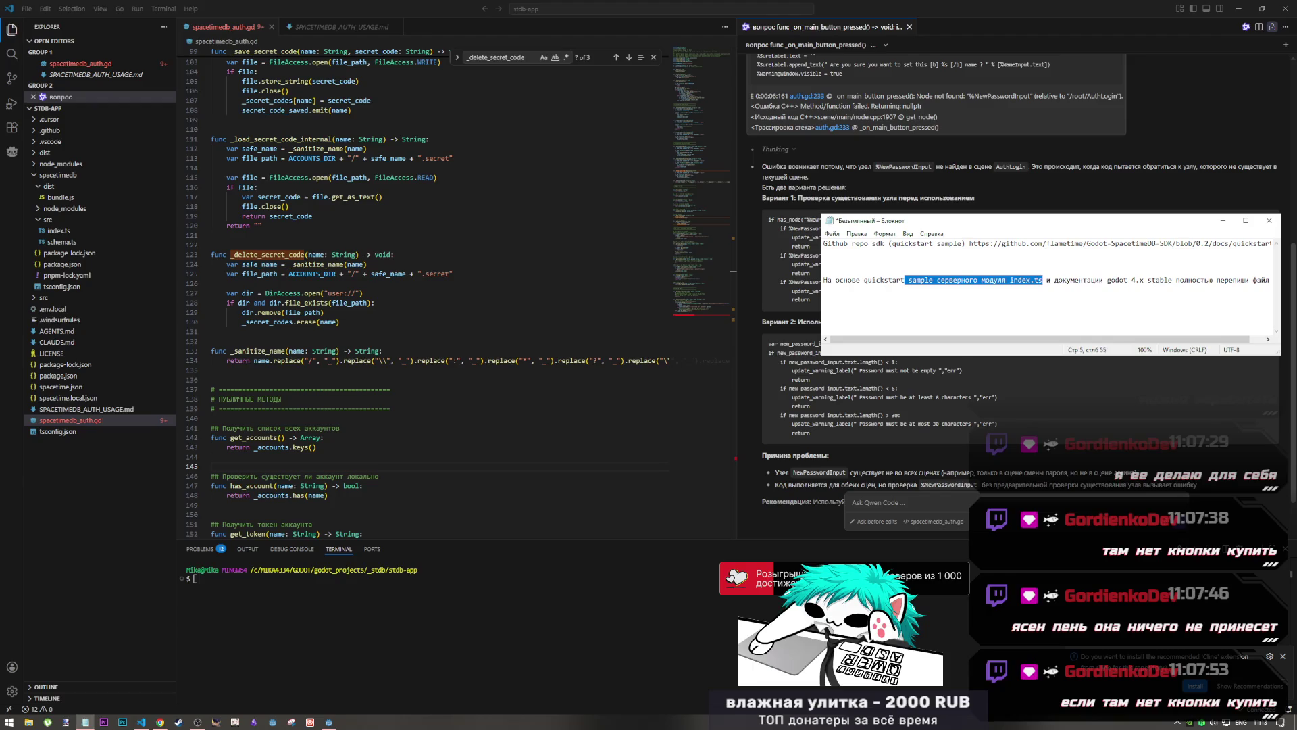
{"action": "left_click", "coordinate": [933, 279]}
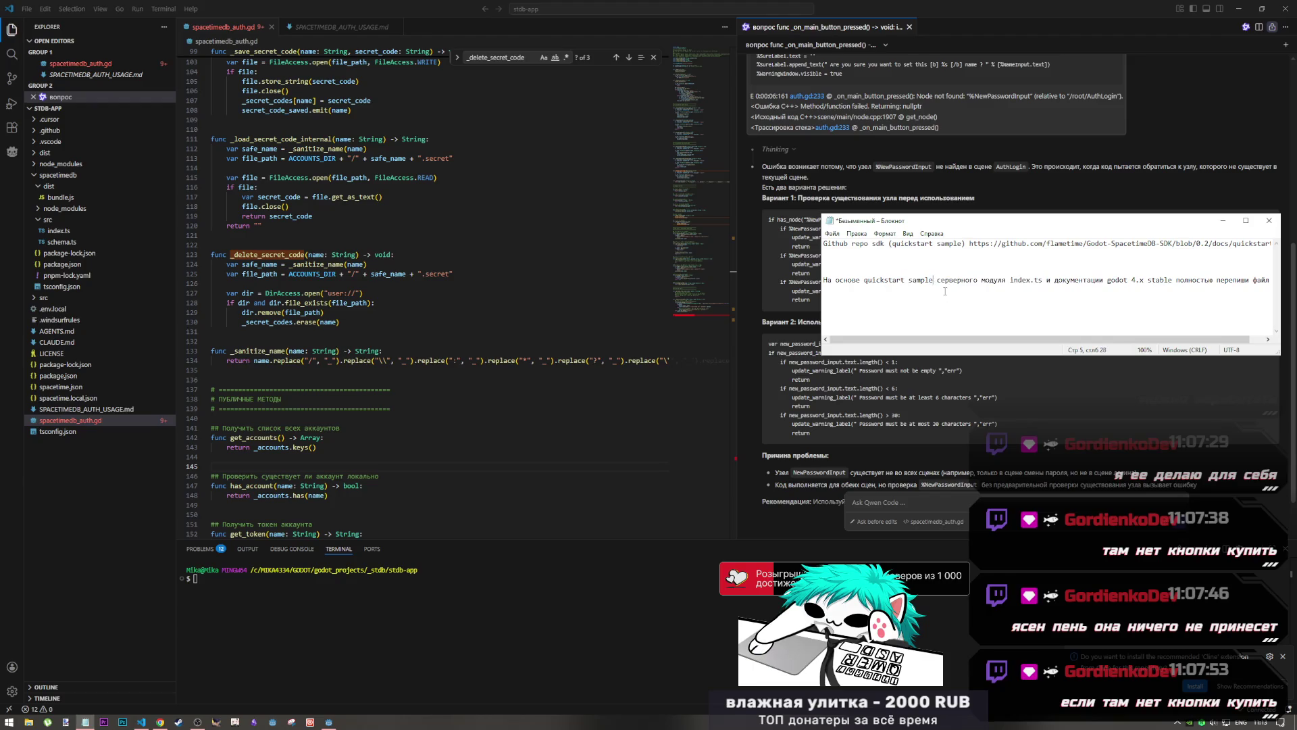
{"action": "type", "text": "?"}
{"action": "key", "text": "BackSpace"}
{"action": "type", "text": ","}
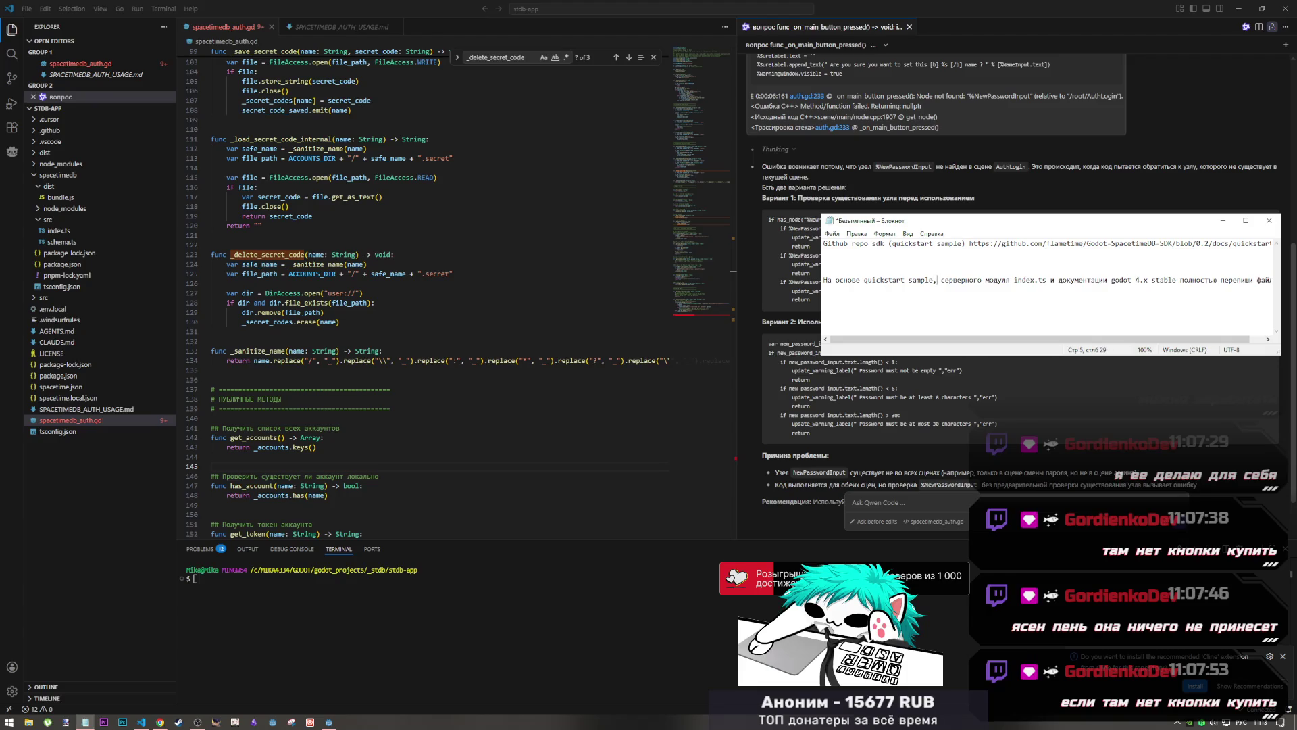
Put the caret at the prompt's end and open spacetimedb_auth.gd's context menu in VS Code
{"action": "left_click", "coordinate": [1217, 279]}
{"action": "left_click_drag", "start_coordinate": [1264, 280], "coordinate": [1277, 284]}
{"action": "left_click", "coordinate": [1204, 280]}
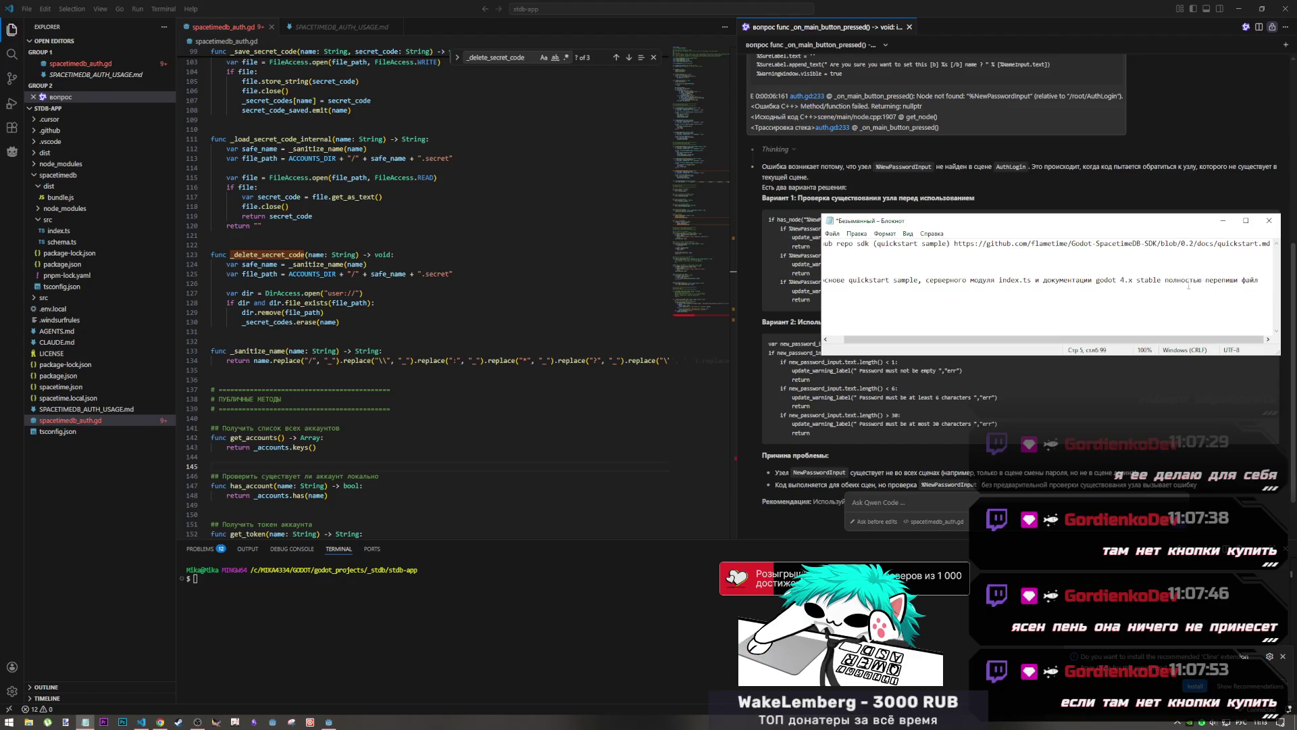
{"action": "key", "text": "Left"}
{"action": "key", "text": "Left"}
{"action": "key", "text": "Left"}
{"action": "key", "text": "End"}
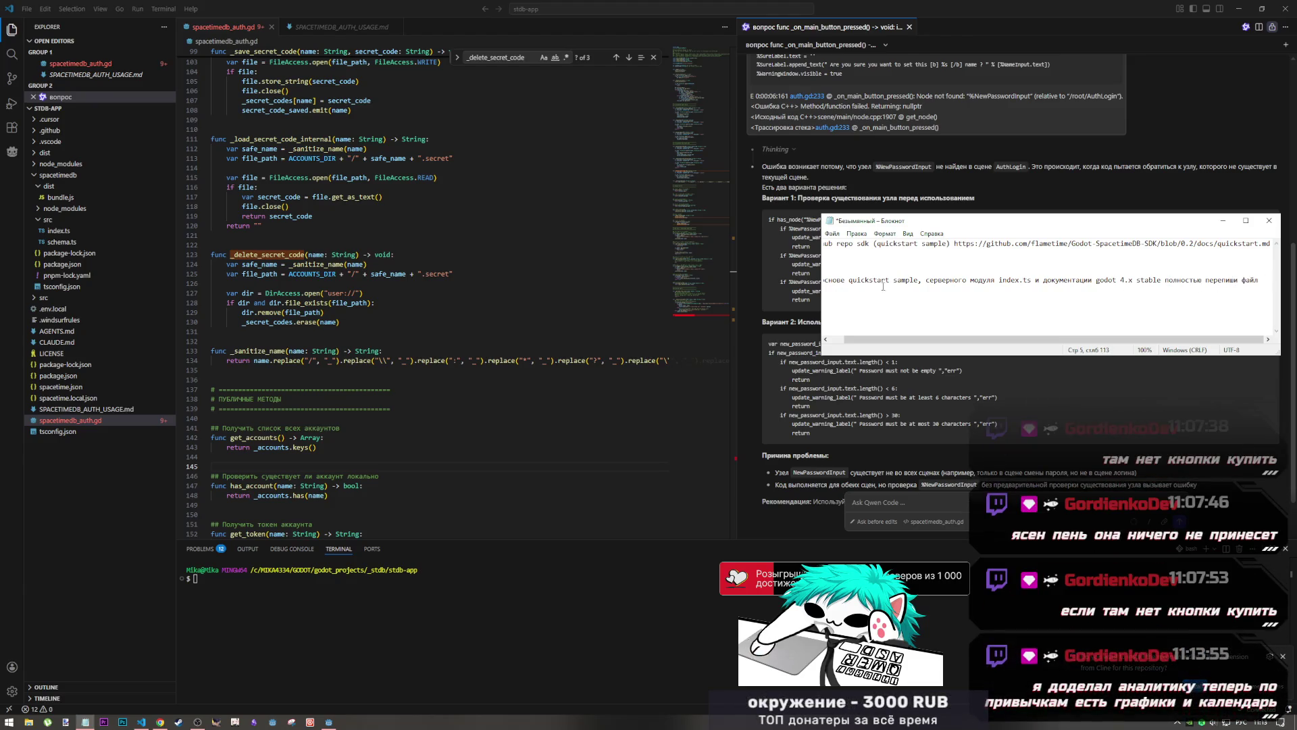
{"action": "right_click", "coordinate": [77, 416]}
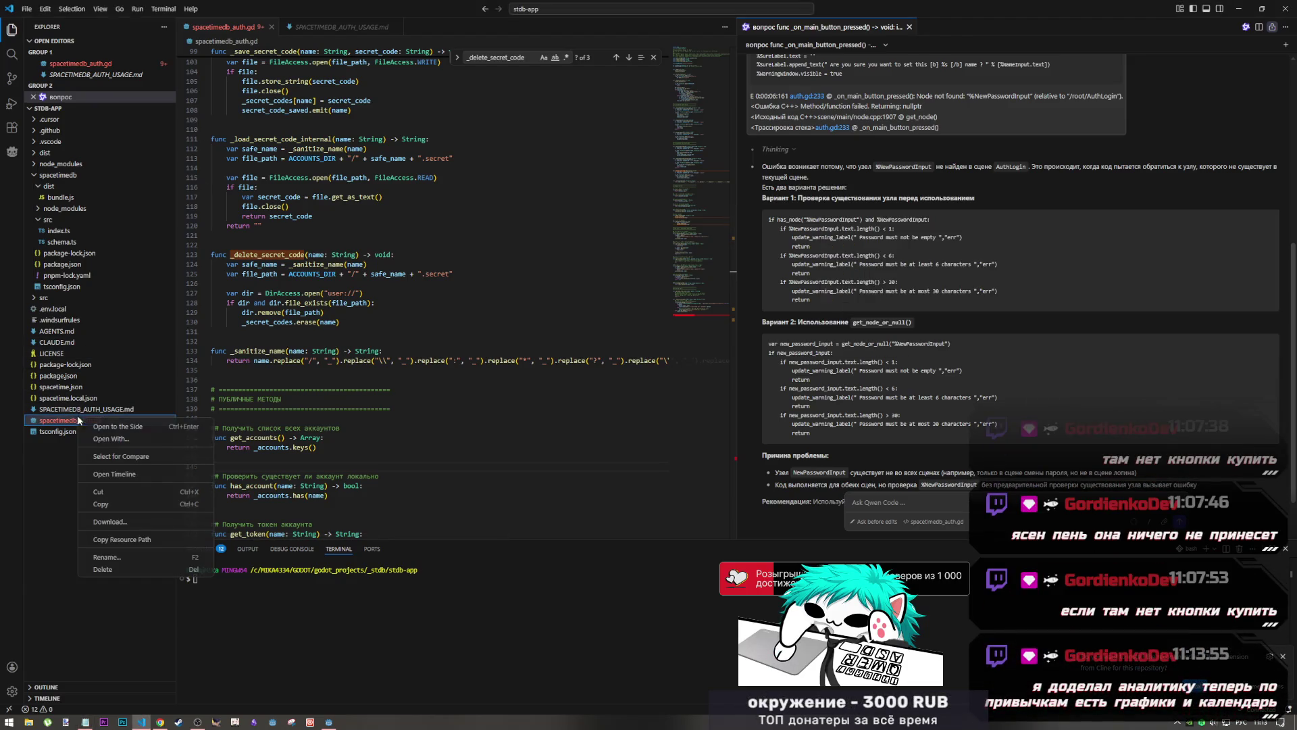
Copy the spacetimedb_auth.gd name via Rename and place it at the prompt's end
{"action": "left_click", "coordinate": [141, 559]}
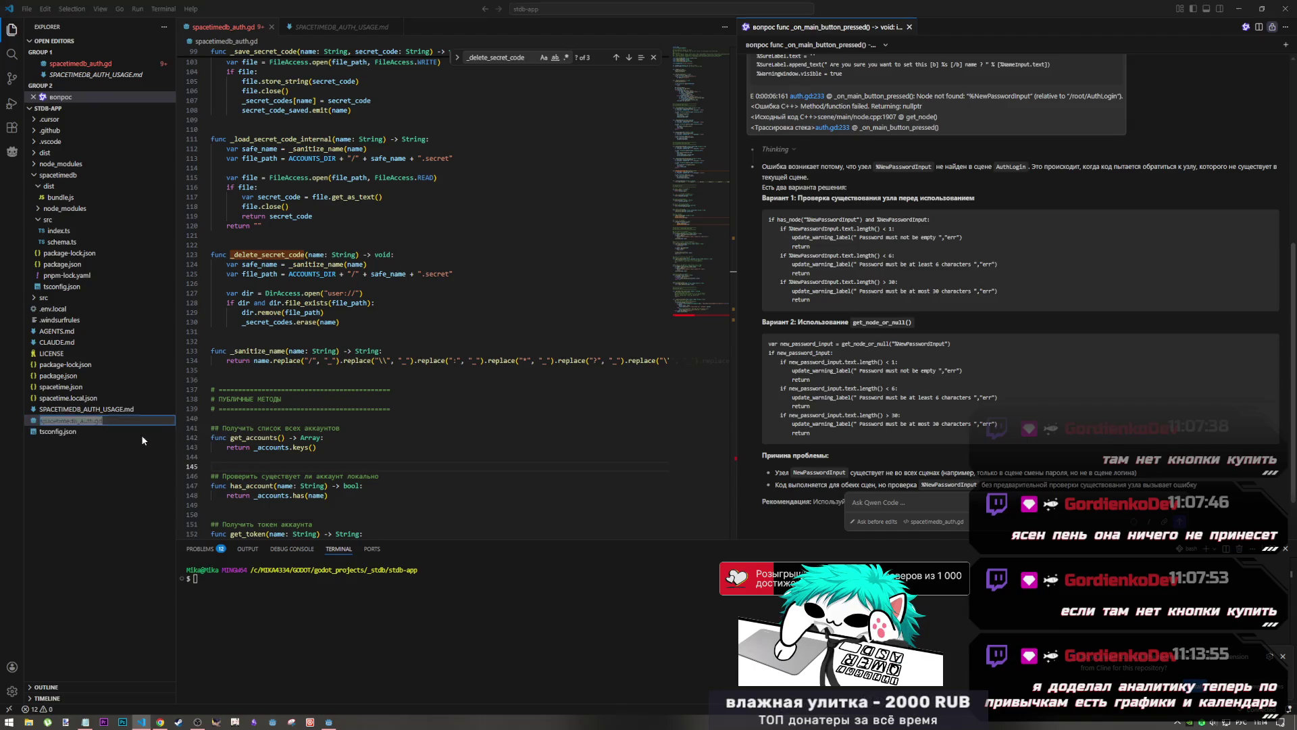
{"action": "key", "text": "alt+Tab"}
{"action": "left_click", "coordinate": [1236, 280]}
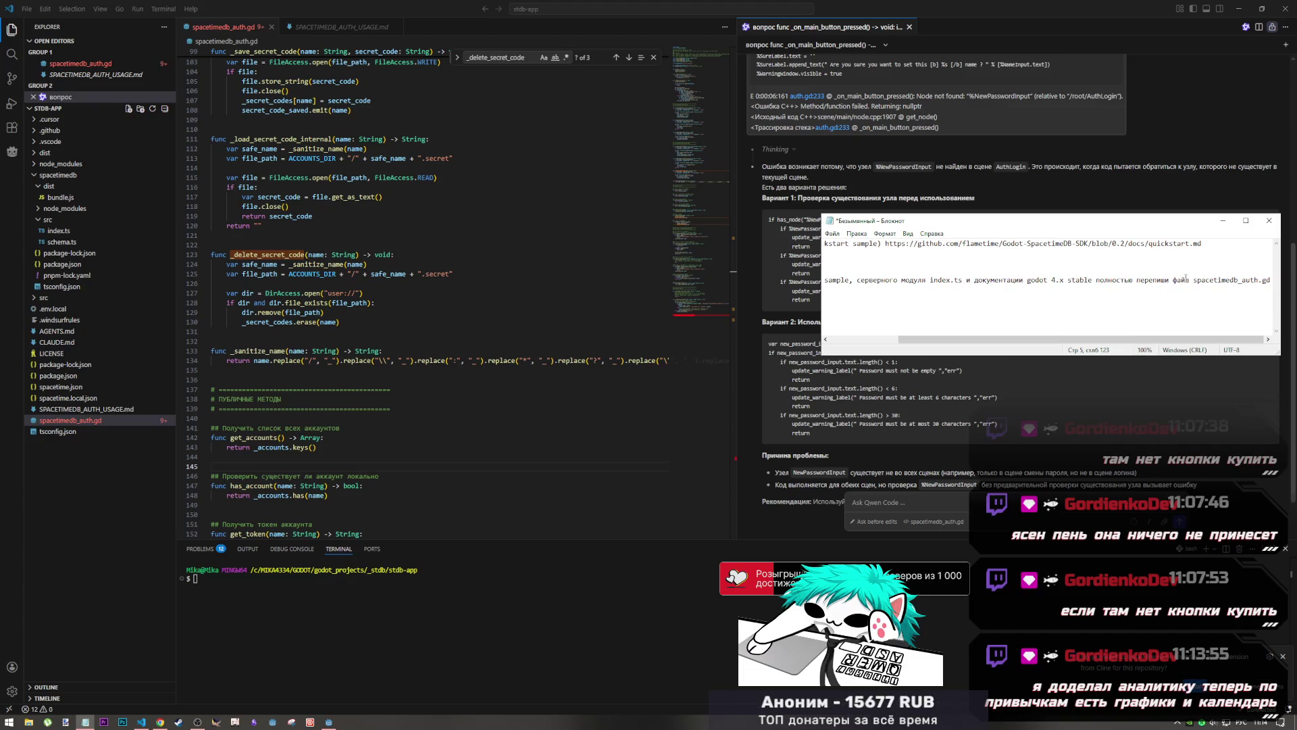
{"action": "mouse_move", "coordinate": [1173, 279]}
{"action": "left_mouse_down"}
{"action": "mouse_move", "coordinate": [1292, 282]}
{"action": "mouse_move", "coordinate": [1142, 279]}
{"action": "left_mouse_up"}
{"action": "left_click", "coordinate": [1222, 276]}
{"action": "left_click", "coordinate": [1191, 306]}
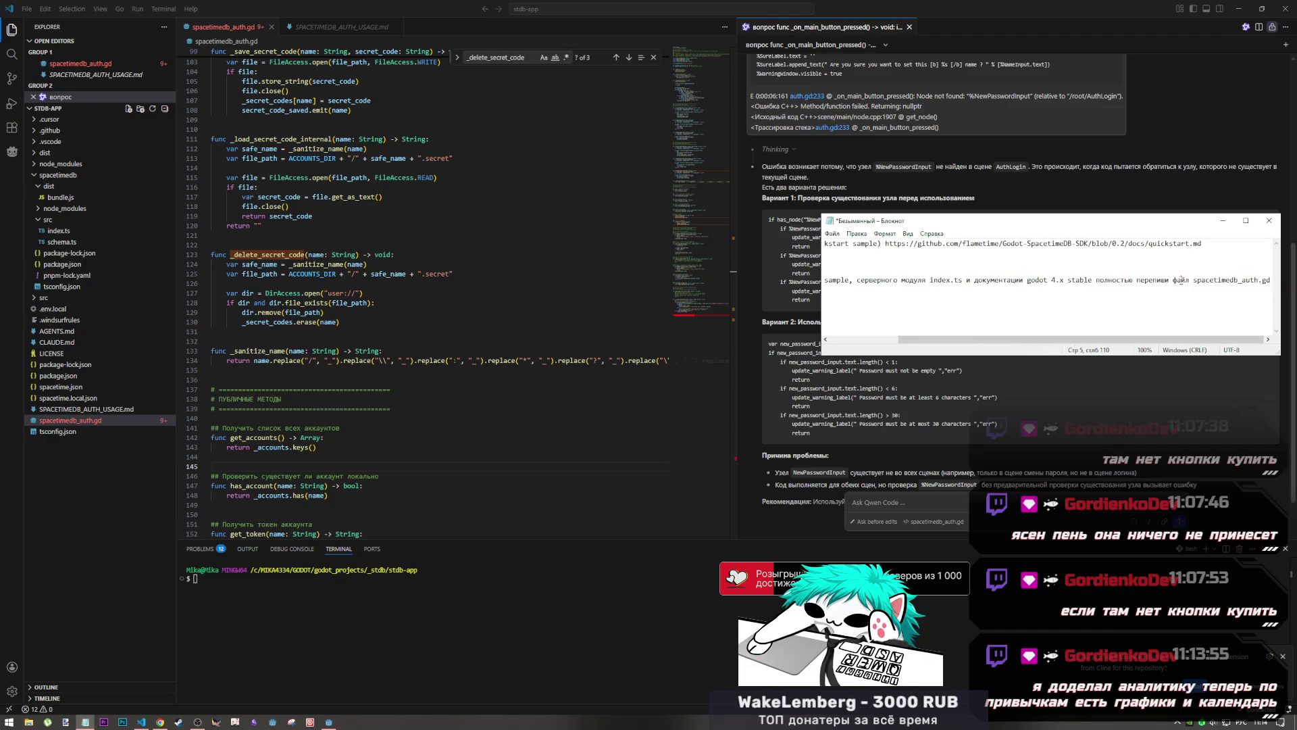
Add 'данный' before 'файл' and wrap the file name in parentheses
{"action": "type", "text": "данны"}
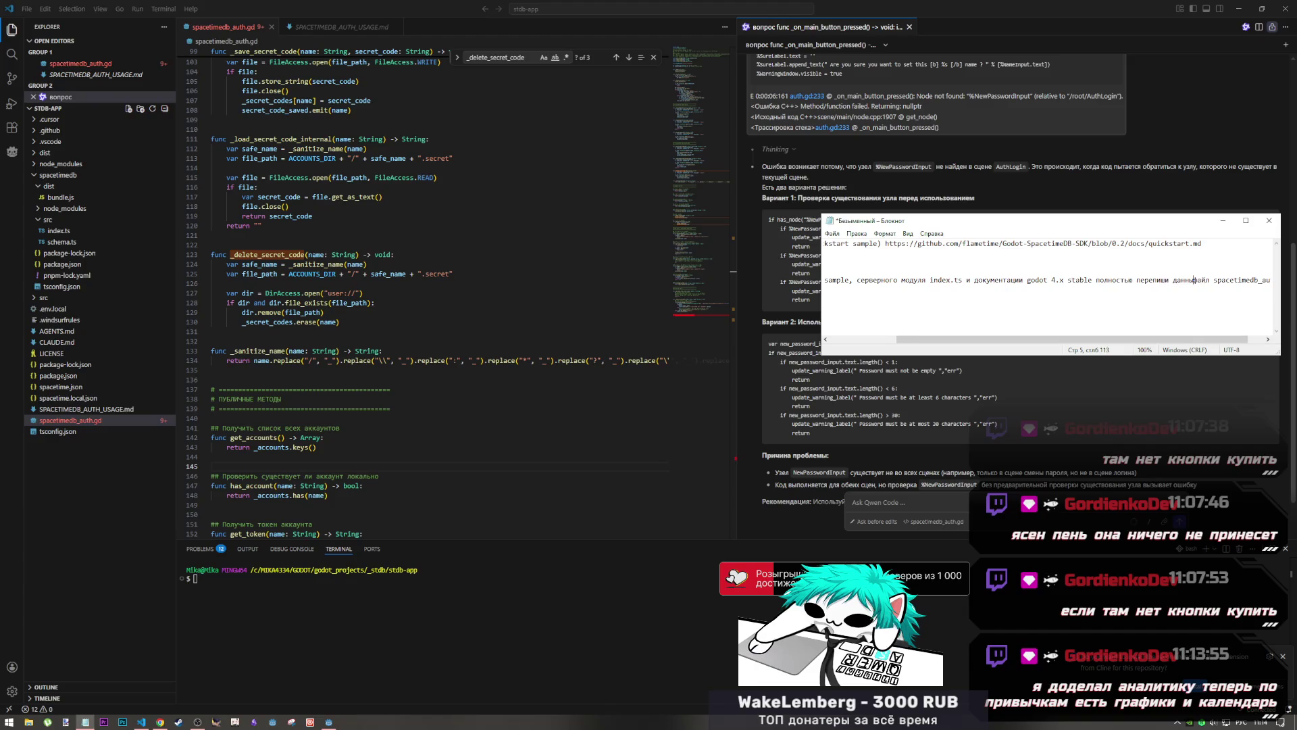
{"action": "type", "text": "й"}
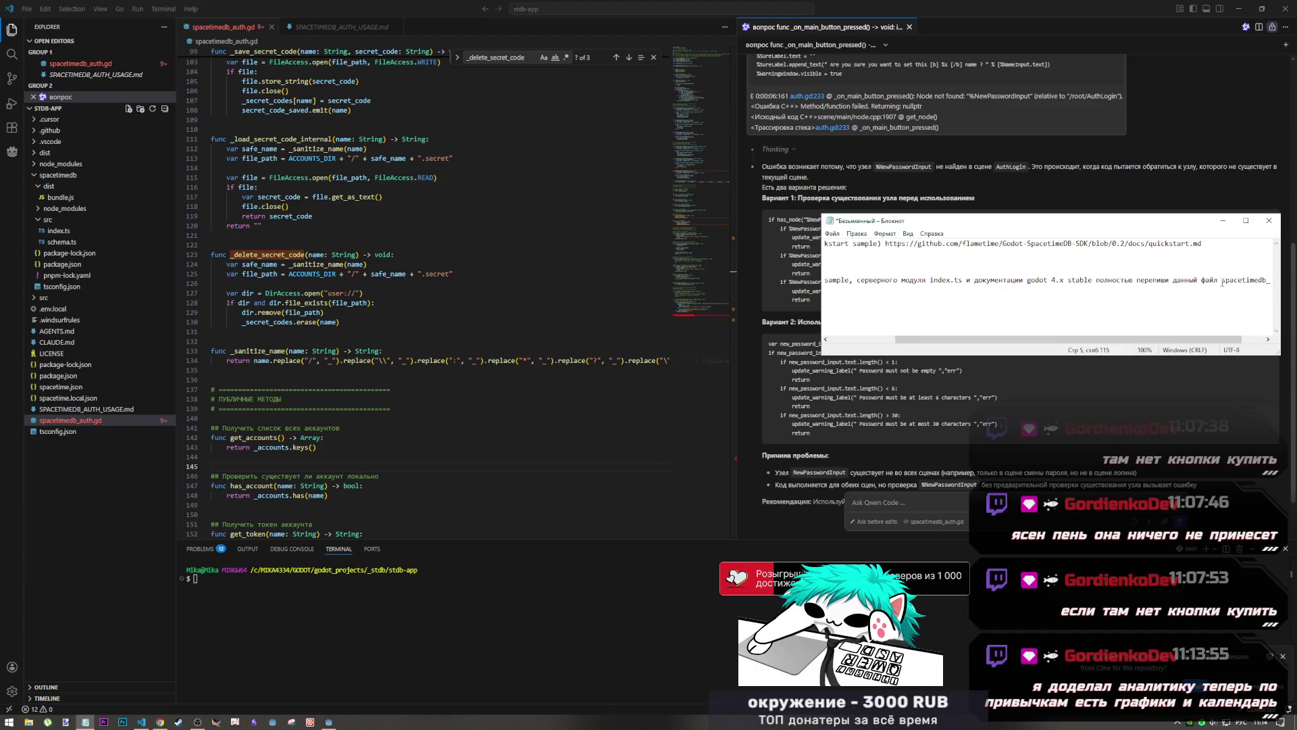
{"action": "left_click_drag", "start_coordinate": [1221, 279], "coordinate": [1294, 290]}
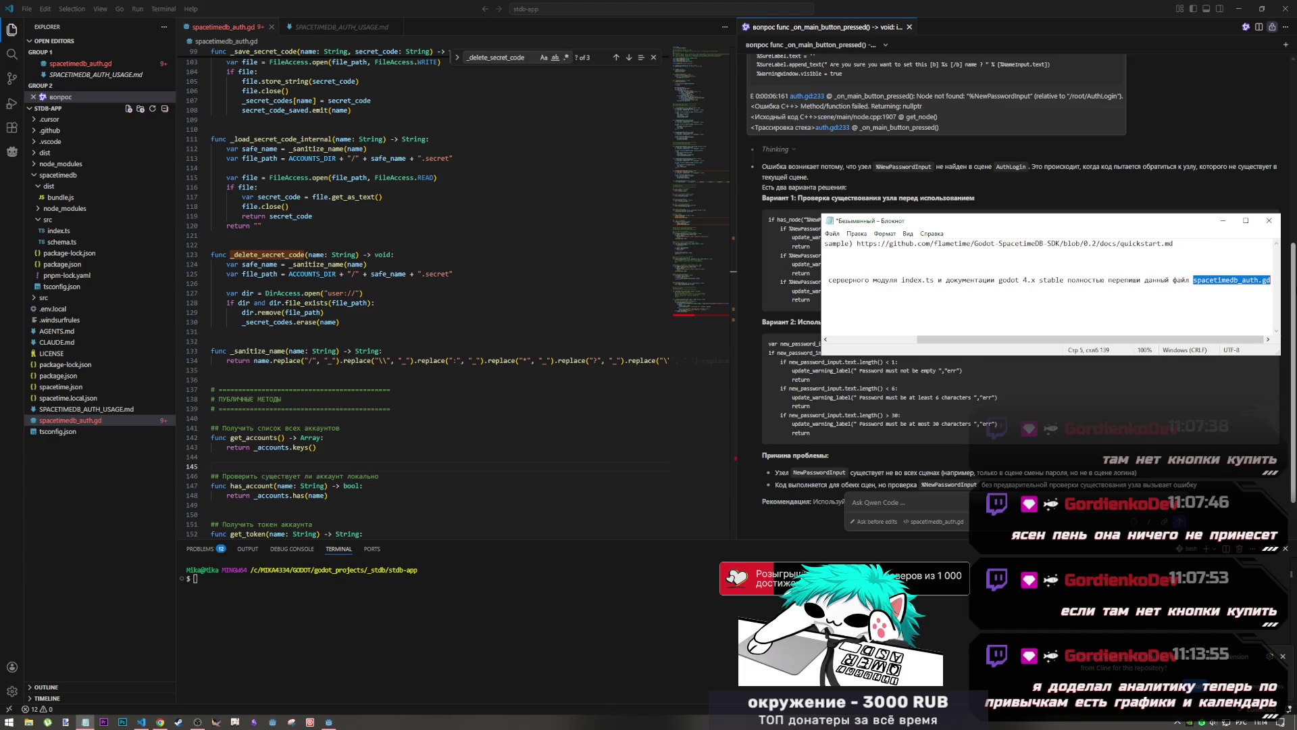
{"action": "key", "text": "Left"}
{"action": "type", "text": "("}
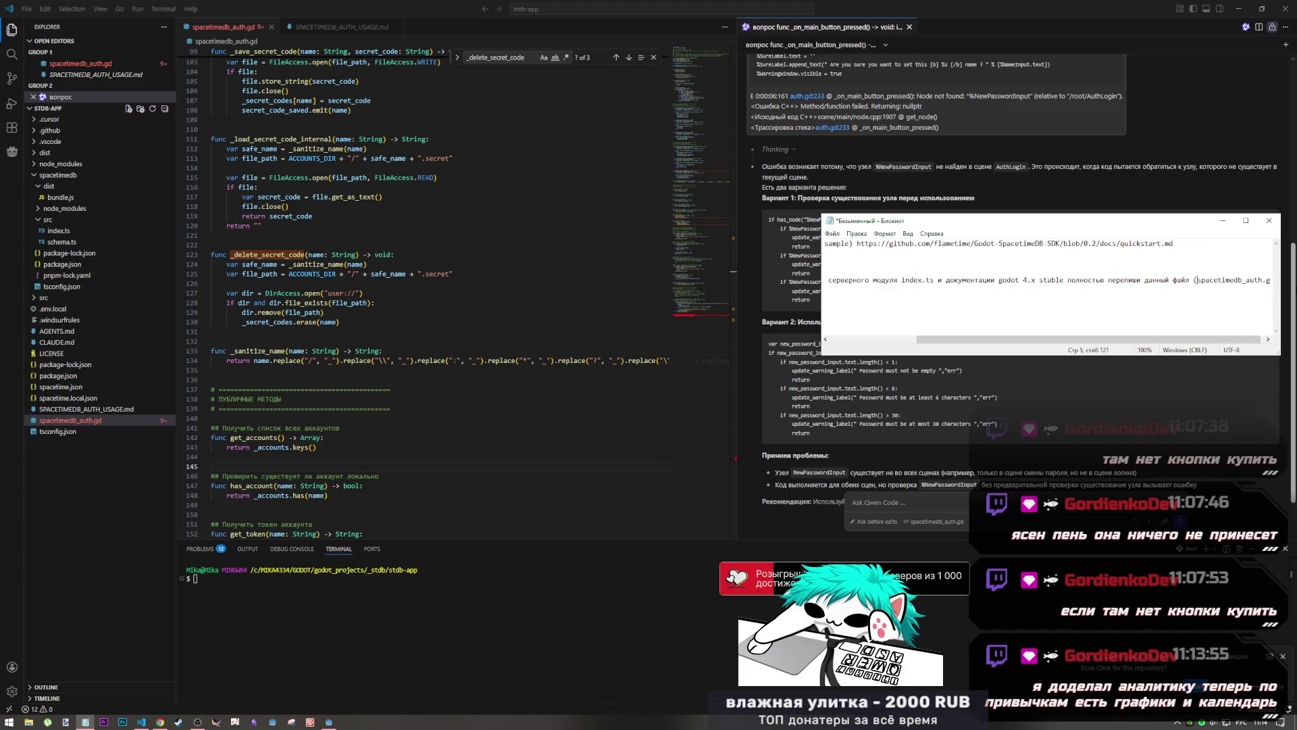
{"action": "left_click", "coordinate": [1275, 286]}
{"action": "left_click", "coordinate": [879, 270]}
{"action": "key", "text": "Up"}
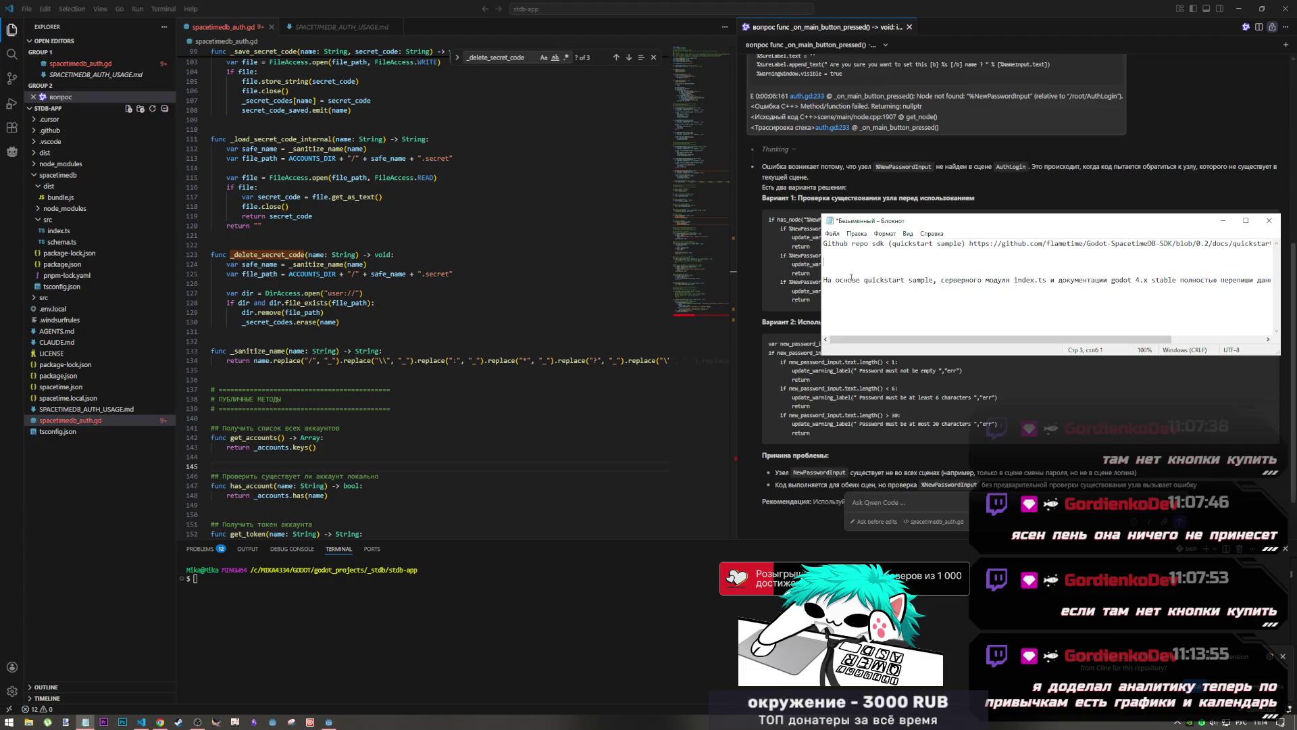
Reword the Notepad prompt from a full rewrite to 'составь план чтобы переписать'
{"action": "double_click", "coordinate": [1202, 279]}
{"action": "type", "text": "составь пла"}
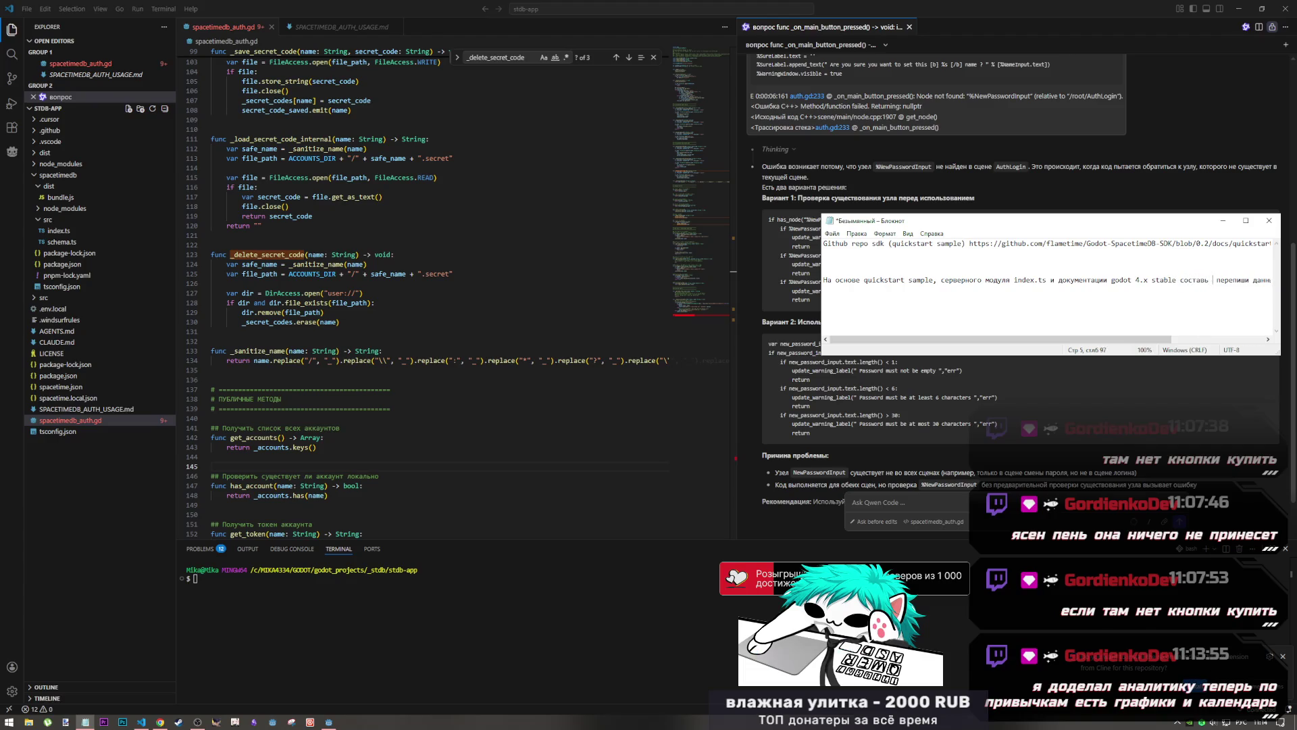
{"action": "type", "text": "н п"}
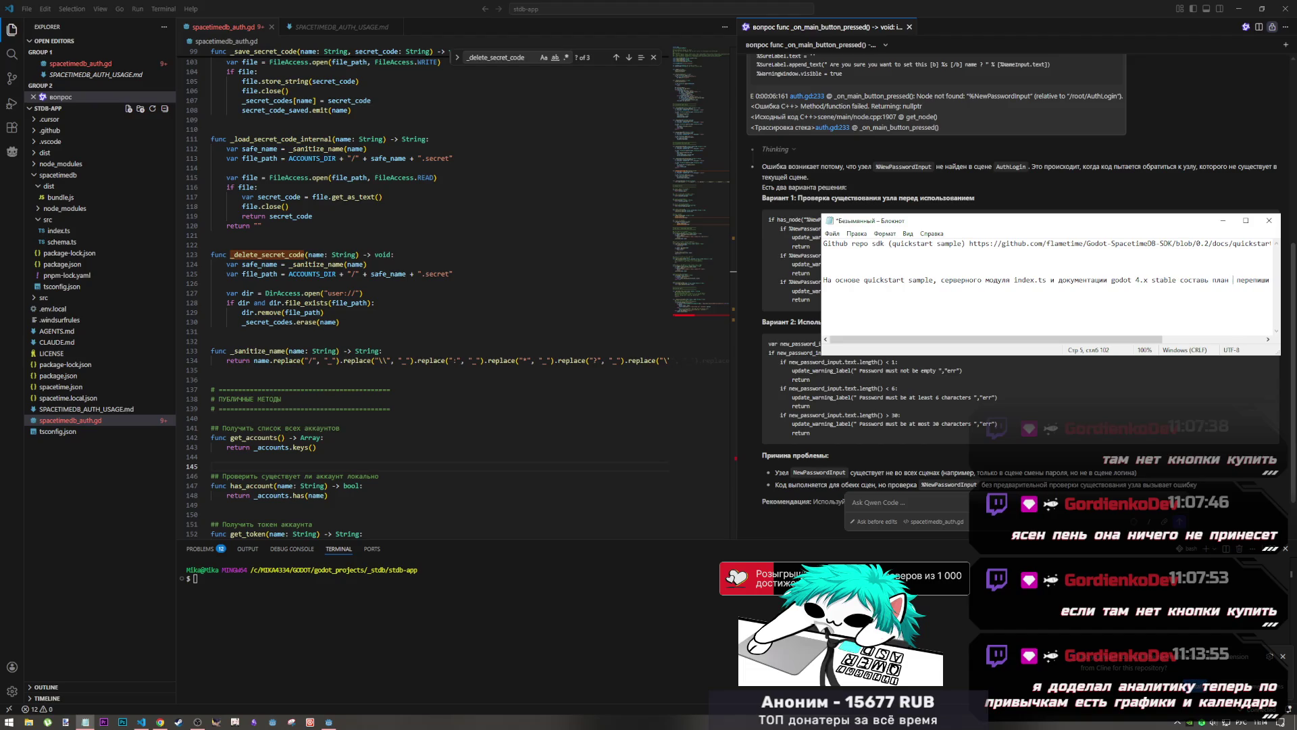
{"action": "type", "text": " чтобы"}
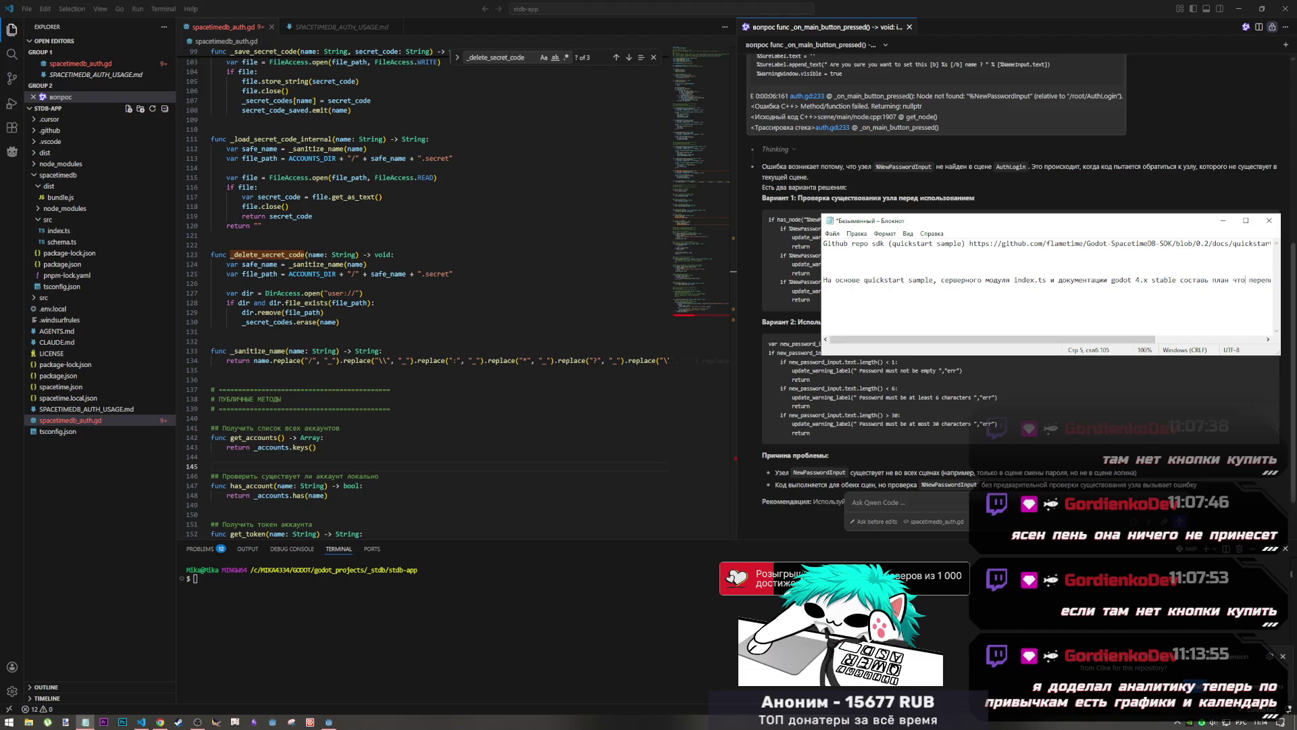
{"action": "key", "text": "shift+End"}
{"action": "key", "text": "shift+Left"}
{"action": "key", "text": "shift+Left"}
{"action": "key", "text": "shift+Left"}
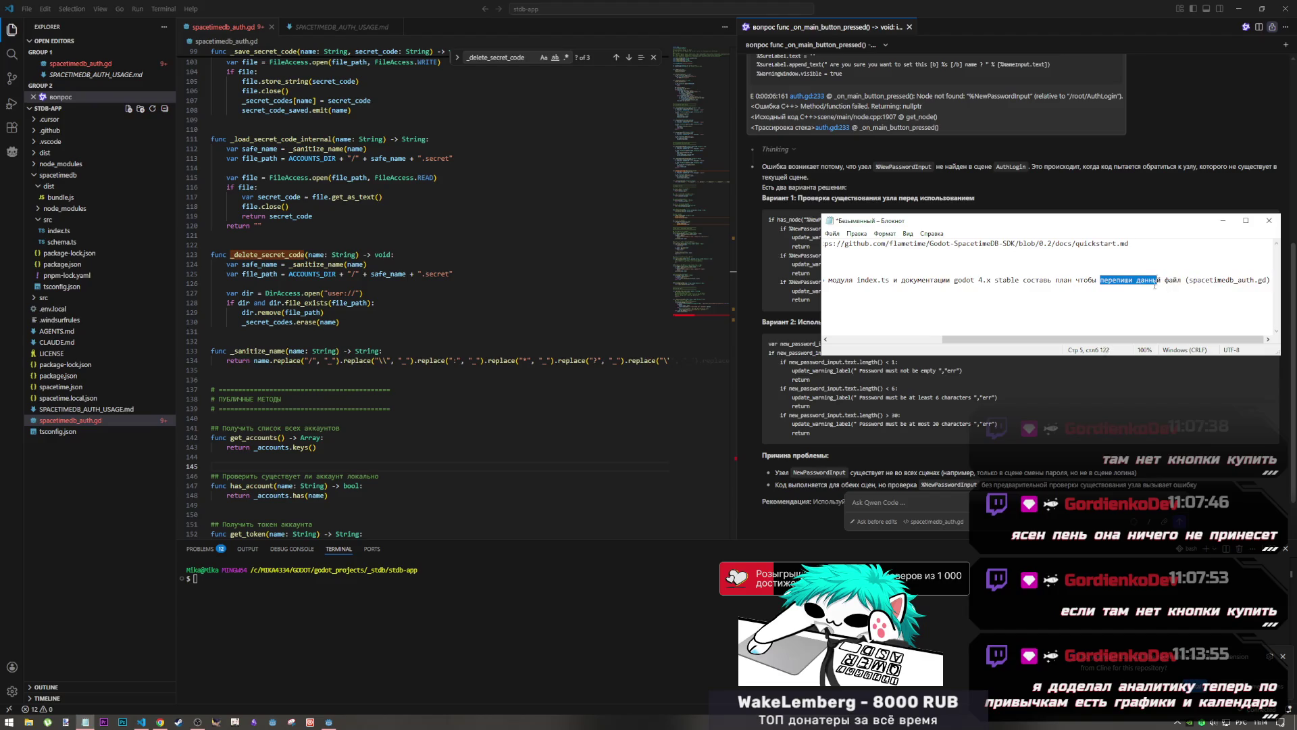
{"action": "key", "text": "Right"}
{"action": "key", "text": "shift+Left"}
{"action": "key", "text": "shift+Left"}
{"action": "key", "text": "shift+Left"}
{"action": "type", "text": "исать"}
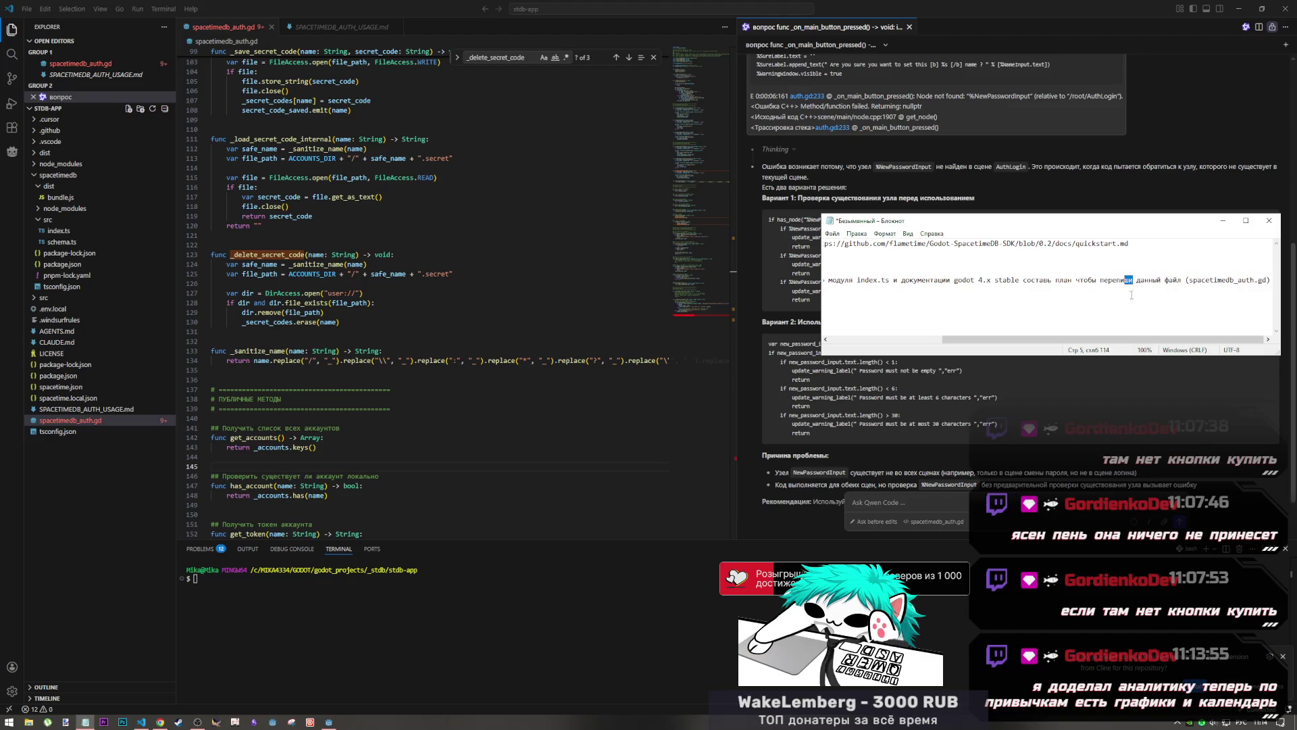
{"action": "left_click", "coordinate": [839, 265]}
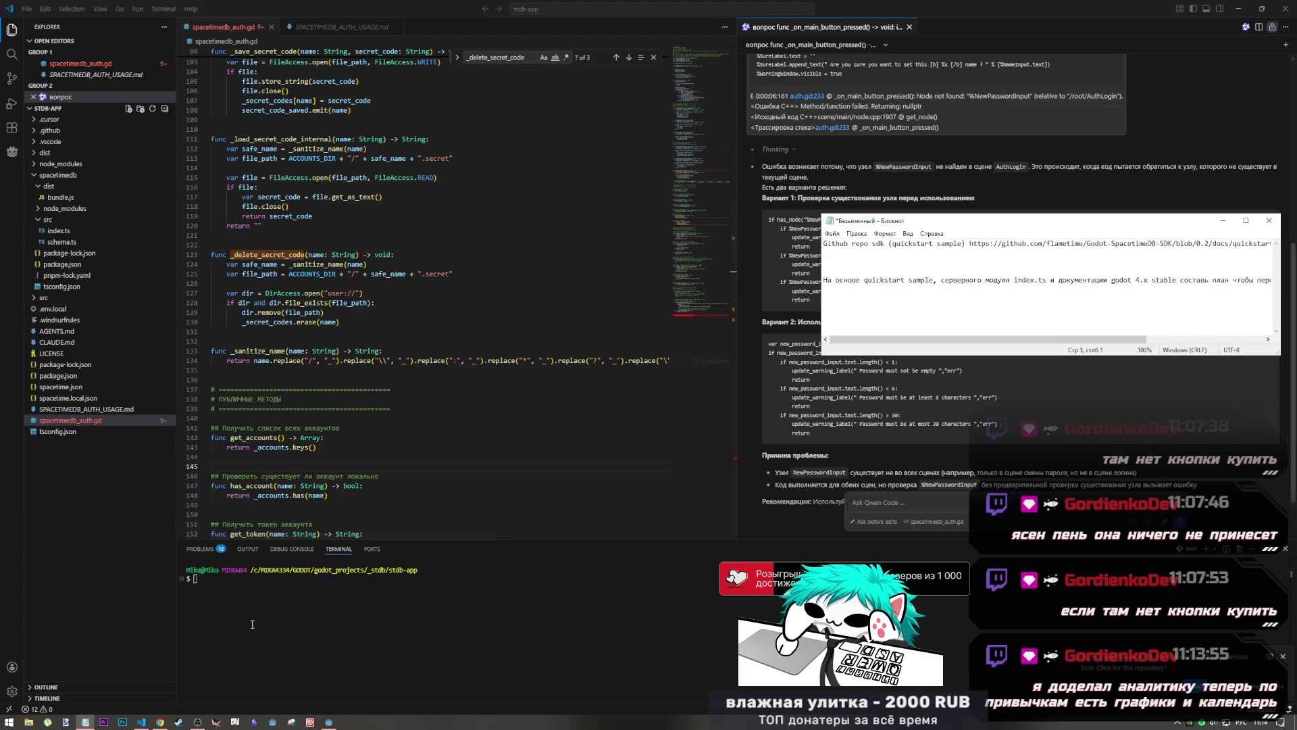
Switch between the open windows and settle on the GitHub quickstart.md page in Chrome
{"action": "left_click", "coordinate": [205, 703]}
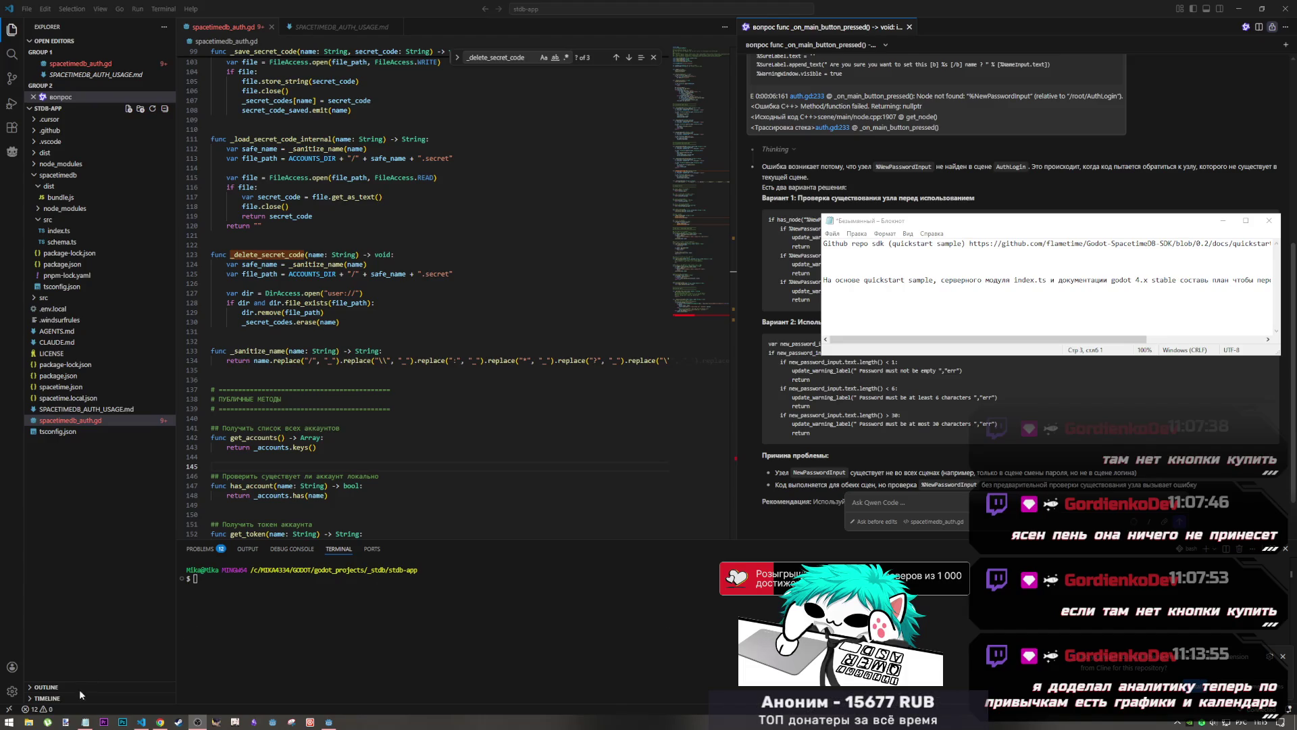
{"action": "left_click", "coordinate": [147, 721]}
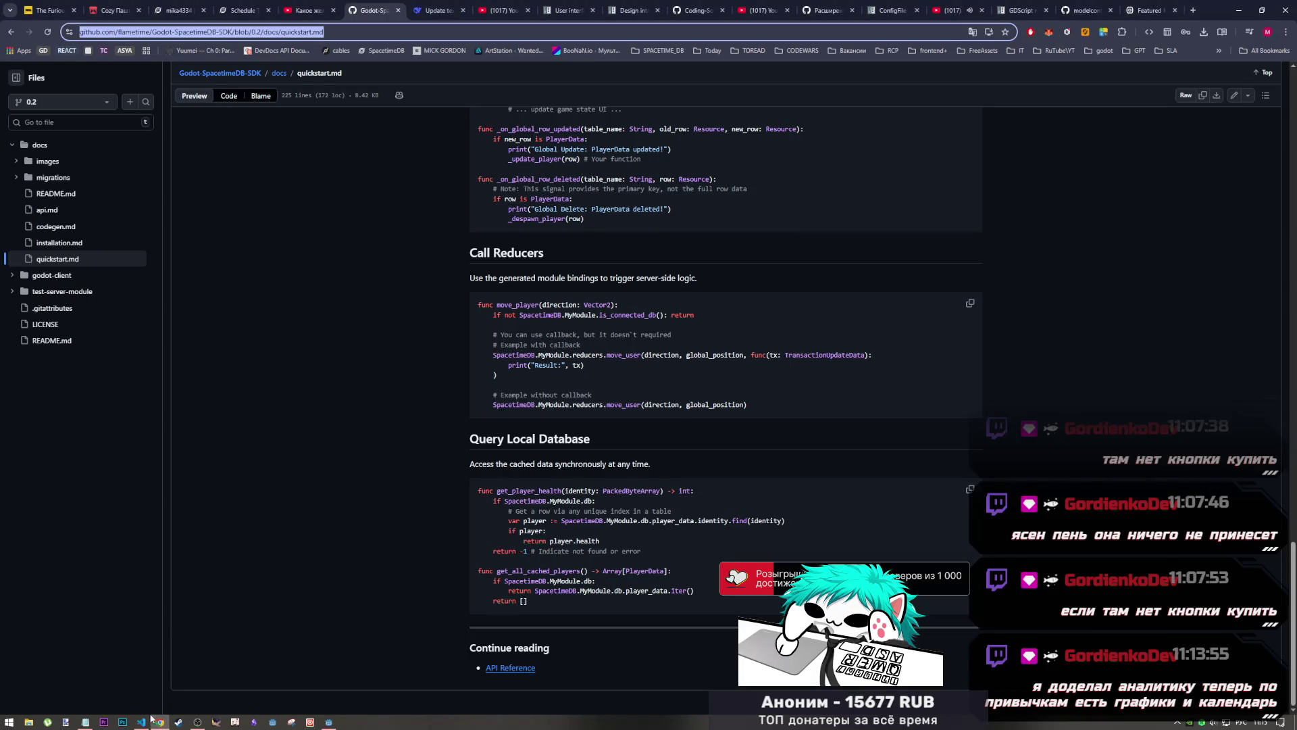
{"action": "left_click", "coordinate": [148, 721]}
{"action": "left_click", "coordinate": [197, 722]}
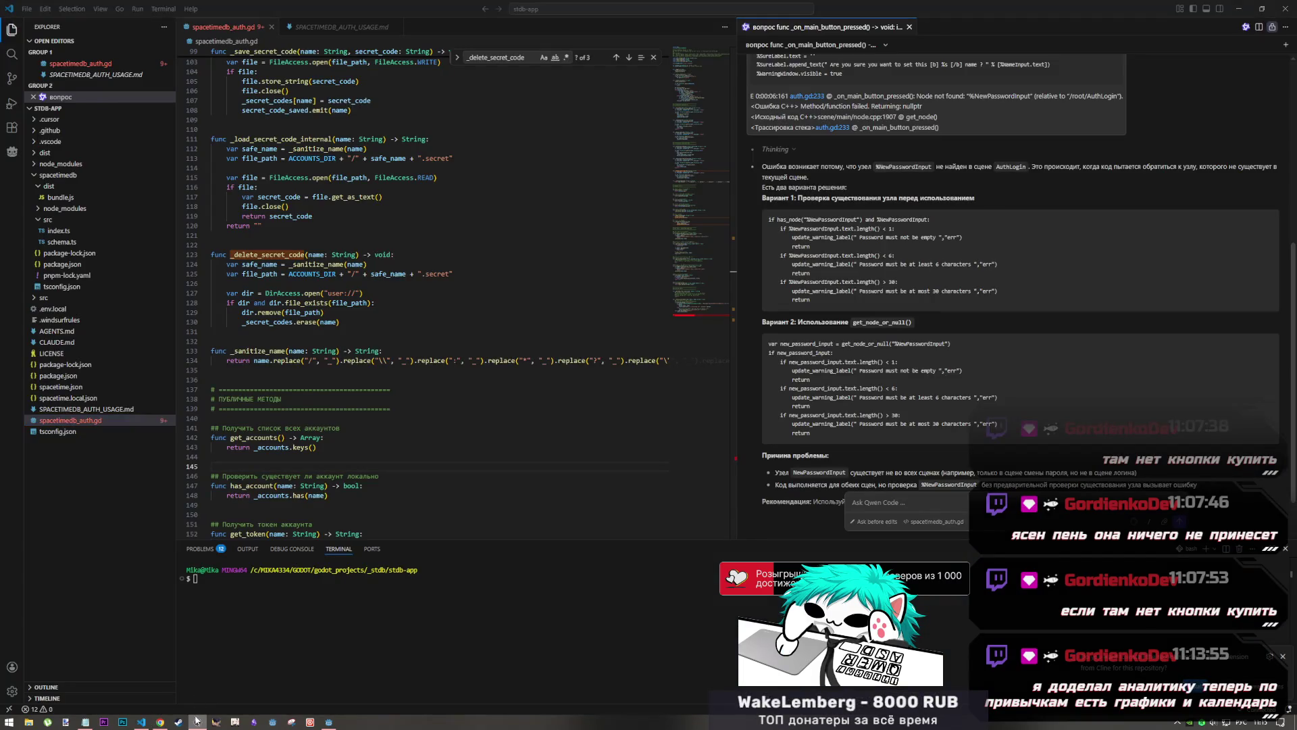
{"action": "left_click", "coordinate": [86, 722]}
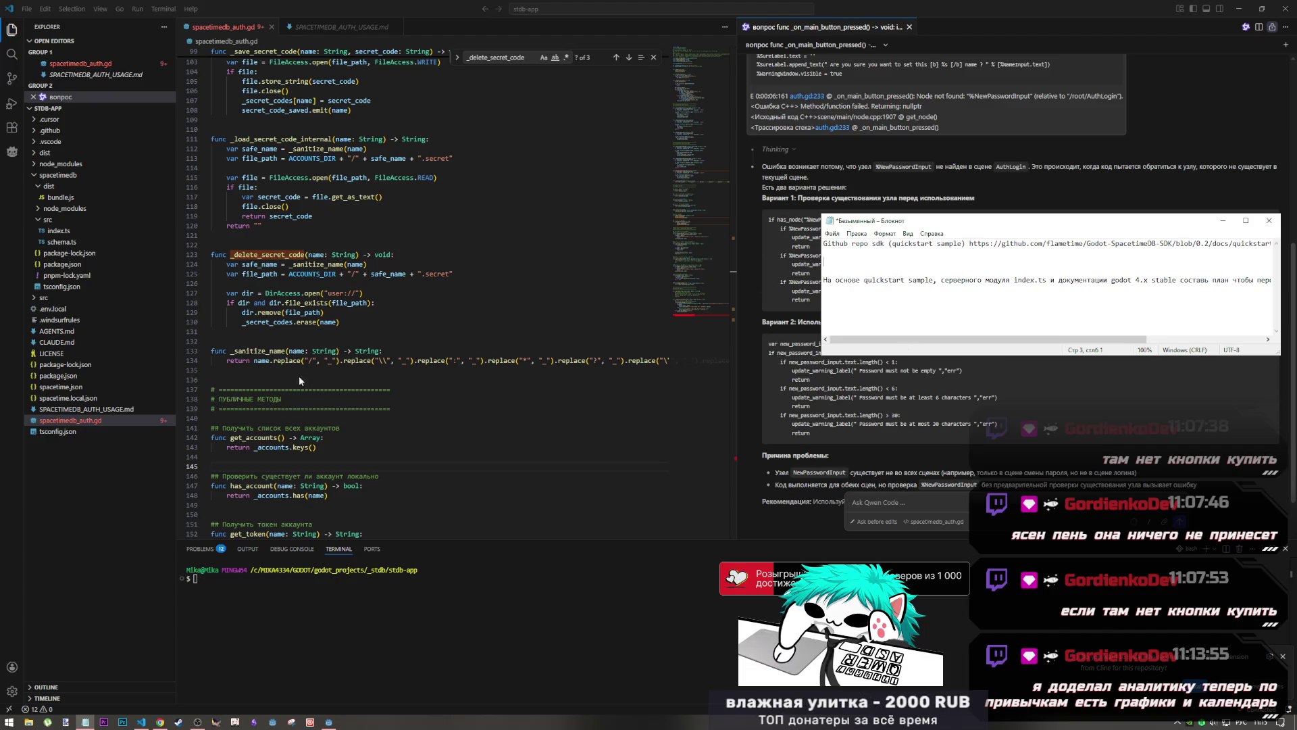
{"action": "left_click", "coordinate": [142, 721]}
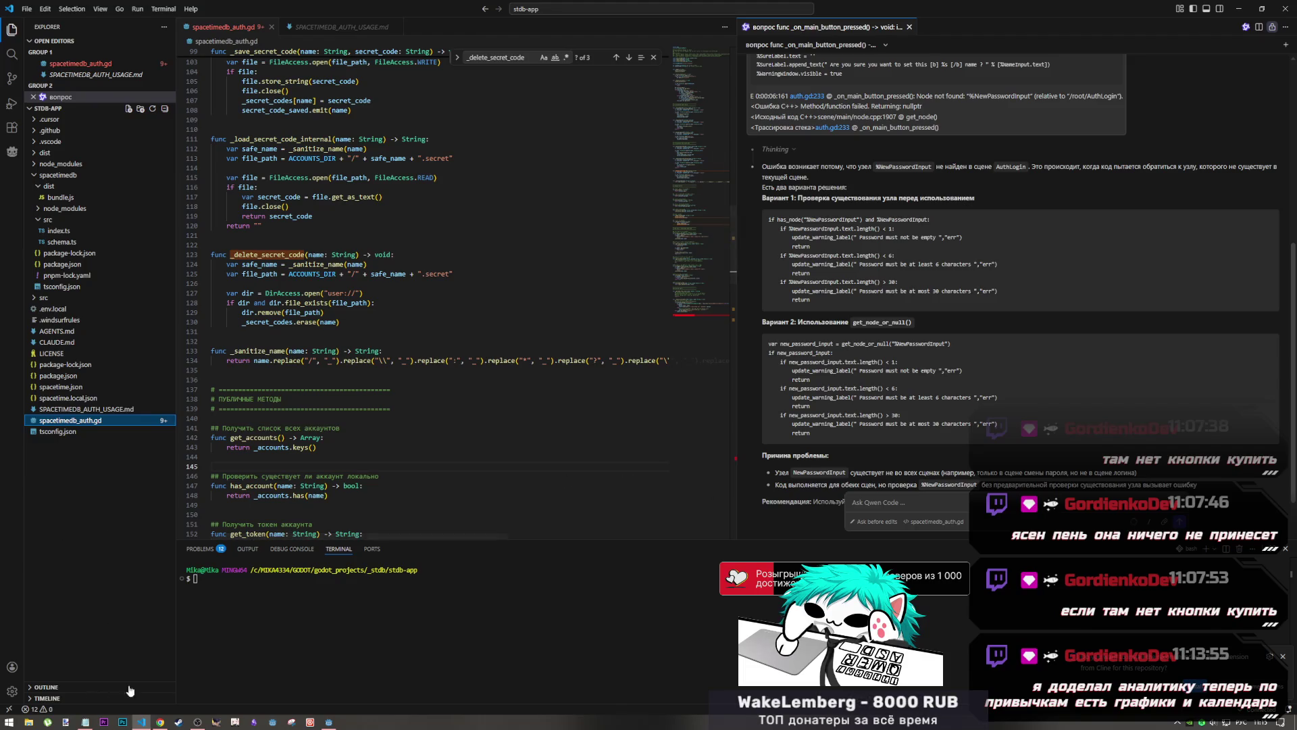
{"action": "left_click", "coordinate": [160, 720]}
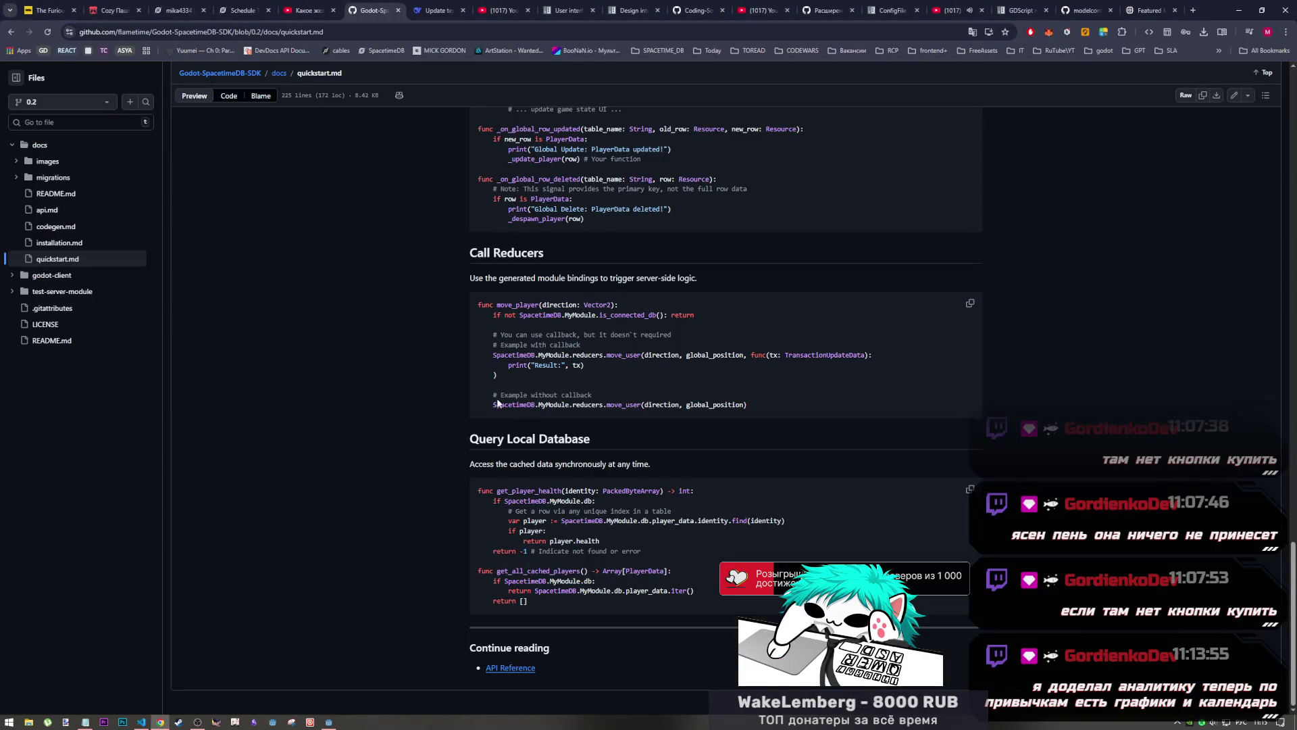
Scroll quickstart.md back to the top and bring the Notepad prompt up beside it
{"action": "scroll", "coordinate": [501, 370], "scroll_direction": "up", "scroll_amount": 15}
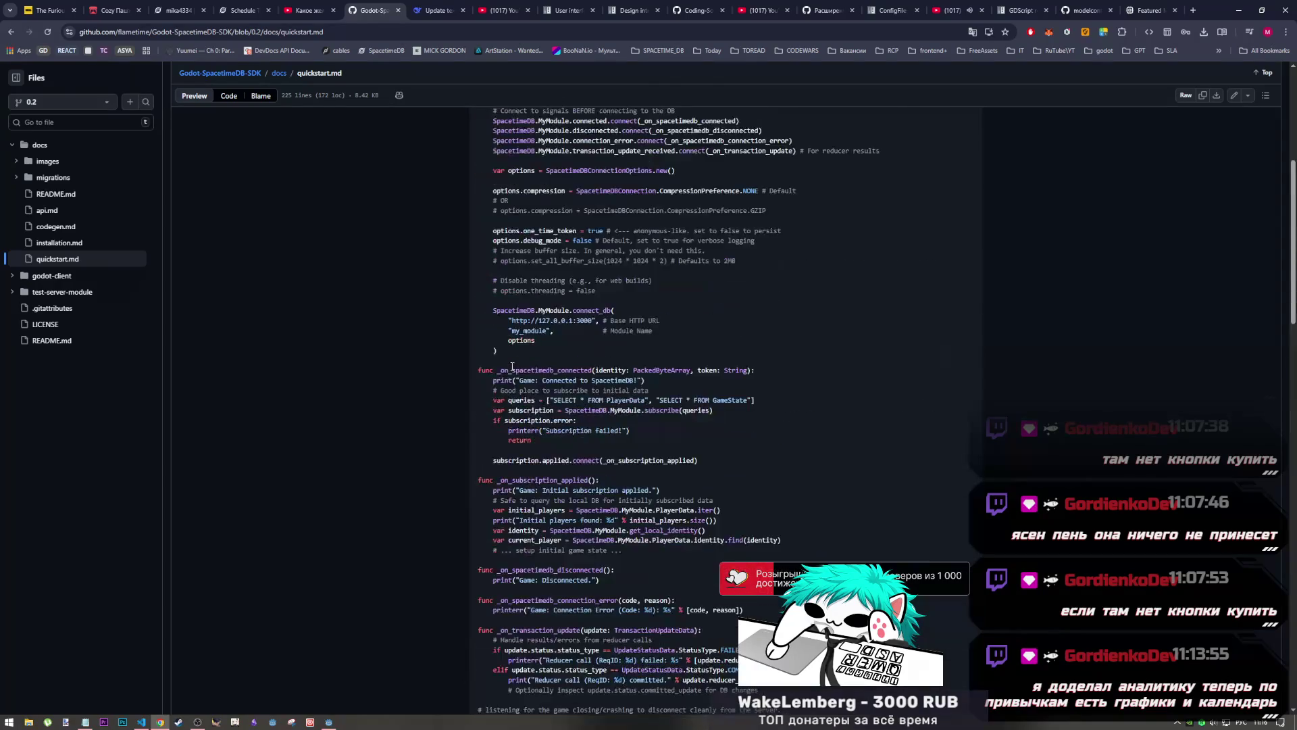
{"action": "scroll", "coordinate": [512, 367], "scroll_direction": "up", "scroll_amount": 5}
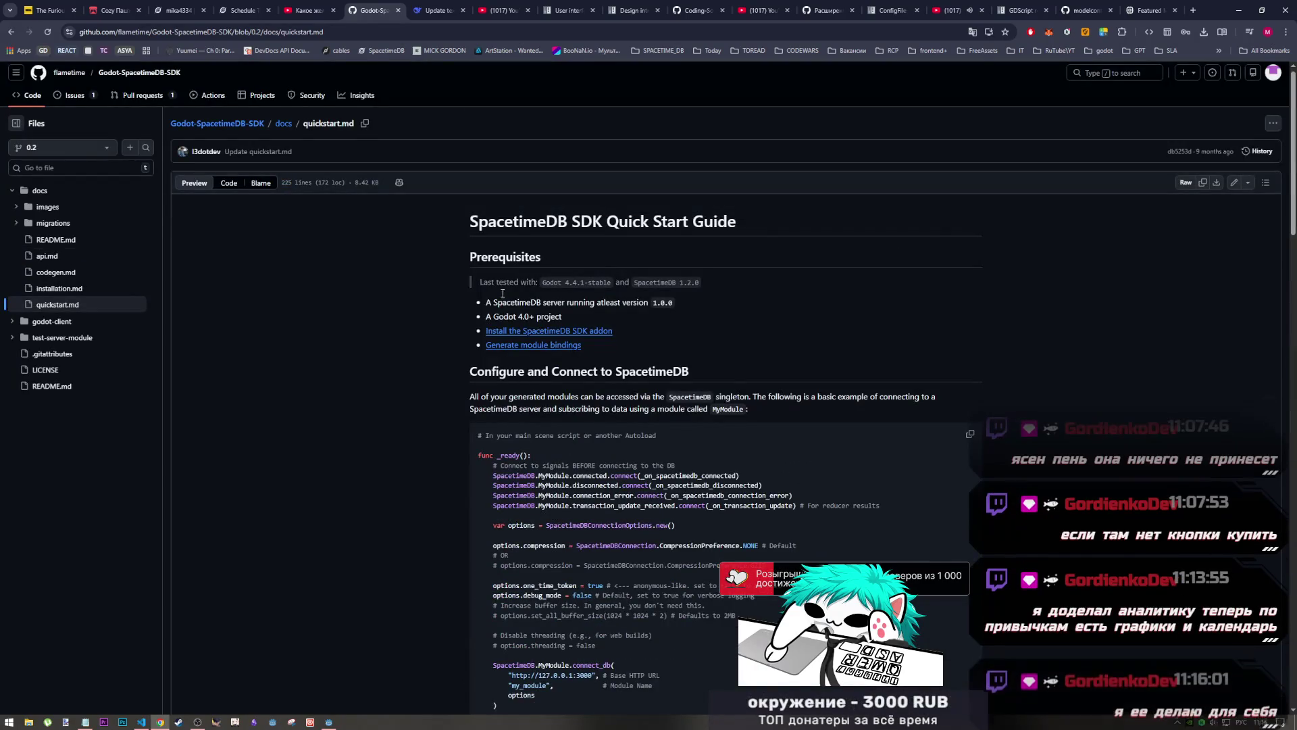
{"action": "left_click", "coordinate": [85, 721]}
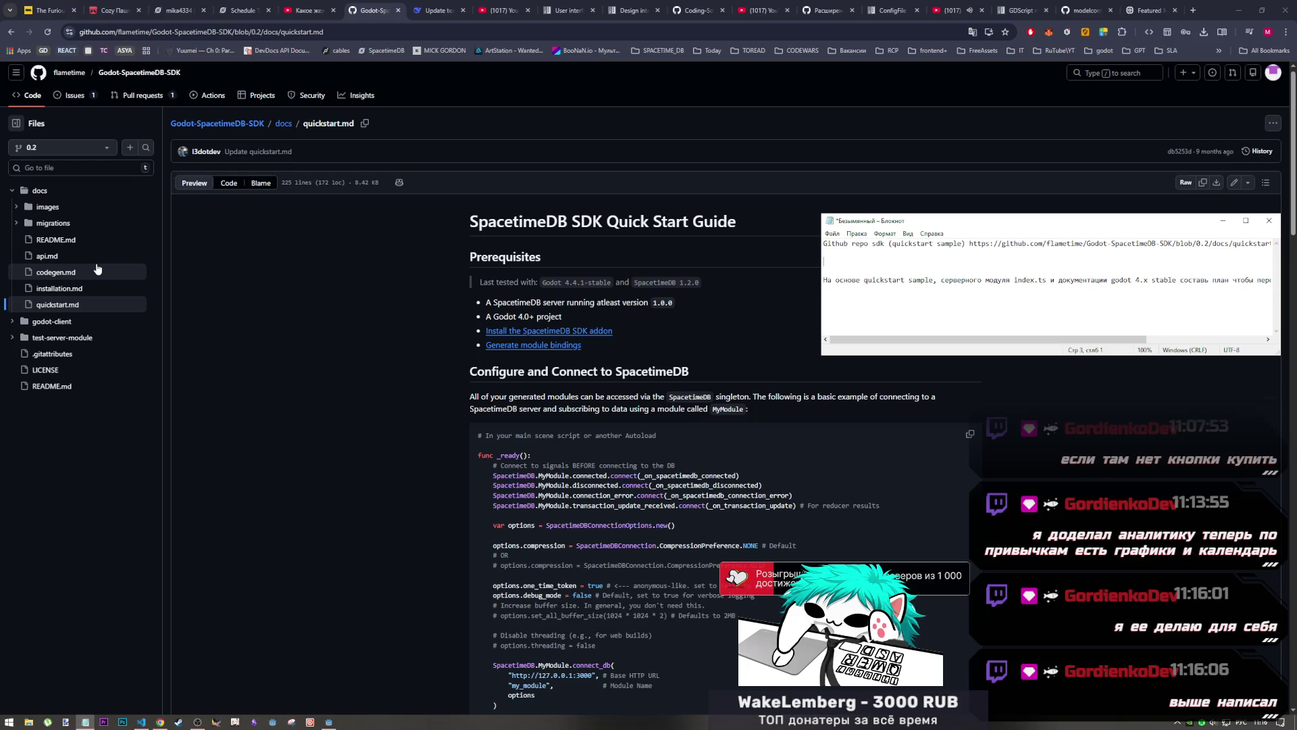
Extend the prompt to 'На основе предоставленой информации,' and begin a new line with С
{"action": "left_click", "coordinate": [874, 331]}
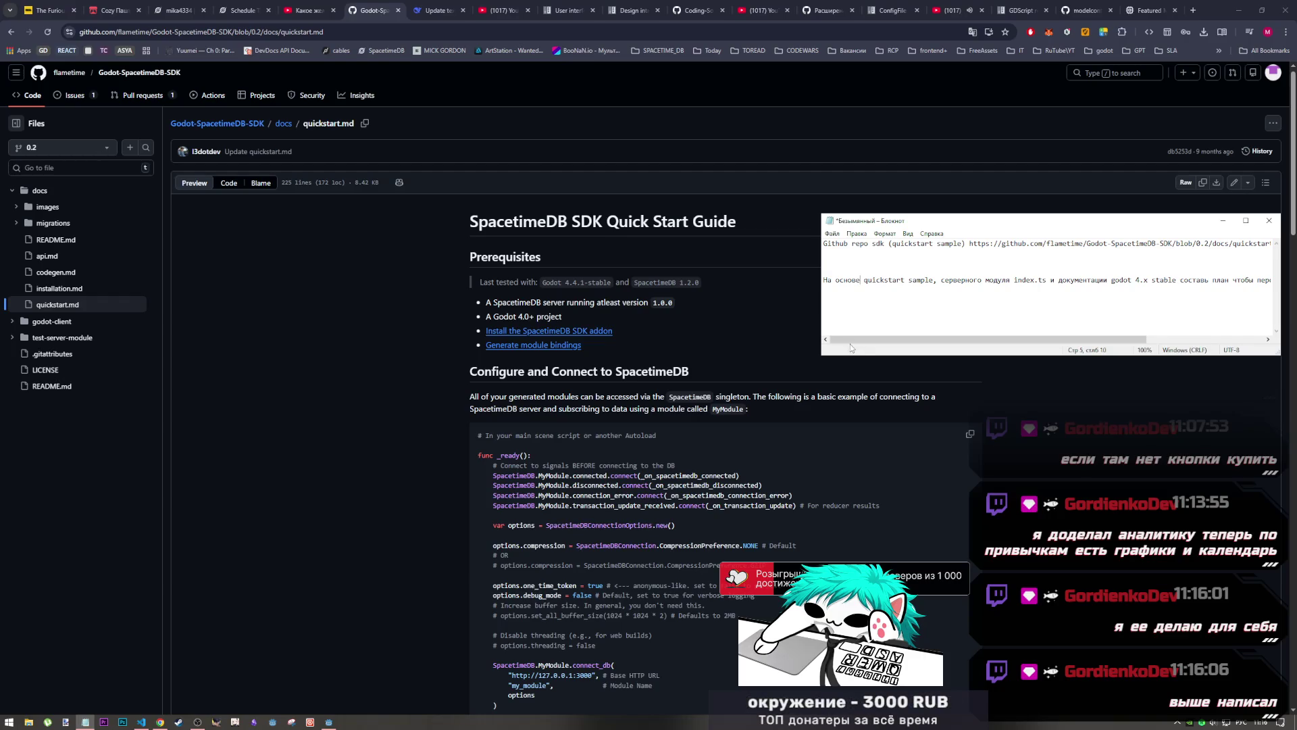
{"action": "type", "text": "прд"}
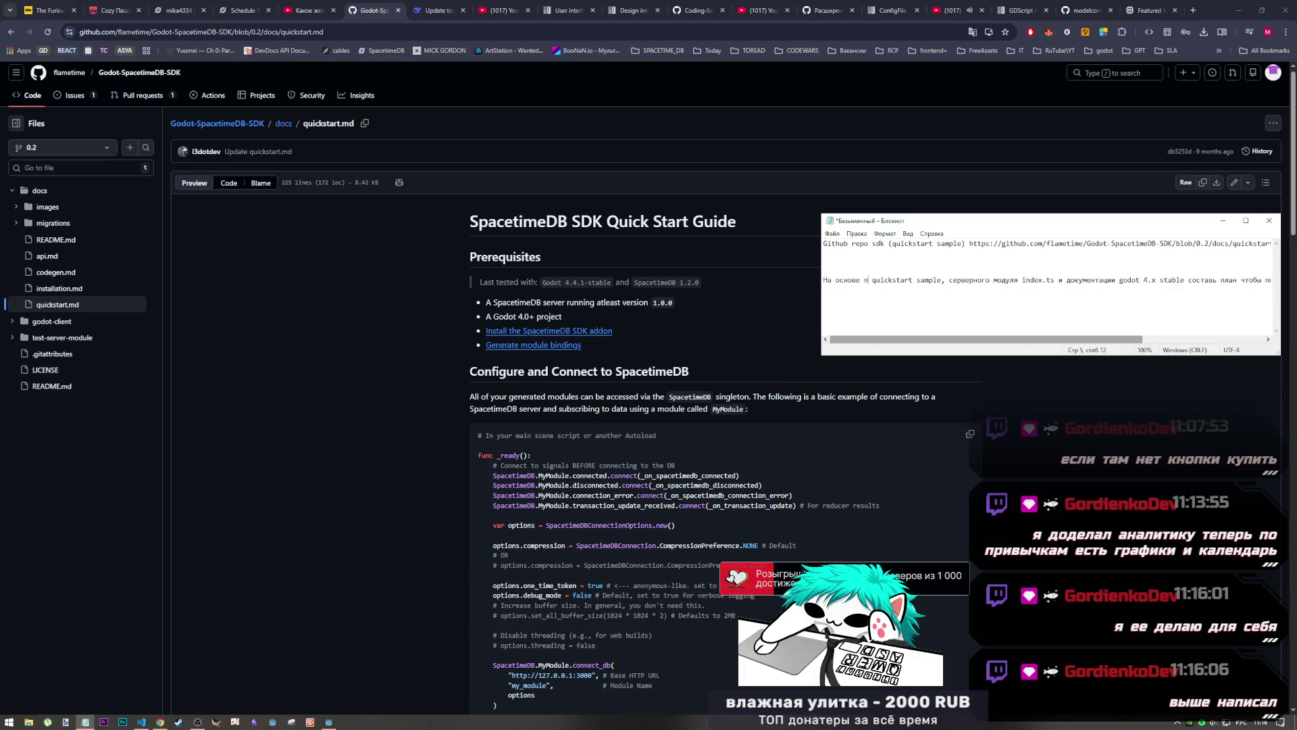
{"action": "key", "text": "BackSpace"}
{"action": "type", "text": "едоставленой"}
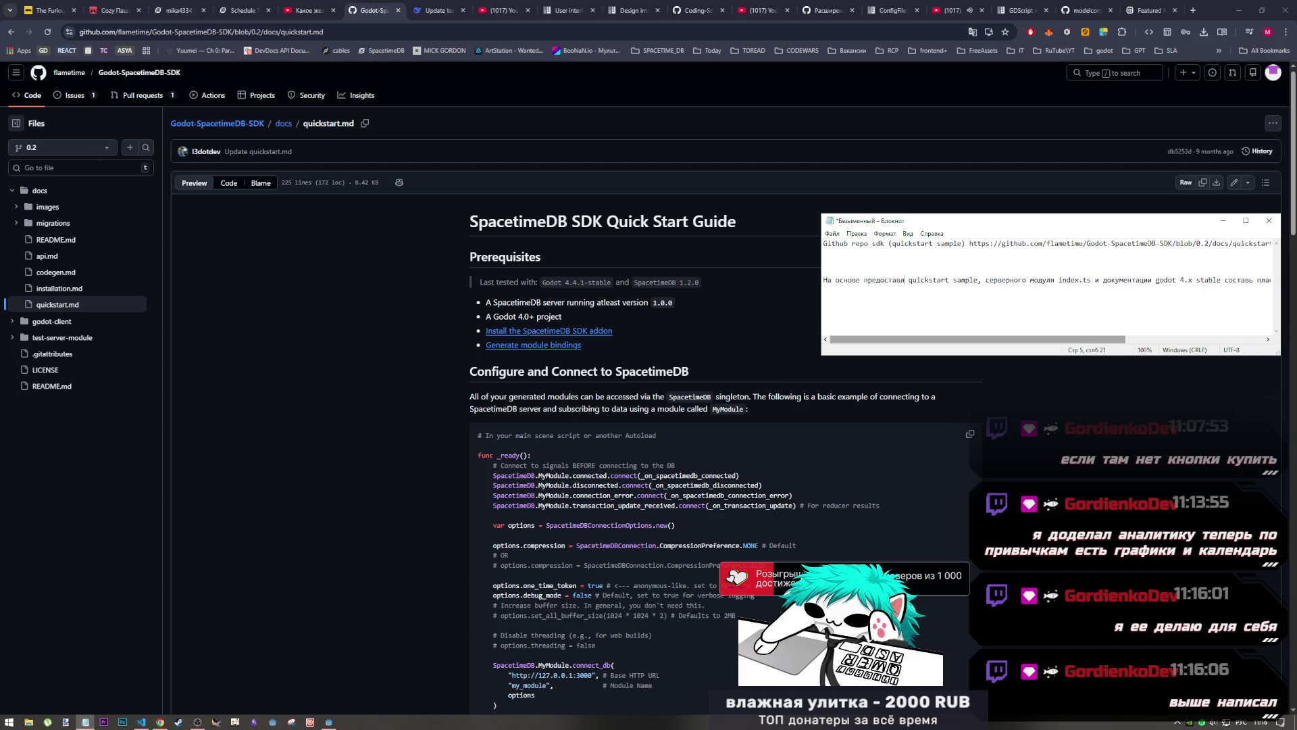
{"action": "type", "text": " инфо"}
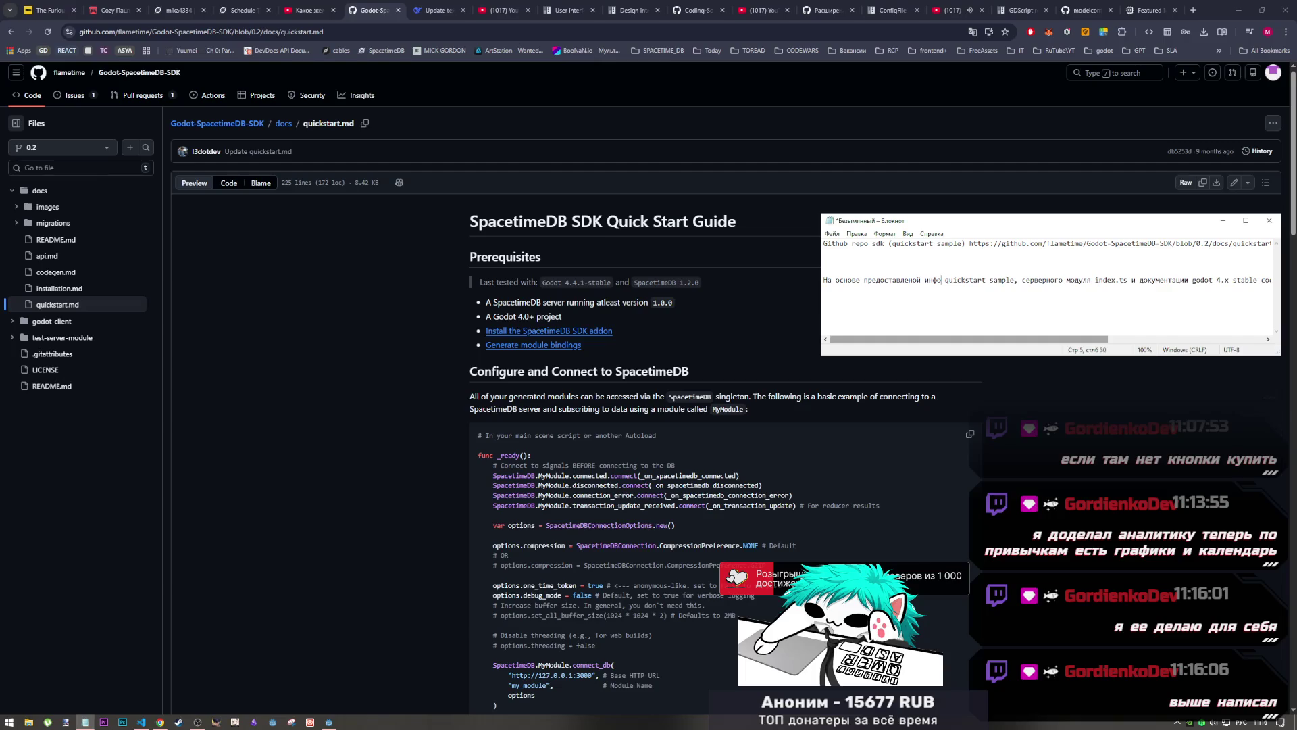
{"action": "type", "text": "рмации,"}
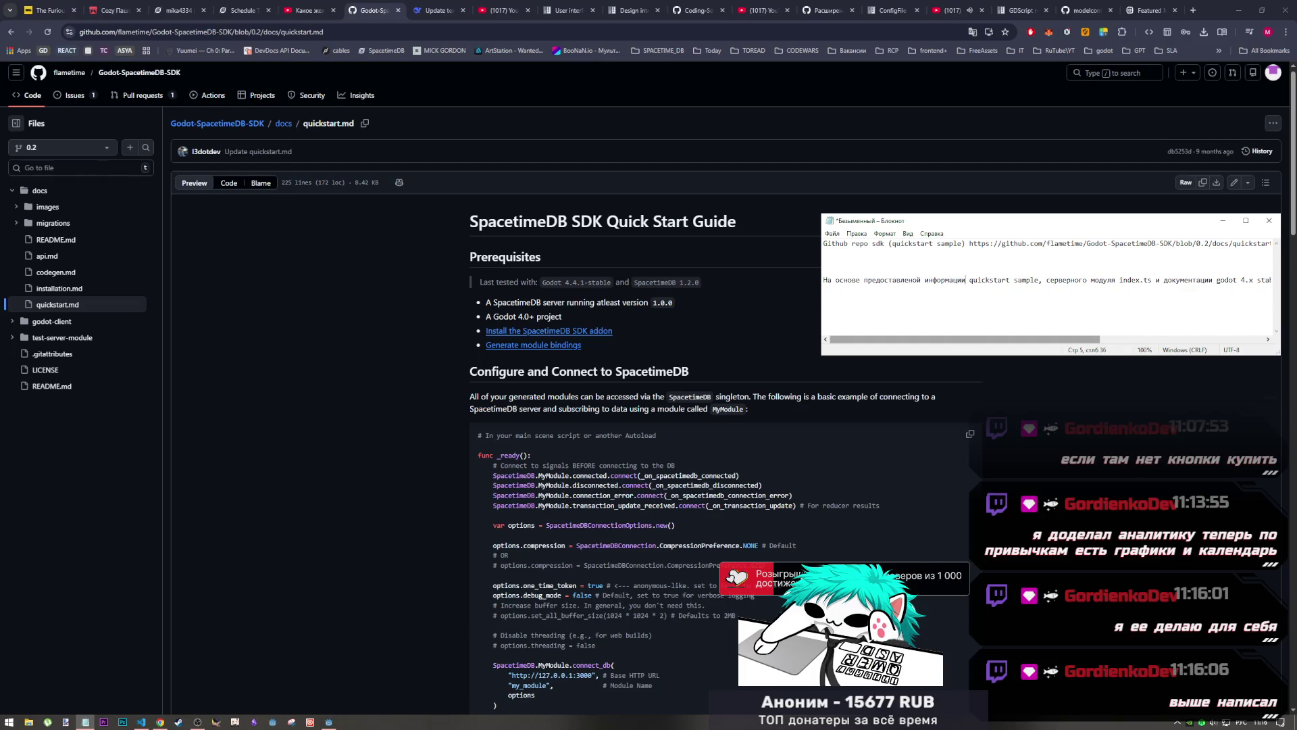
{"action": "key", "text": "Up"}
{"action": "key", "text": "Up"}
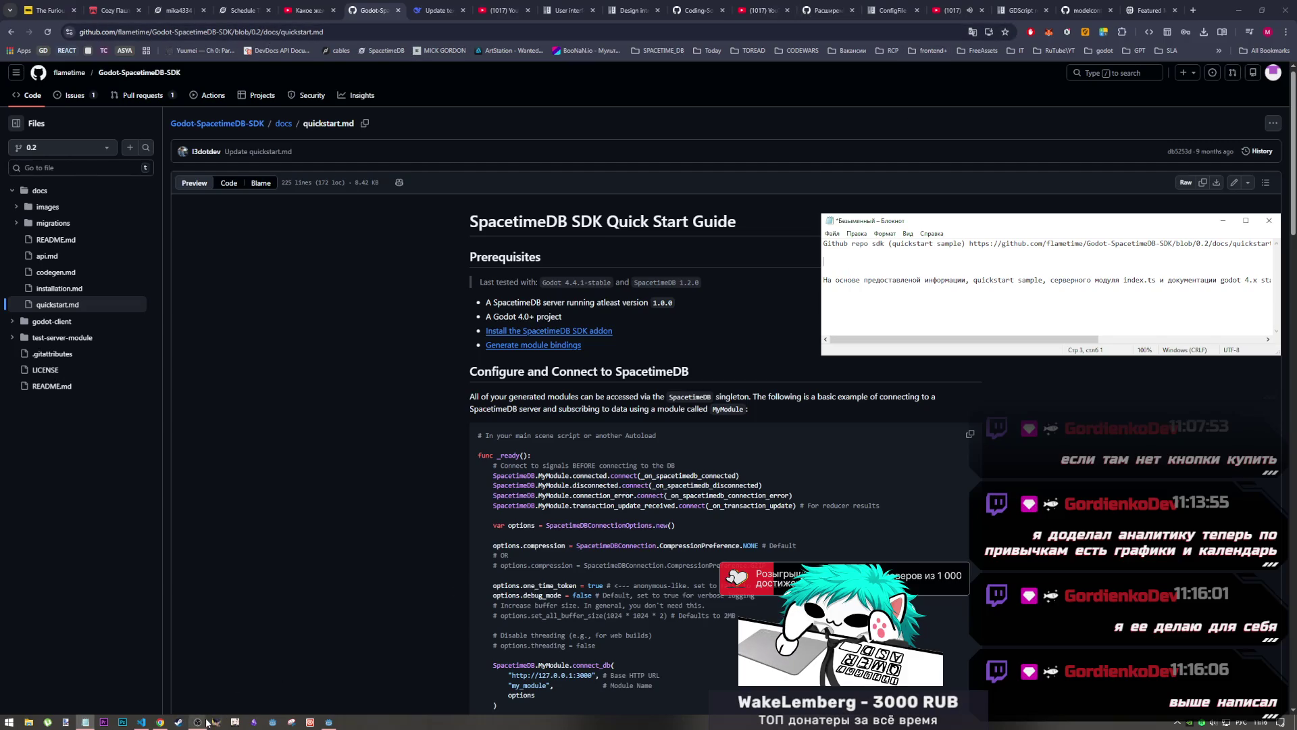
{"action": "mouse_move", "coordinate": [331, 724]}
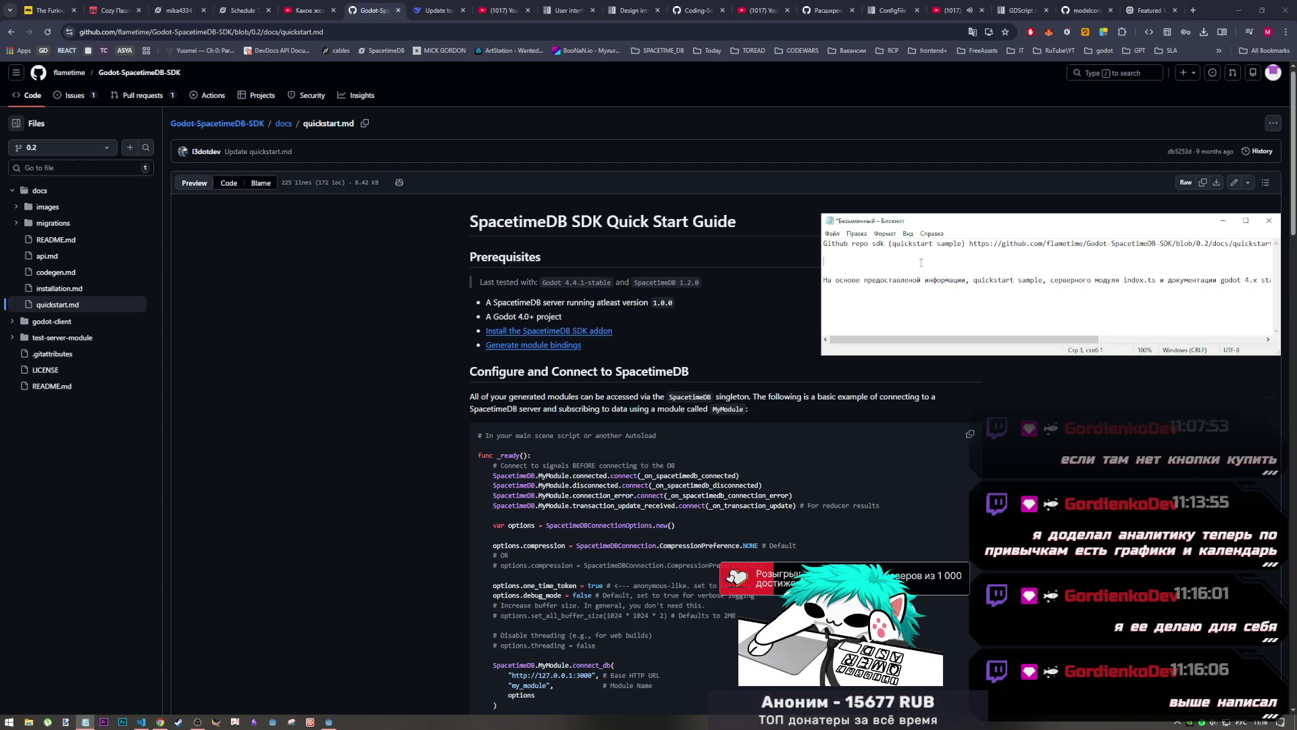
{"action": "type", "text": "С"}
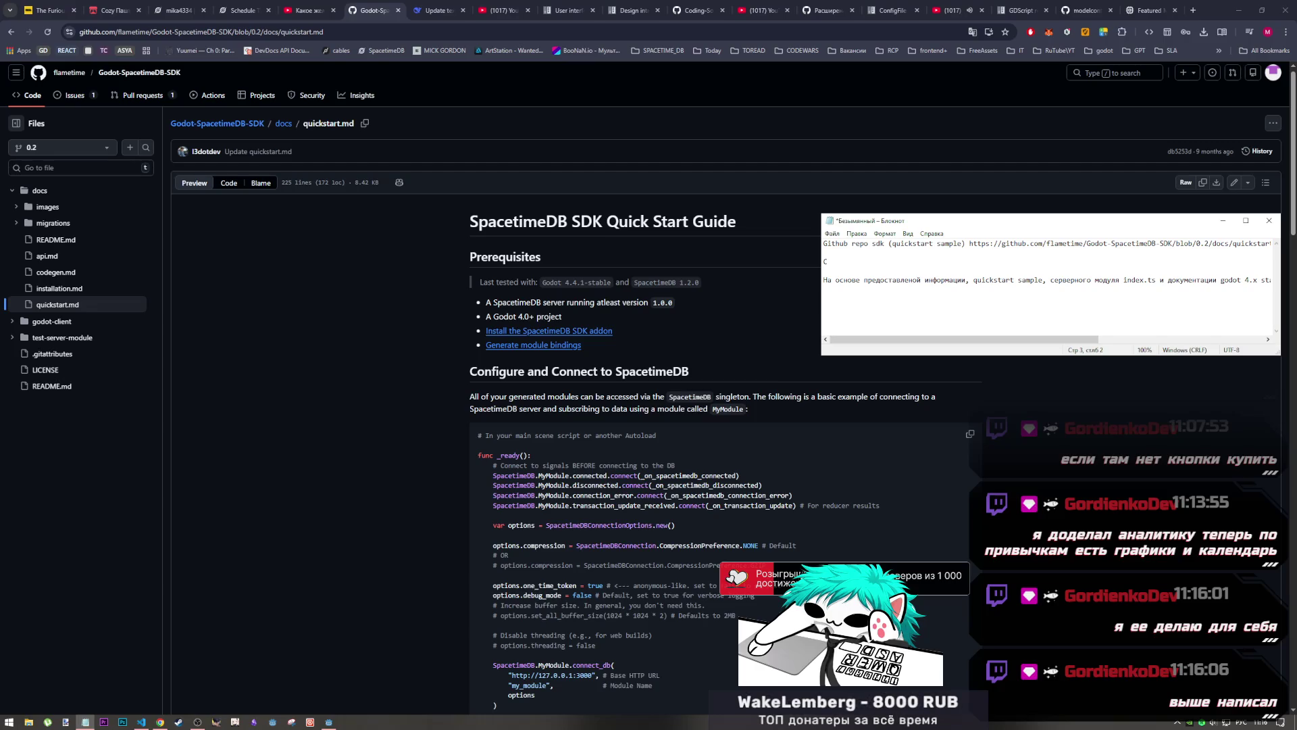
Open SPACETIMEDB_AUTH_USAGE.md in VS Code and scroll to section 5 on reducer events
{"action": "left_click", "coordinate": [141, 720]}
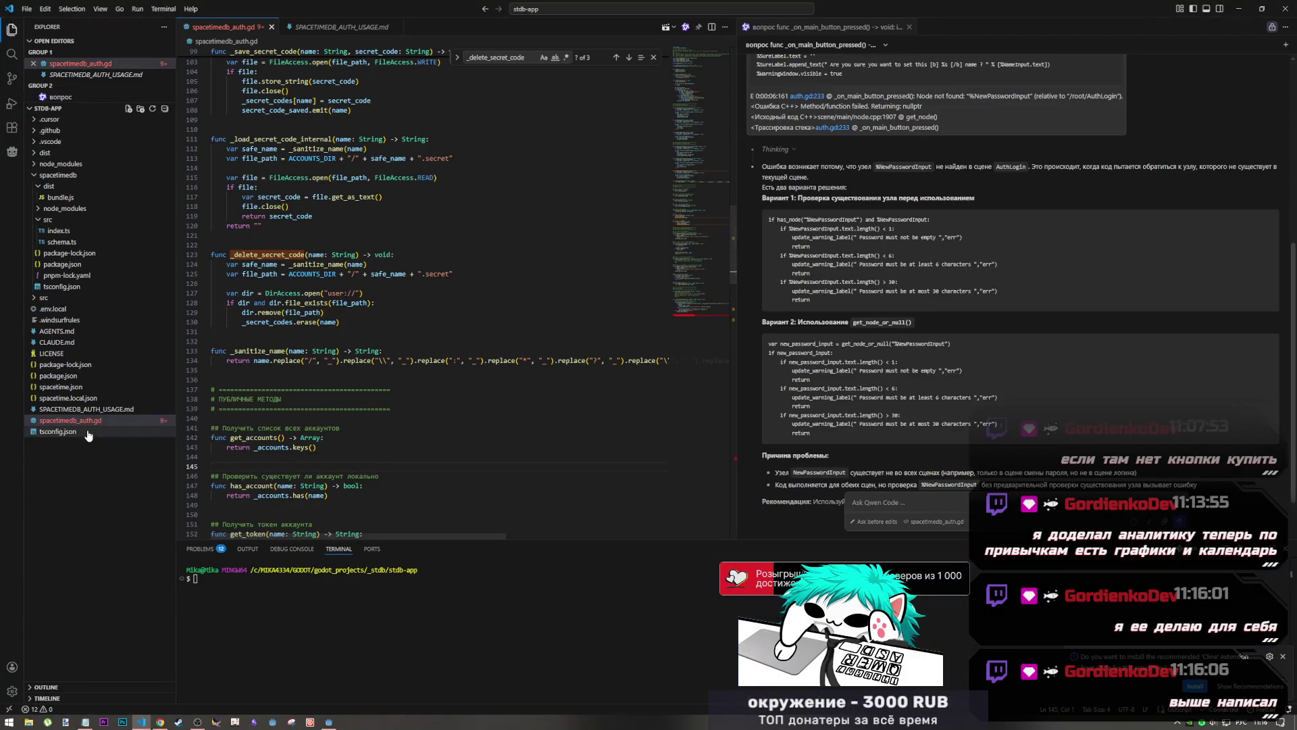
{"action": "left_click", "coordinate": [95, 409]}
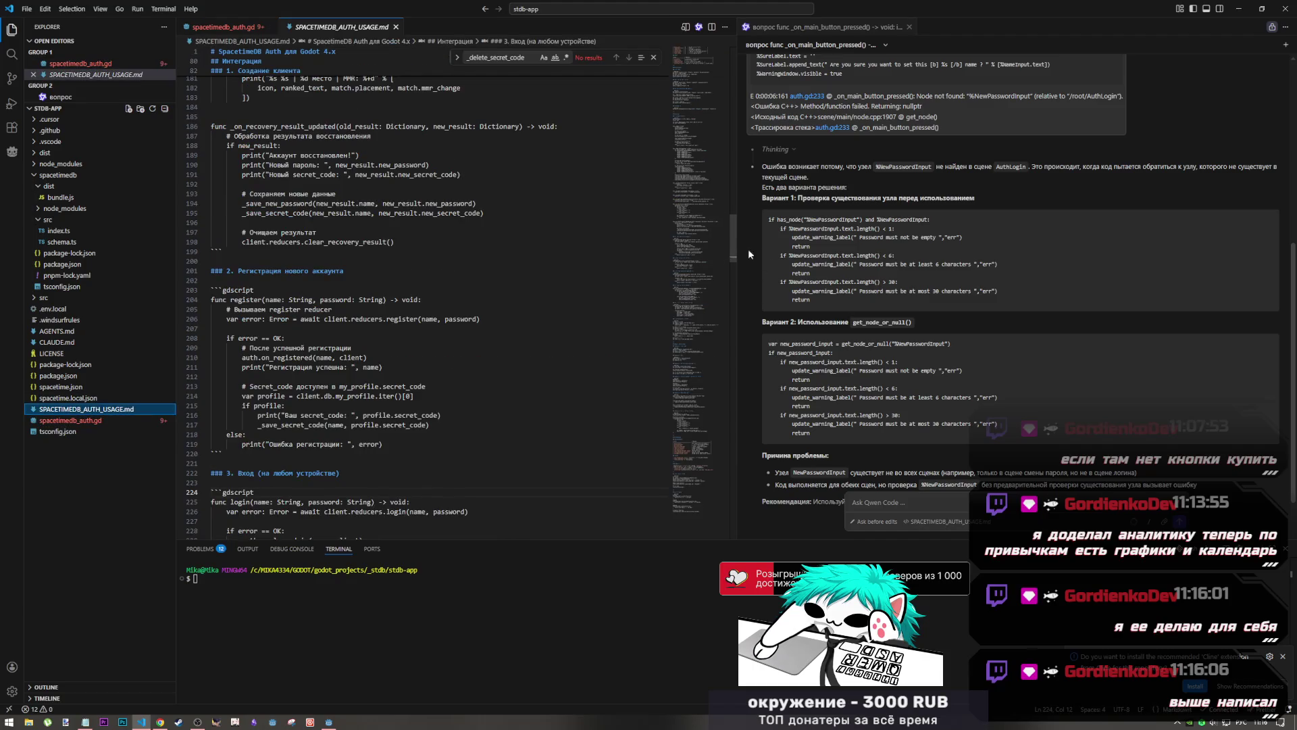
{"action": "left_click_drag", "start_coordinate": [696, 242], "coordinate": [681, 82]}
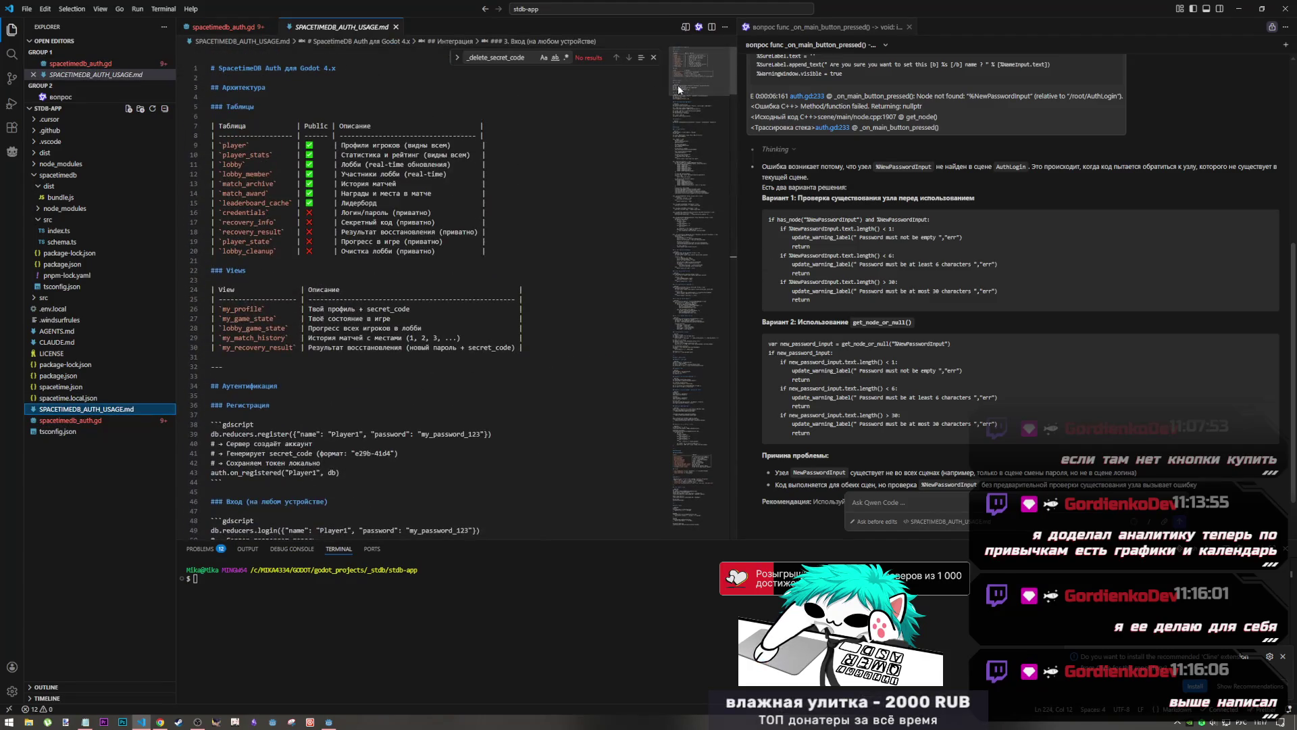
{"action": "scroll", "coordinate": [525, 326], "scroll_direction": "down", "scroll_amount": 3}
{"action": "scroll", "coordinate": [525, 324], "scroll_direction": "down", "scroll_amount": 2}
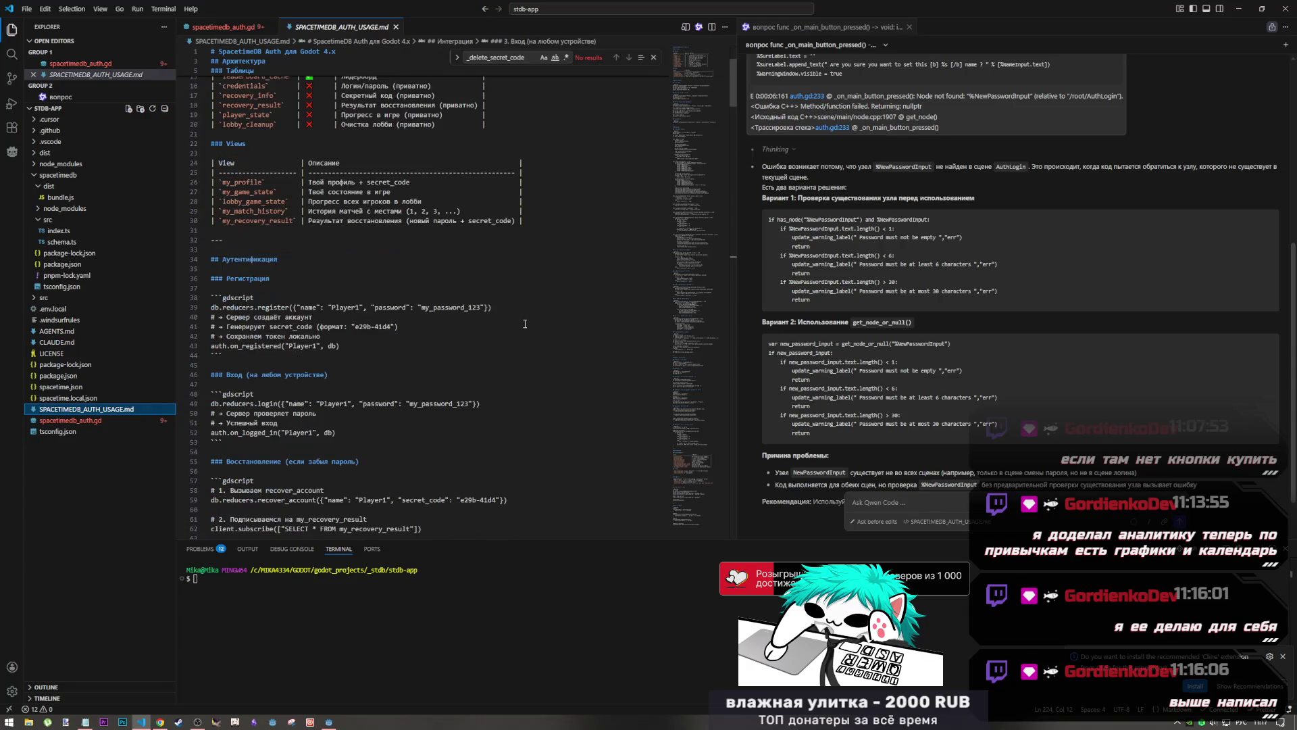
{"action": "scroll", "coordinate": [525, 325], "scroll_direction": "down", "scroll_amount": 10}
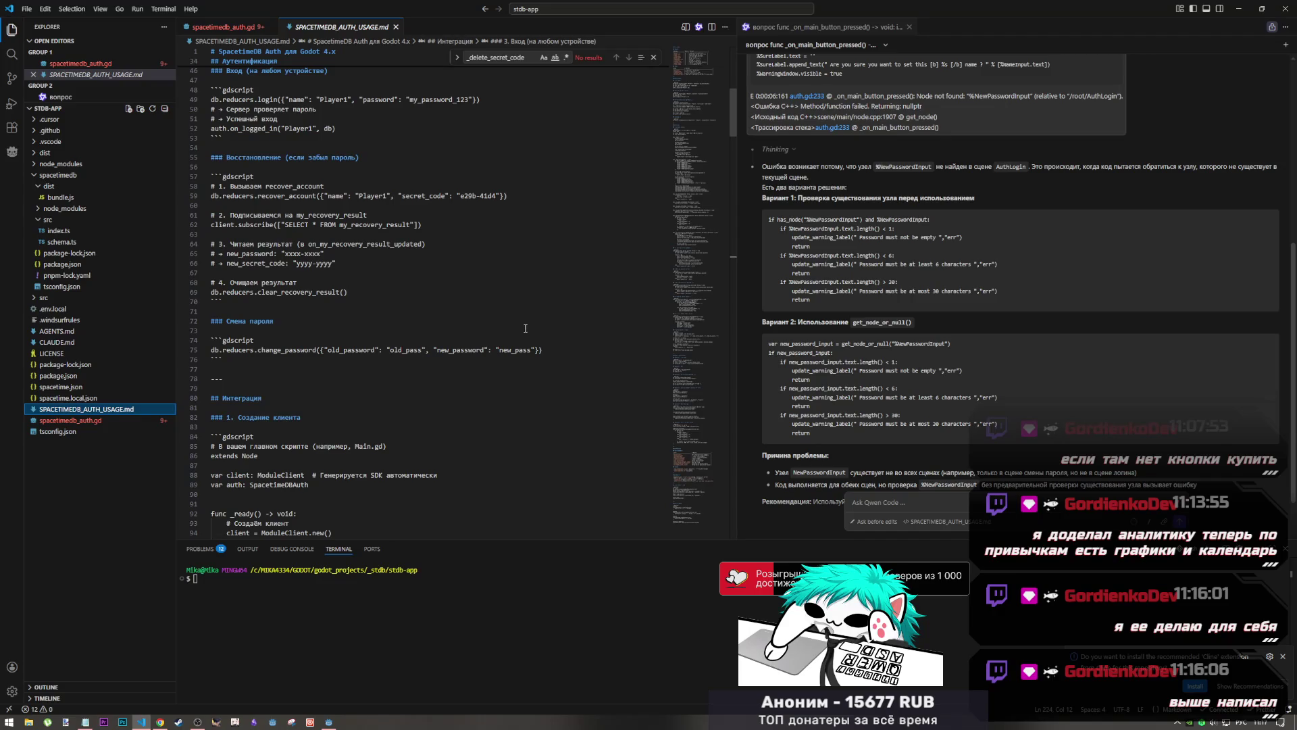
{"action": "scroll", "coordinate": [525, 327], "scroll_direction": "down", "scroll_amount": 8}
{"action": "scroll", "coordinate": [528, 319], "scroll_direction": "down", "scroll_amount": 8}
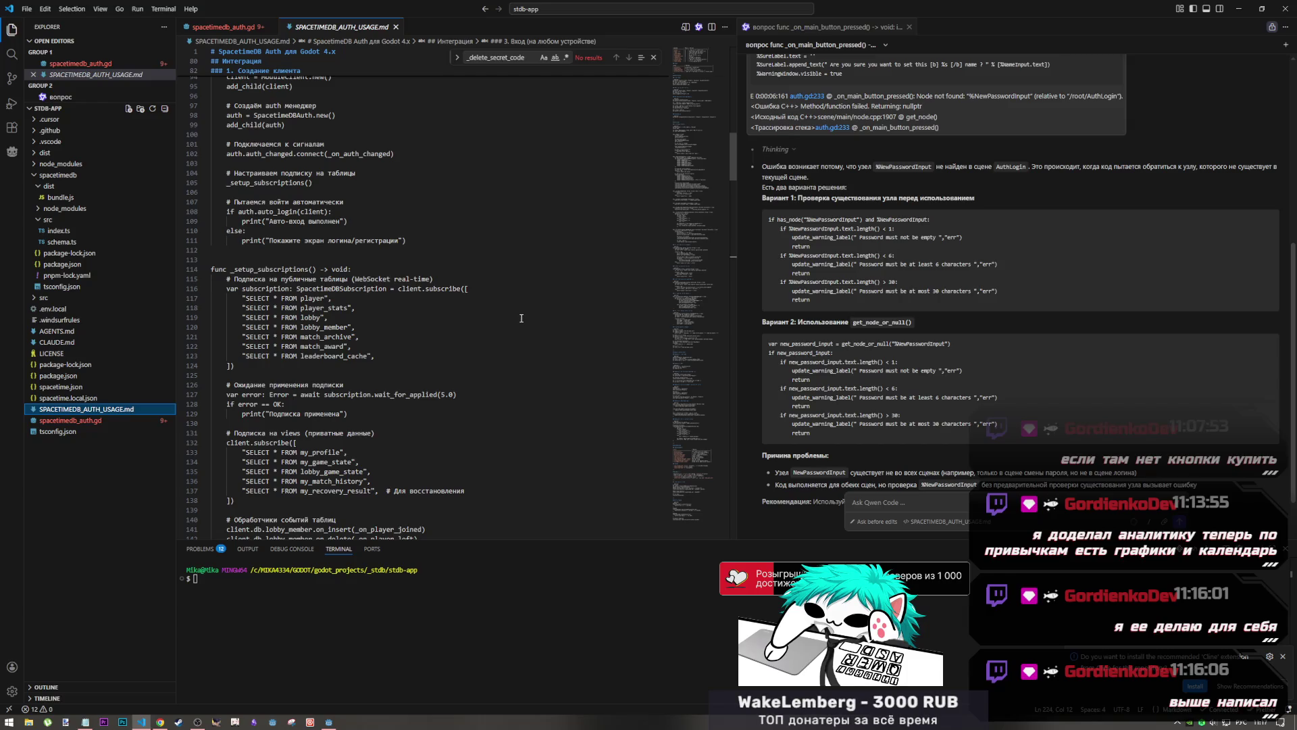
{"action": "mouse_move", "coordinate": [692, 157]}
{"action": "left_mouse_down"}
{"action": "mouse_move", "coordinate": [673, 209]}
{"action": "mouse_move", "coordinate": [663, 200]}
{"action": "left_mouse_up"}
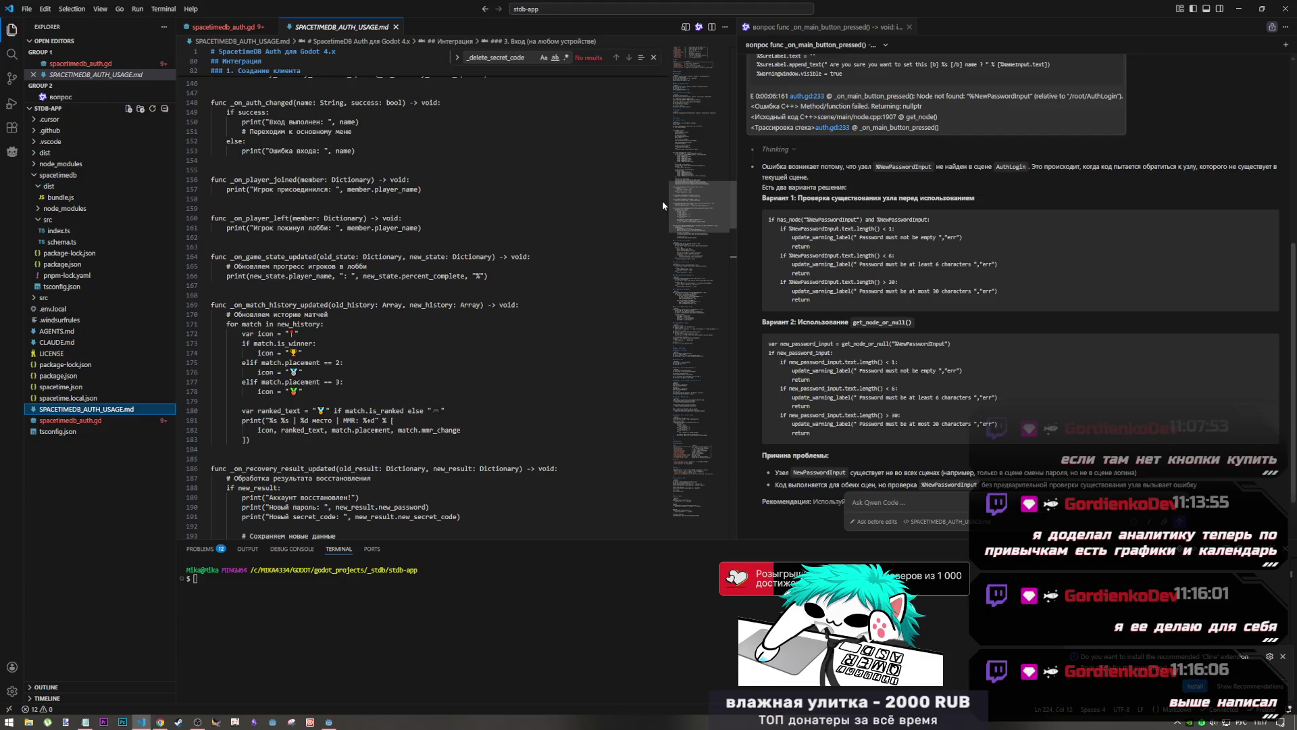
{"action": "left_click_drag", "start_coordinate": [662, 201], "coordinate": [674, 289]}
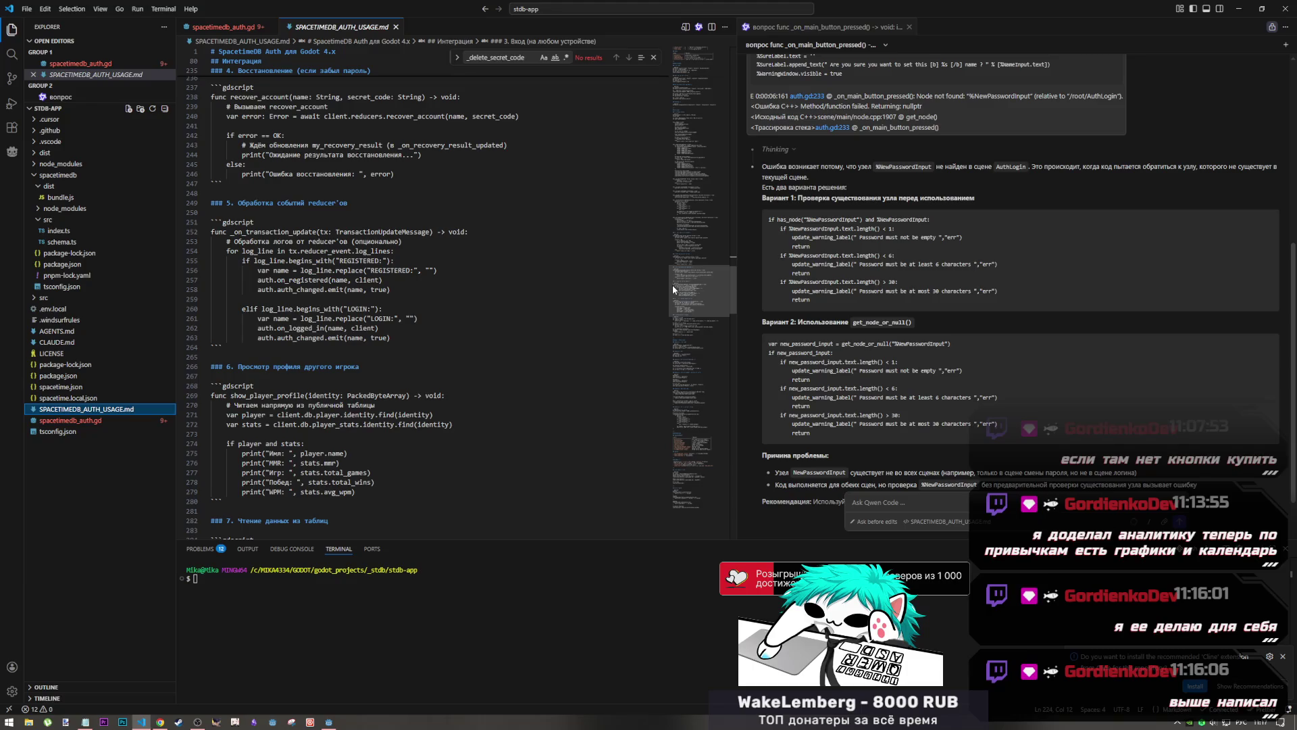
{"action": "left_click_drag", "start_coordinate": [673, 285], "coordinate": [673, 287]}
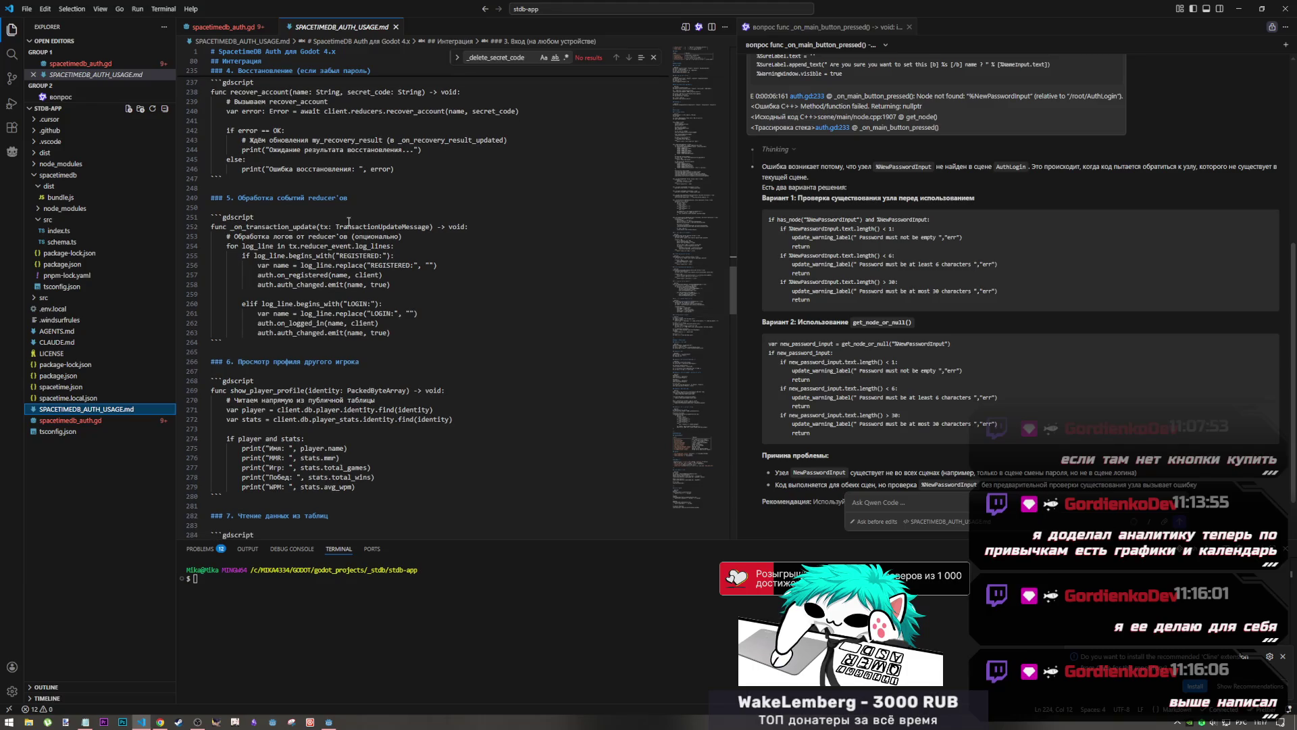
Select the replace("REGISTERED:") lines 256–257 to highlight every REGISTERED occurrence
{"action": "left_click_drag", "start_coordinate": [279, 197], "coordinate": [320, 210]}
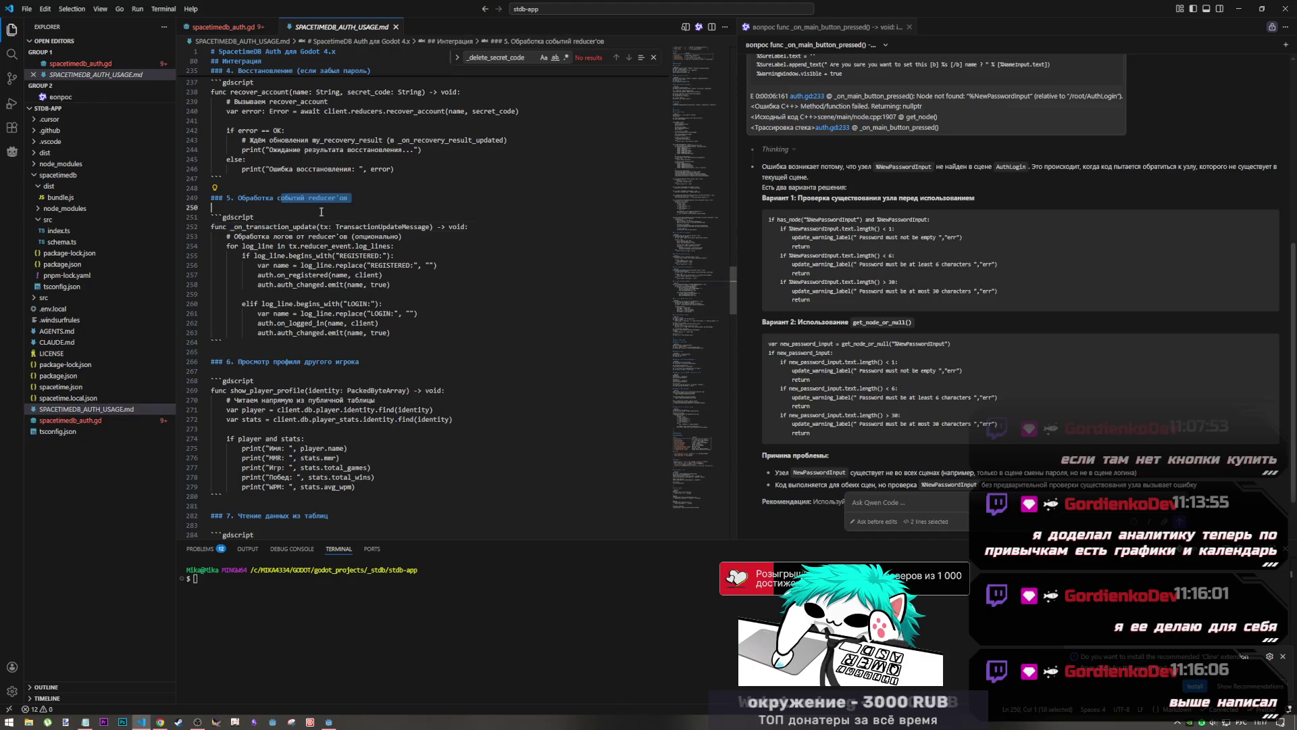
{"action": "left_click", "coordinate": [315, 293]}
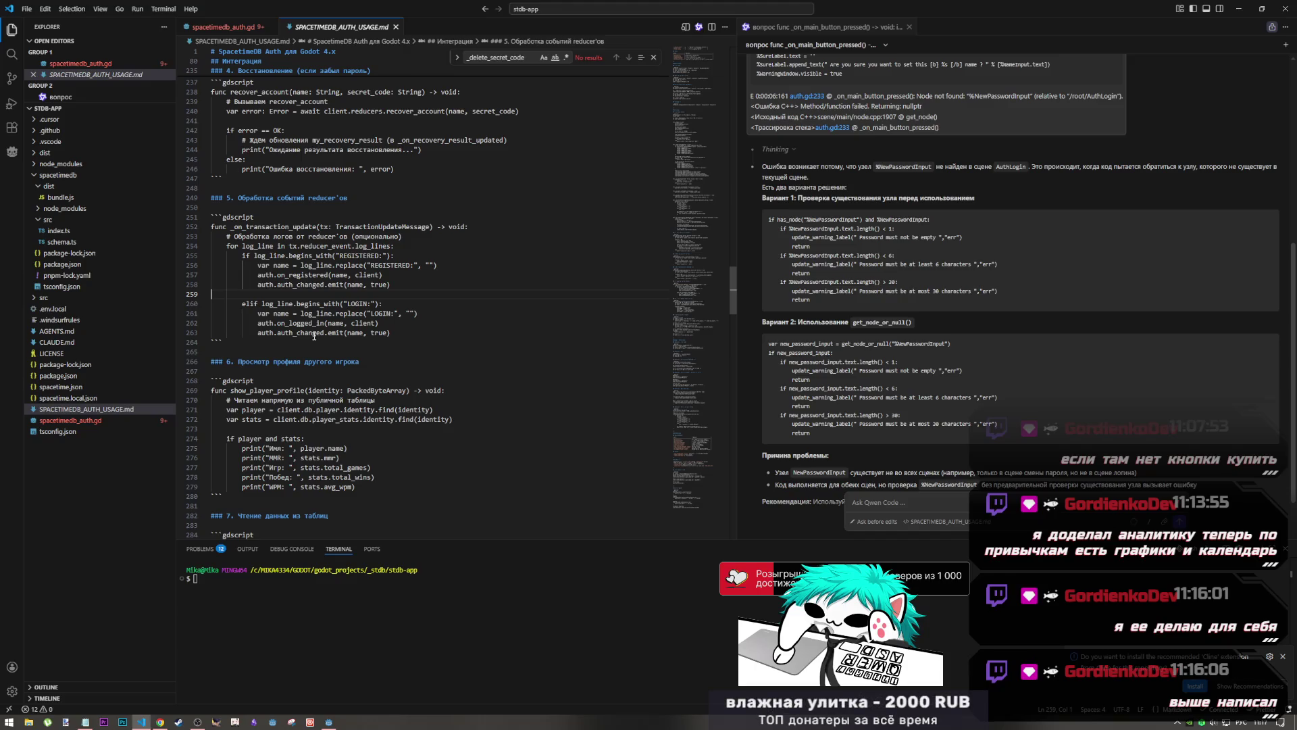
{"action": "left_click_drag", "start_coordinate": [301, 265], "coordinate": [402, 264]}
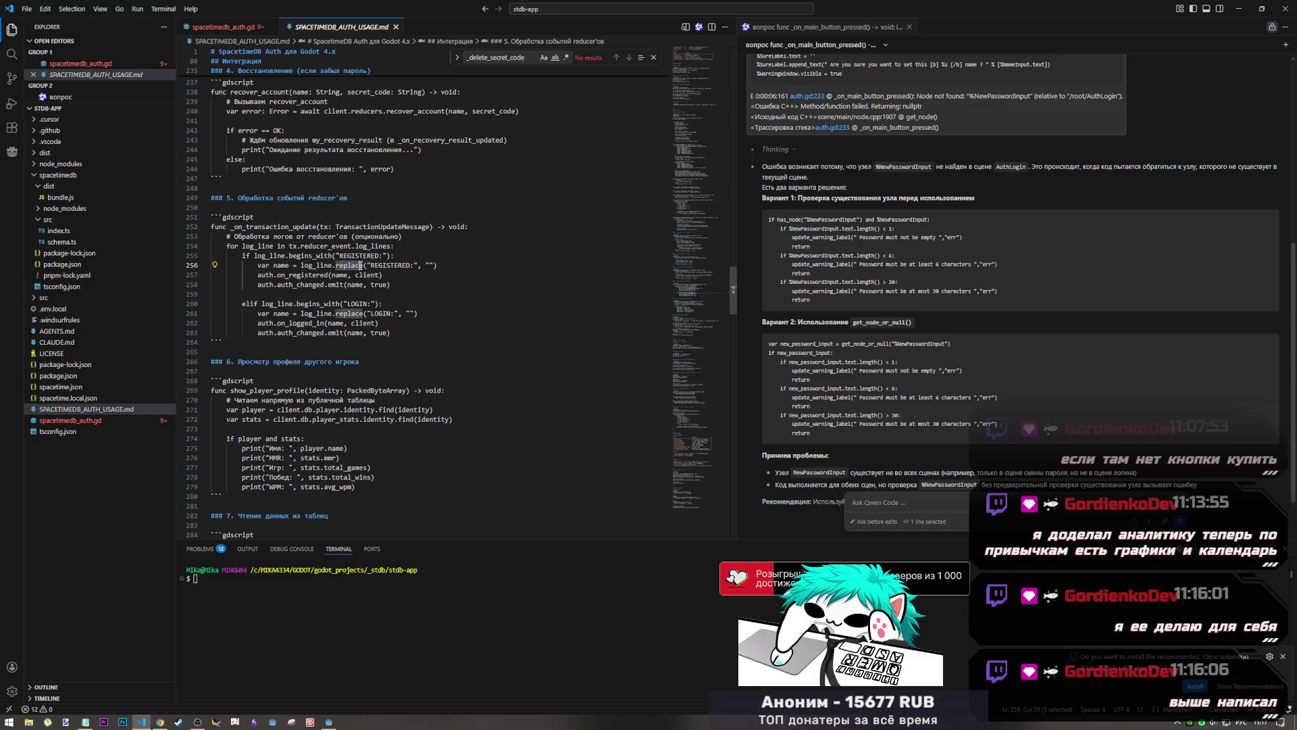
{"action": "left_click", "coordinate": [390, 265]}
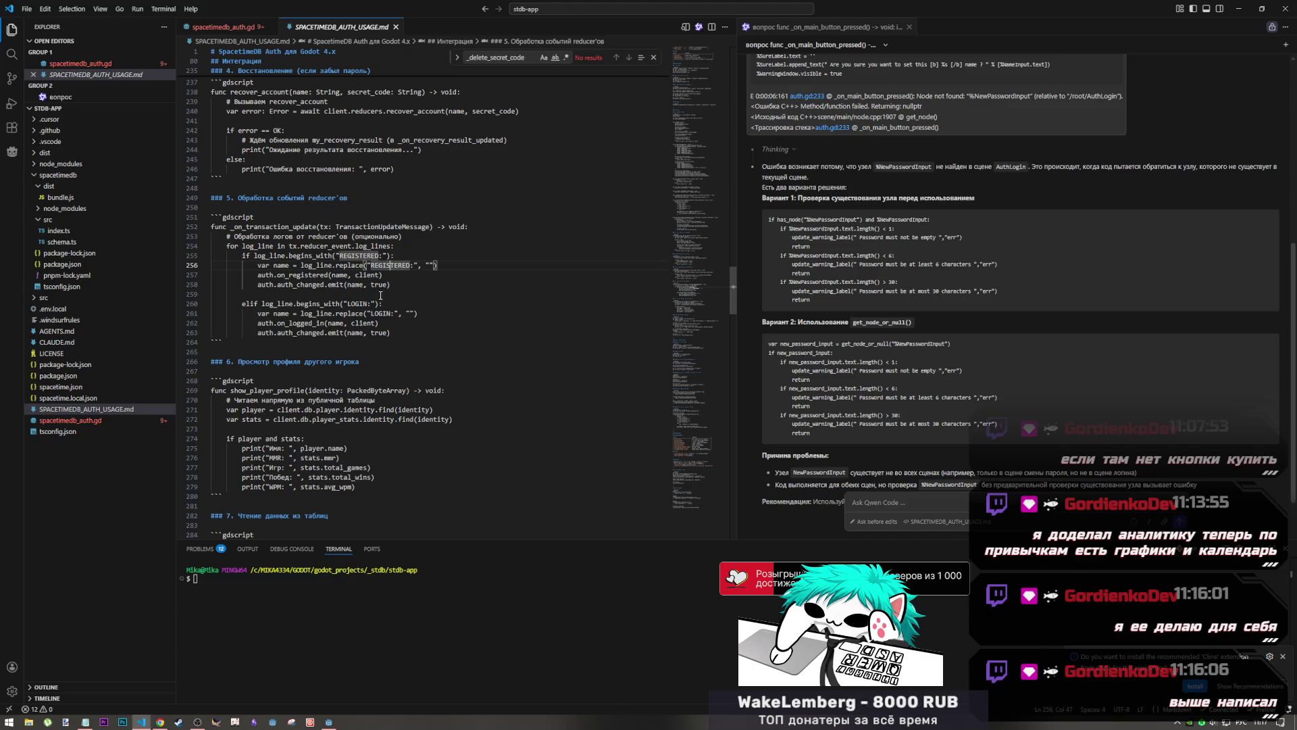
{"action": "left_click_drag", "start_coordinate": [348, 275], "coordinate": [317, 265]}
Clear the selection and scroll down to the guide's usage scenarios section
{"action": "scroll", "coordinate": [332, 291], "scroll_direction": "down", "scroll_amount": 2}
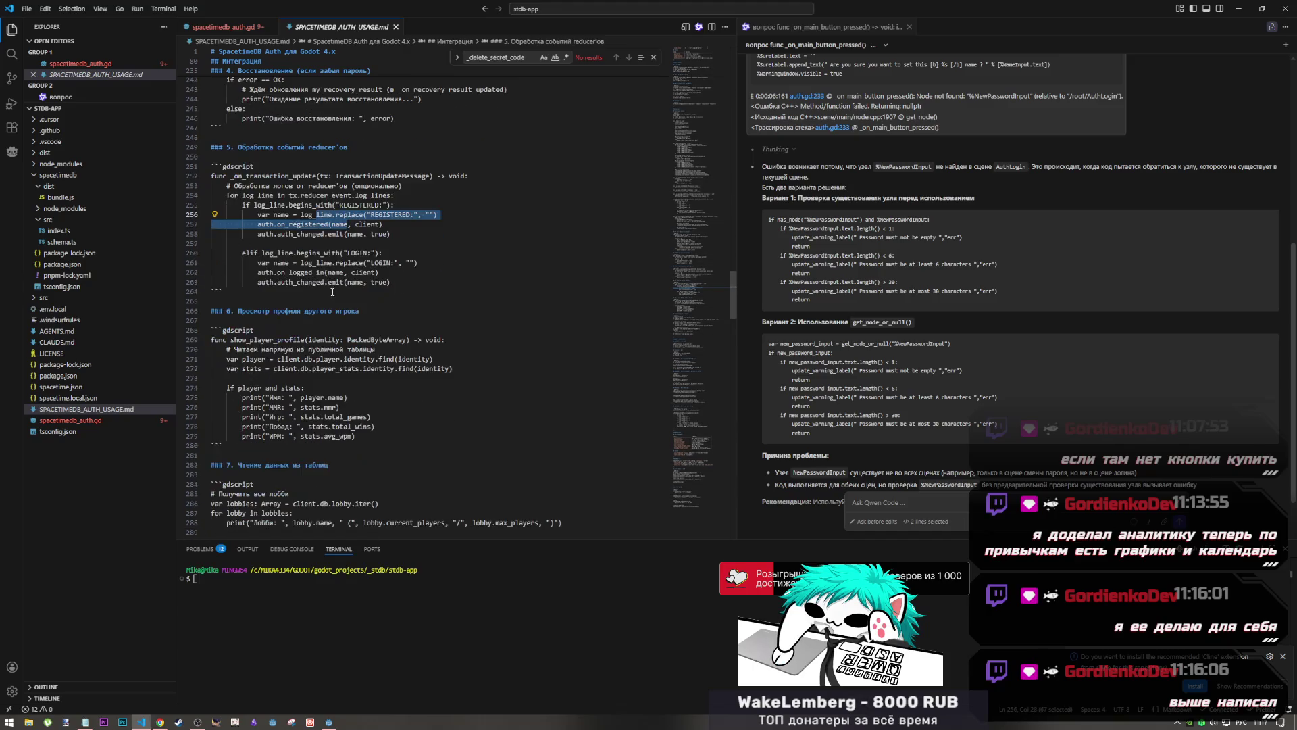
{"action": "scroll", "coordinate": [332, 291], "scroll_direction": "down", "scroll_amount": 3}
{"action": "scroll", "coordinate": [519, 299], "scroll_direction": "up", "scroll_amount": 4}
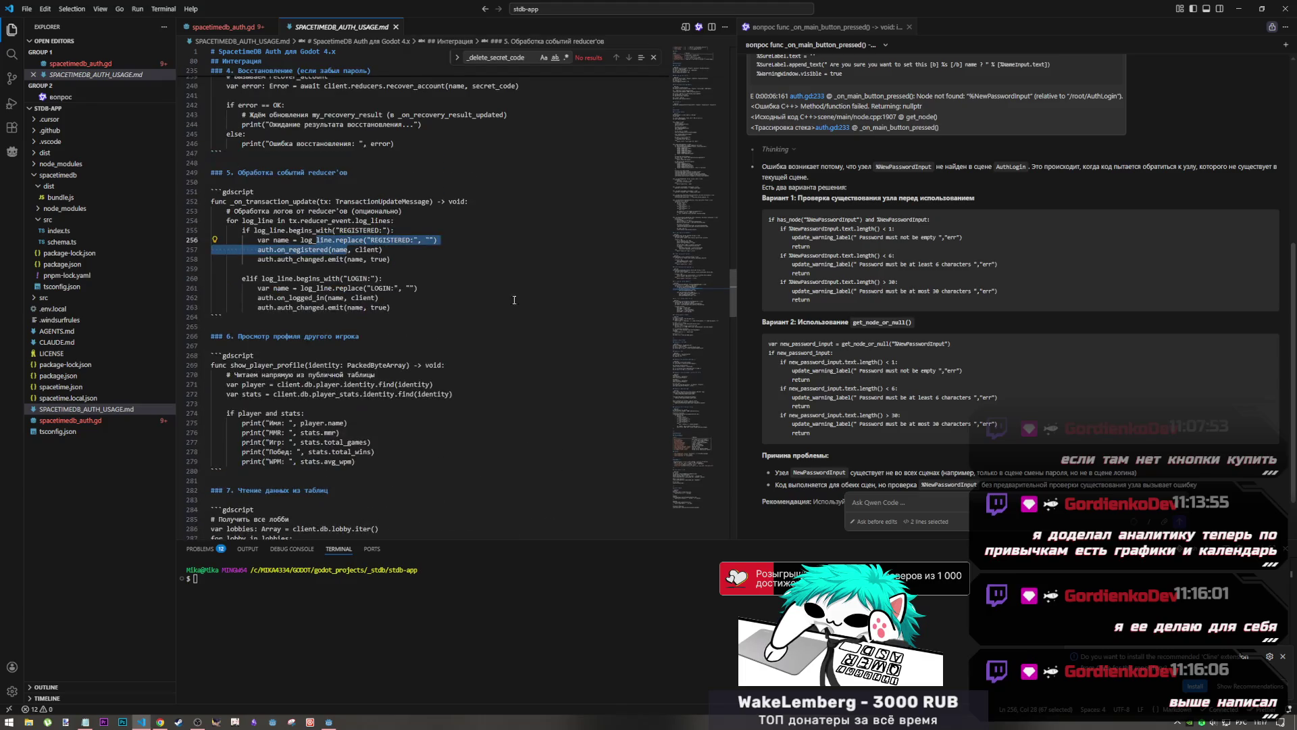
{"action": "scroll", "coordinate": [519, 300], "scroll_direction": "down", "scroll_amount": 5}
{"action": "left_click", "coordinate": [349, 315]}
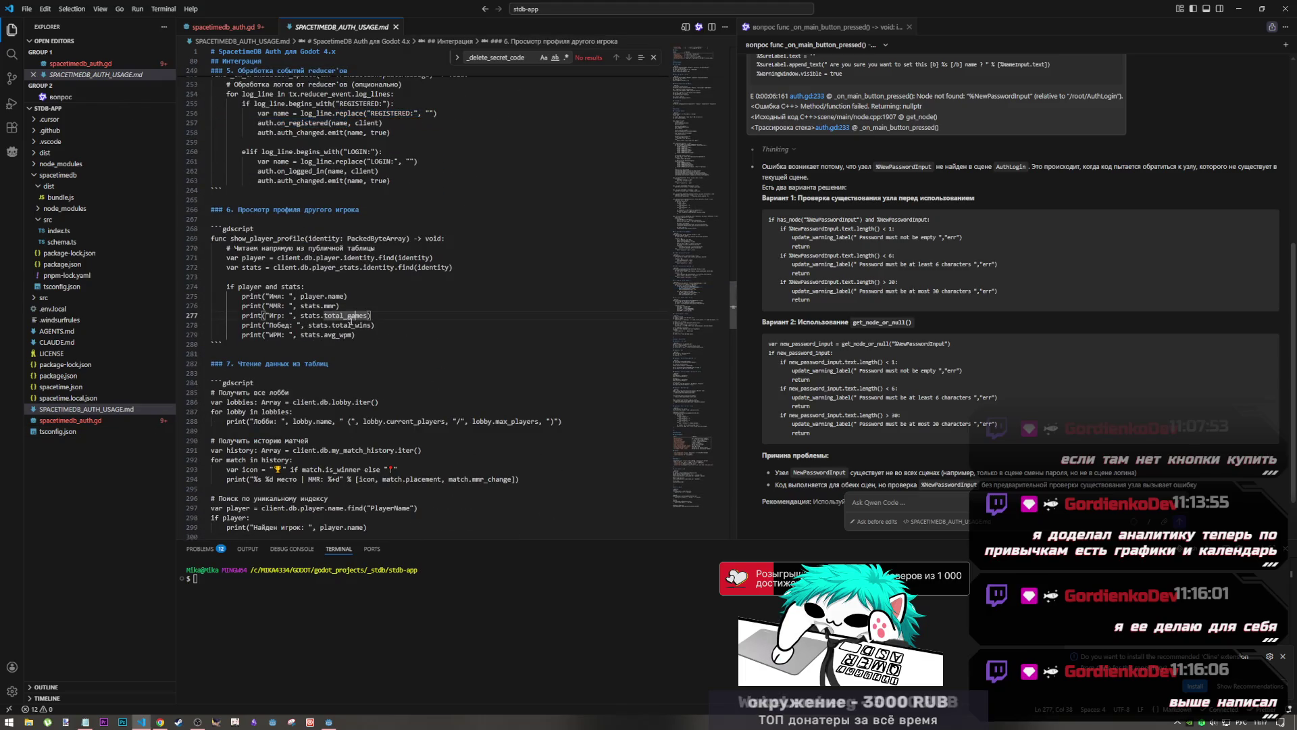
{"action": "scroll", "coordinate": [352, 320], "scroll_direction": "down", "scroll_amount": 3}
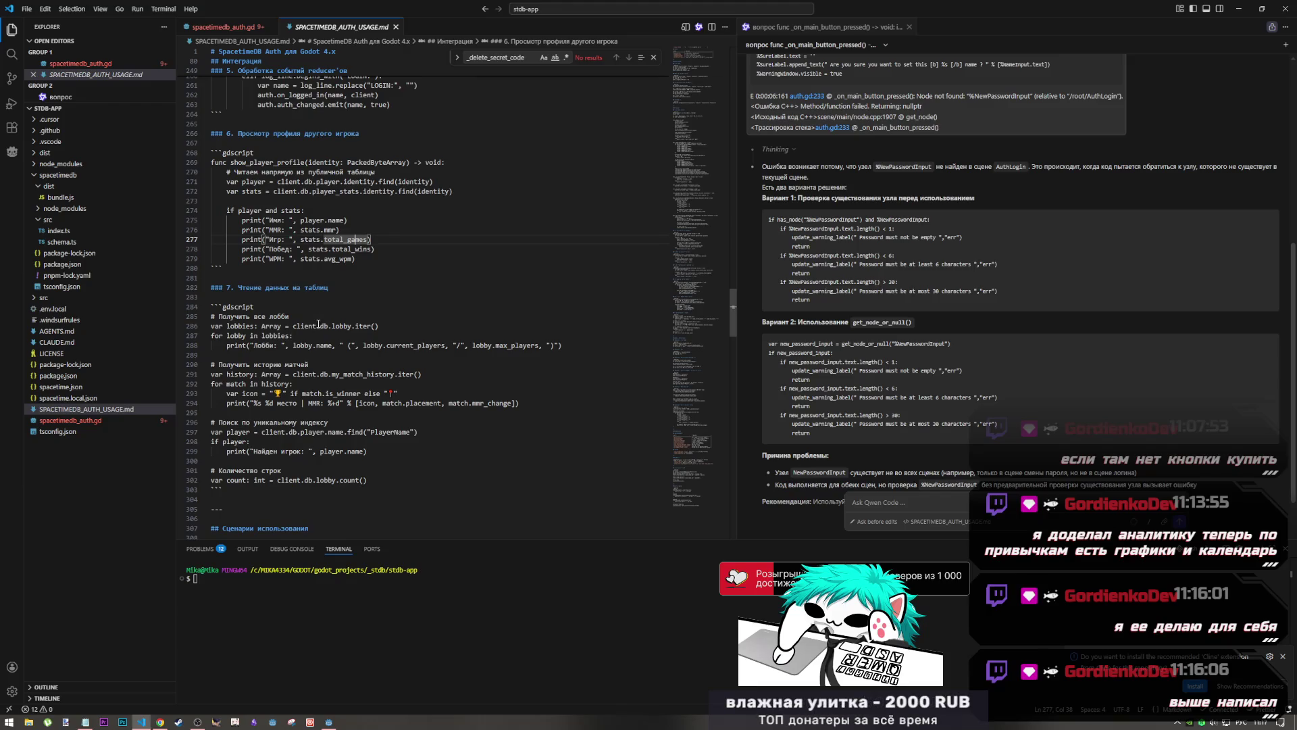
{"action": "scroll", "coordinate": [322, 329], "scroll_direction": "down", "scroll_amount": 3}
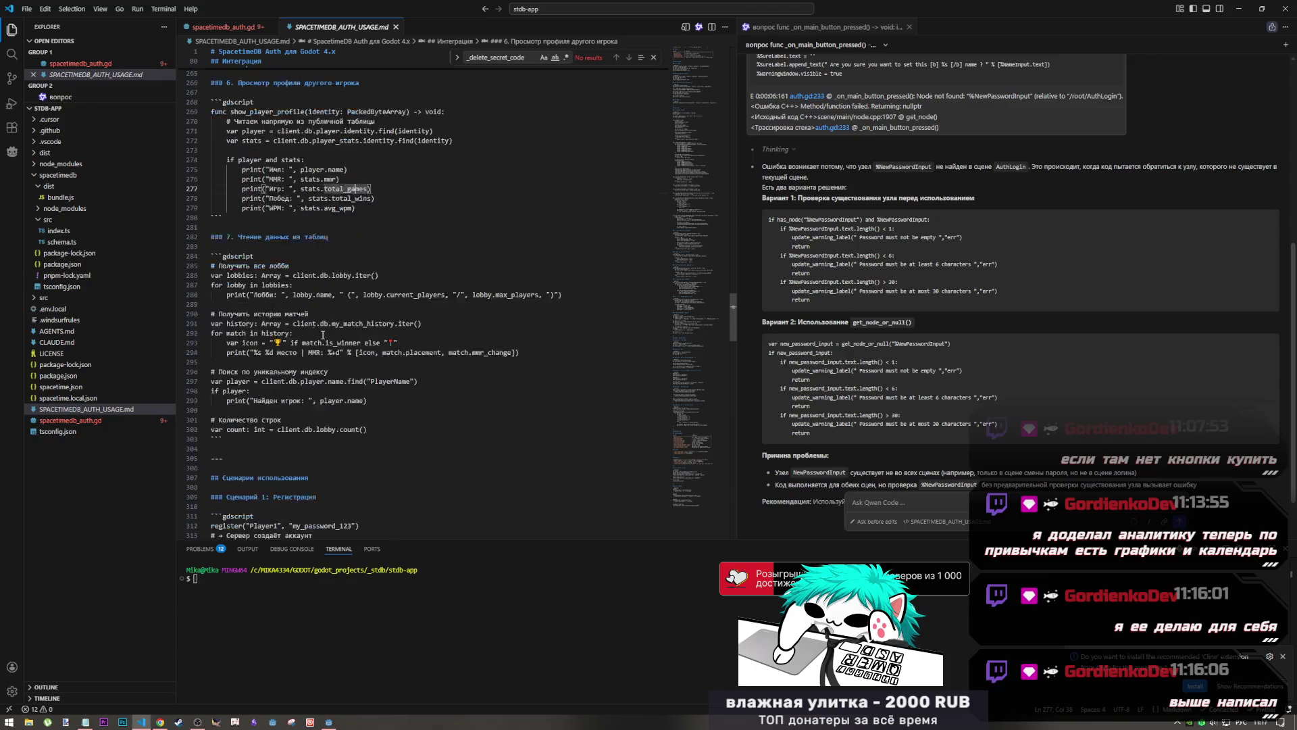
{"action": "scroll", "coordinate": [323, 329], "scroll_direction": "down", "scroll_amount": 4}
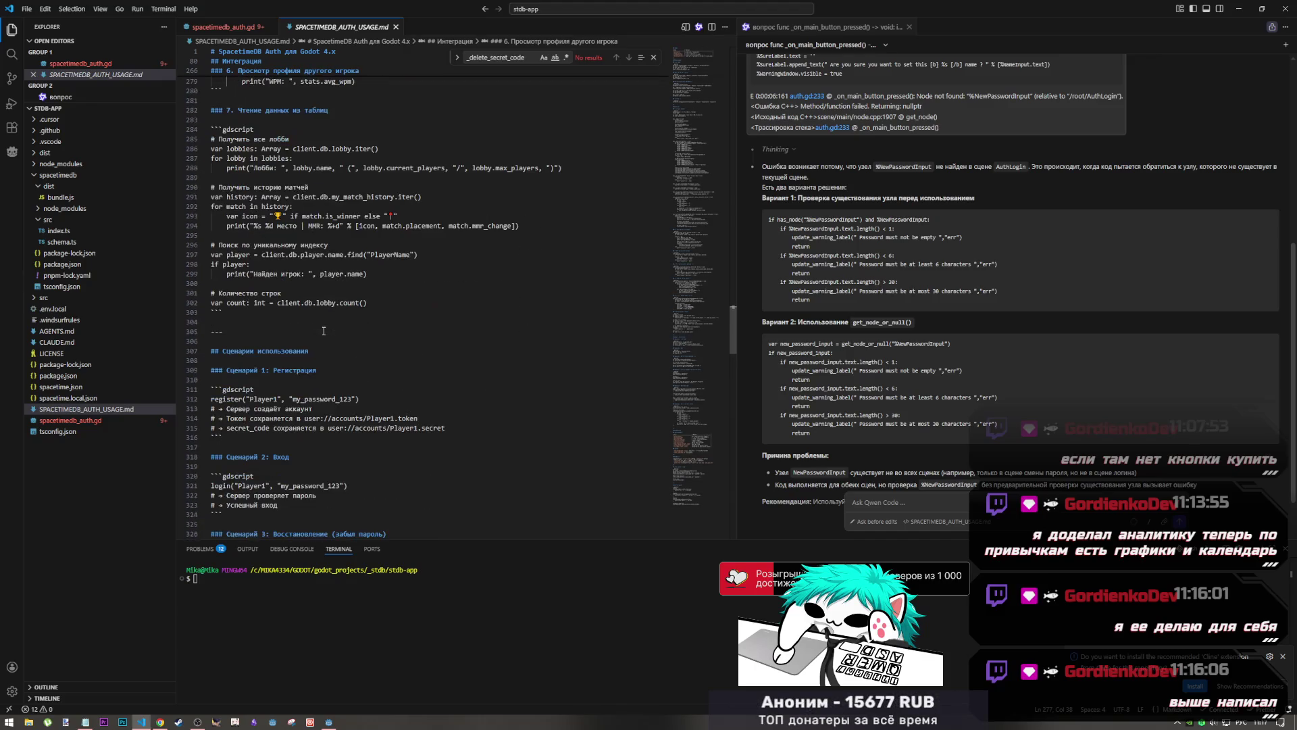
{"action": "scroll", "coordinate": [322, 332], "scroll_direction": "down", "scroll_amount": 4}
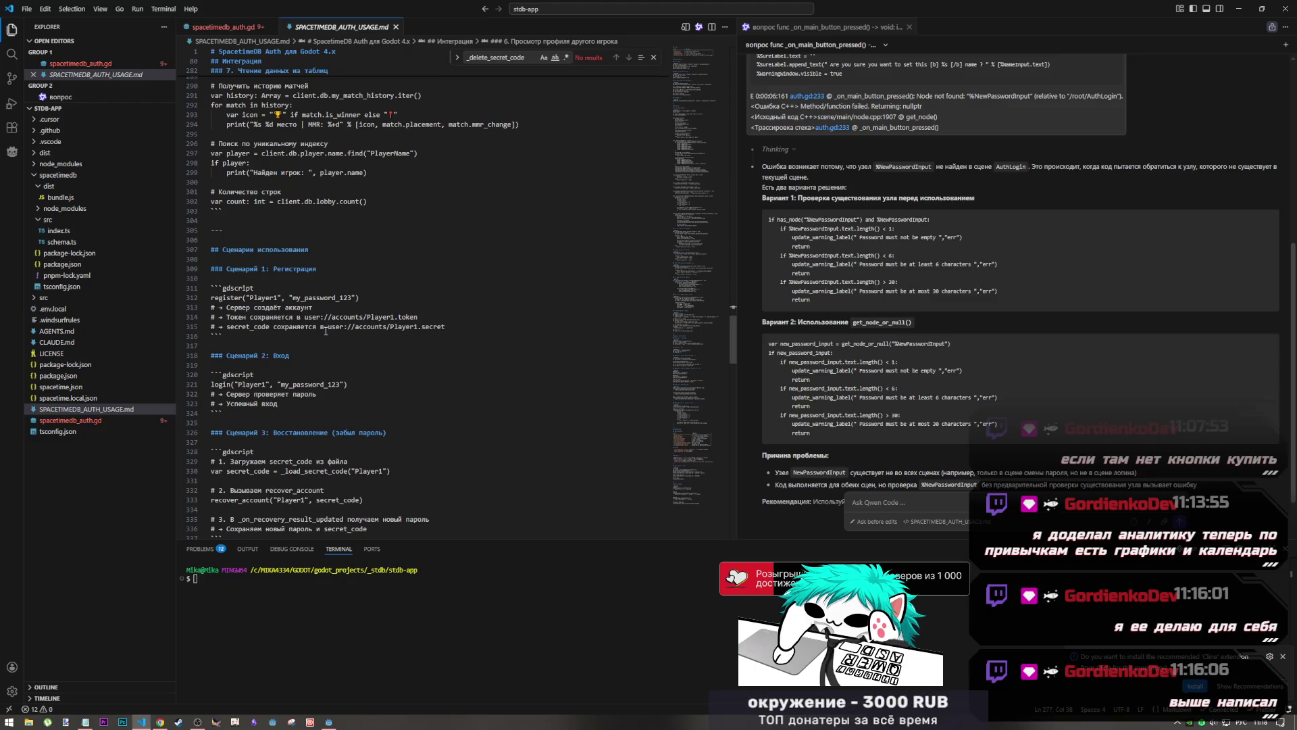
{"action": "scroll", "coordinate": [325, 333], "scroll_direction": "down", "scroll_amount": 2}
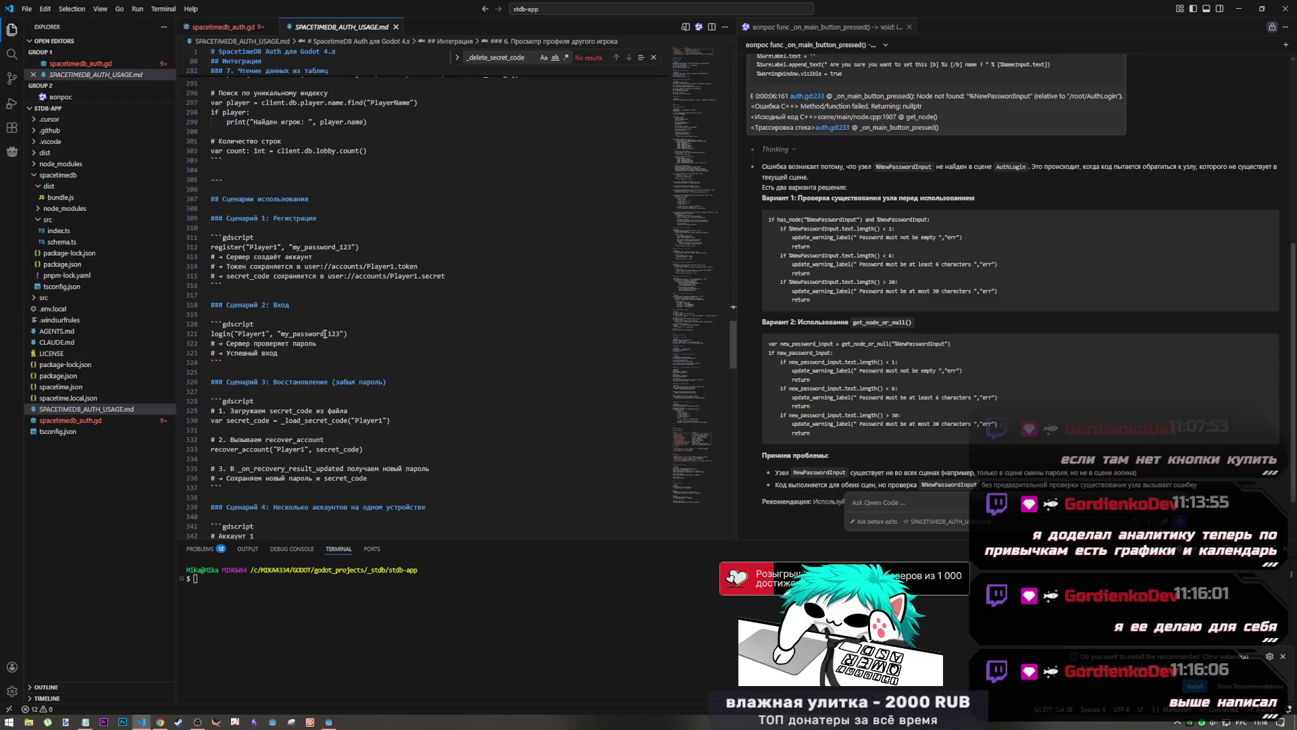
{"action": "scroll", "coordinate": [325, 332], "scroll_direction": "up", "scroll_amount": 1}
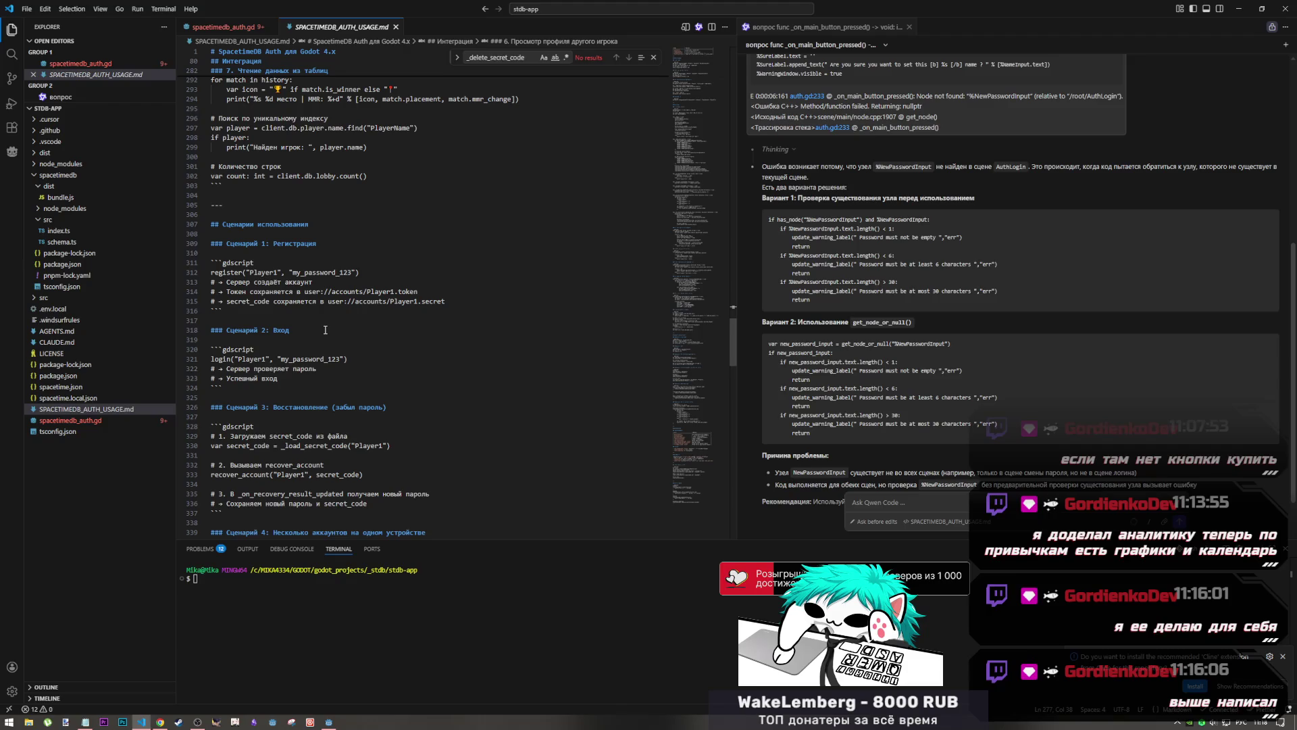
{"action": "scroll", "coordinate": [325, 330], "scroll_direction": "down", "scroll_amount": 4}
{"action": "scroll", "coordinate": [329, 348], "scroll_direction": "up", "scroll_amount": 5}
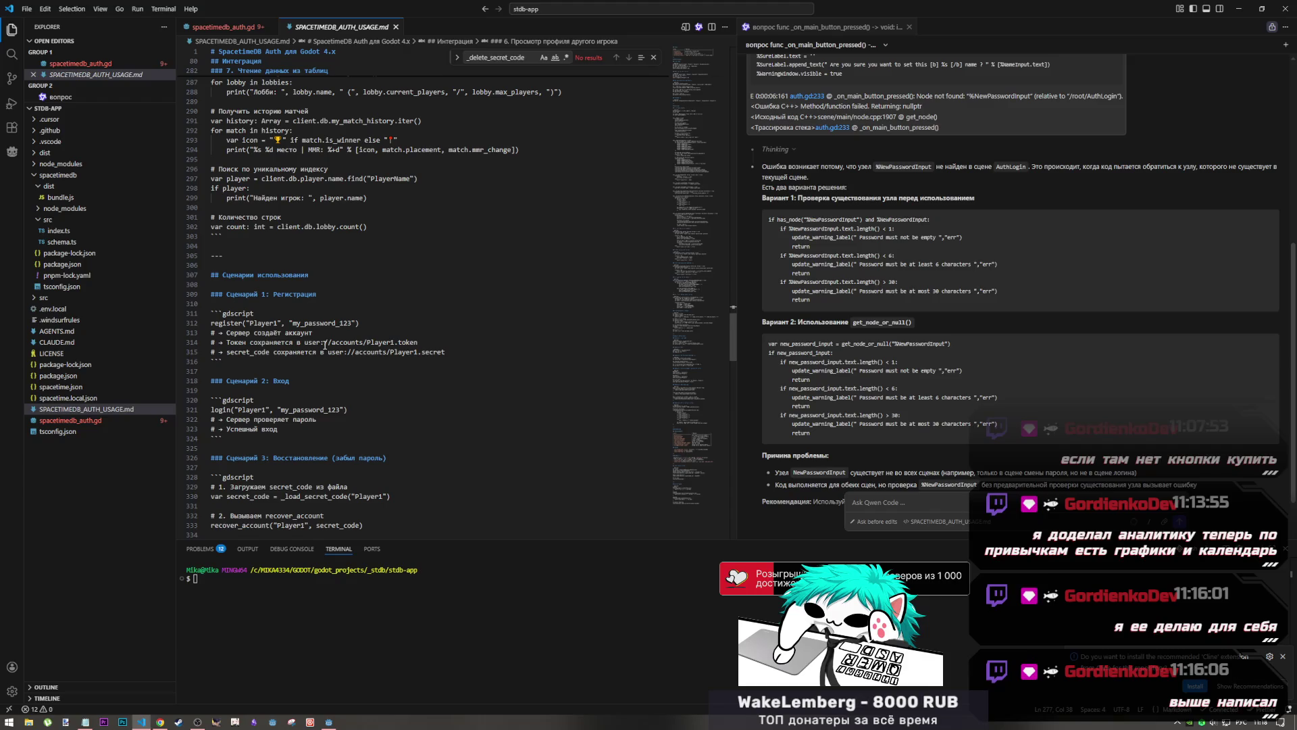
{"action": "left_click", "coordinate": [197, 721]}
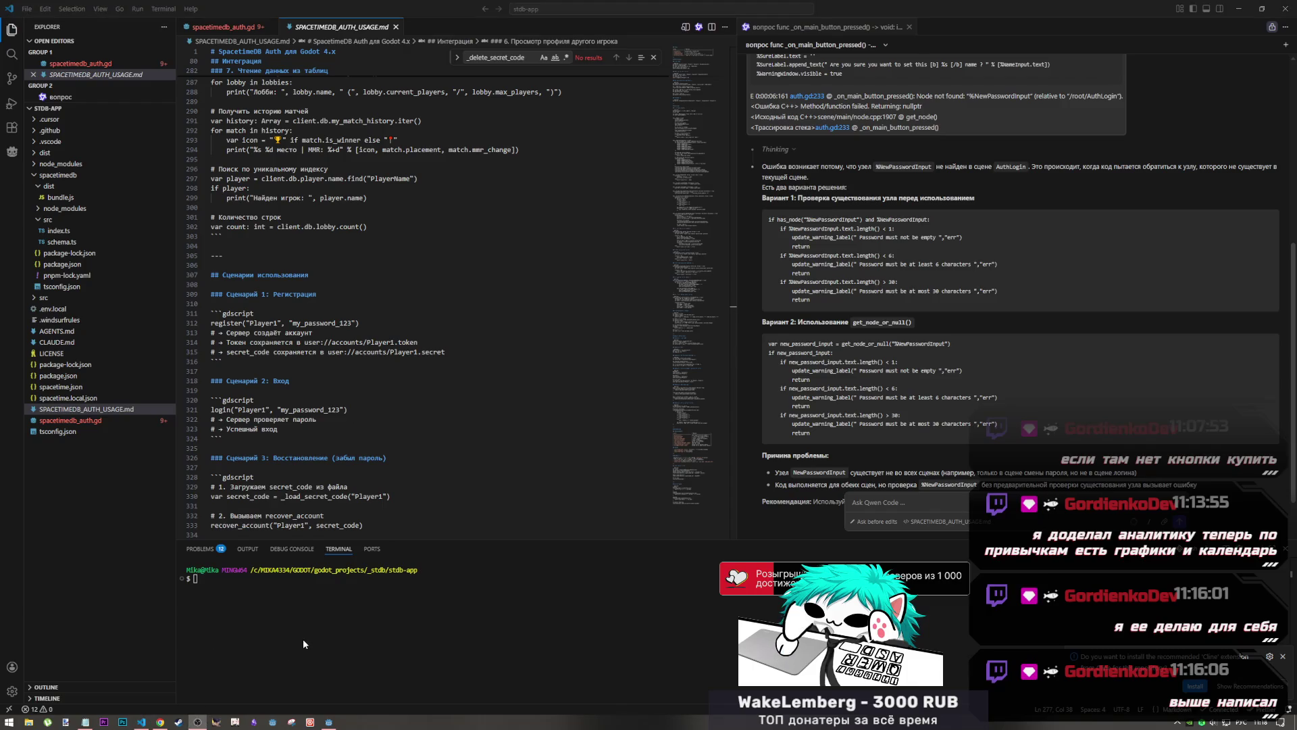
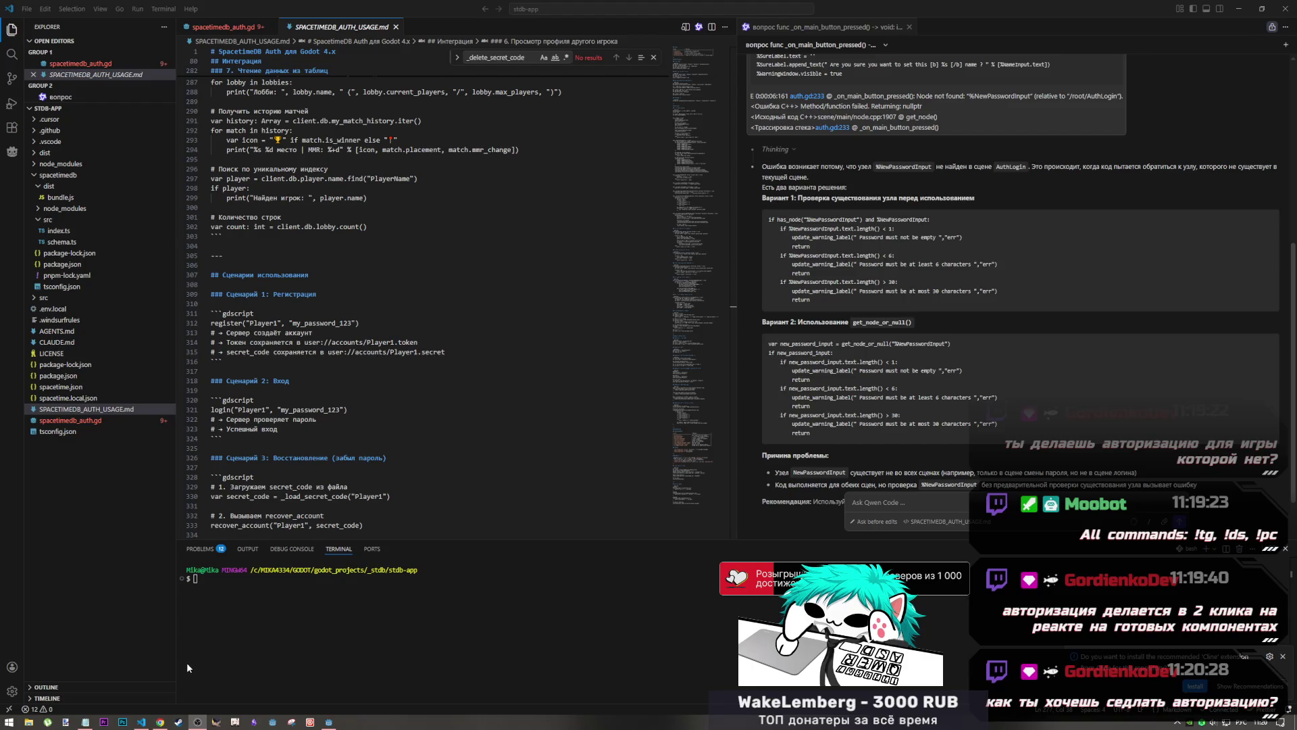
Glance at the Notepad notes and Godot, check the login scenario, then bring up the Schedule Tables docs
{"action": "left_click", "coordinate": [85, 722]}
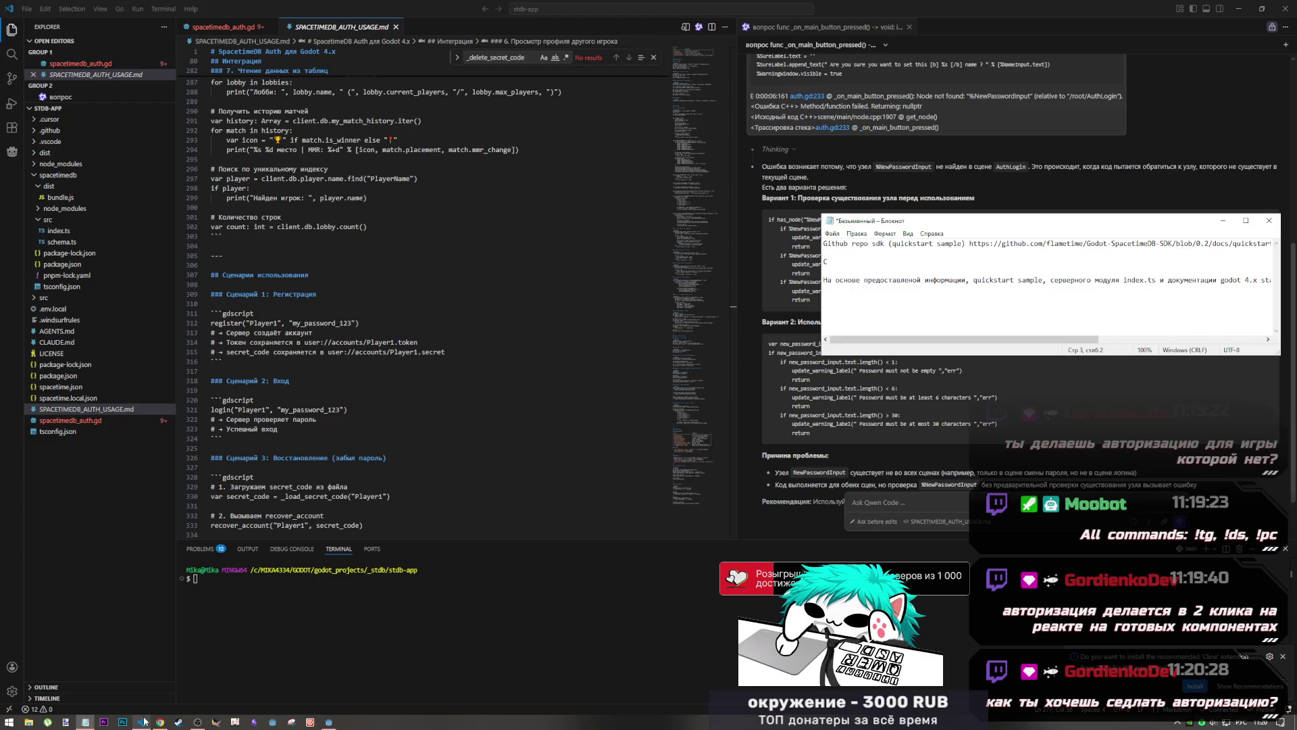
{"action": "left_click", "coordinate": [145, 697]}
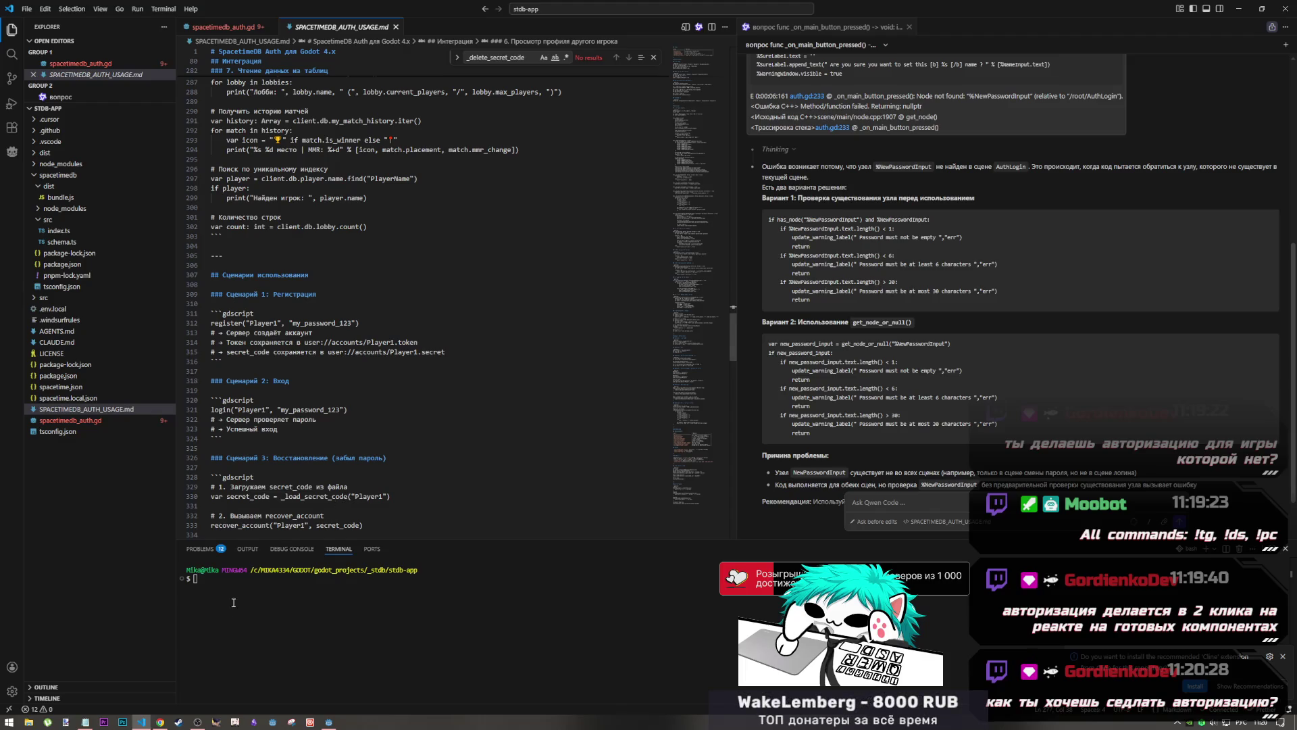
{"action": "left_click", "coordinate": [203, 722]}
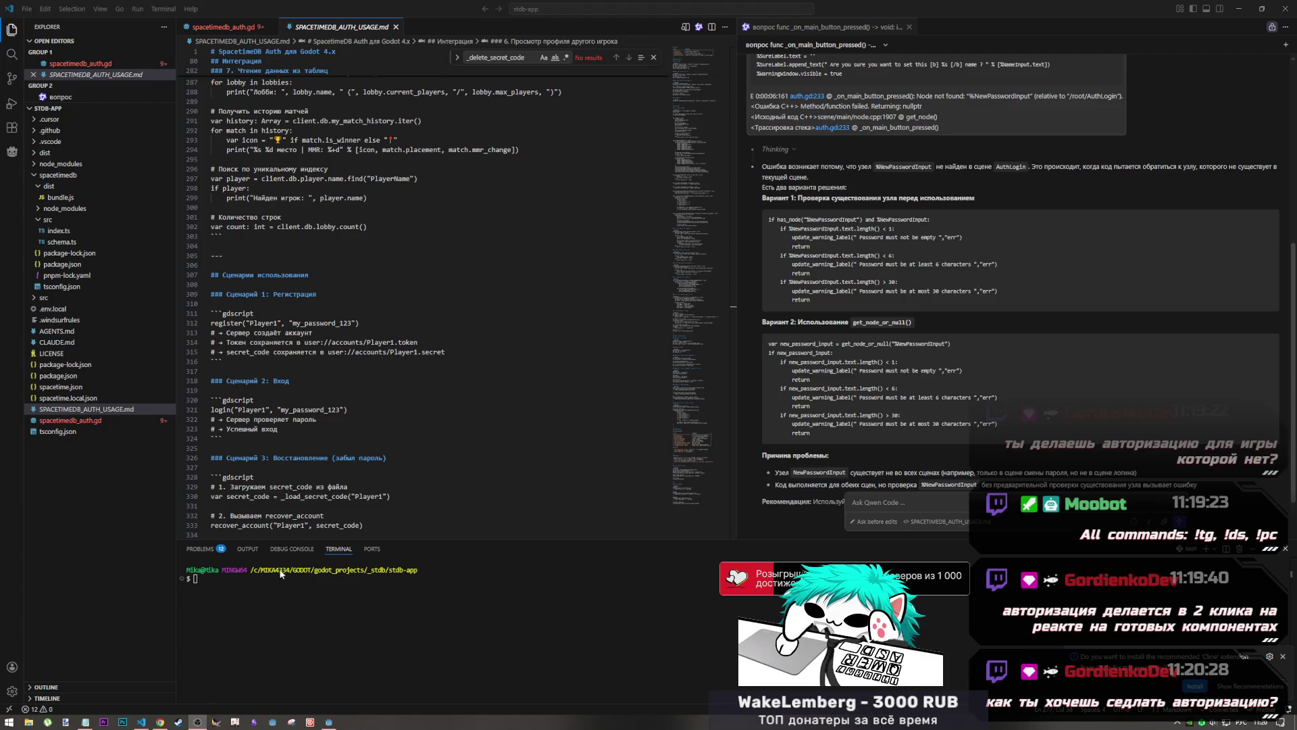
{"action": "left_click", "coordinate": [141, 720]}
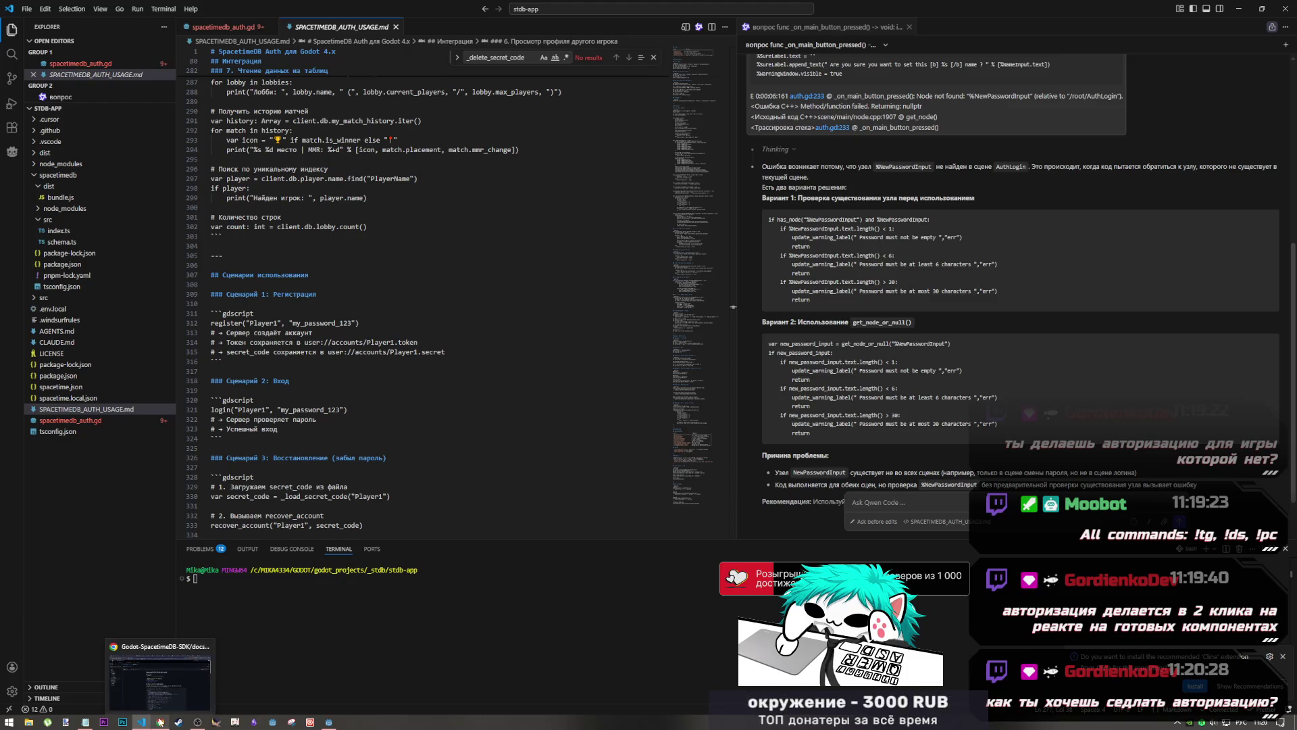
{"action": "left_click", "coordinate": [445, 438]}
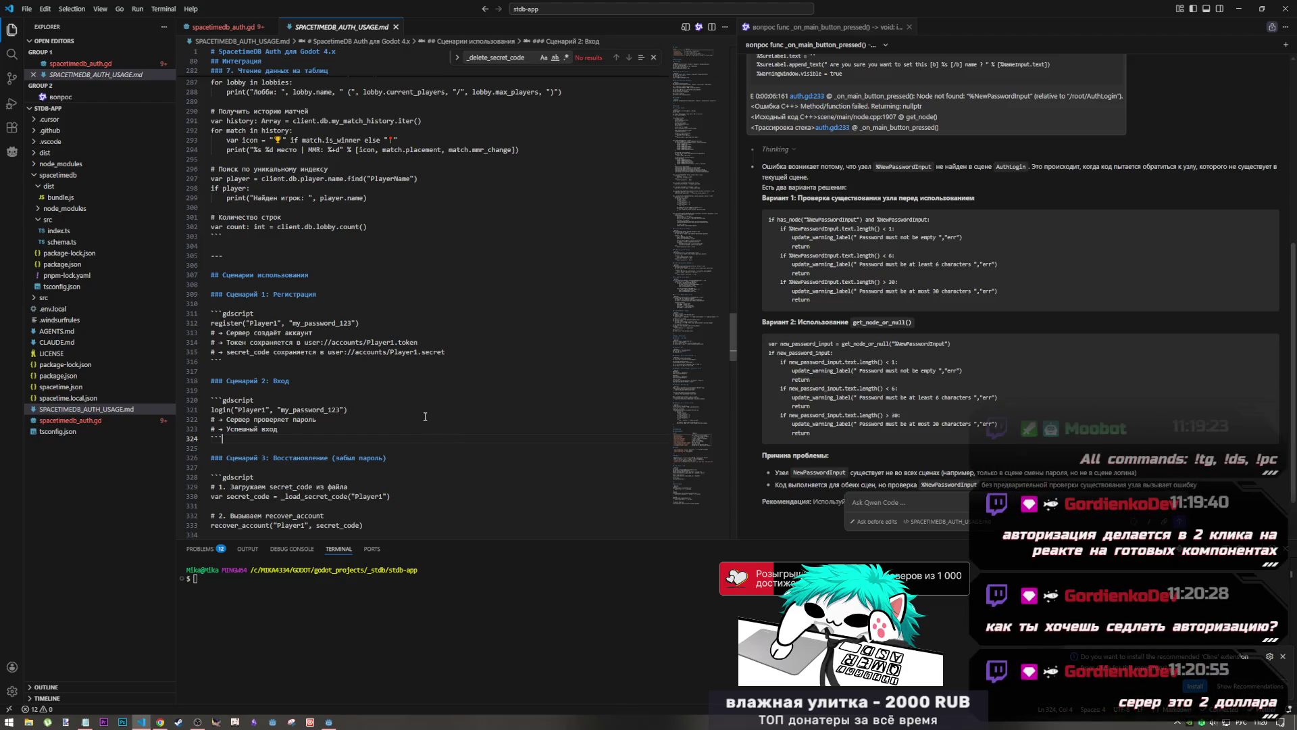
{"action": "left_click", "coordinate": [162, 721]}
{"action": "left_click", "coordinate": [242, 10]}
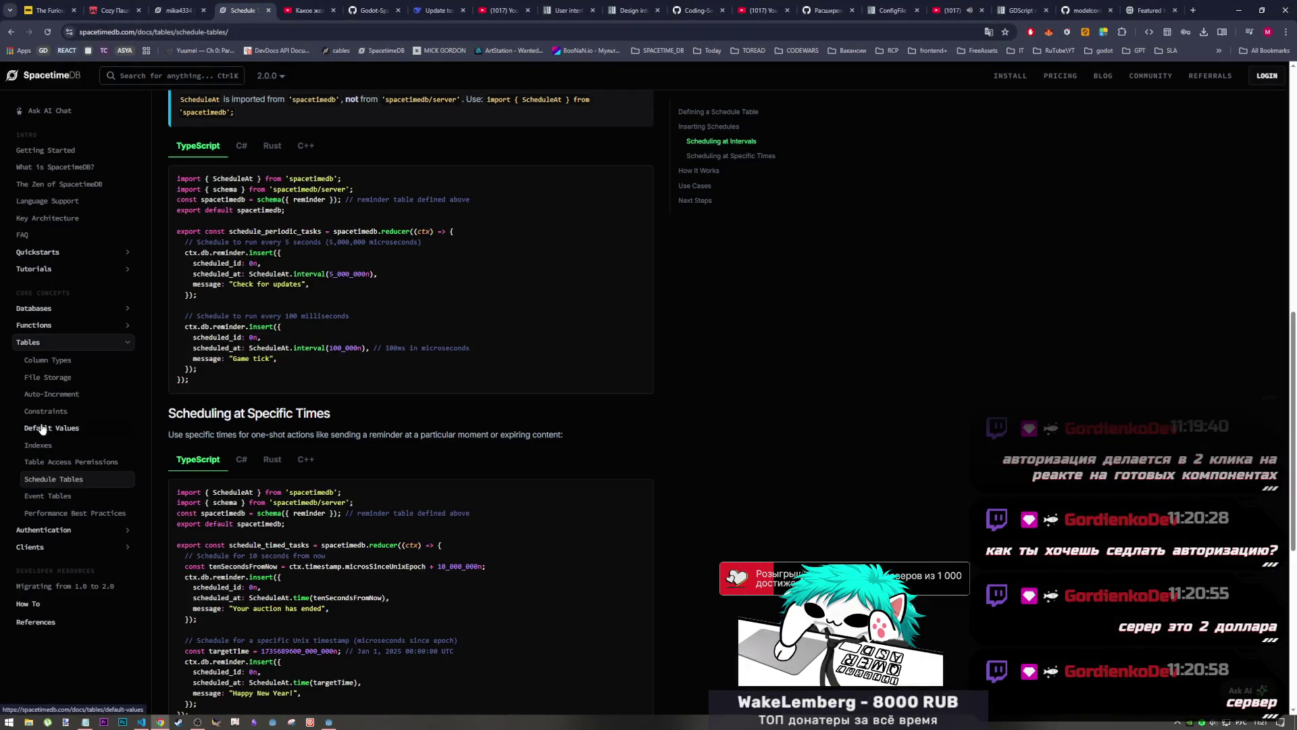
Open the Authentication docs page and read the third-party OIDC providers and SpacetimeAuth passages
{"action": "left_click", "coordinate": [48, 531]}
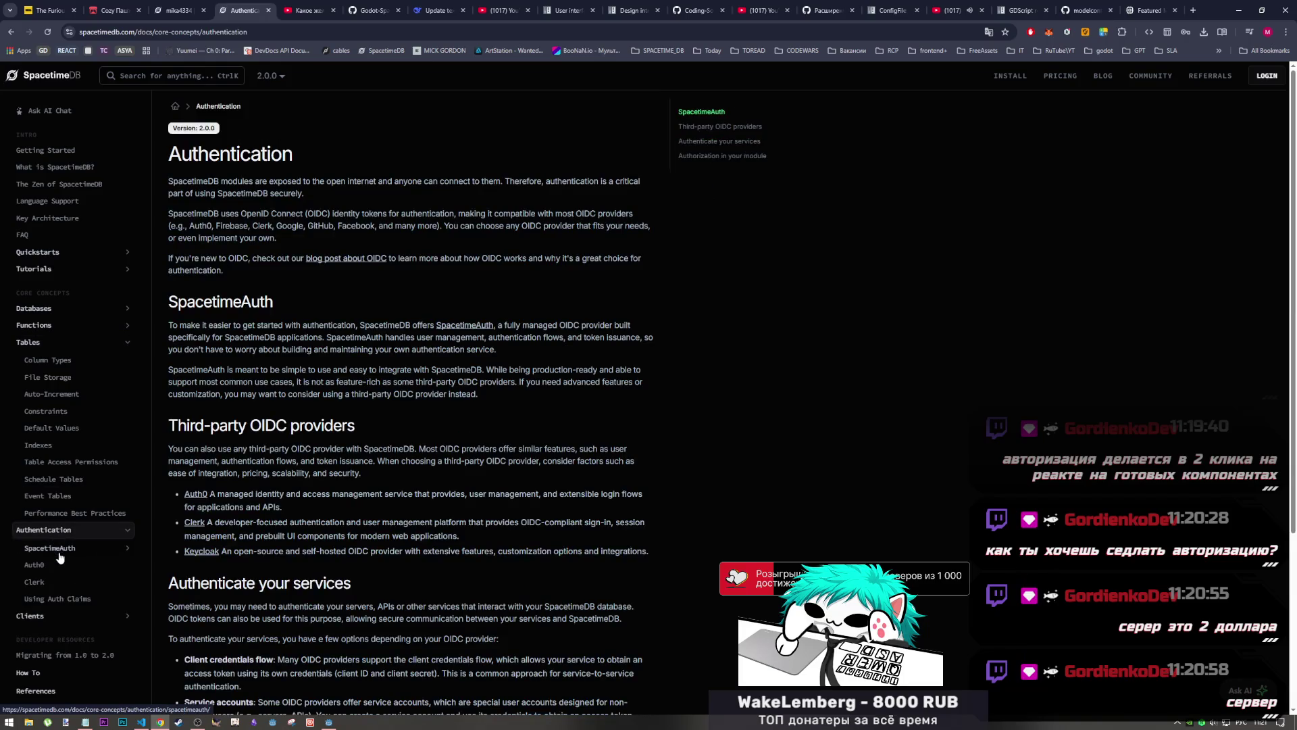
{"action": "scroll", "coordinate": [284, 392], "scroll_direction": "down", "scroll_amount": 3}
{"action": "mouse_move", "coordinate": [294, 223]}
{"action": "left_mouse_down"}
{"action": "mouse_move", "coordinate": [157, 234]}
{"action": "mouse_move", "coordinate": [168, 251]}
{"action": "mouse_move", "coordinate": [280, 251]}
{"action": "left_mouse_up"}
{"action": "scroll", "coordinate": [232, 226], "scroll_direction": "up", "scroll_amount": 3}
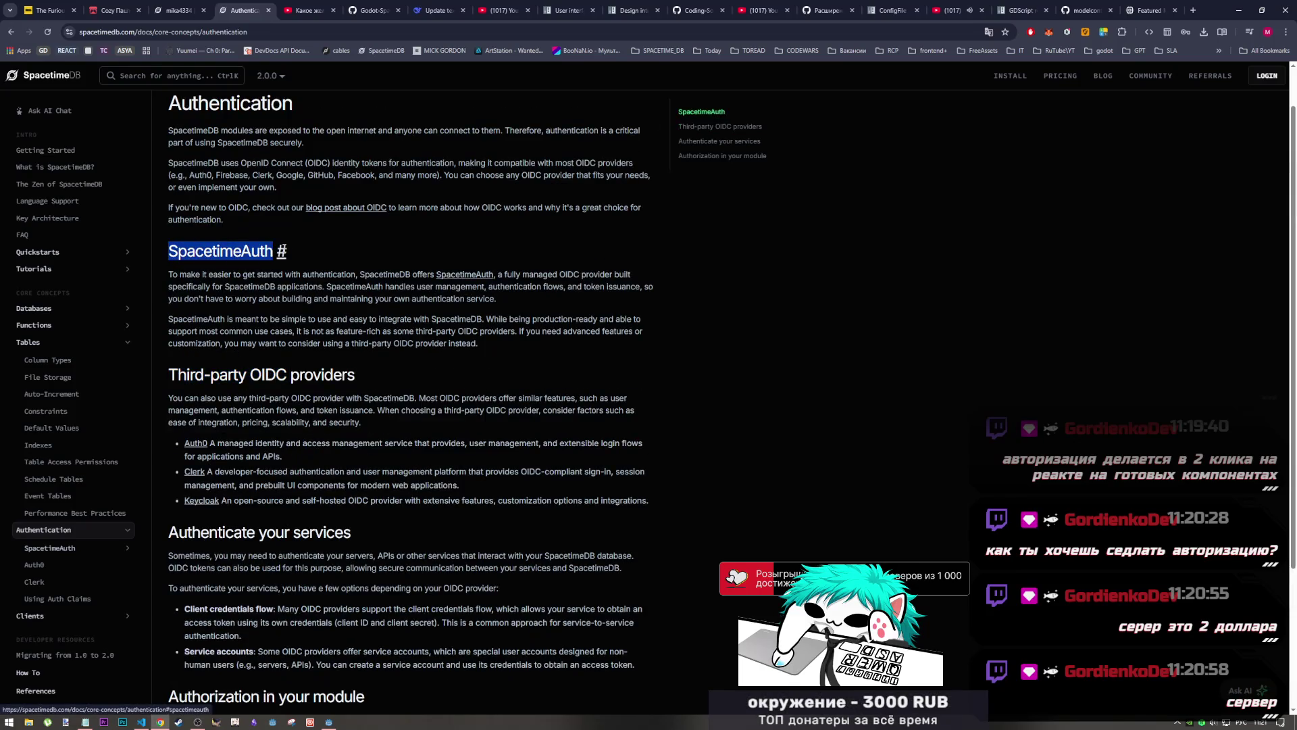
{"action": "left_click", "coordinate": [283, 267]}
{"action": "mouse_move", "coordinate": [552, 275]}
{"action": "left_mouse_down"}
{"action": "mouse_move", "coordinate": [632, 275]}
{"action": "mouse_move", "coordinate": [537, 331]}
{"action": "mouse_move", "coordinate": [620, 293]}
{"action": "left_mouse_up"}
{"action": "left_click", "coordinate": [620, 293]}
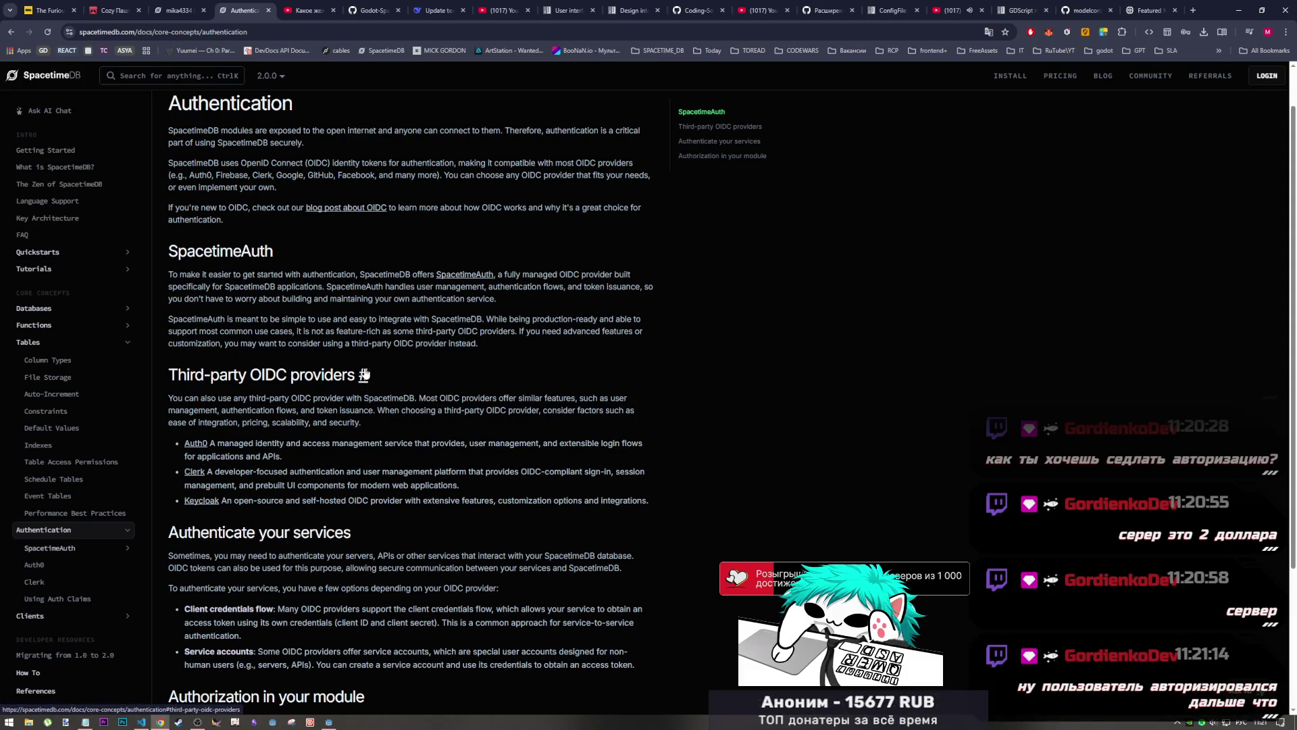
Reread the Authentication intro and the OIDC identity token sentence, then return to the dashboard tab
{"action": "scroll", "coordinate": [427, 452], "scroll_direction": "down", "scroll_amount": 3}
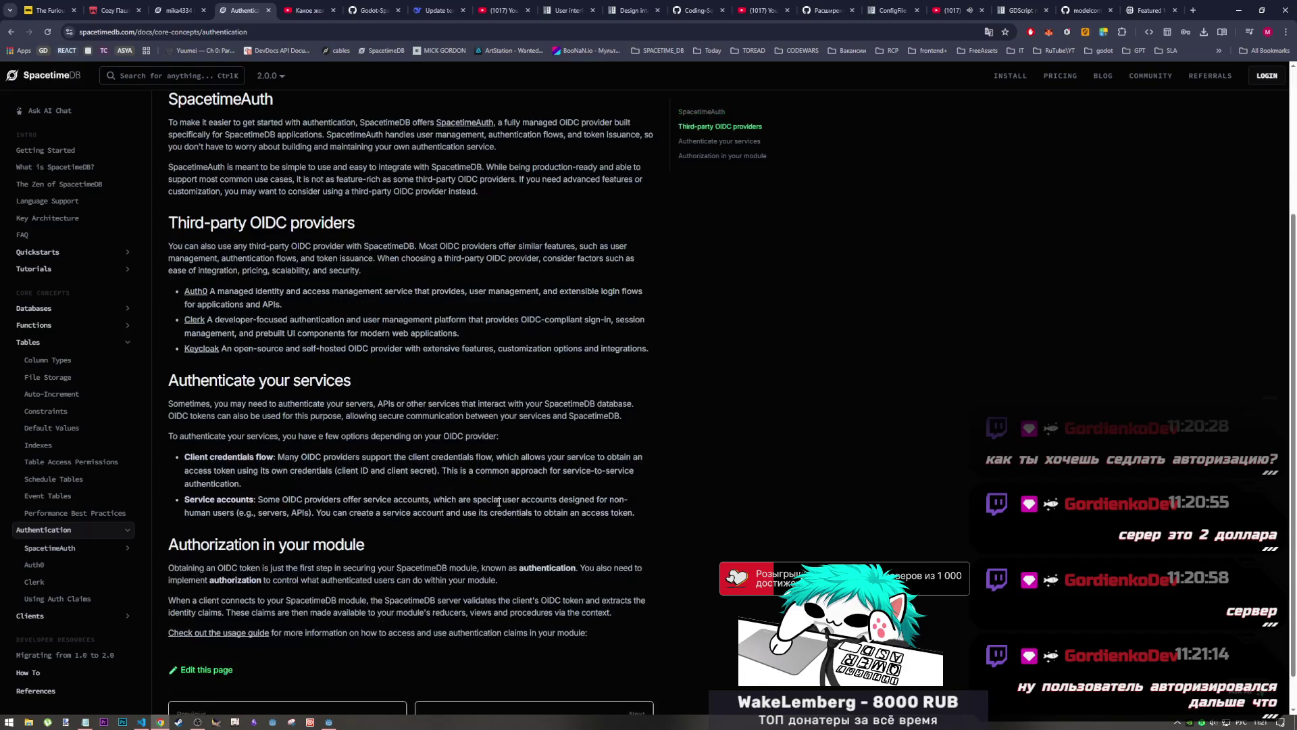
{"action": "scroll", "coordinate": [412, 339], "scroll_direction": "up", "scroll_amount": 4}
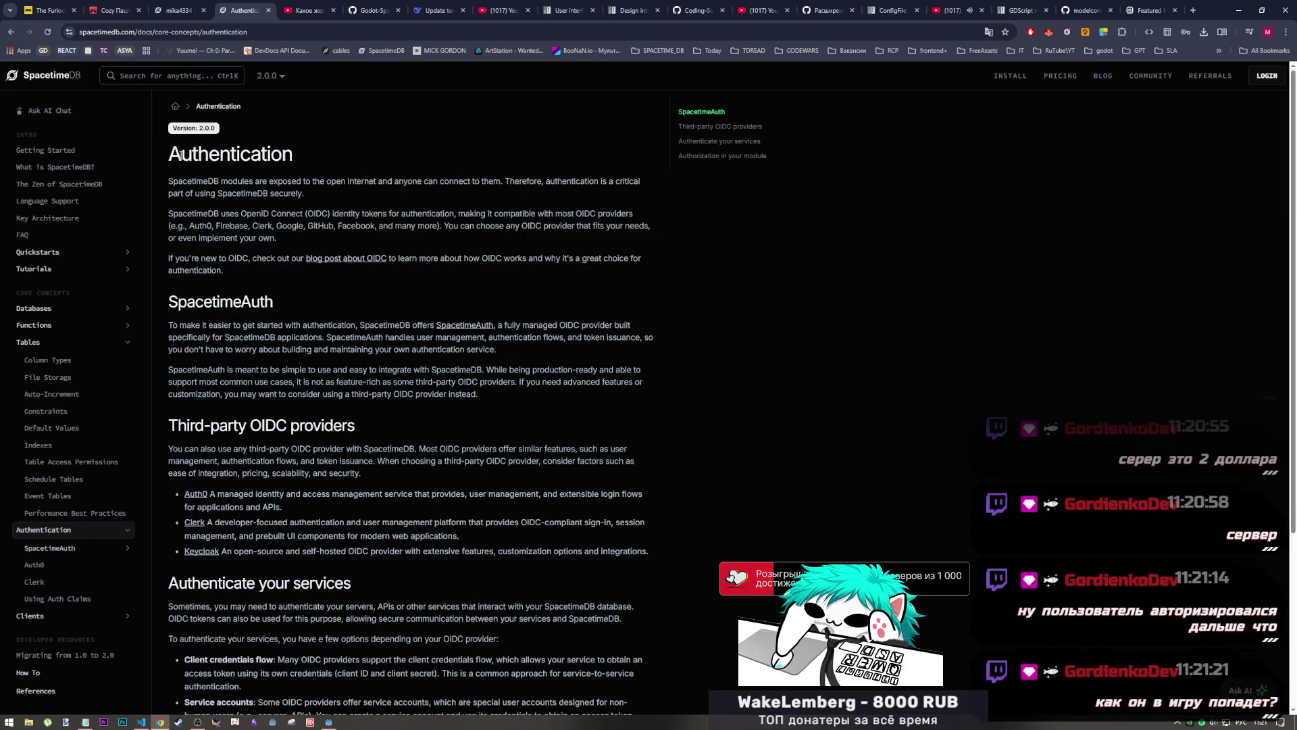
{"action": "left_click_drag", "start_coordinate": [181, 154], "coordinate": [318, 160]}
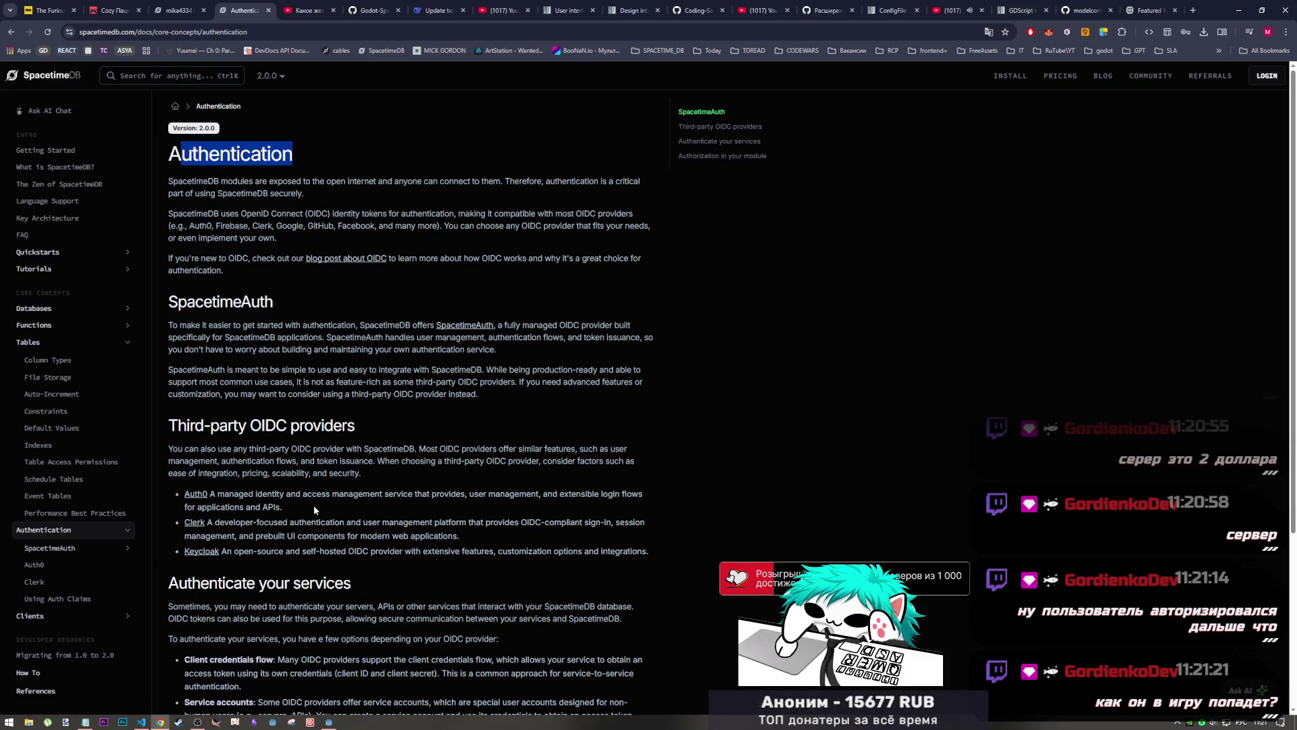
{"action": "scroll", "coordinate": [313, 508], "scroll_direction": "down", "scroll_amount": 3}
{"action": "scroll", "coordinate": [302, 523], "scroll_direction": "down", "scroll_amount": 1}
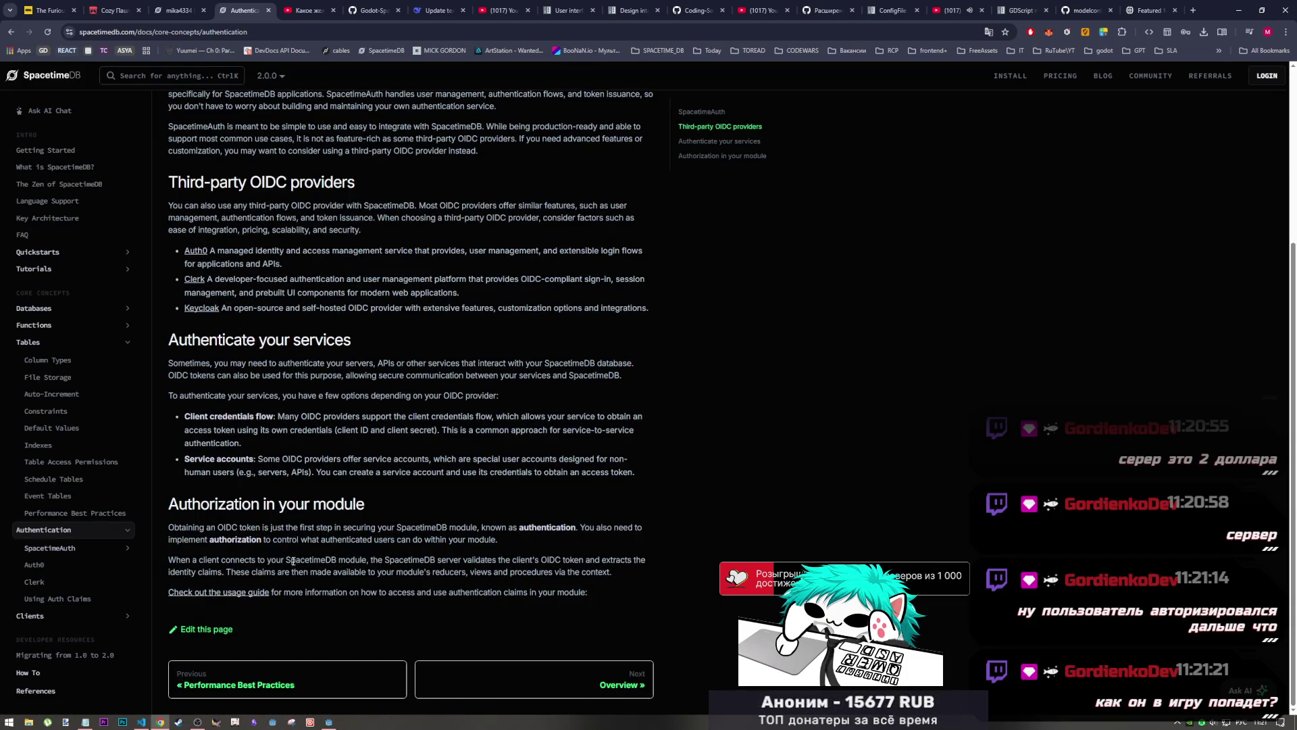
{"action": "scroll", "coordinate": [289, 559], "scroll_direction": "up", "scroll_amount": 3}
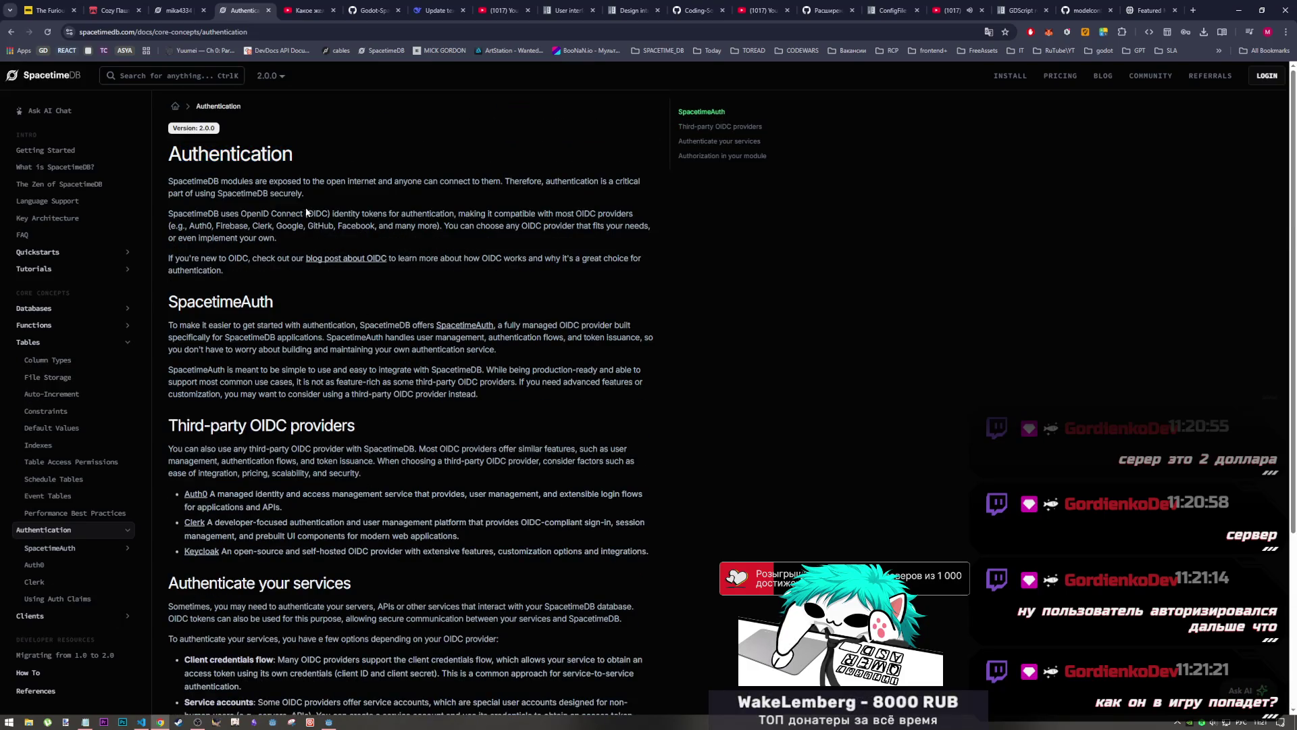
{"action": "left_click_drag", "start_coordinate": [308, 213], "coordinate": [437, 226]}
{"action": "left_click", "coordinate": [396, 336]}
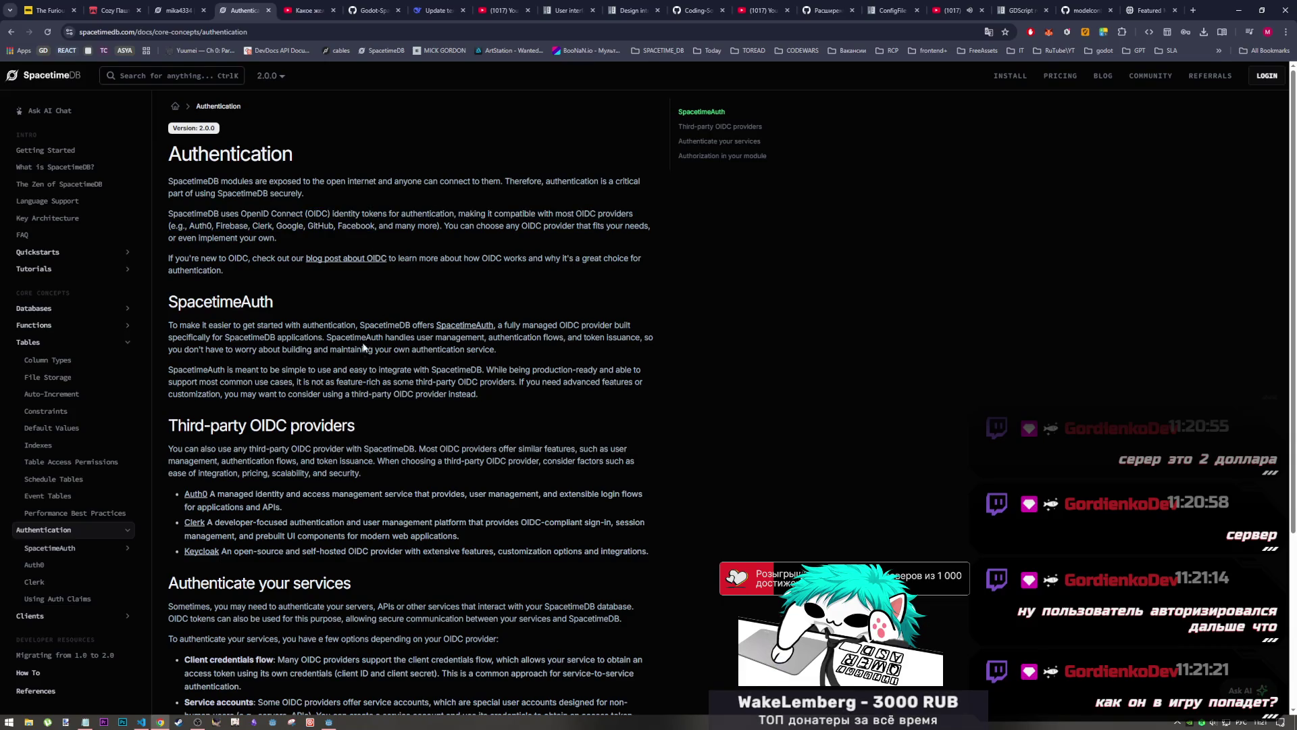
{"action": "left_click", "coordinate": [179, 10]}
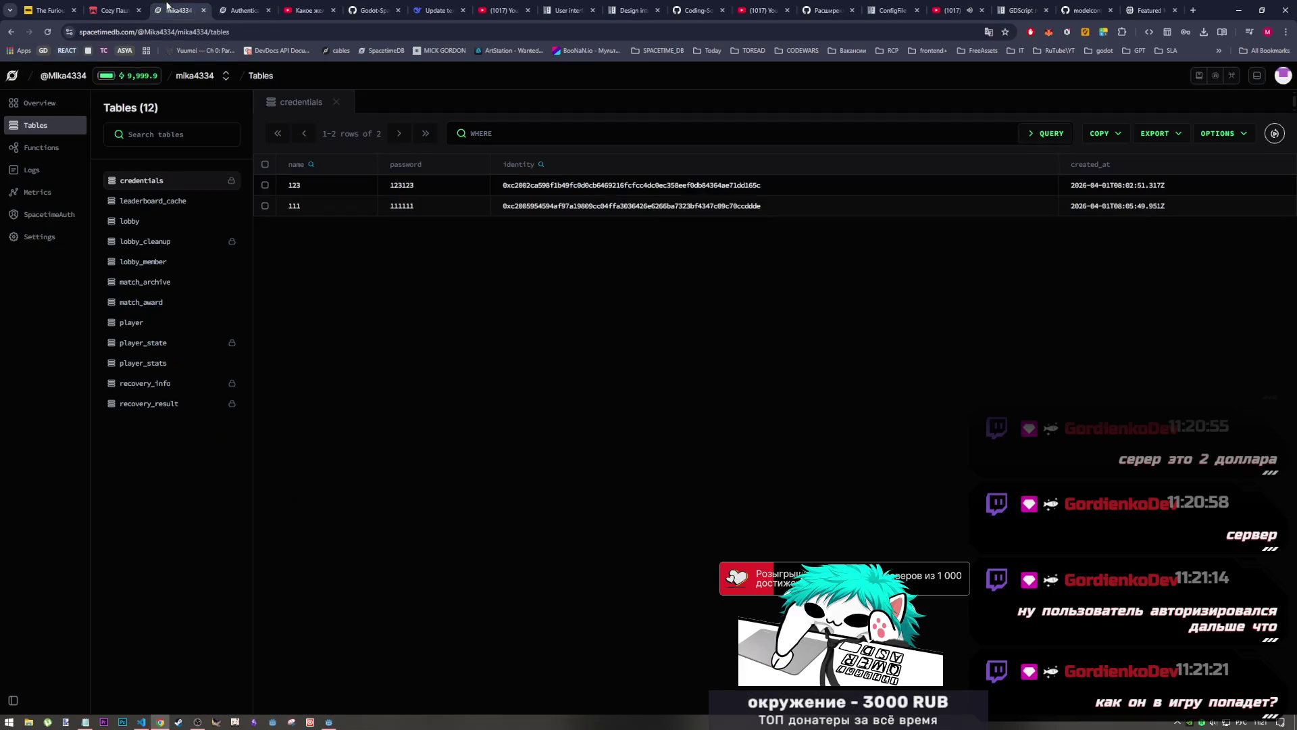
Check the enabled SpacetimeAuth identity providers, revisit the database Tables list, and return to VS Code
{"action": "left_click", "coordinate": [40, 216]}
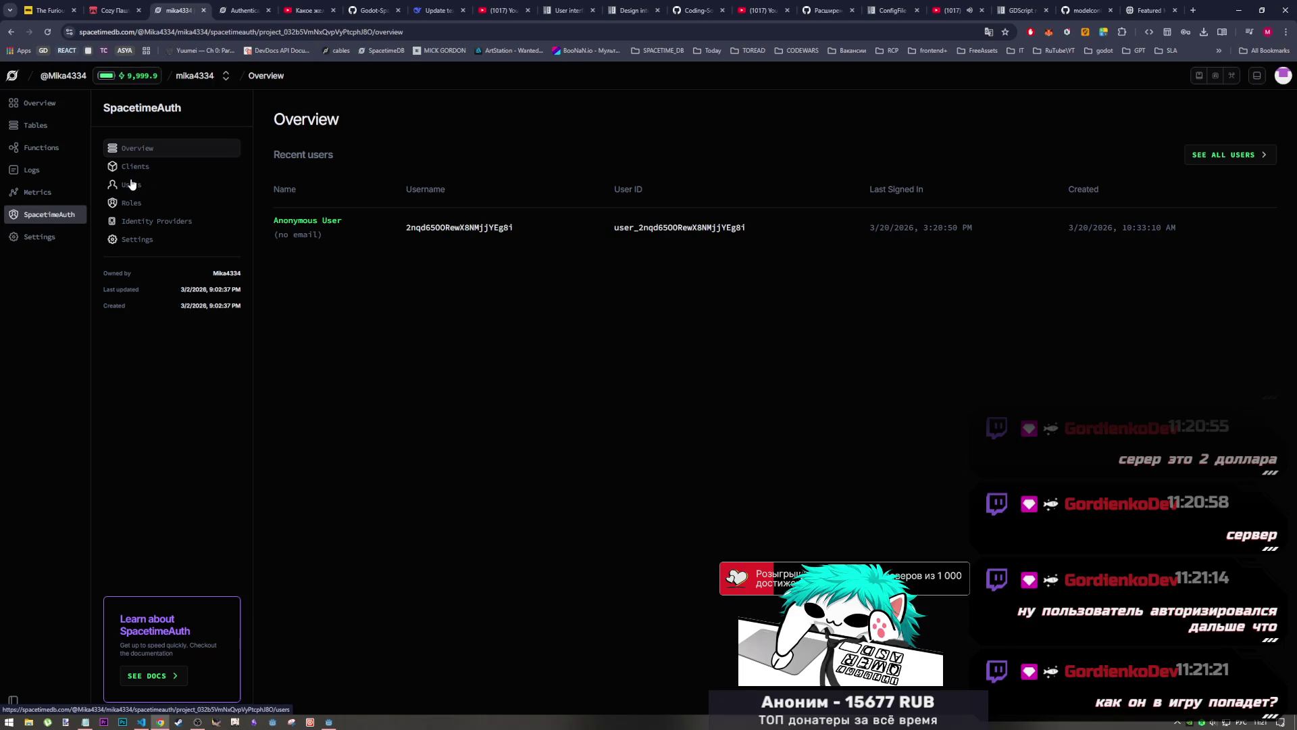
{"action": "left_click", "coordinate": [157, 224]}
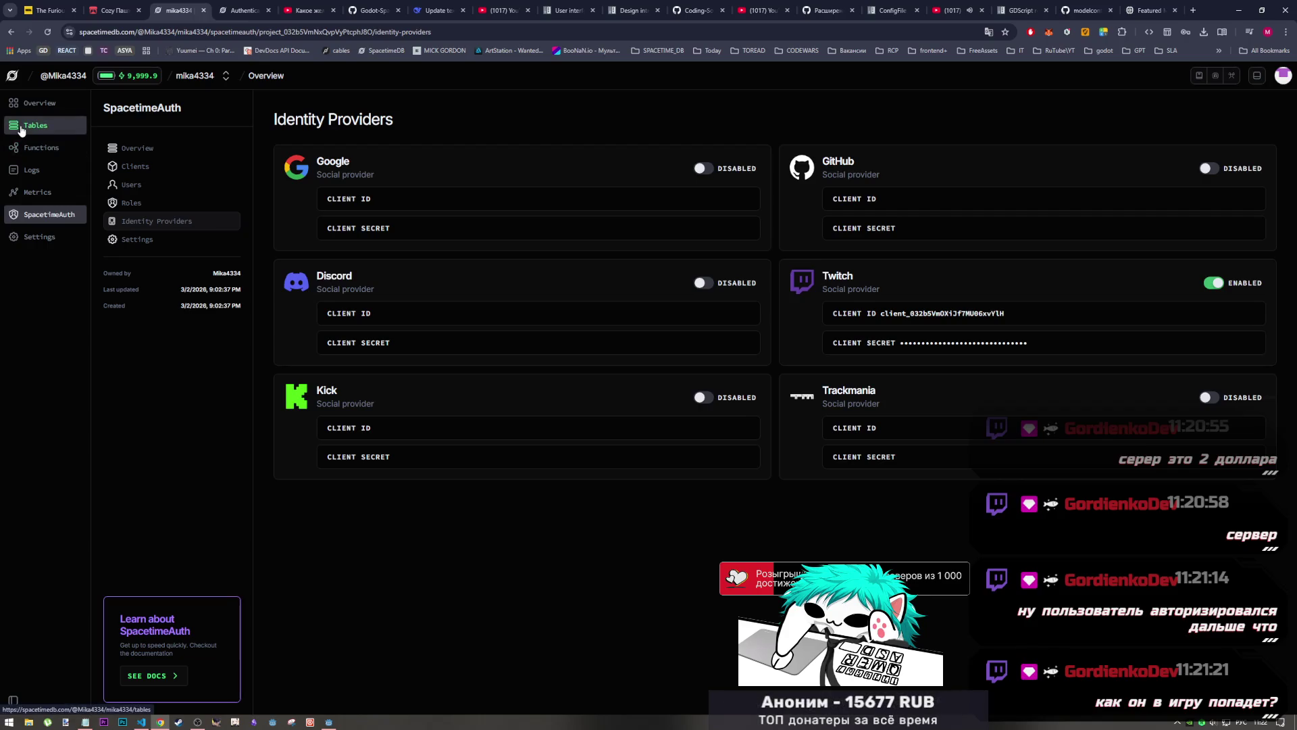
{"action": "left_click", "coordinate": [35, 107]}
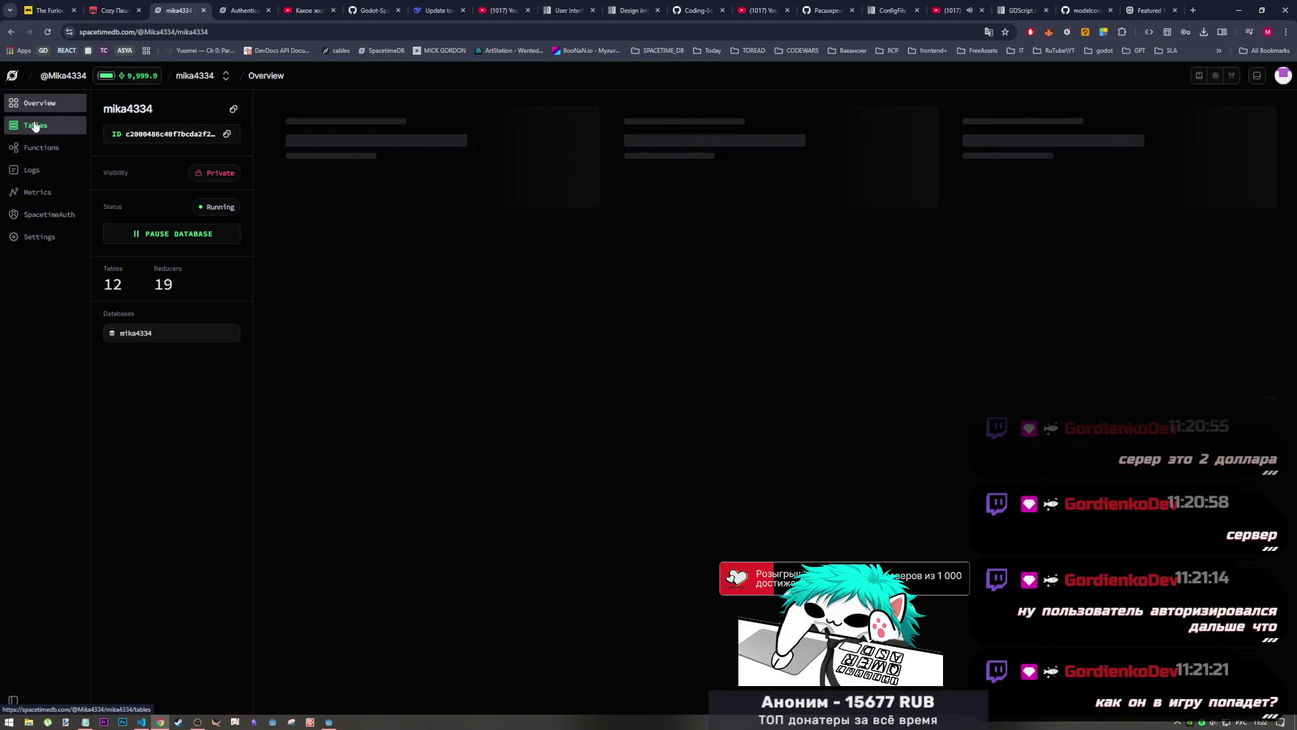
{"action": "left_click", "coordinate": [36, 129]}
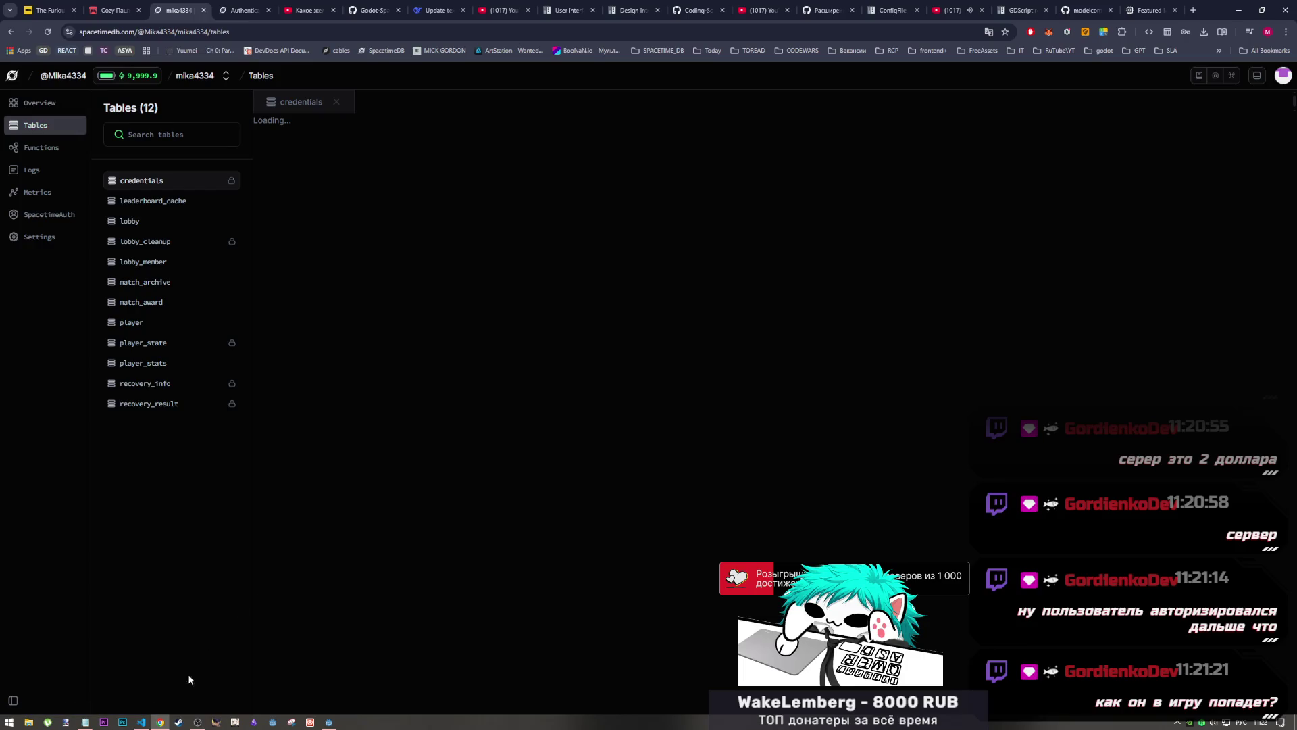
{"action": "left_click", "coordinate": [143, 722]}
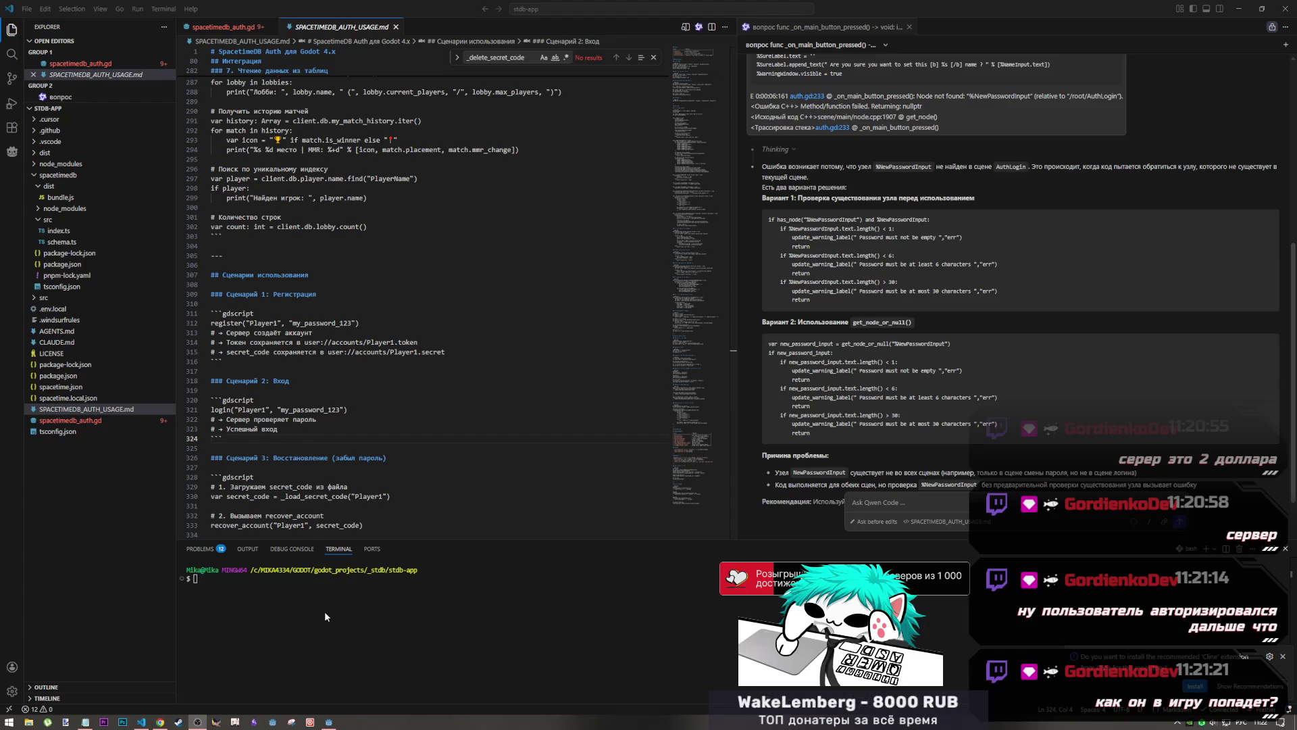
{"action": "left_click", "coordinate": [508, 604]}
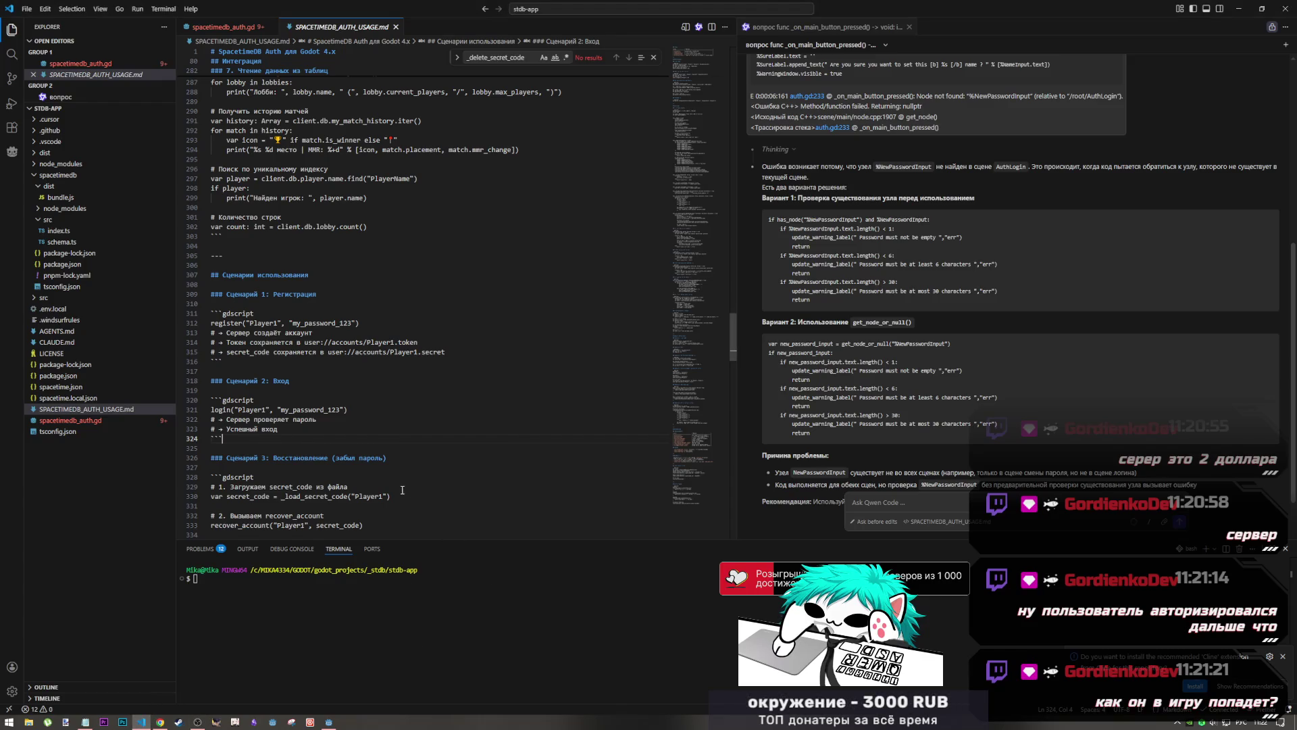
{"action": "left_click_drag", "start_coordinate": [222, 439], "coordinate": [217, 399]}
{"action": "left_click", "coordinate": [296, 419]}
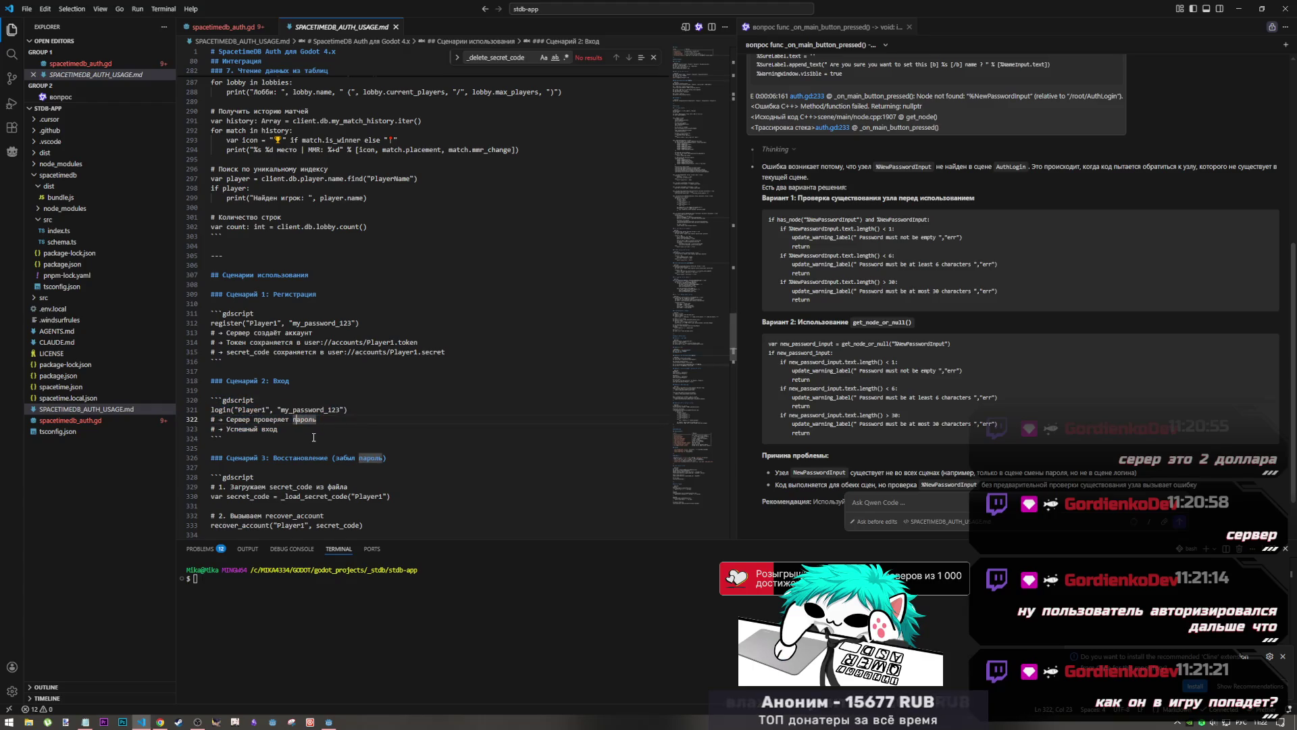
{"action": "left_click", "coordinate": [311, 433]}
{"action": "scroll", "coordinate": [472, 405], "scroll_direction": "down", "scroll_amount": 4}
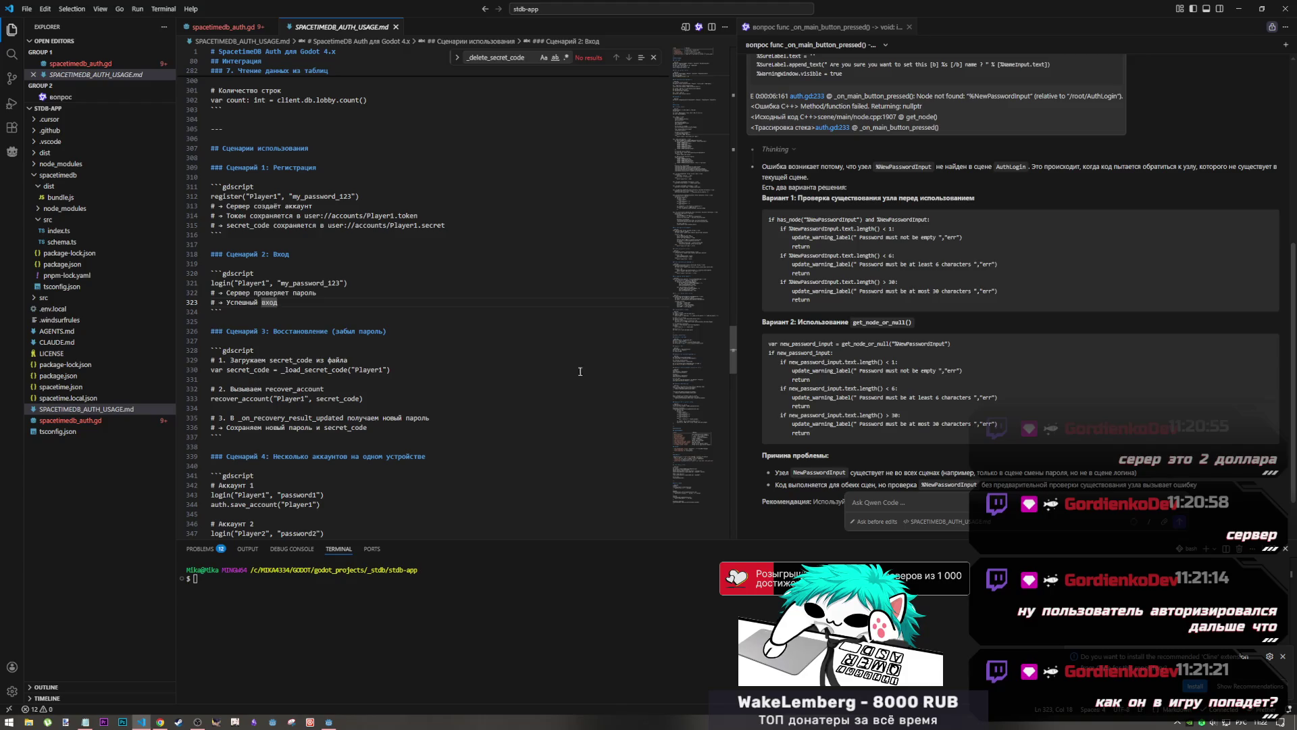
{"action": "mouse_move", "coordinate": [326, 275]}
{"action": "left_mouse_down"}
{"action": "mouse_move", "coordinate": [223, 186]}
{"action": "mouse_move", "coordinate": [239, 177]}
{"action": "mouse_move", "coordinate": [250, 225]}
{"action": "left_mouse_up"}
{"action": "left_click", "coordinate": [245, 196]}
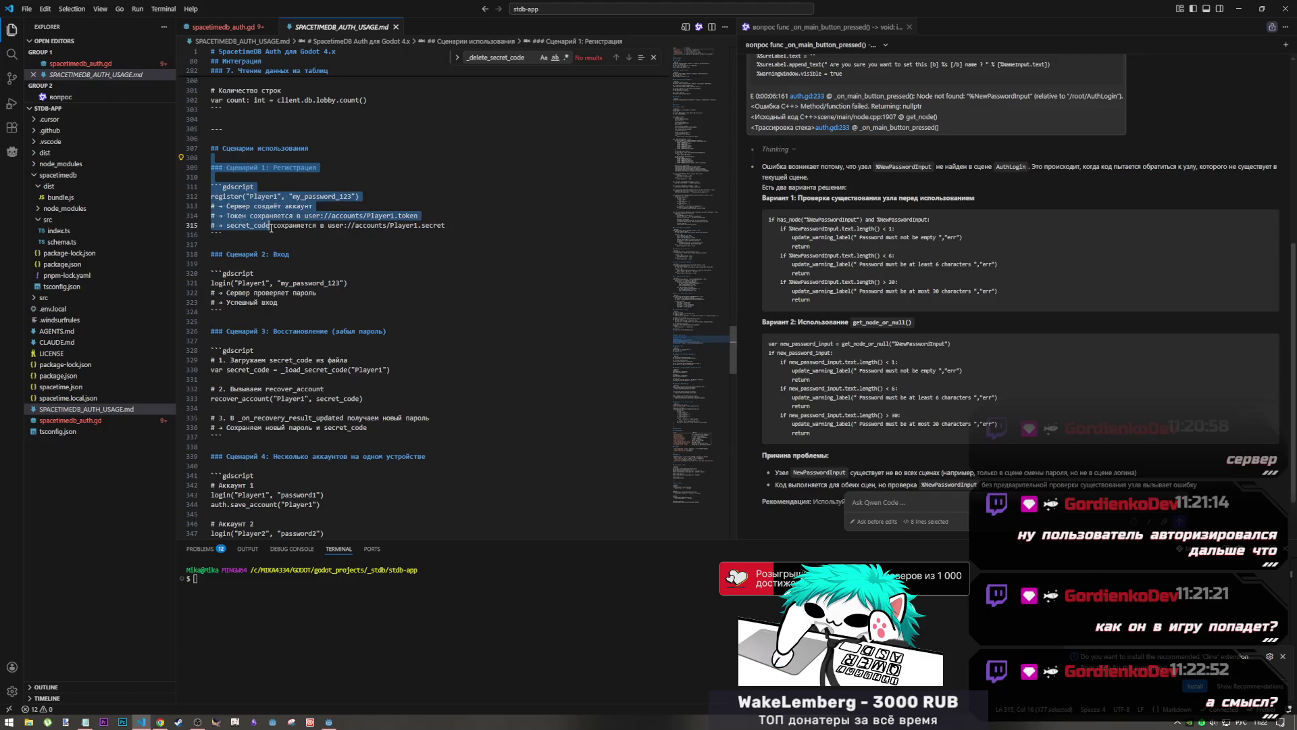
{"action": "left_click", "coordinate": [248, 225]}
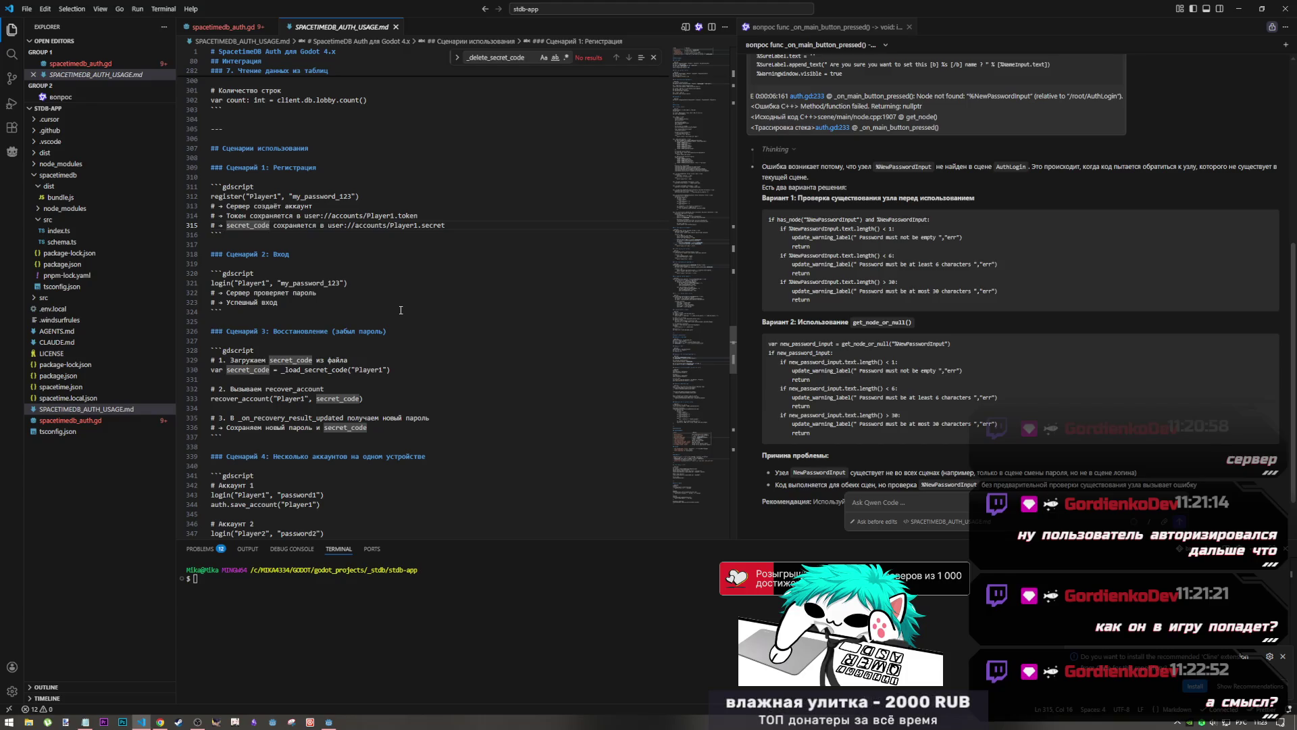
{"action": "left_click", "coordinate": [381, 363]}
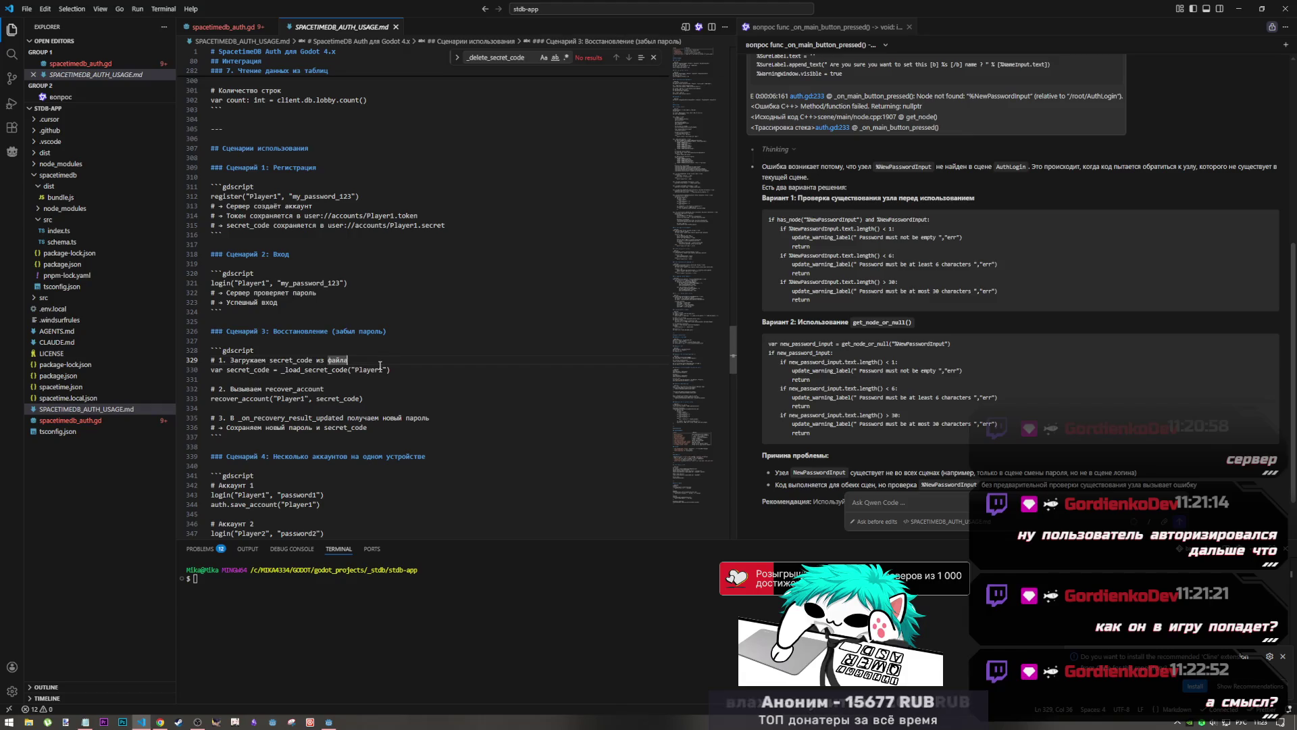
{"action": "scroll", "coordinate": [381, 365], "scroll_direction": "down", "scroll_amount": 8}
{"action": "scroll", "coordinate": [378, 369], "scroll_direction": "down", "scroll_amount": 3}
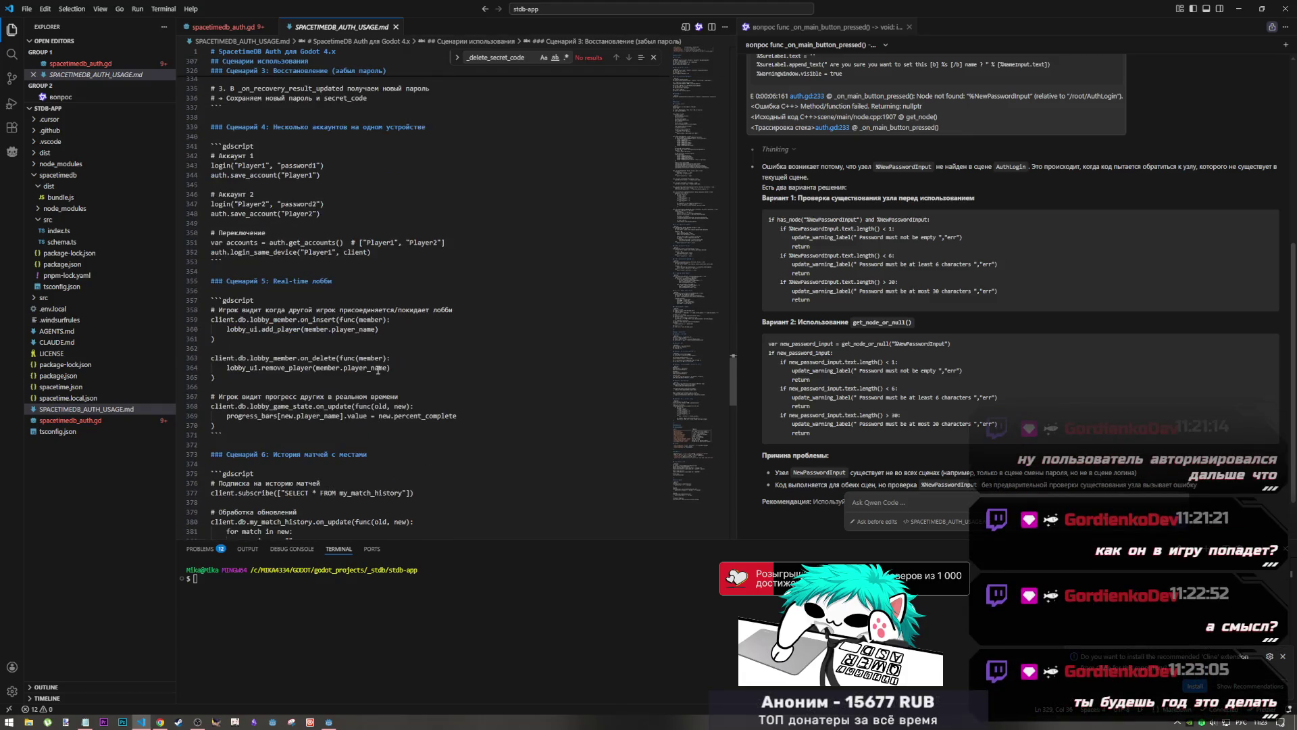
{"action": "scroll", "coordinate": [377, 370], "scroll_direction": "down", "scroll_amount": 3}
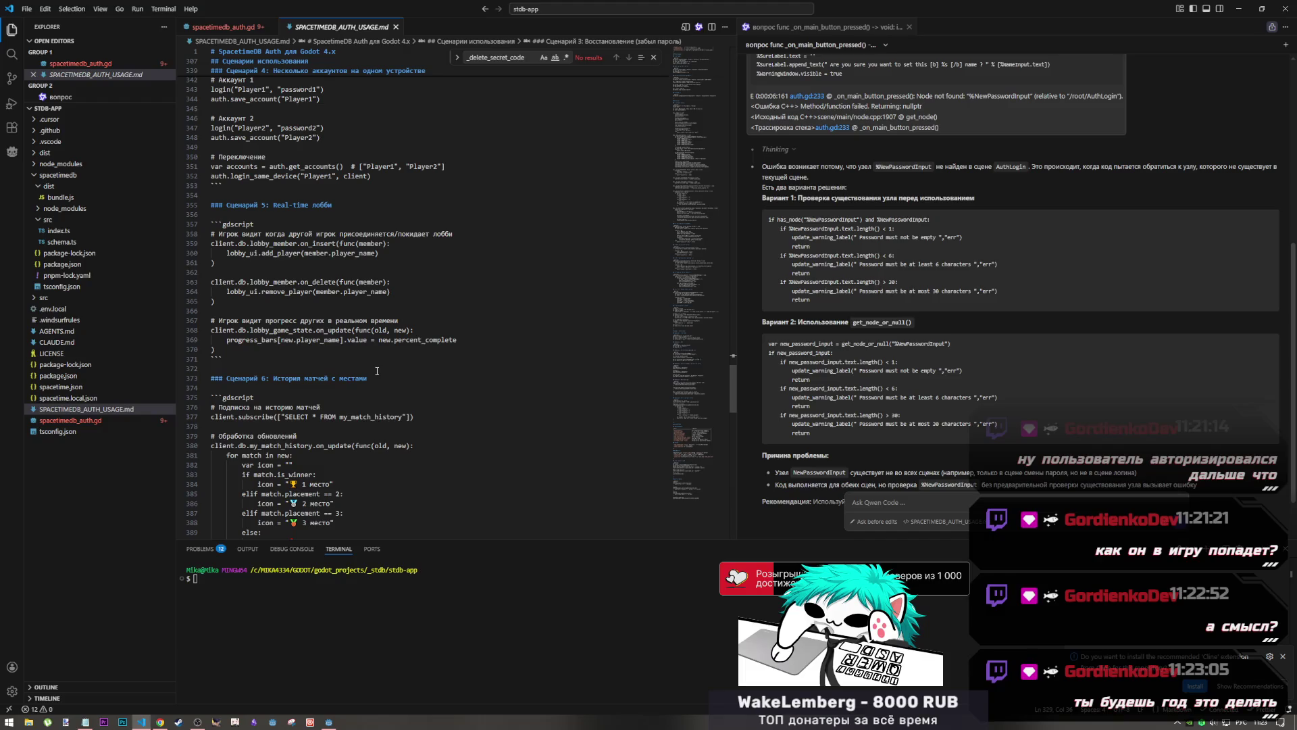
{"action": "scroll", "coordinate": [377, 371], "scroll_direction": "down", "scroll_amount": 5}
Scroll SPACETIMEDB_AUTH_USAGE.md back up to the Authentication section, then switch to the credentials table in Chrome
{"action": "mouse_move", "coordinate": [707, 408]}
{"action": "left_mouse_down"}
{"action": "mouse_move", "coordinate": [704, 488]}
{"action": "mouse_move", "coordinate": [697, 241]}
{"action": "left_mouse_up"}
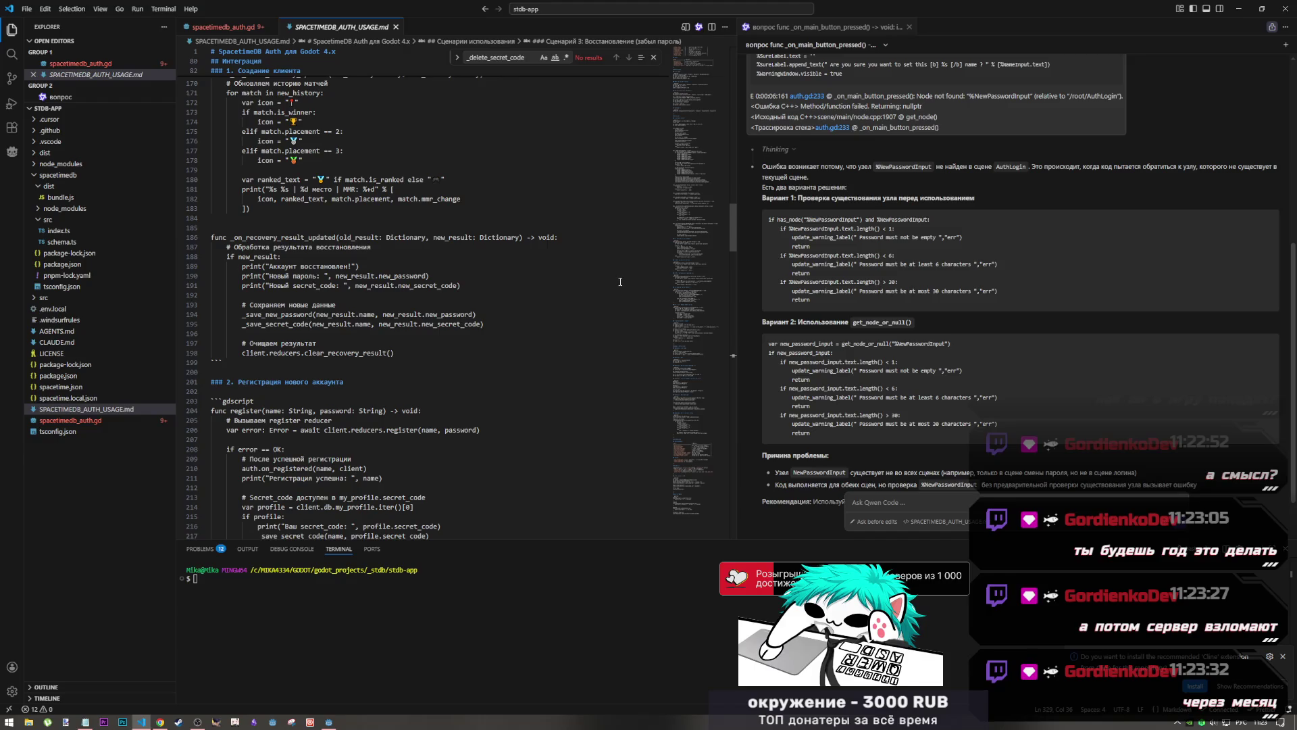
{"action": "scroll", "coordinate": [583, 348], "scroll_direction": "down", "scroll_amount": 2}
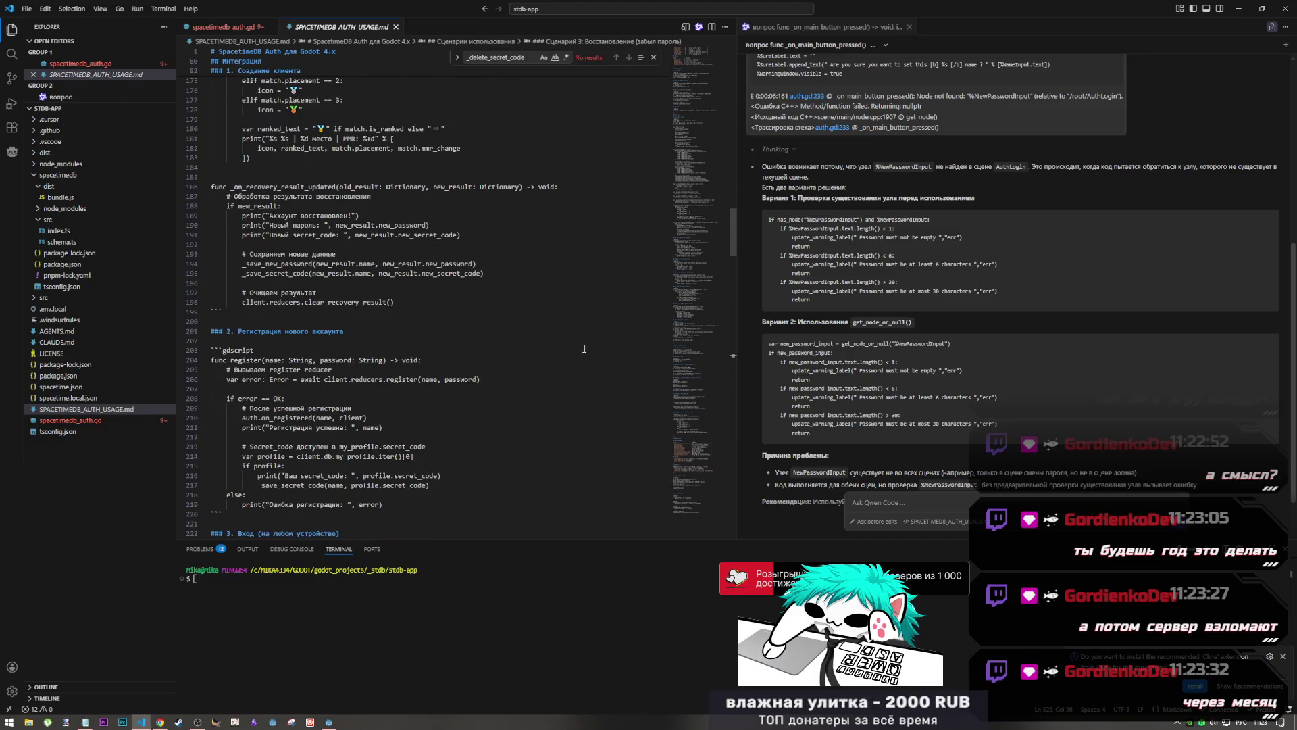
{"action": "scroll", "coordinate": [584, 348], "scroll_direction": "up", "scroll_amount": 5}
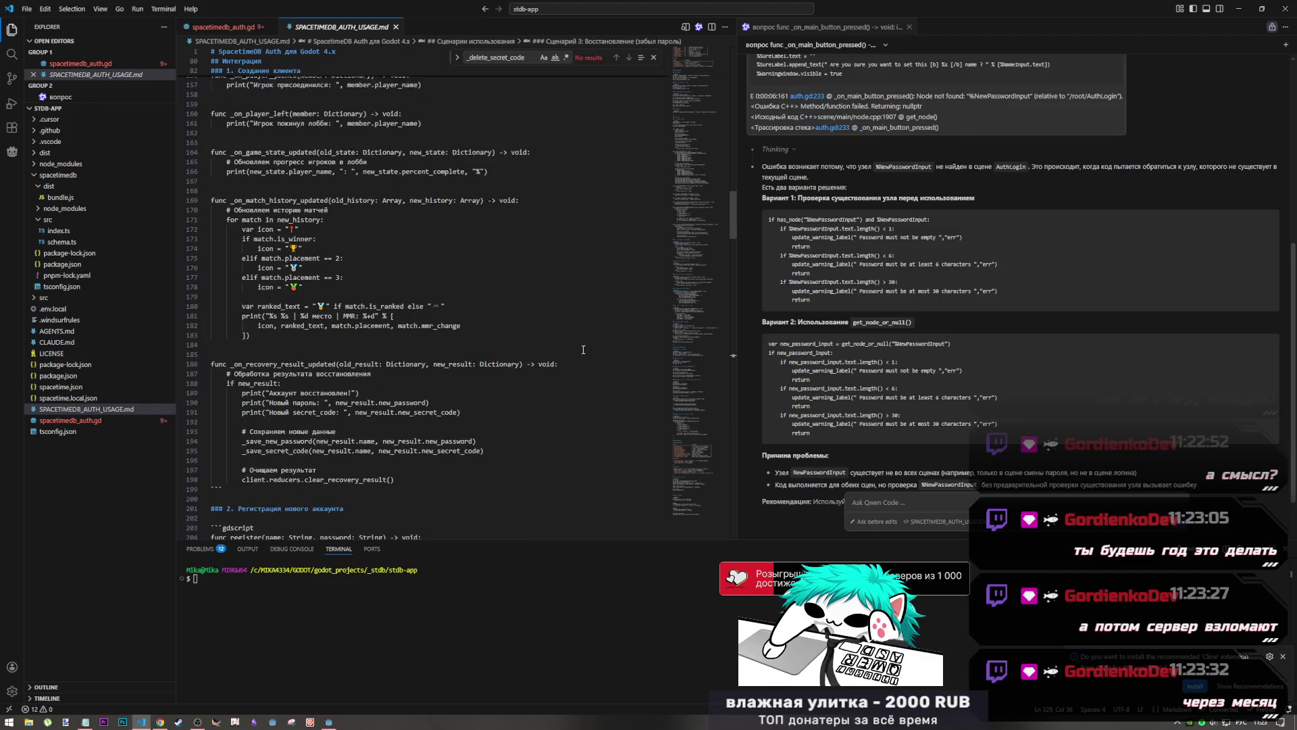
{"action": "scroll", "coordinate": [581, 350], "scroll_direction": "up", "scroll_amount": 2}
{"action": "scroll", "coordinate": [581, 348], "scroll_direction": "up", "scroll_amount": 12}
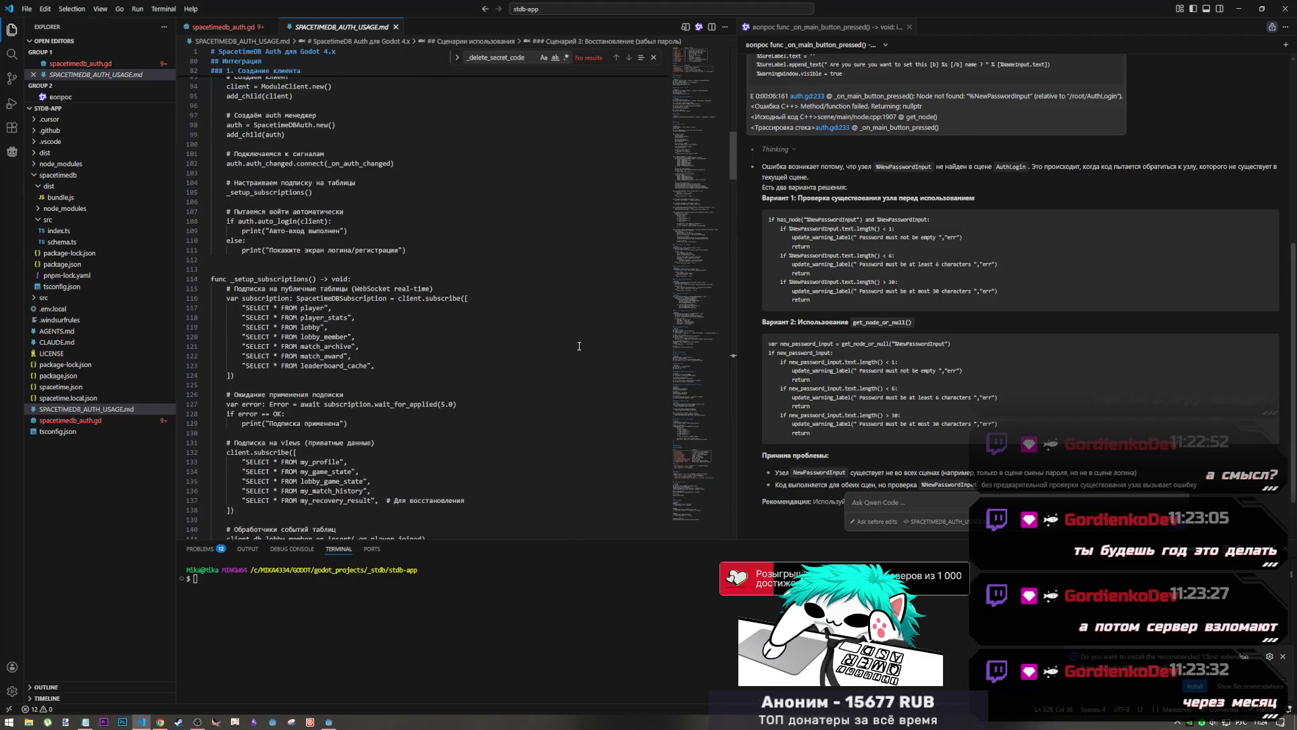
{"action": "scroll", "coordinate": [396, 433], "scroll_direction": "up", "scroll_amount": 20}
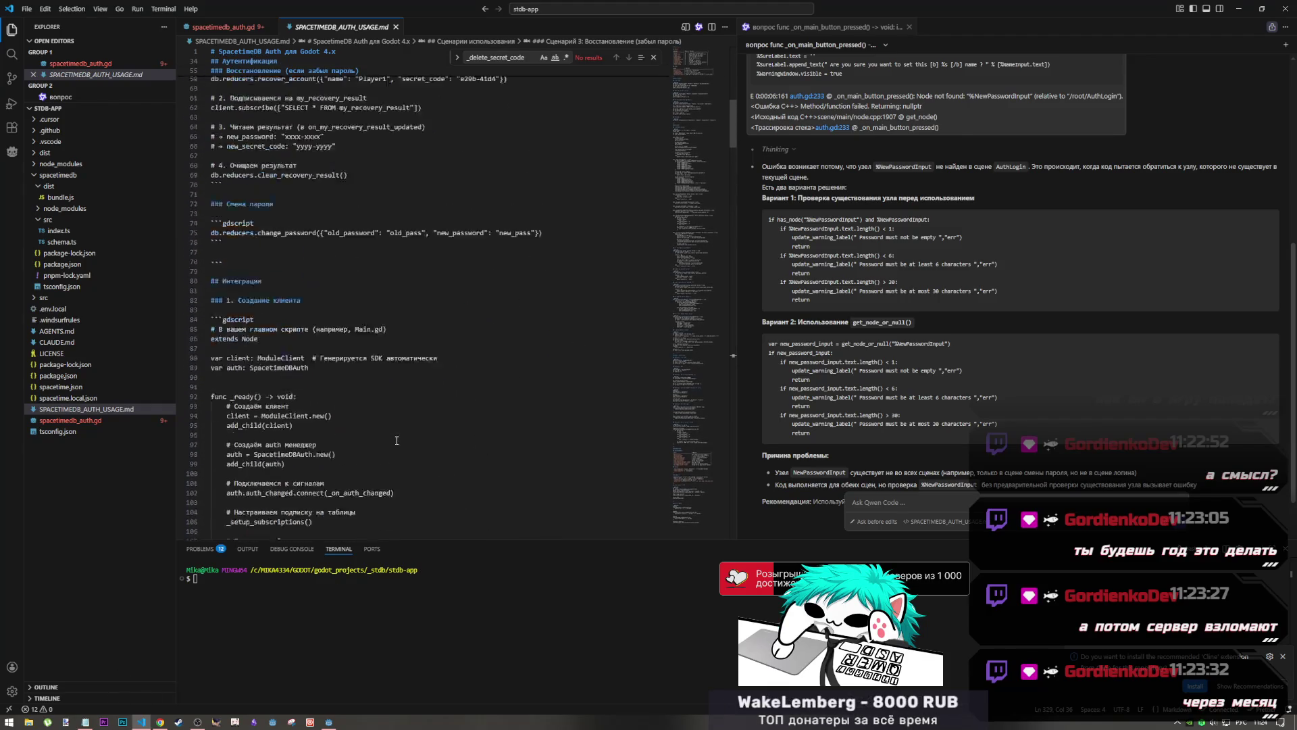
{"action": "scroll", "coordinate": [391, 452], "scroll_direction": "down", "scroll_amount": 5}
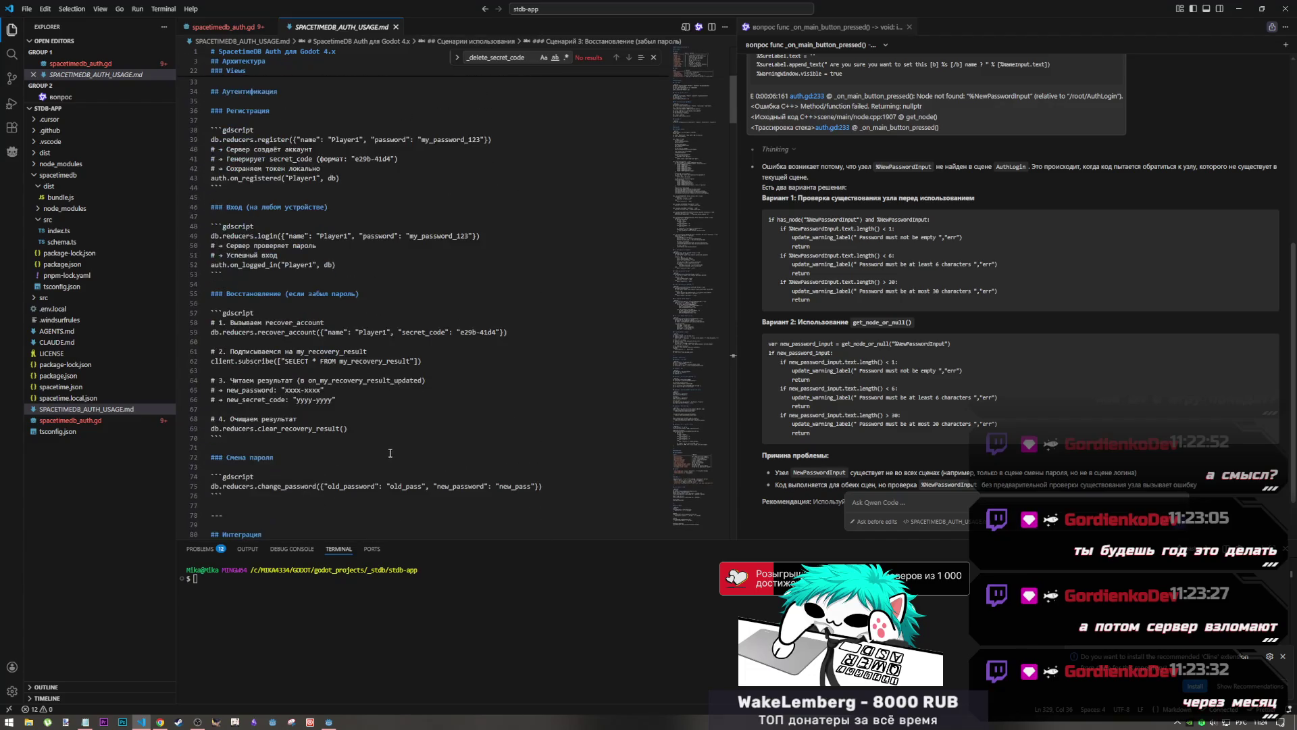
{"action": "left_click", "coordinate": [159, 721]}
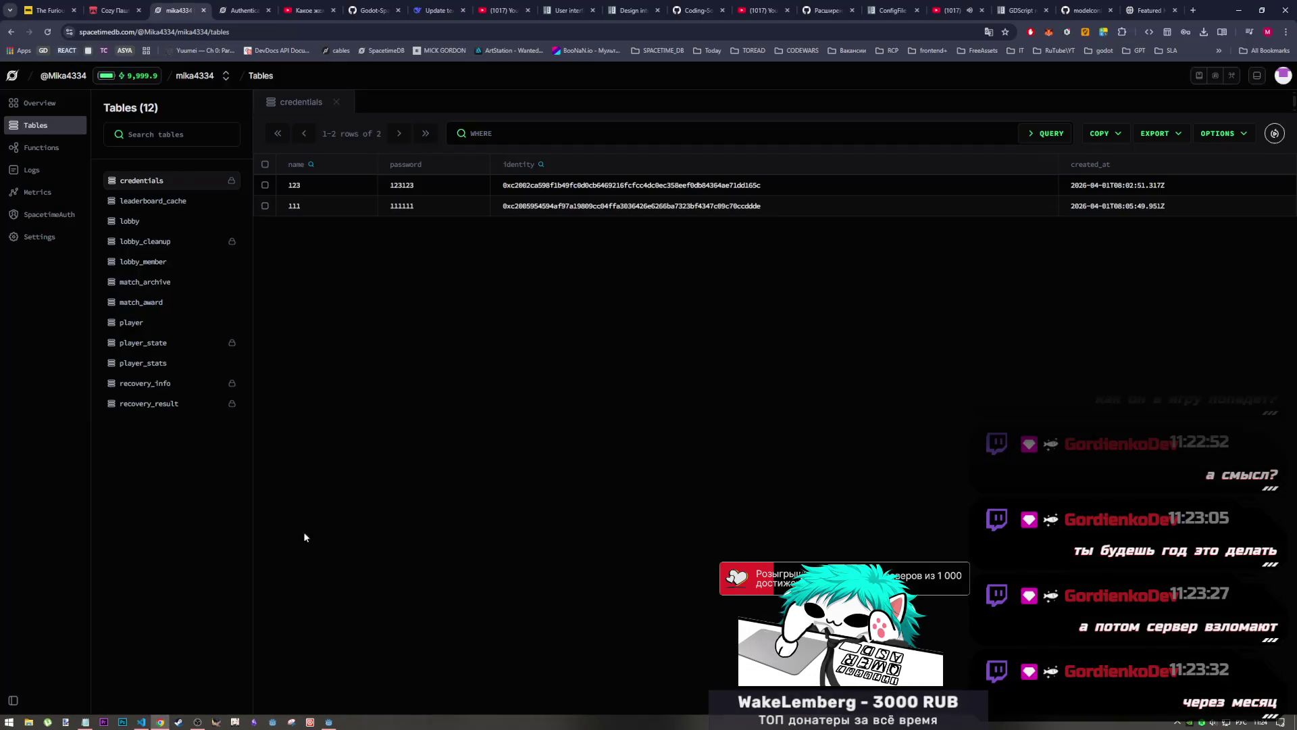
Load lmarena.ai in a new tab, correcting the text typed in the Russian layout
{"action": "left_click", "coordinate": [1191, 11]}
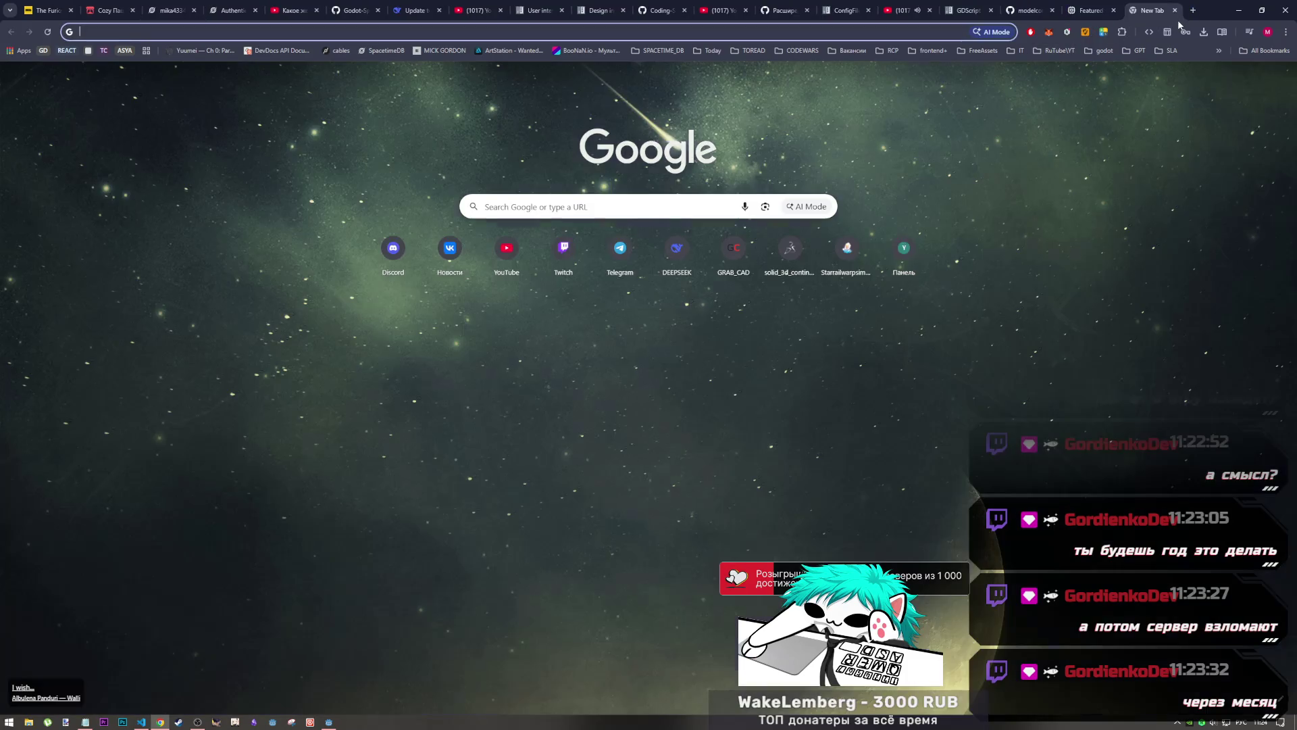
{"action": "type", "text": "дьфку"}
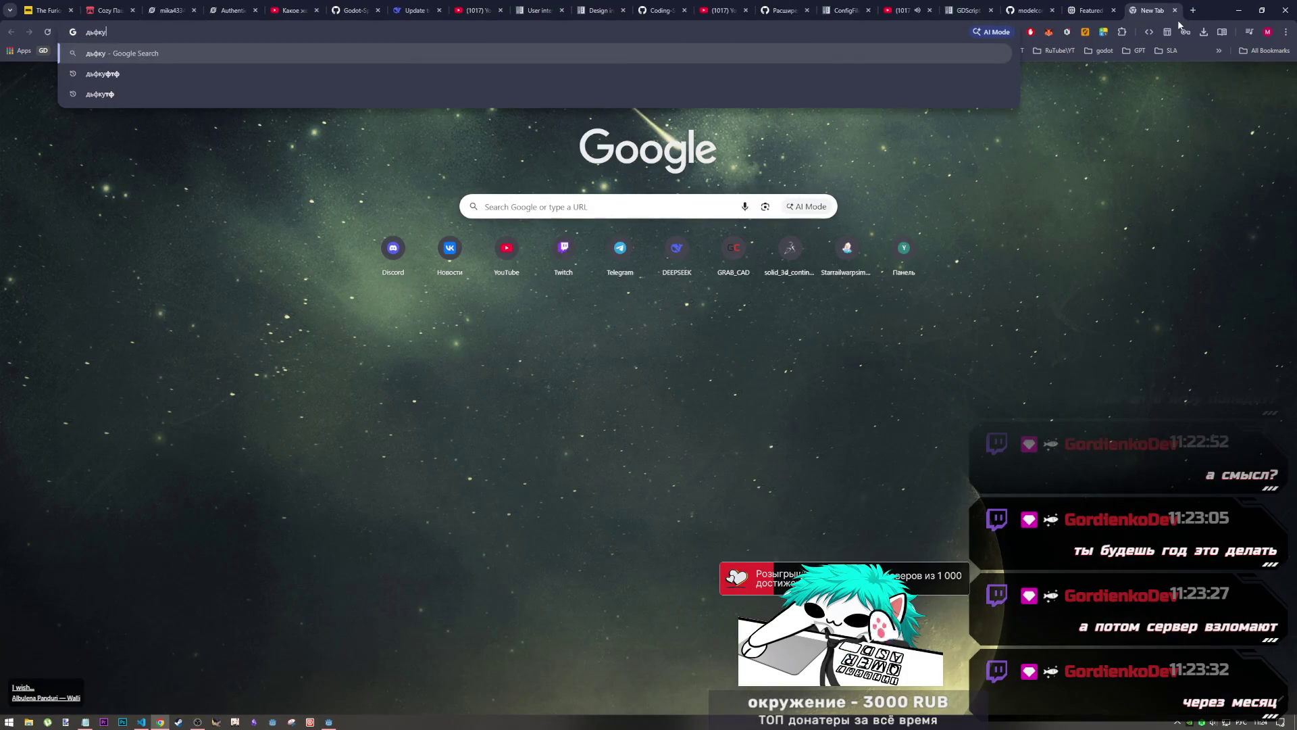
{"action": "key", "text": "BackSpace"}
{"action": "key", "text": "BackSpace"}
{"action": "key", "text": "BackSpace"}
{"action": "key", "text": "BackSpace"}
{"action": "key", "text": "BackSpace"}
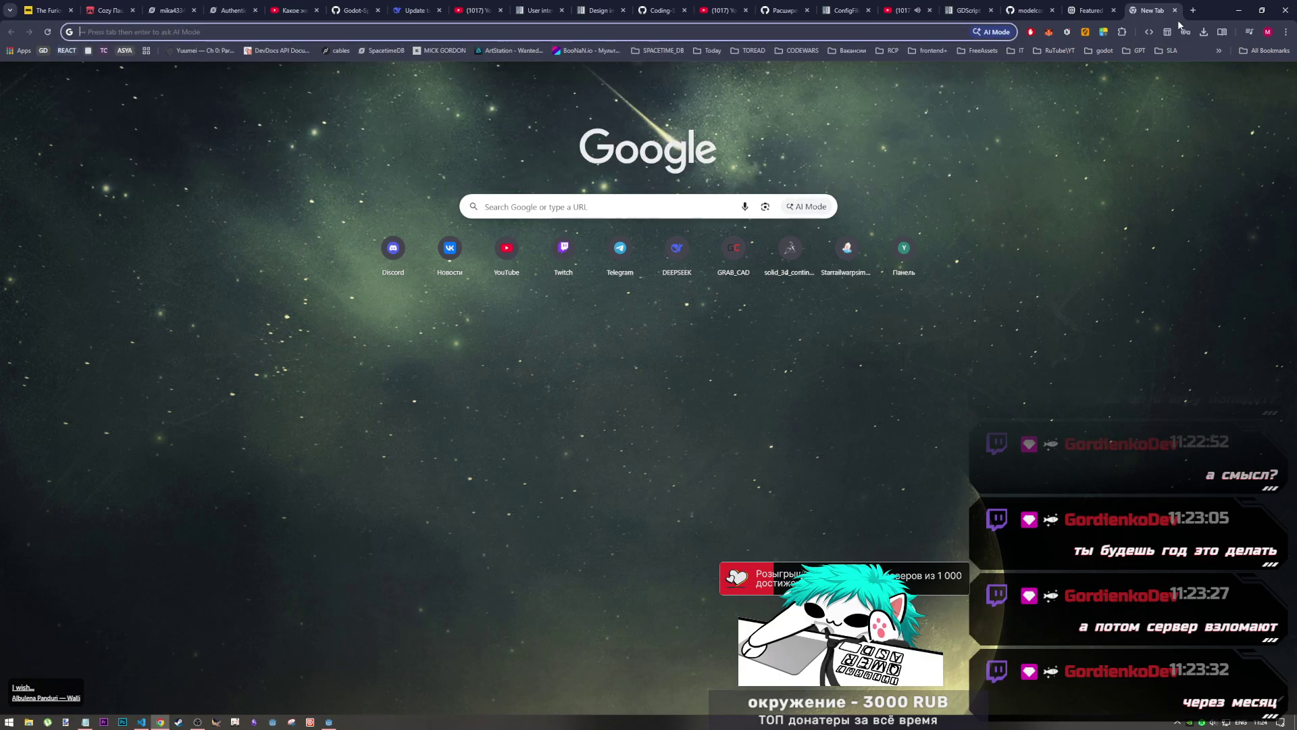
{"action": "key", "text": "alt+shift"}
{"action": "type", "text": "lmarean"}
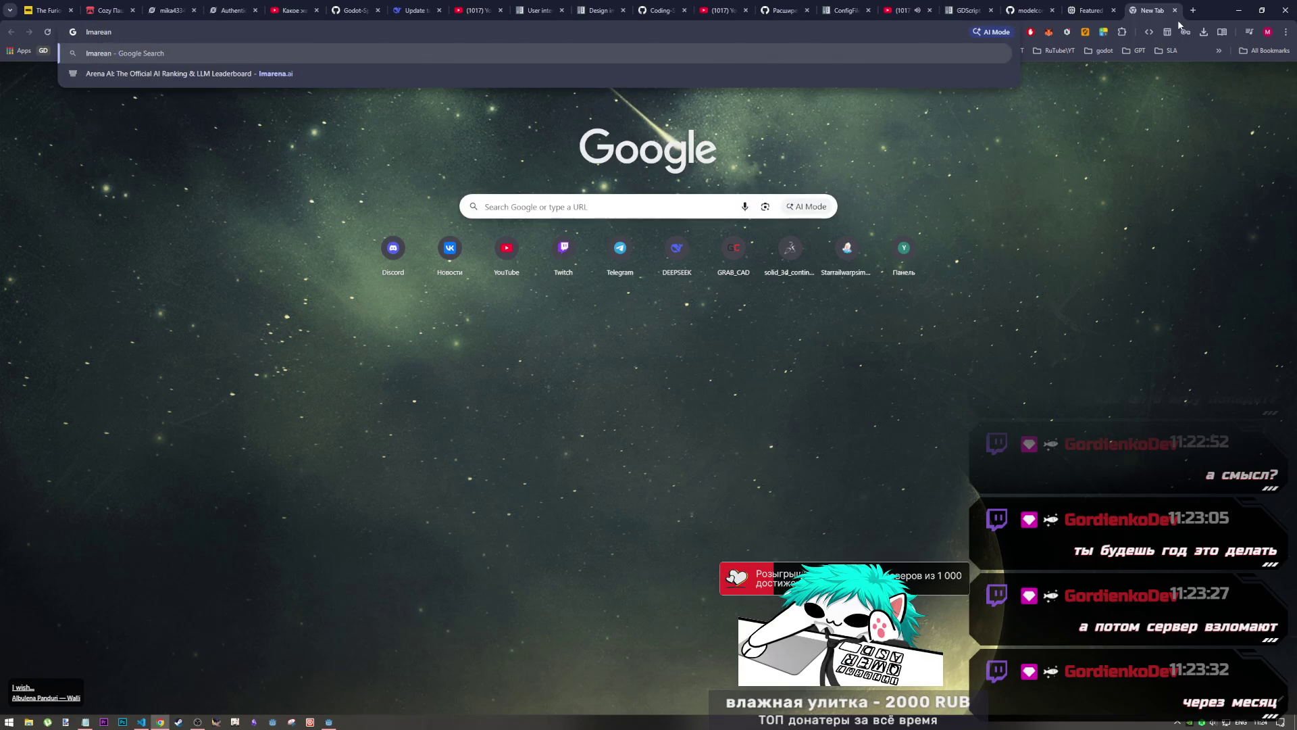
{"action": "key", "text": "Down"}
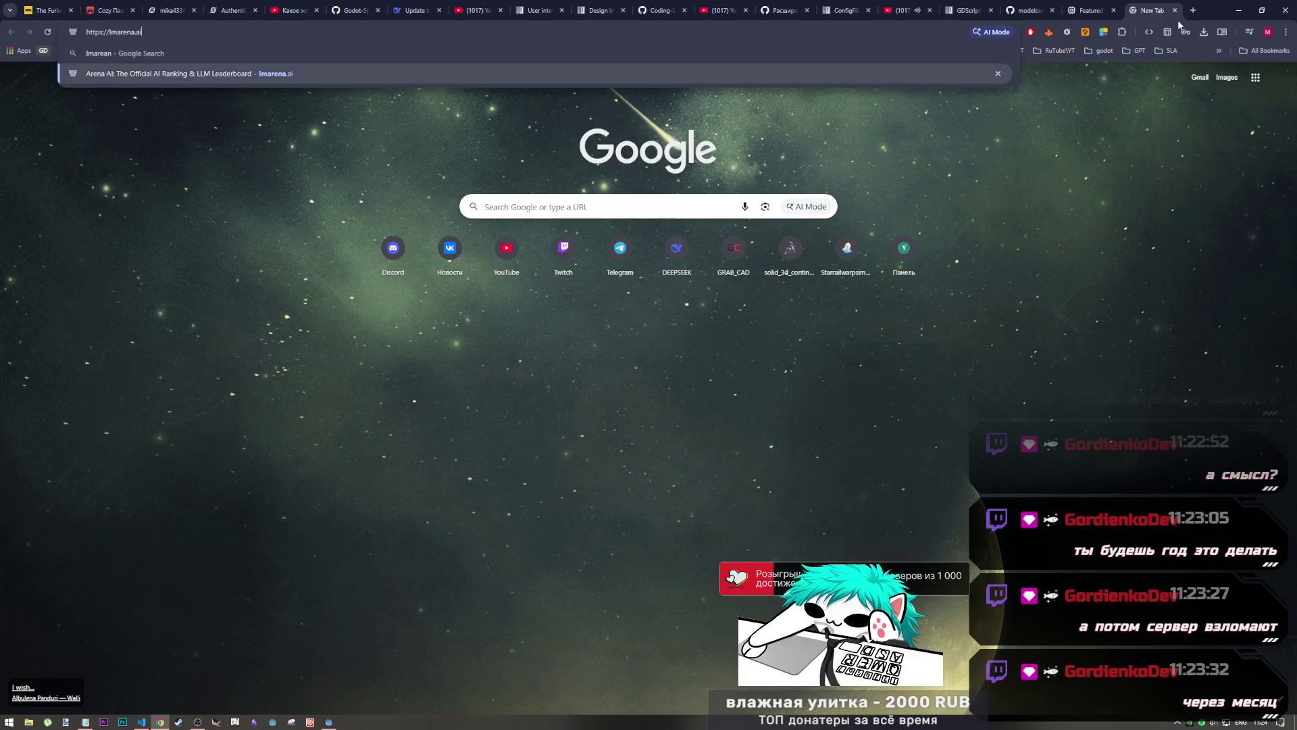
{"action": "key", "text": "Return"}
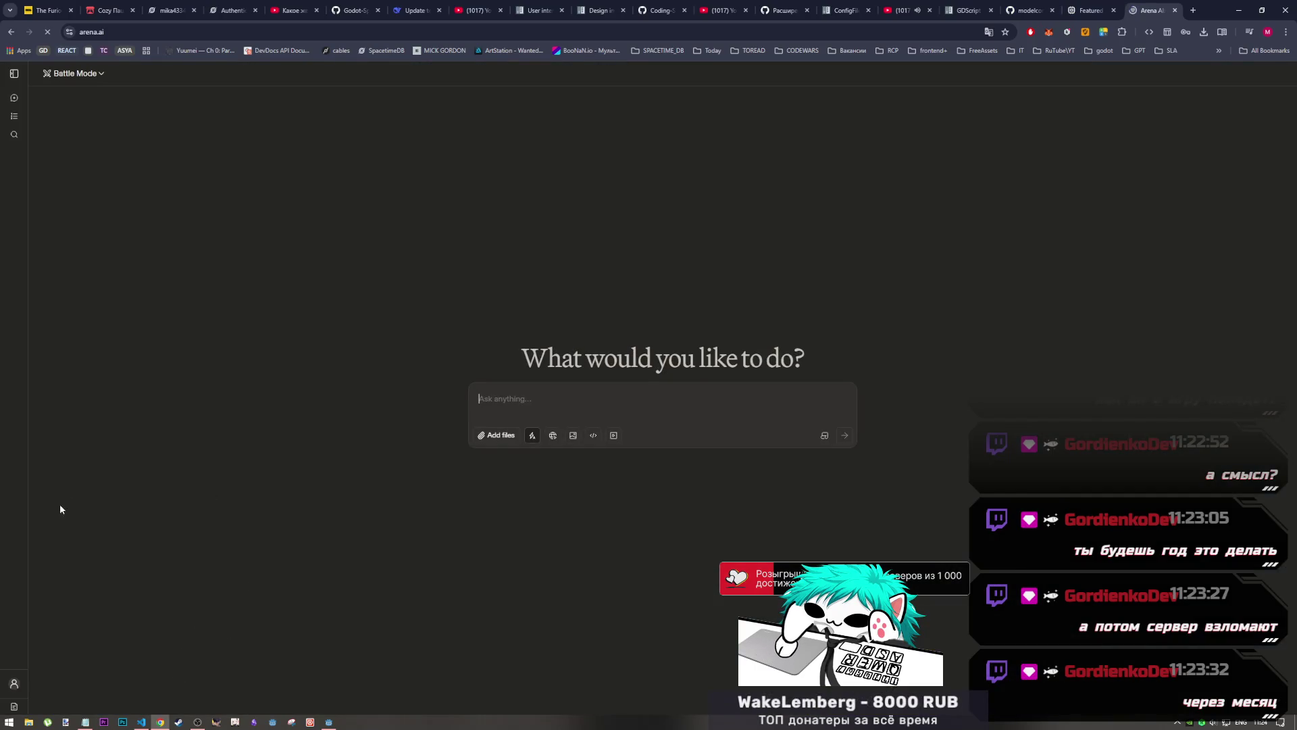
Open the saved 'Create reducer…' chat from history and collapse the sidebar
{"action": "left_click", "coordinate": [16, 112]}
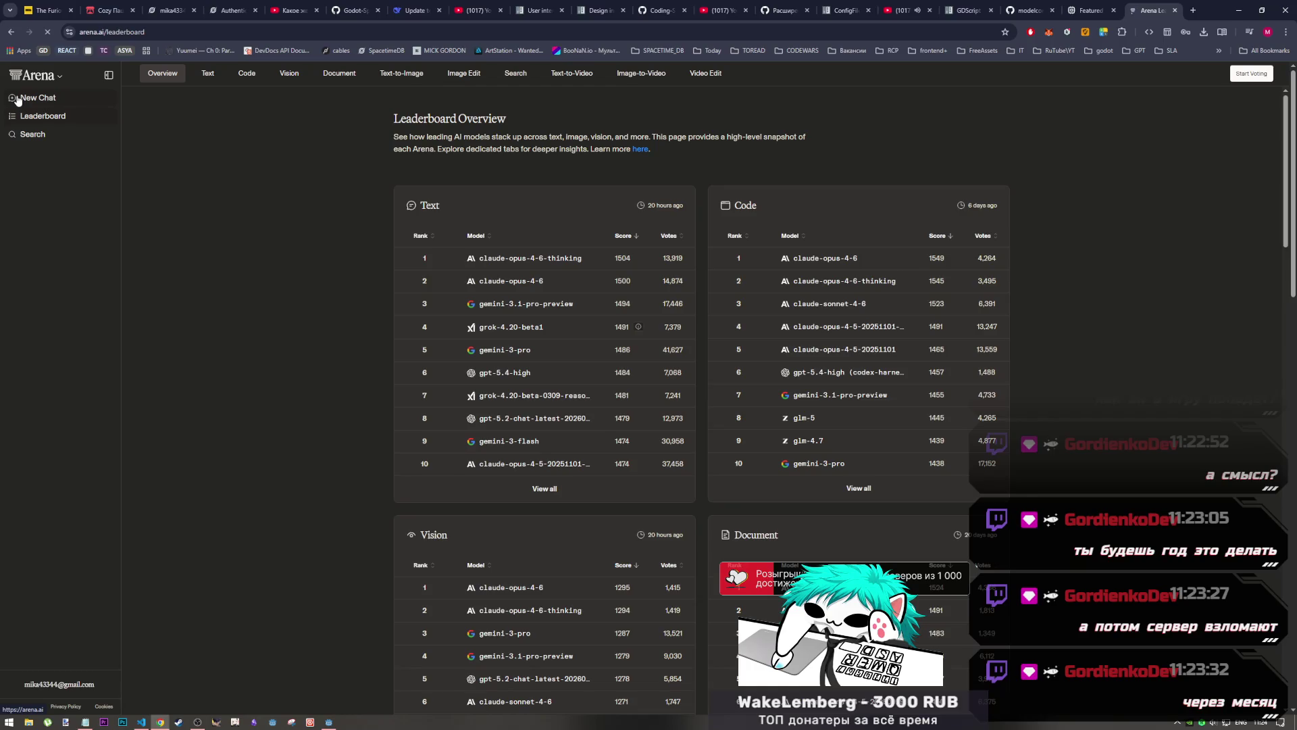
{"action": "mouse_move", "coordinate": [39, 107]}
{"action": "left_click", "coordinate": [43, 174]}
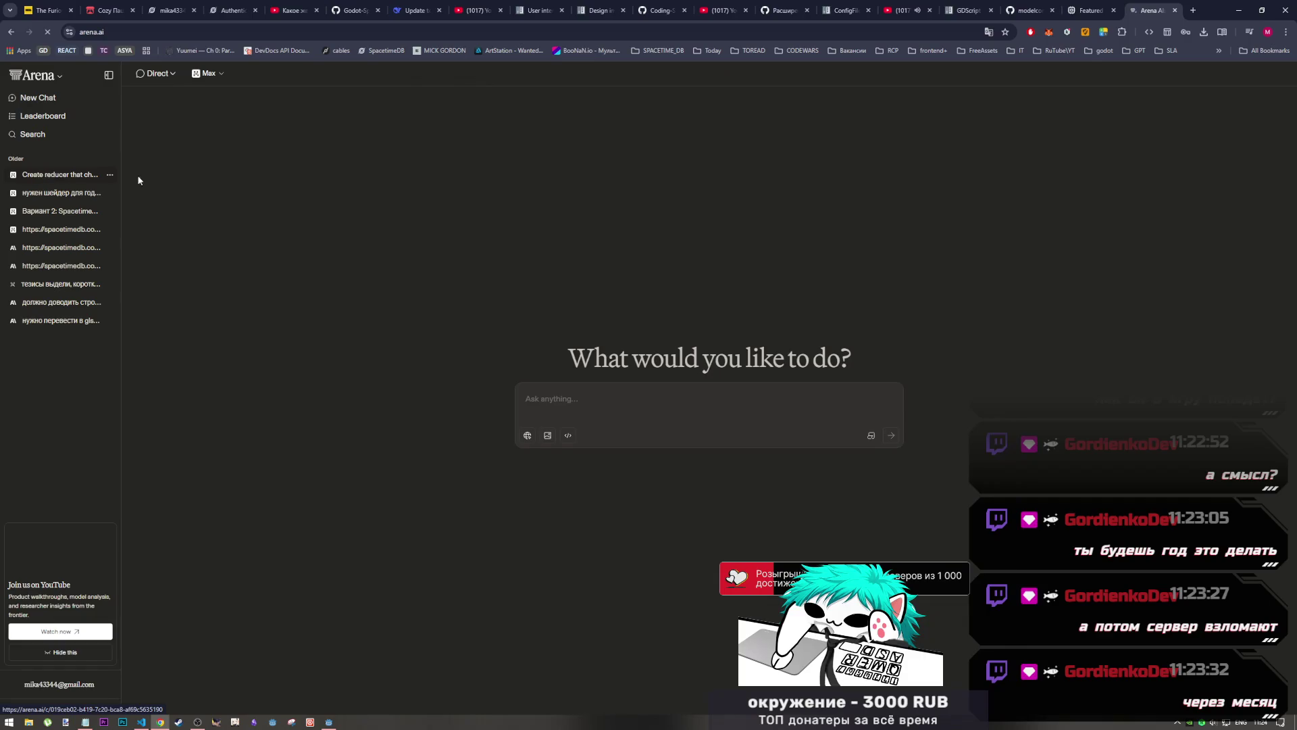
{"action": "left_click", "coordinate": [106, 75]}
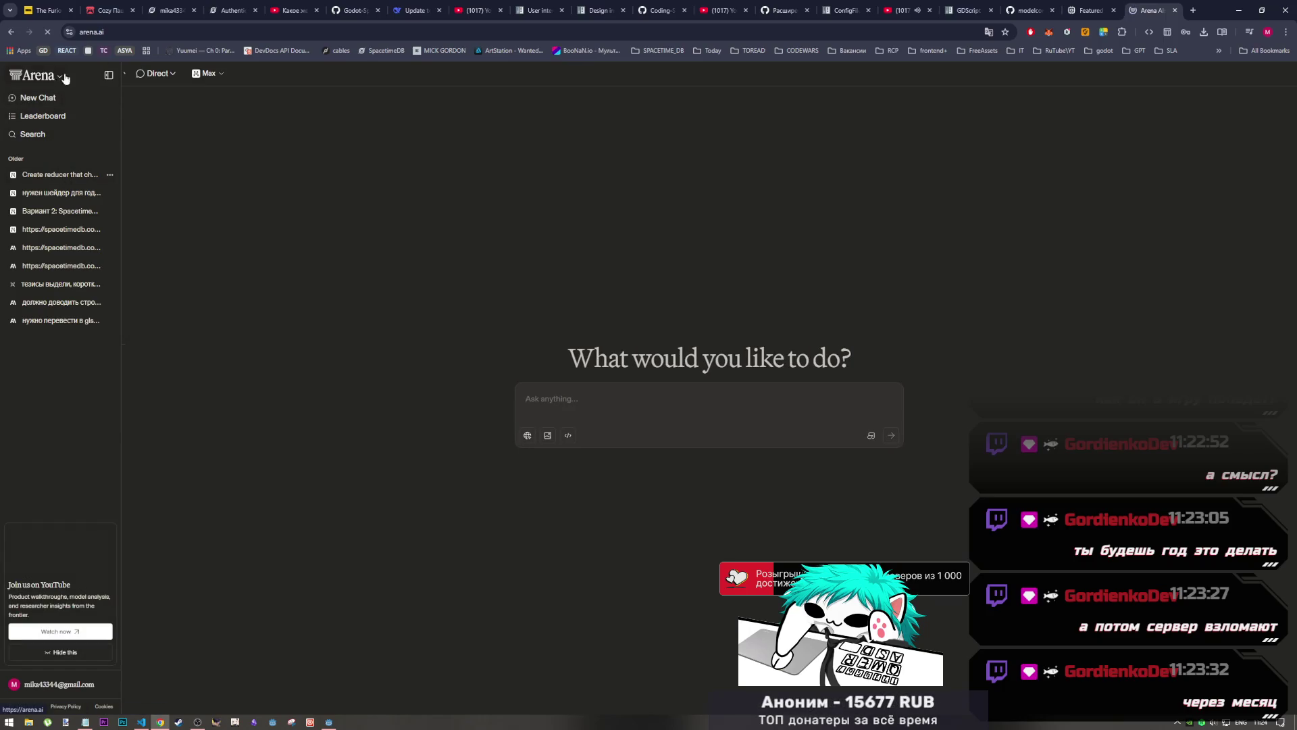
{"action": "left_click", "coordinate": [107, 75]}
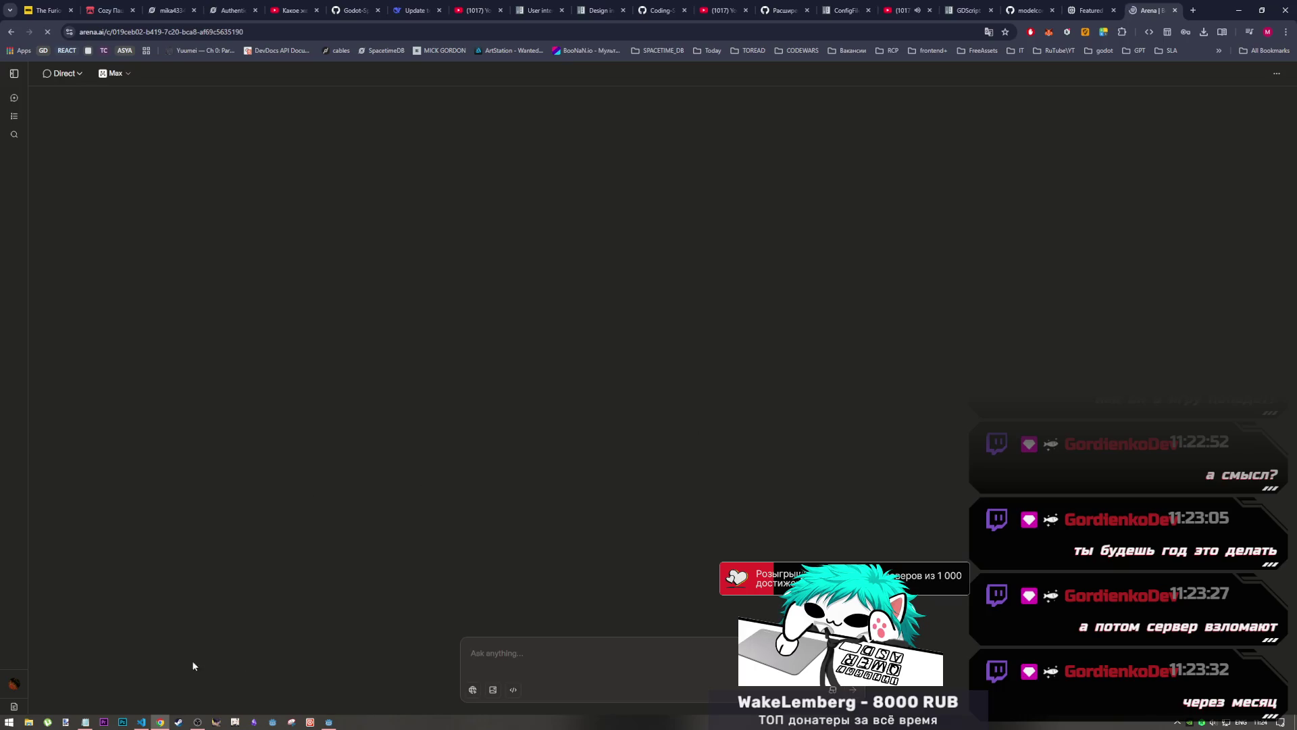
Briefly check the VS Code usage guide, then return to the Arena chat
{"action": "left_click", "coordinate": [195, 722]}
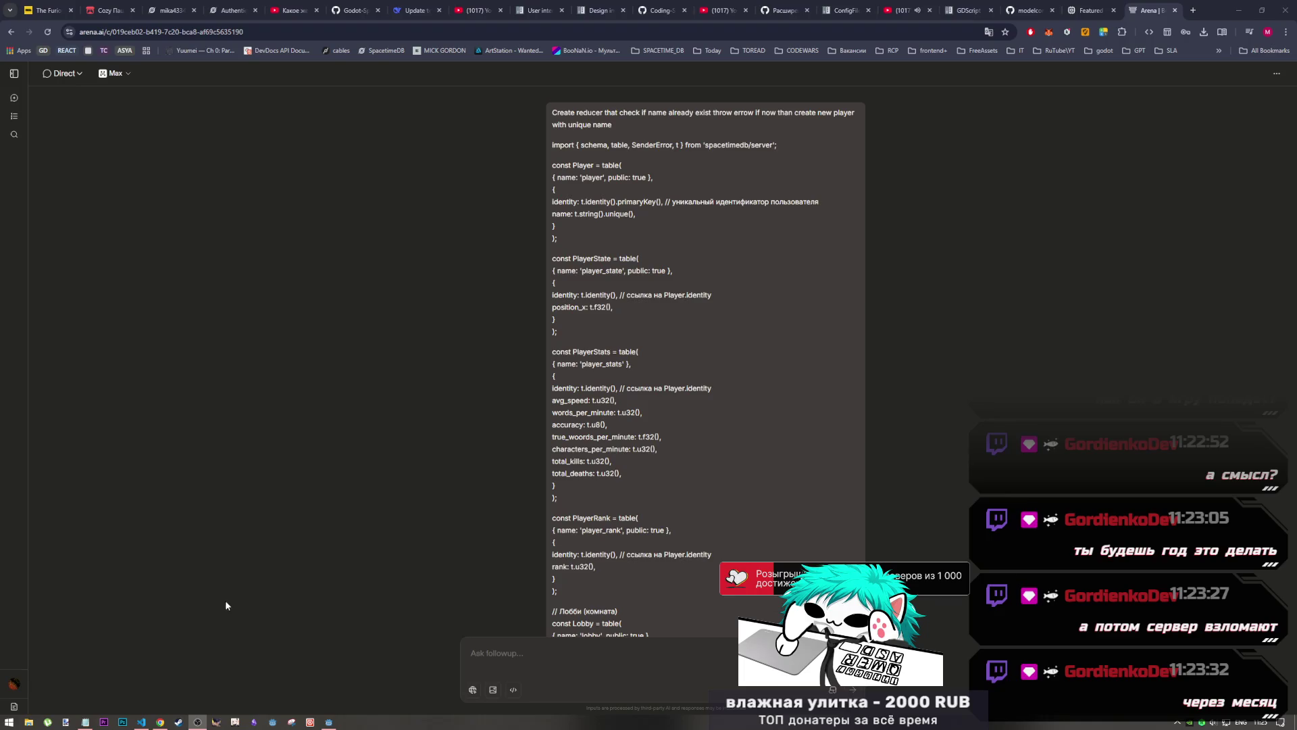
{"action": "left_click", "coordinate": [145, 721]}
{"action": "mouse_move", "coordinate": [155, 725]}
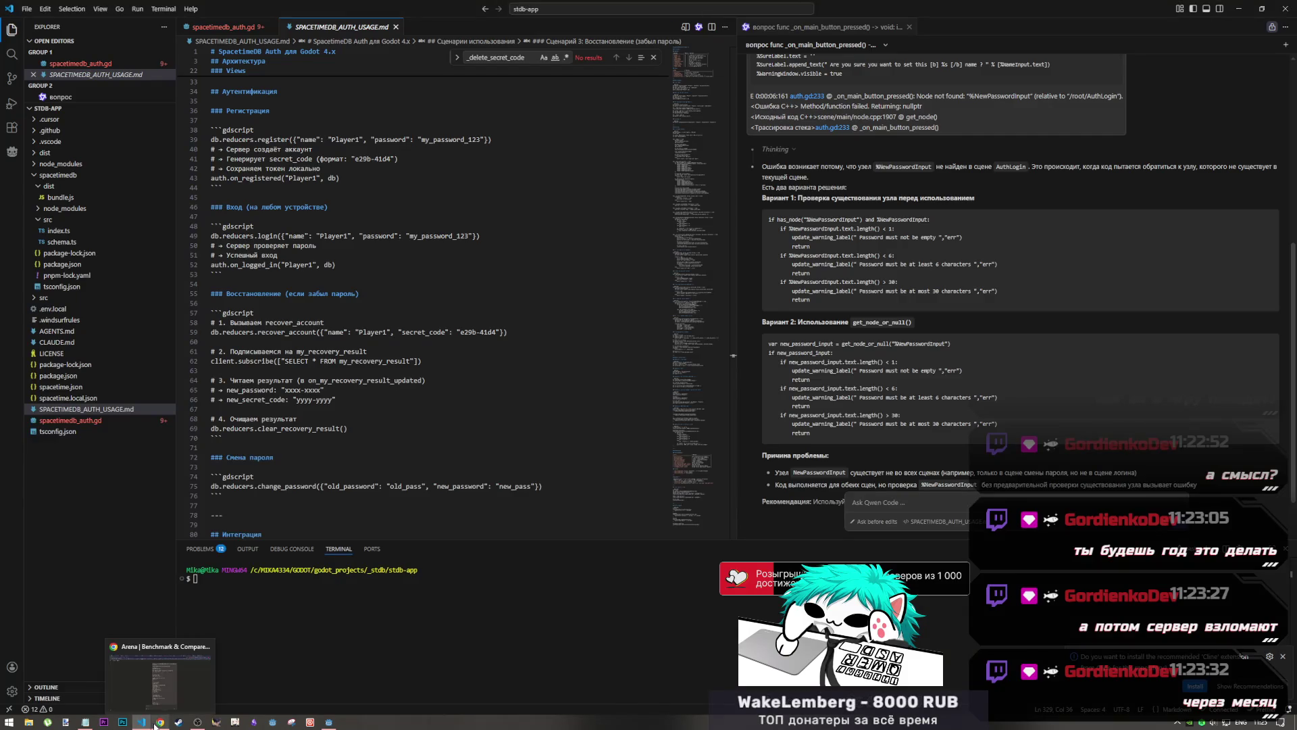
{"action": "left_click", "coordinate": [160, 695]}
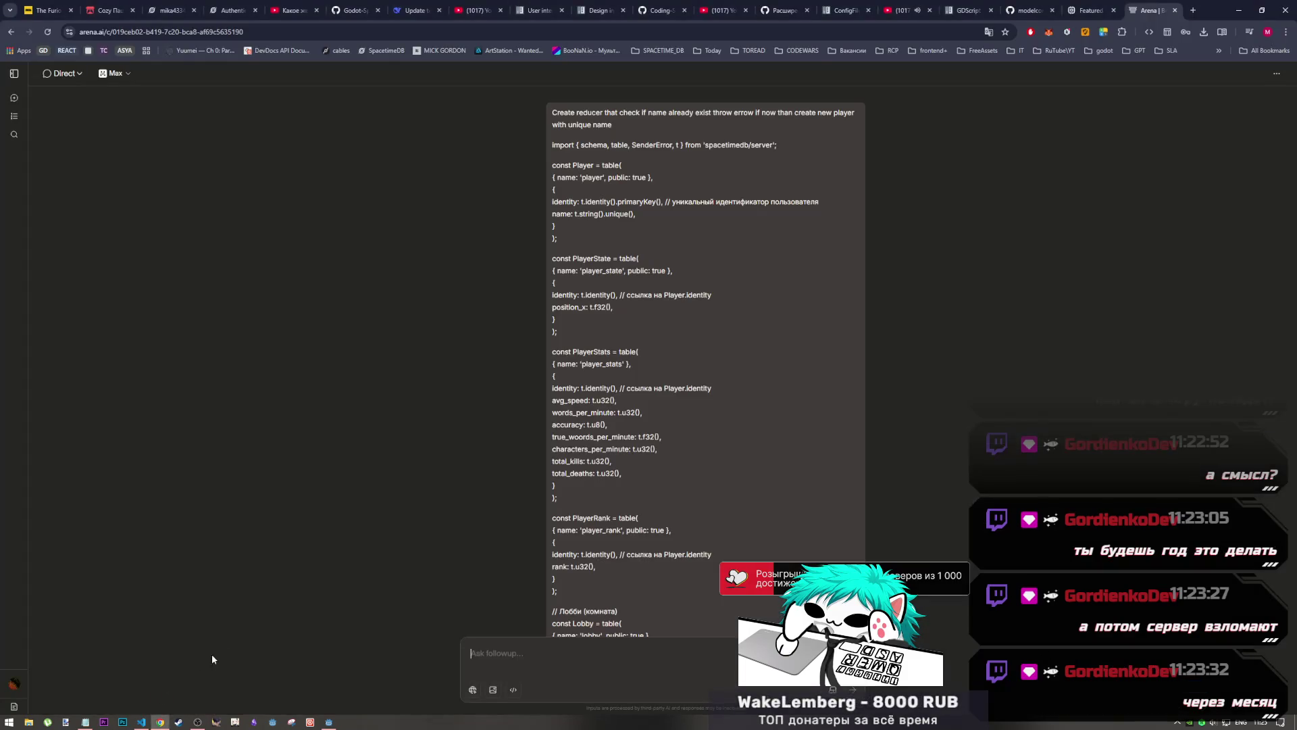
Scroll from the corrected create_name reducer down to the anti-cheat and custom texts notes
{"action": "scroll", "coordinate": [614, 544], "scroll_direction": "down", "scroll_amount": 5}
{"action": "scroll", "coordinate": [610, 544], "scroll_direction": "down", "scroll_amount": 15}
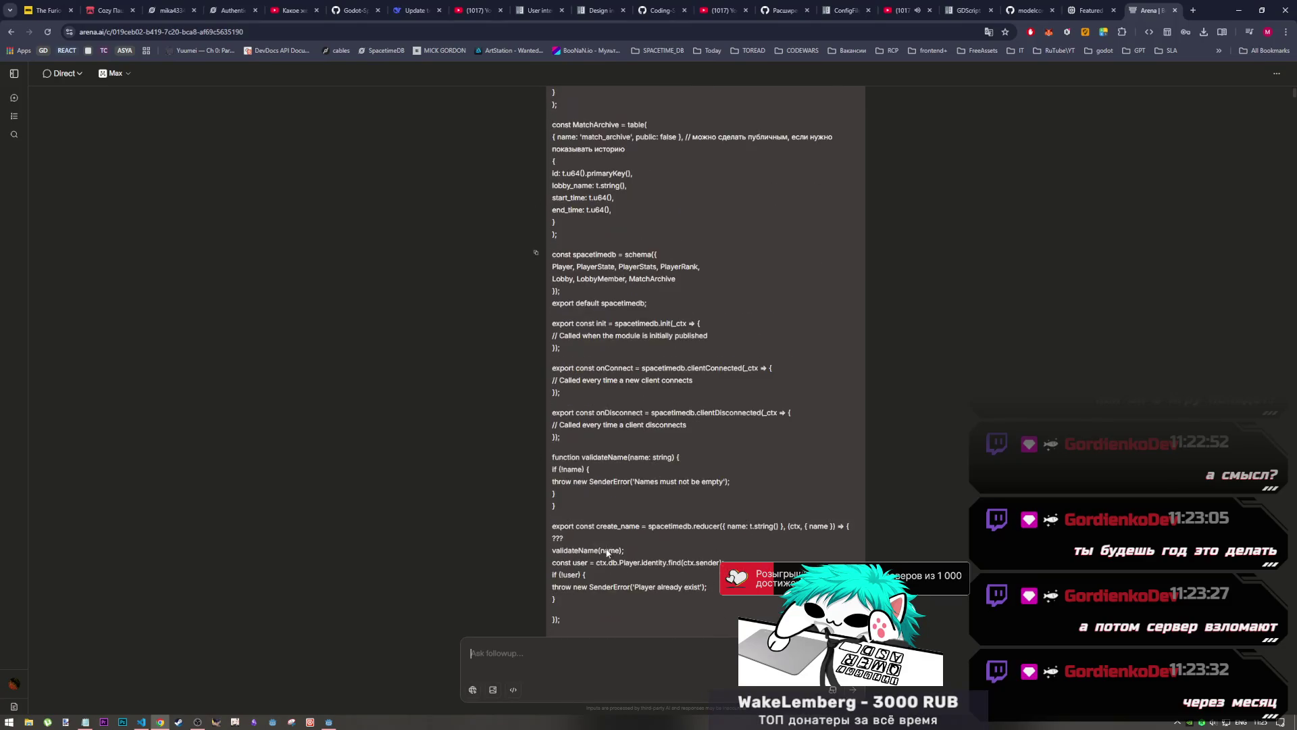
{"action": "scroll", "coordinate": [601, 546], "scroll_direction": "down", "scroll_amount": 4}
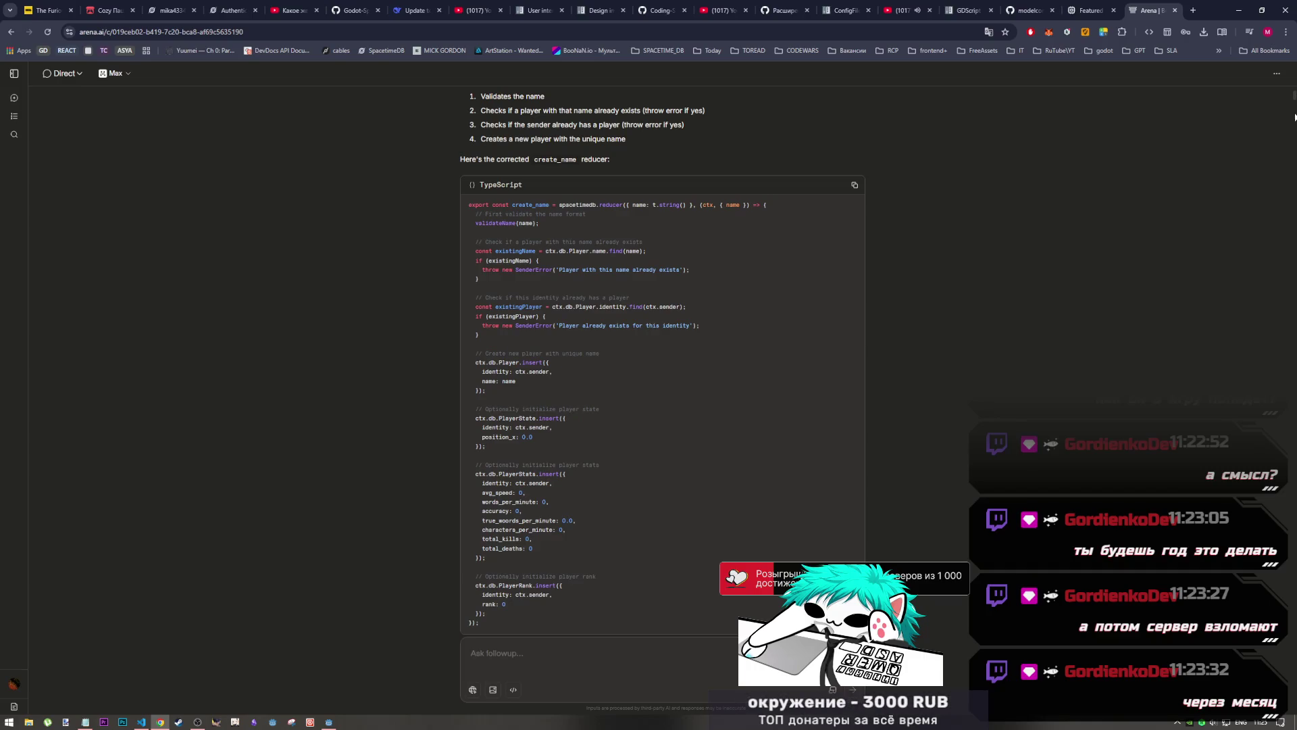
{"action": "left_click_drag", "start_coordinate": [1295, 117], "coordinate": [1293, 638]}
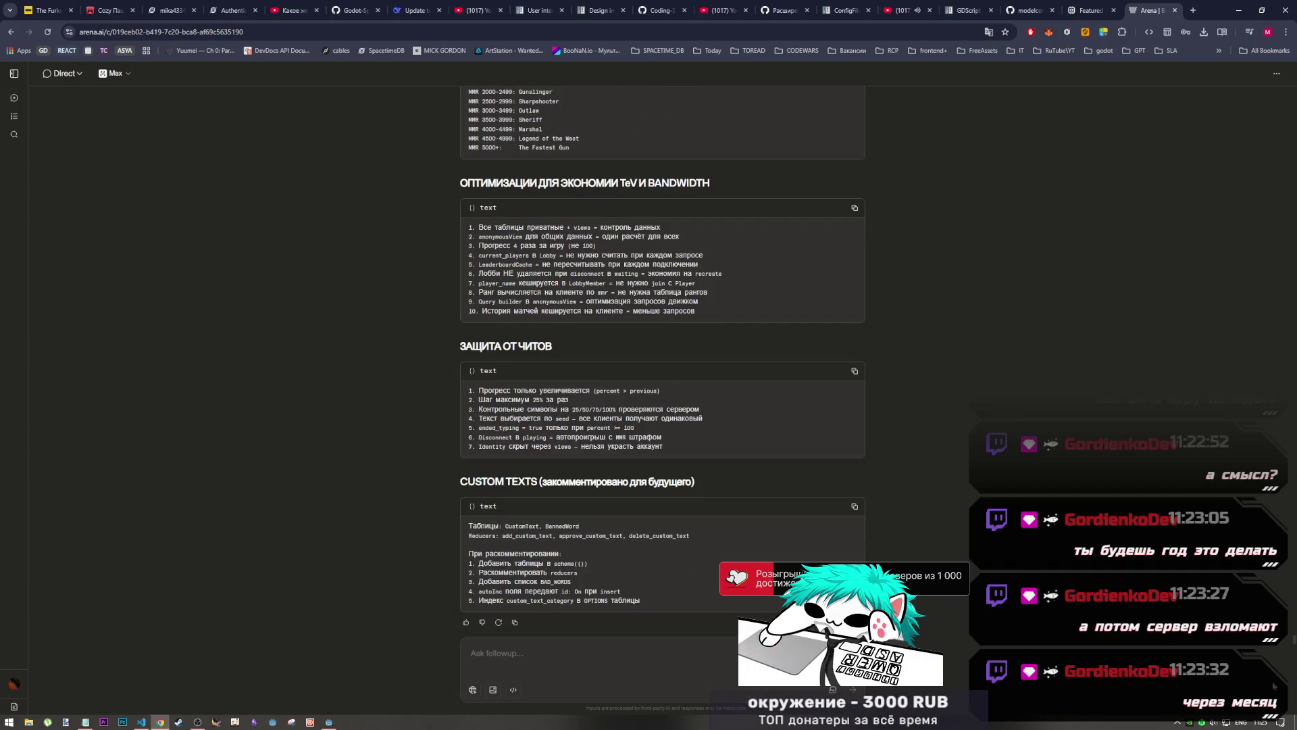
{"action": "scroll", "coordinate": [717, 494], "scroll_direction": "up", "scroll_amount": 2}
{"action": "scroll", "coordinate": [717, 497], "scroll_direction": "down", "scroll_amount": 2}
{"action": "scroll", "coordinate": [716, 504], "scroll_direction": "up", "scroll_amount": 4}
{"action": "scroll", "coordinate": [716, 496], "scroll_direction": "down", "scroll_amount": 4}
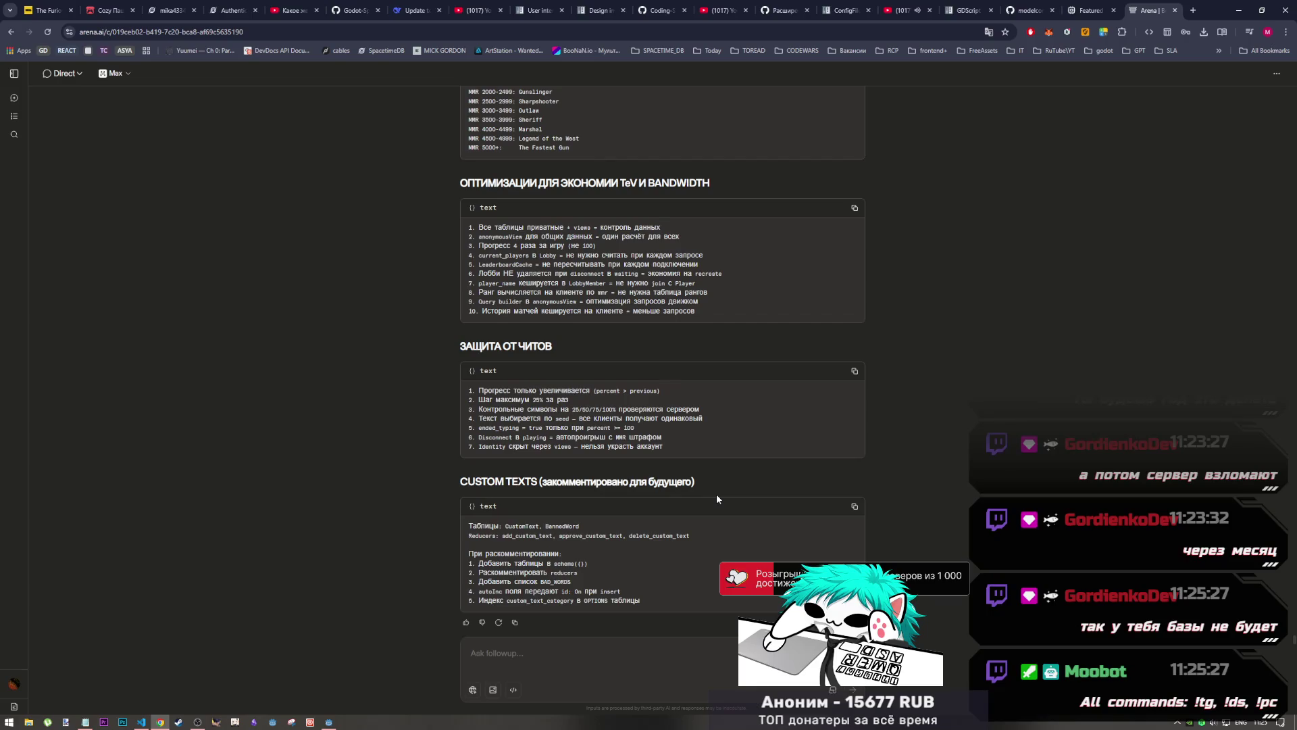
Scroll through the security architecture and table purposes, Player through LeaderboardCache, to VIEWS И ИХ ЛОГИКА
{"action": "scroll", "coordinate": [719, 496], "scroll_direction": "up", "scroll_amount": 20}
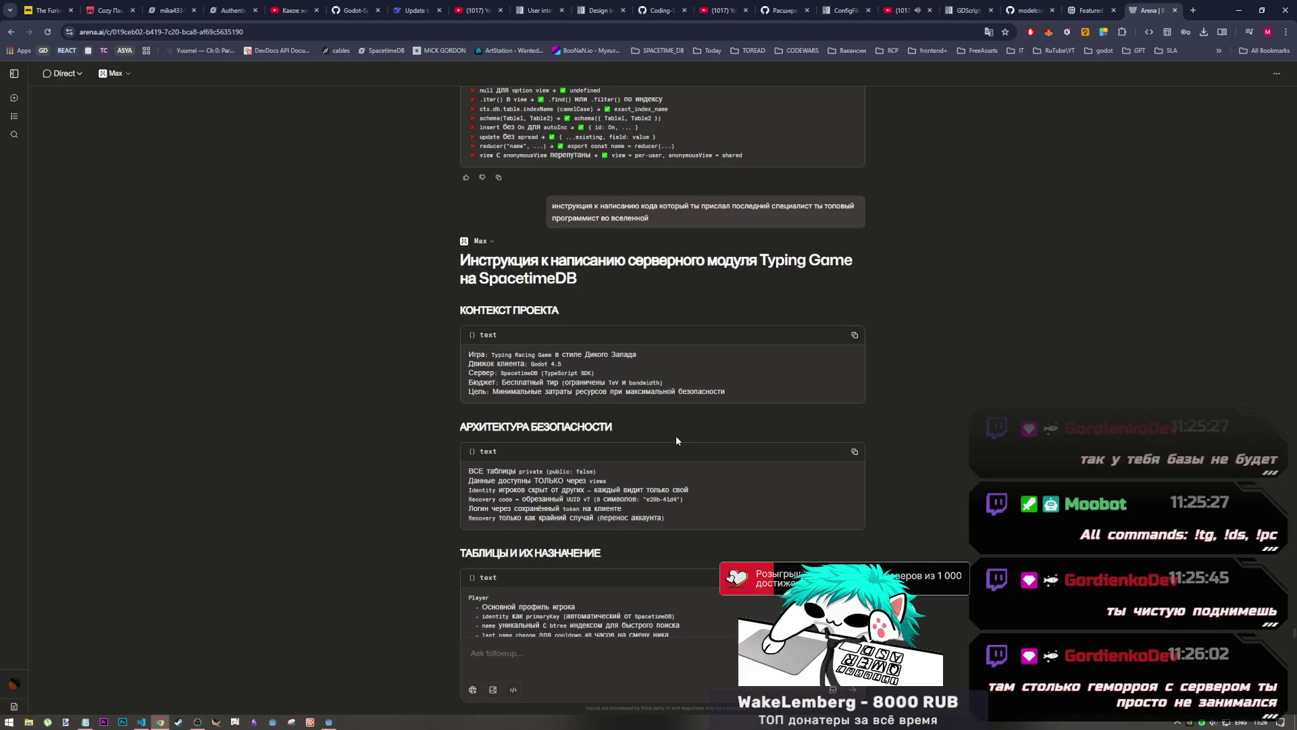
{"action": "scroll", "coordinate": [646, 343], "scroll_direction": "down", "scroll_amount": 3}
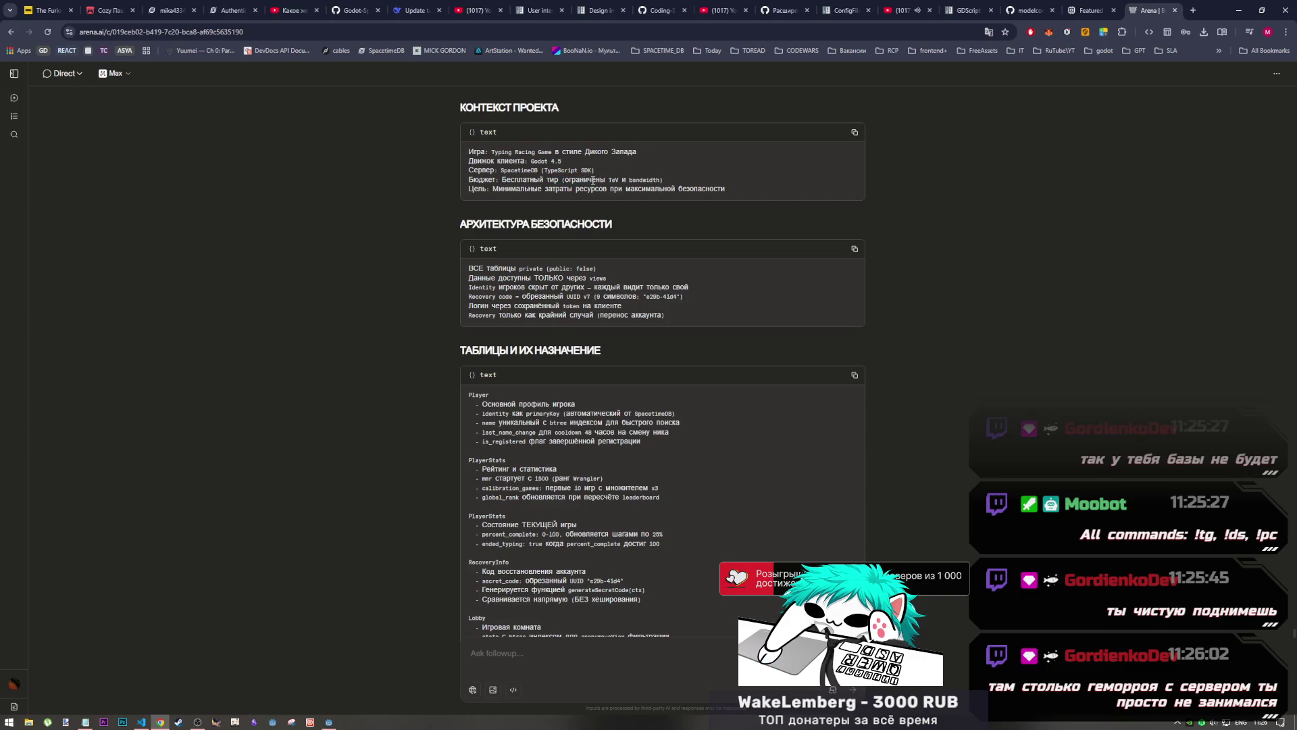
{"action": "scroll", "coordinate": [593, 255], "scroll_direction": "down", "scroll_amount": 1}
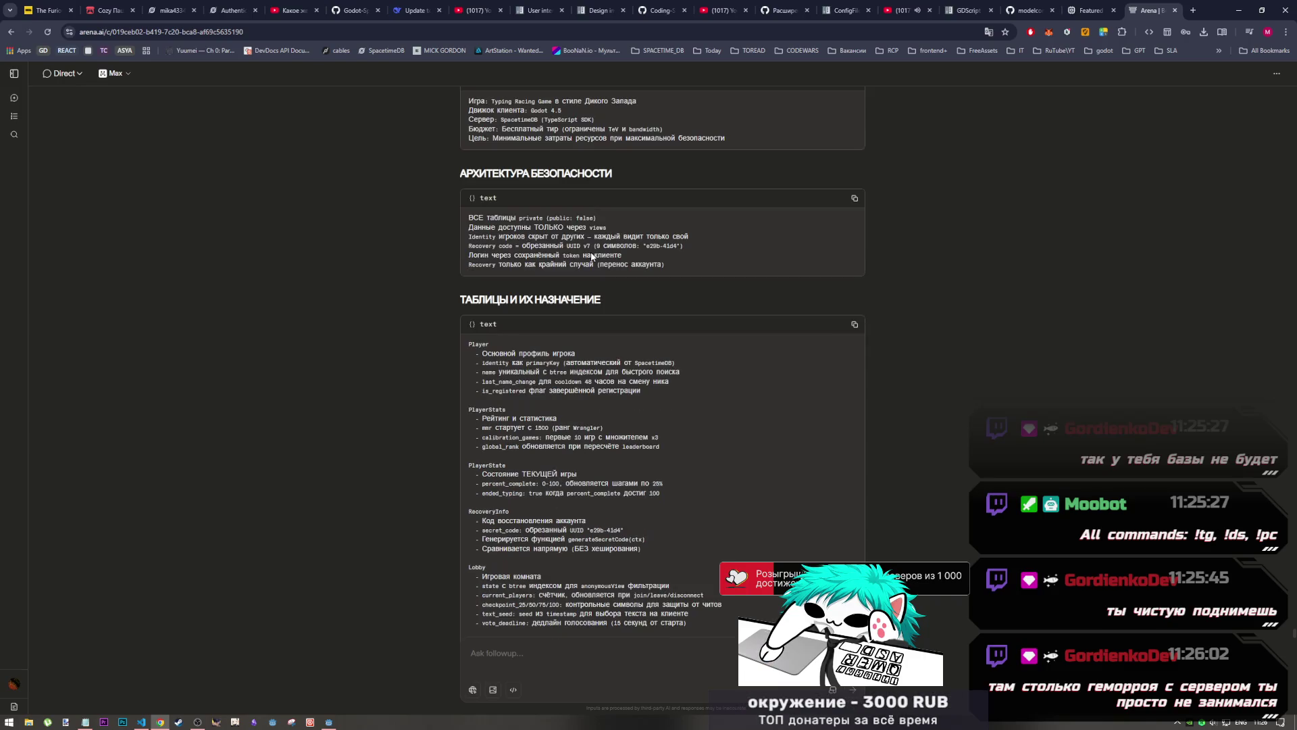
{"action": "scroll", "coordinate": [591, 255], "scroll_direction": "down", "scroll_amount": 1}
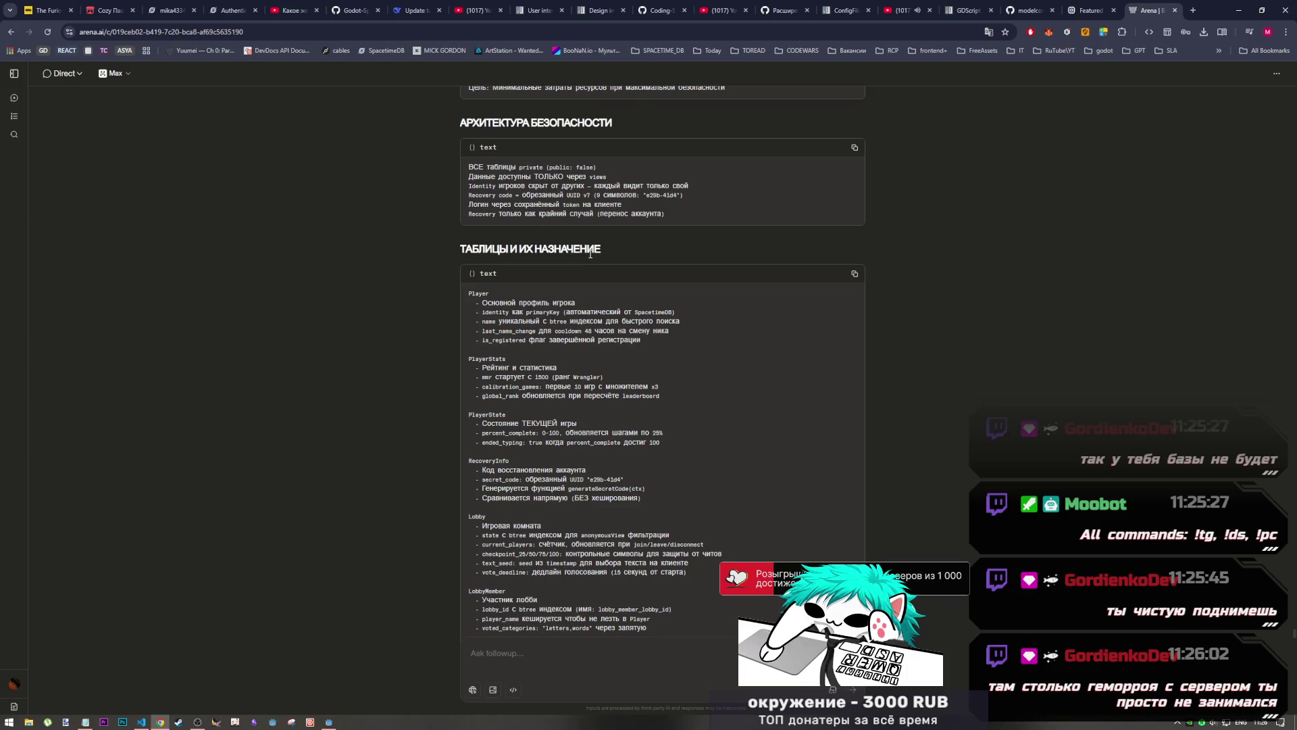
{"action": "scroll", "coordinate": [591, 254], "scroll_direction": "up", "scroll_amount": 1}
{"action": "scroll", "coordinate": [567, 202], "scroll_direction": "down", "scroll_amount": 1}
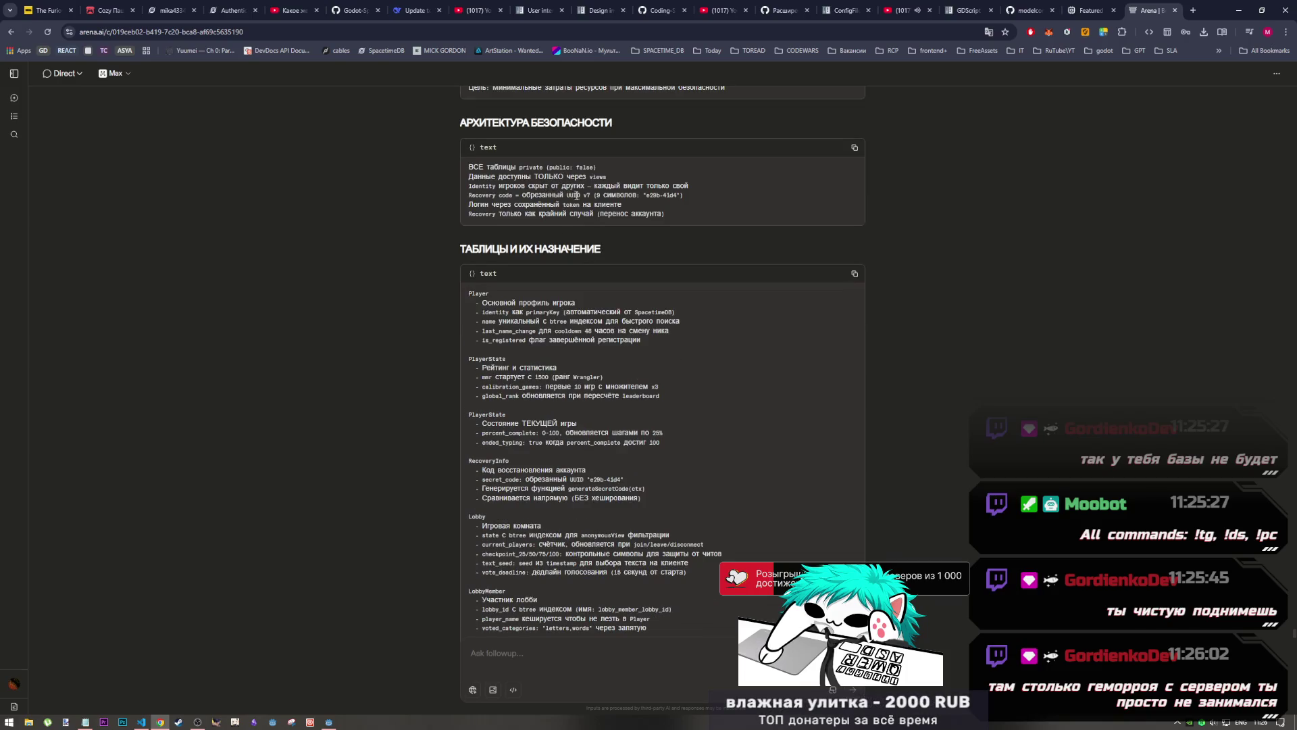
{"action": "scroll", "coordinate": [575, 195], "scroll_direction": "down", "scroll_amount": 3}
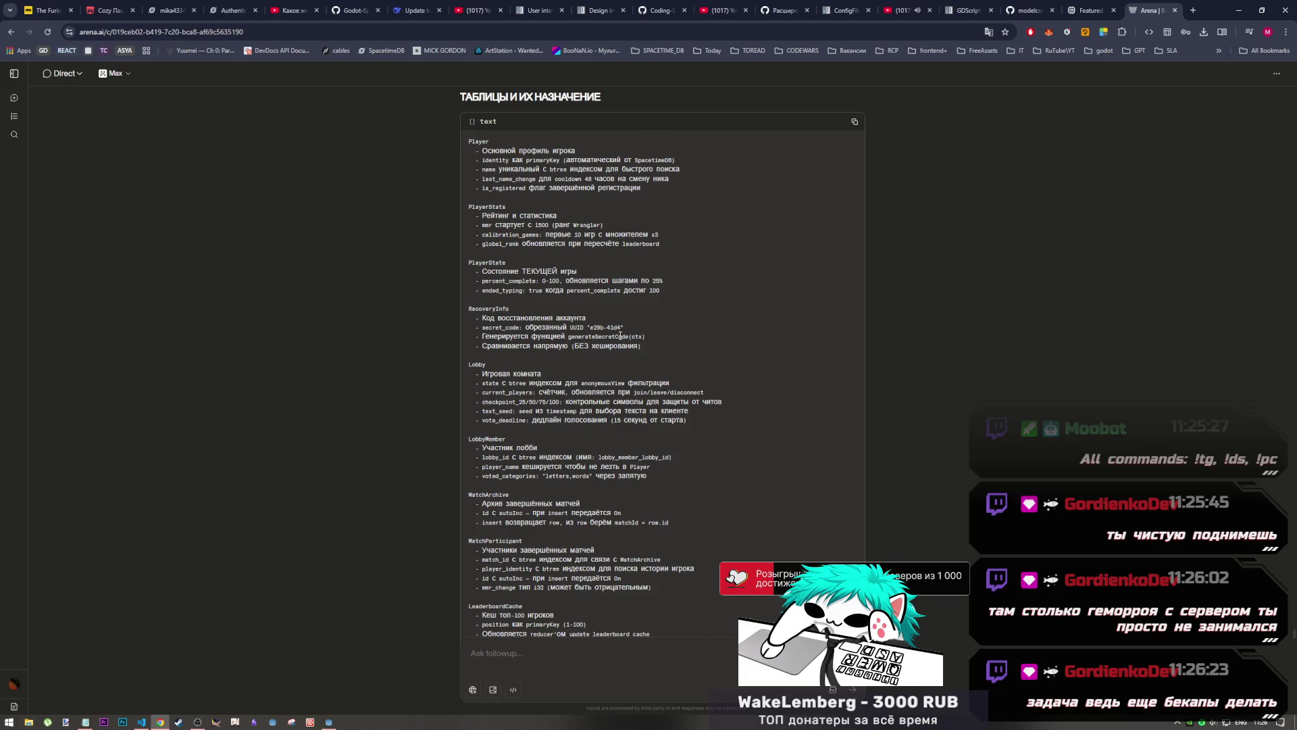
{"action": "scroll", "coordinate": [611, 351], "scroll_direction": "down", "scroll_amount": 1}
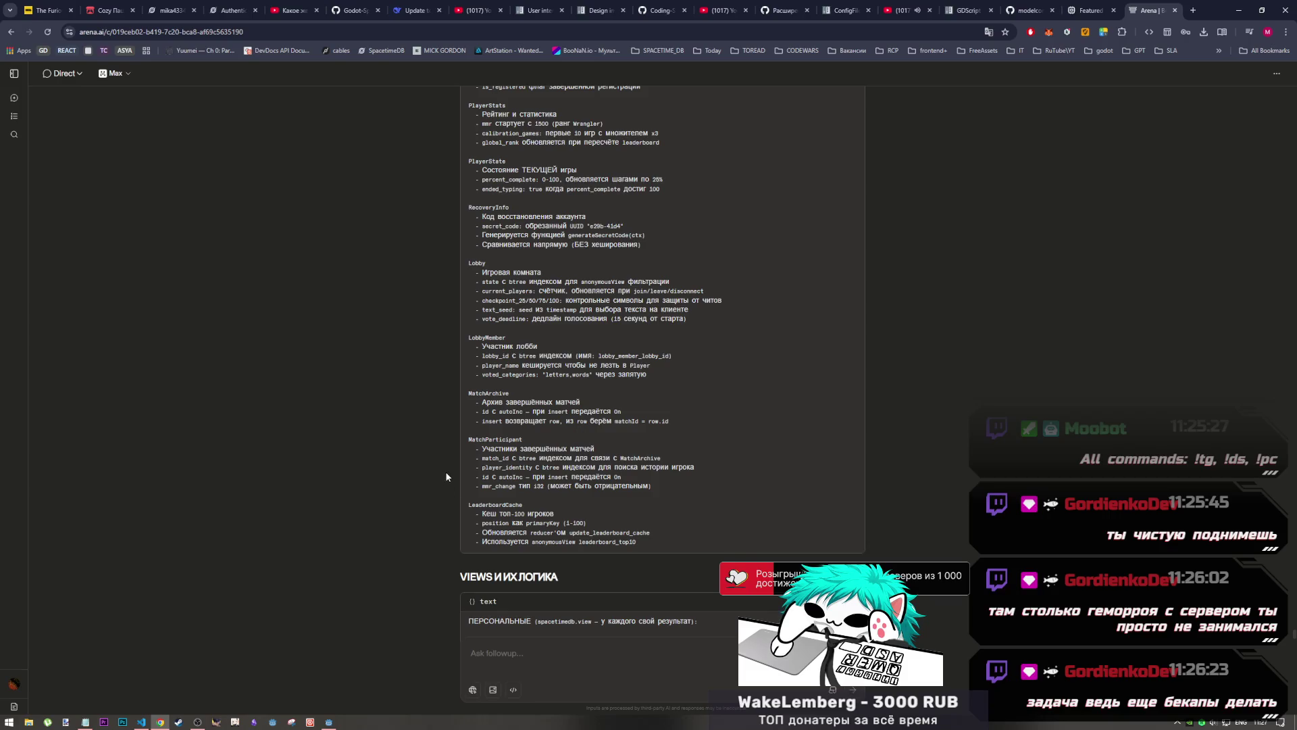
Scroll through personal and shared views down to public_lobbies and REDUCERS, then switch to VS Code
{"action": "scroll", "coordinate": [446, 471], "scroll_direction": "down", "scroll_amount": 4}
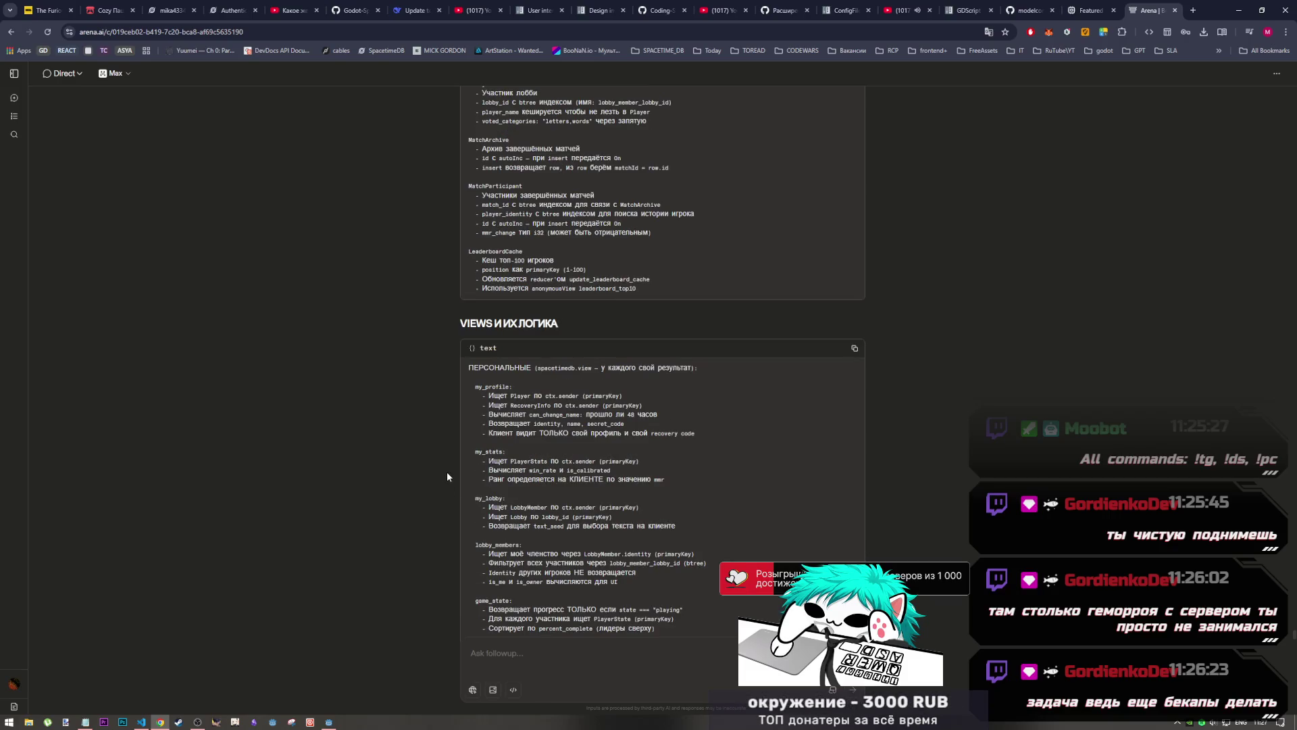
{"action": "scroll", "coordinate": [506, 436], "scroll_direction": "down", "scroll_amount": 2}
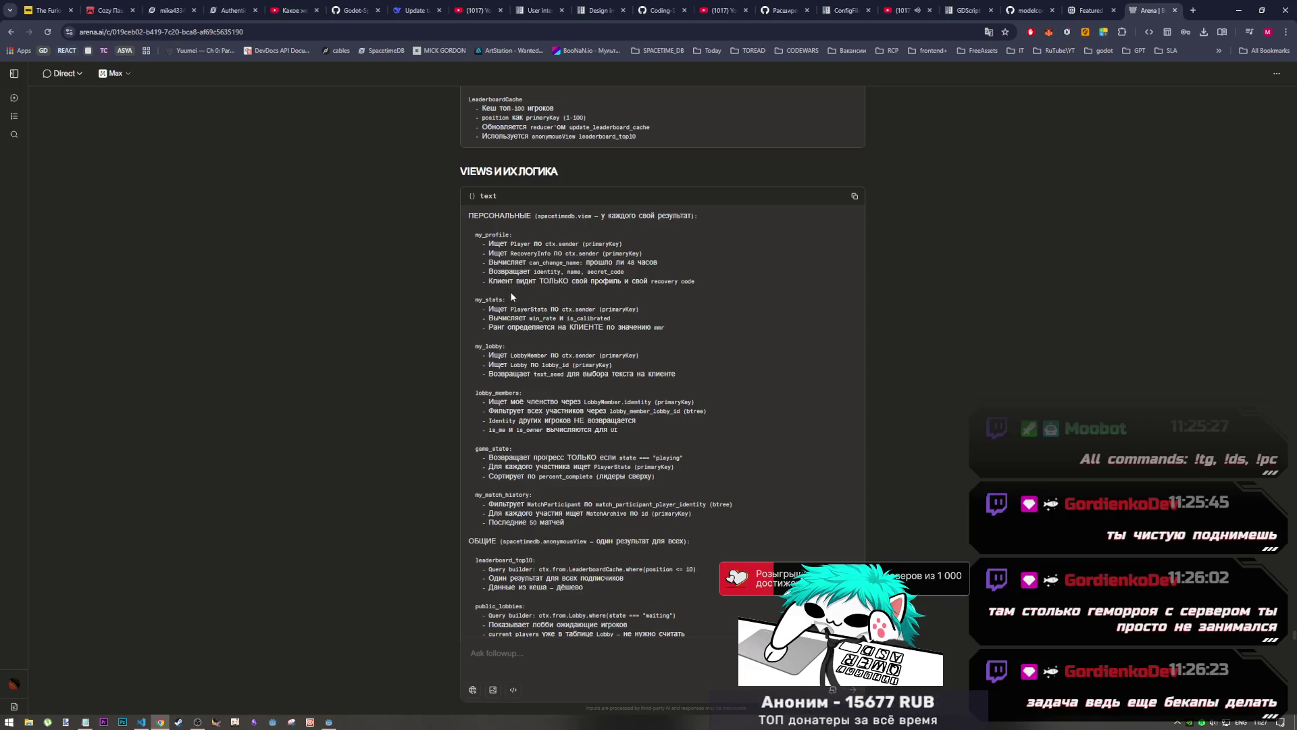
{"action": "scroll", "coordinate": [541, 418], "scroll_direction": "down", "scroll_amount": 1}
{"action": "scroll", "coordinate": [541, 418], "scroll_direction": "down", "scroll_amount": 1}
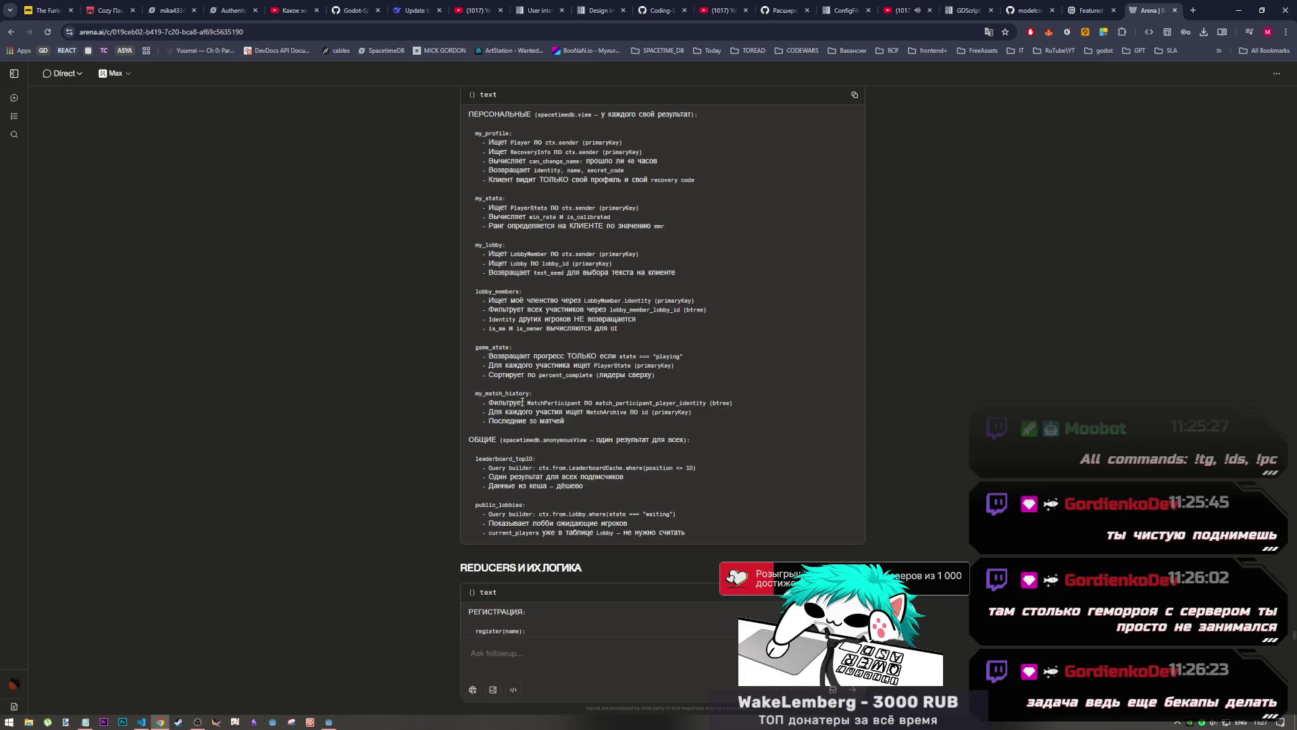
{"action": "left_click", "coordinate": [141, 721]}
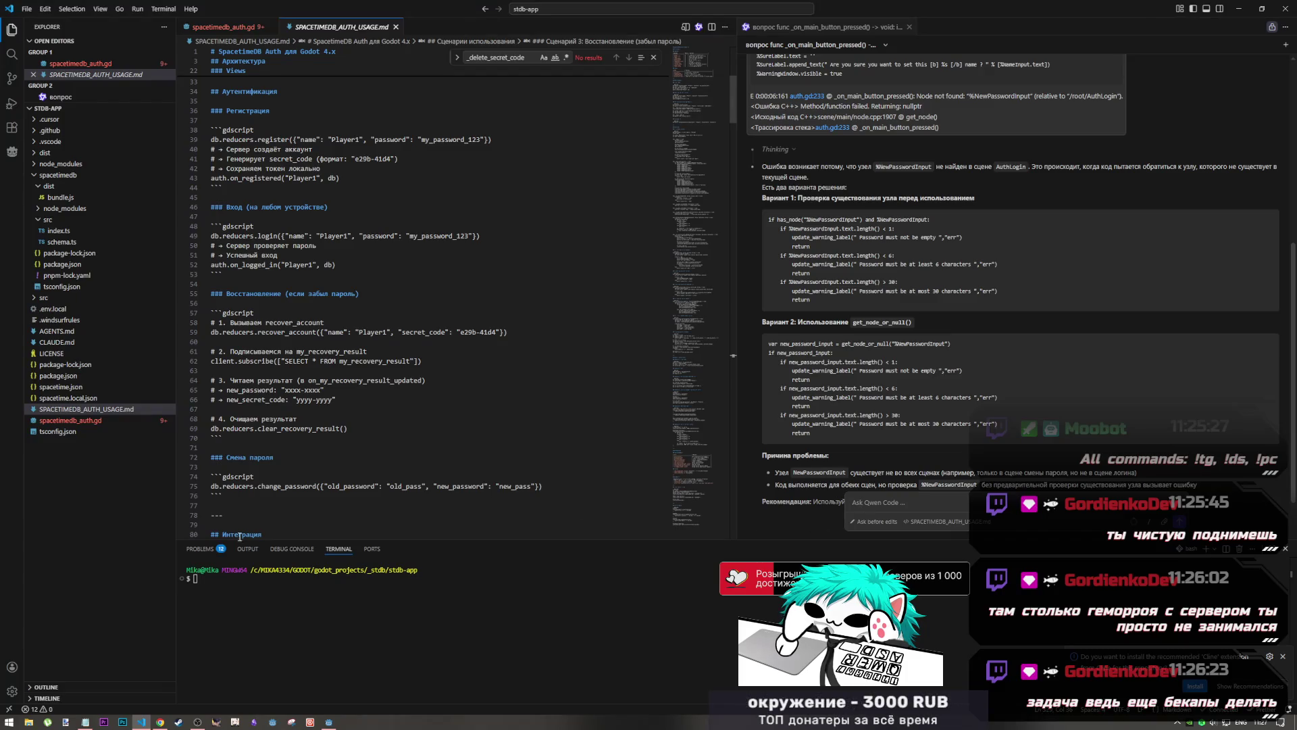
In the Notepad draft, remove the stray letters and switch to the Russian layout
{"action": "left_click", "coordinate": [85, 721]}
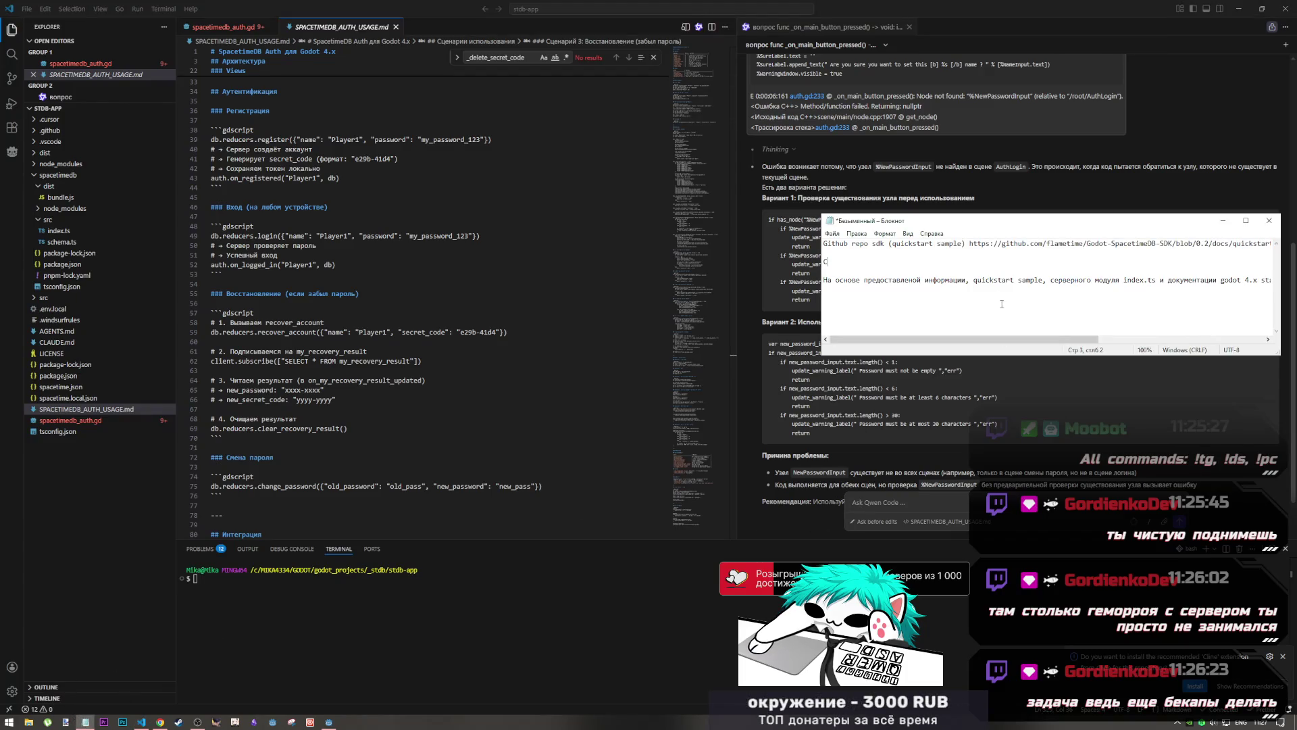
{"action": "key", "text": "shift+Left"}
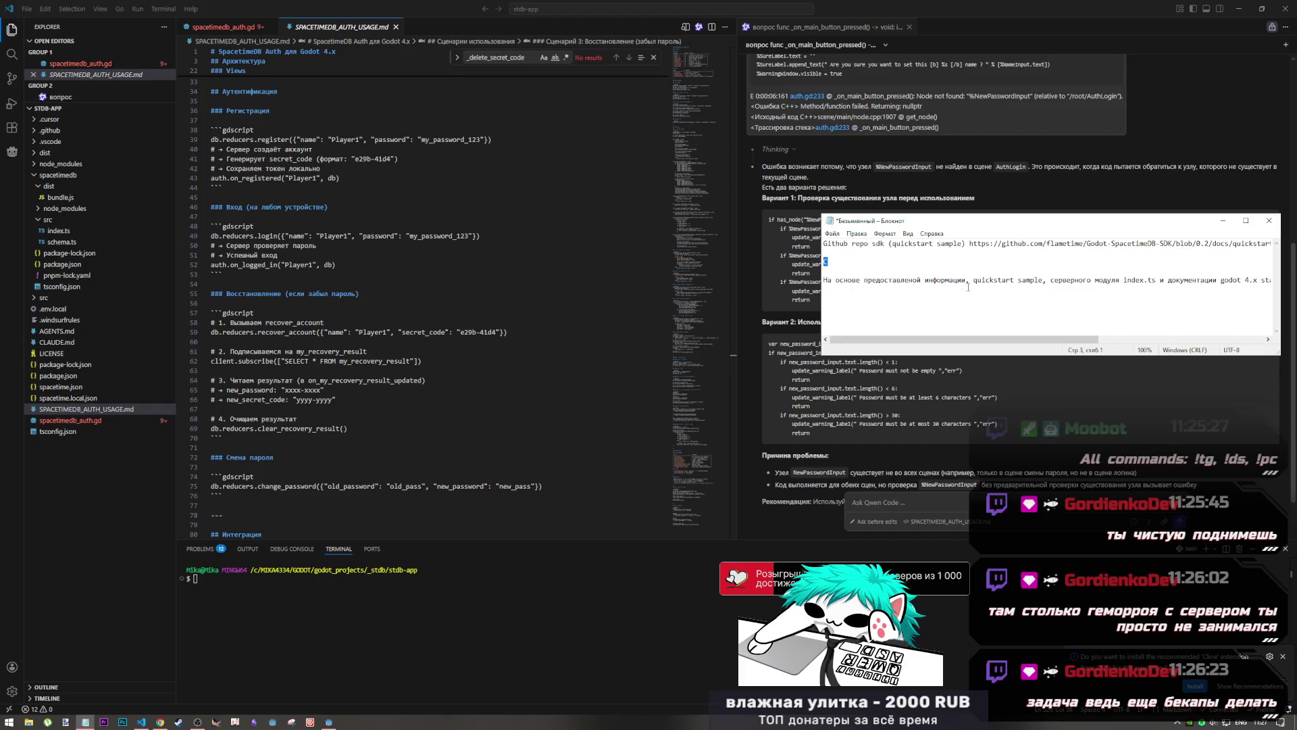
{"action": "type", "text": "Lkz"}
{"action": "key", "text": "BackSpace"}
{"action": "key", "text": "BackSpace"}
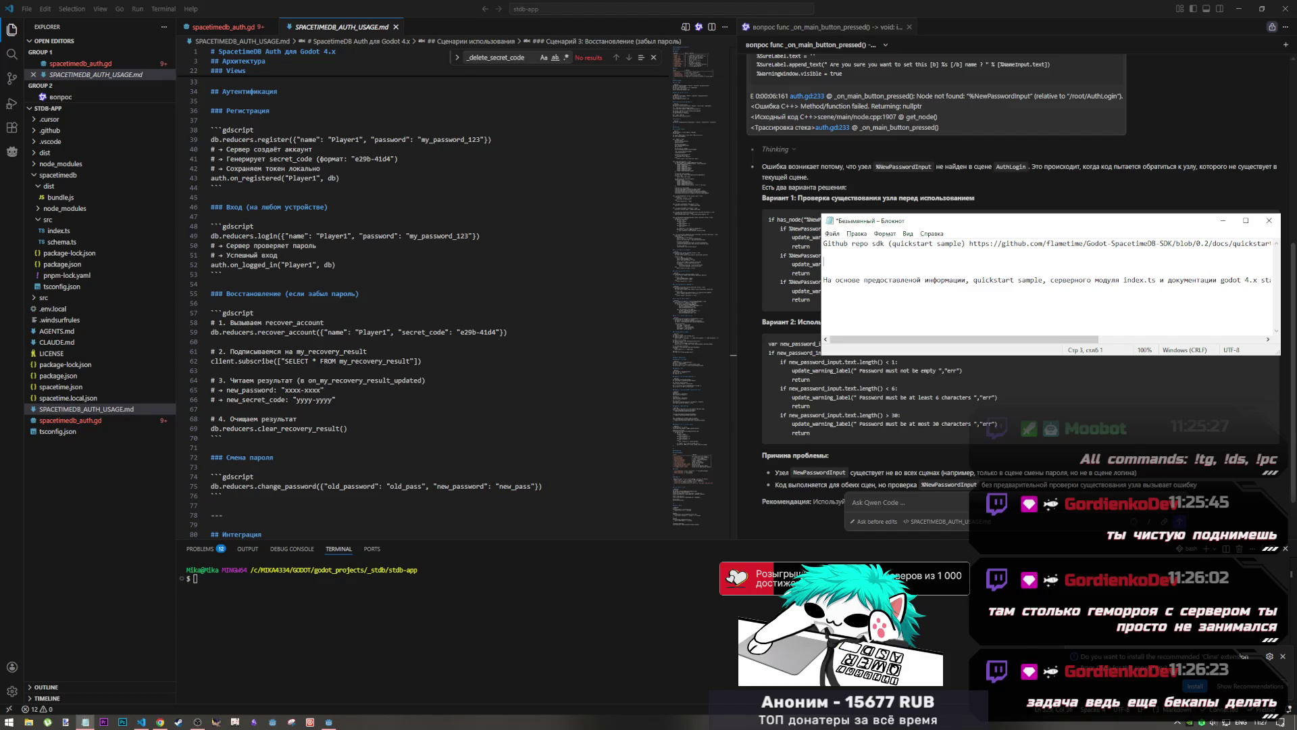
{"action": "key", "text": "alt+shift"}
Write the request 'Сделай полный цикл подключения с отработкой ошибок', replacing the opening 'Для начала с' with 'С'
{"action": "type", "text": "Для начала"}
{"action": "type", "text": "сде"}
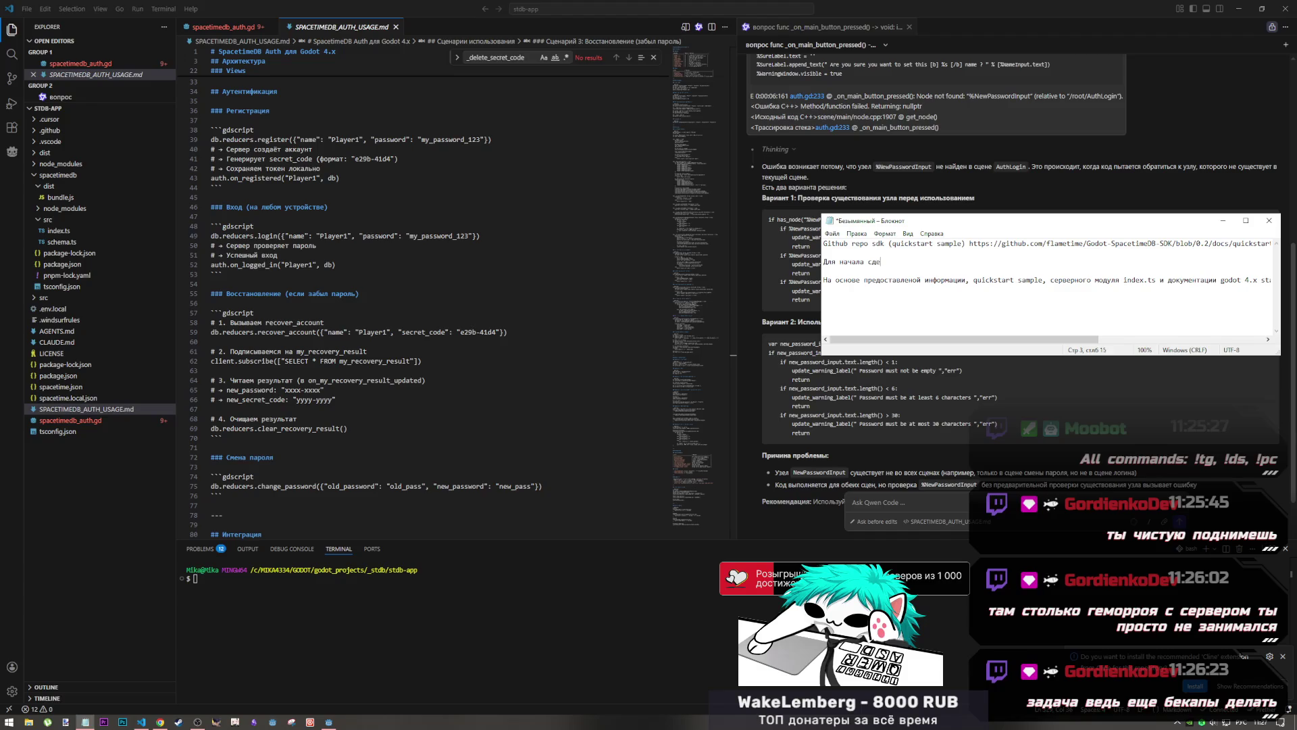
{"action": "type", "text": "лай полны"}
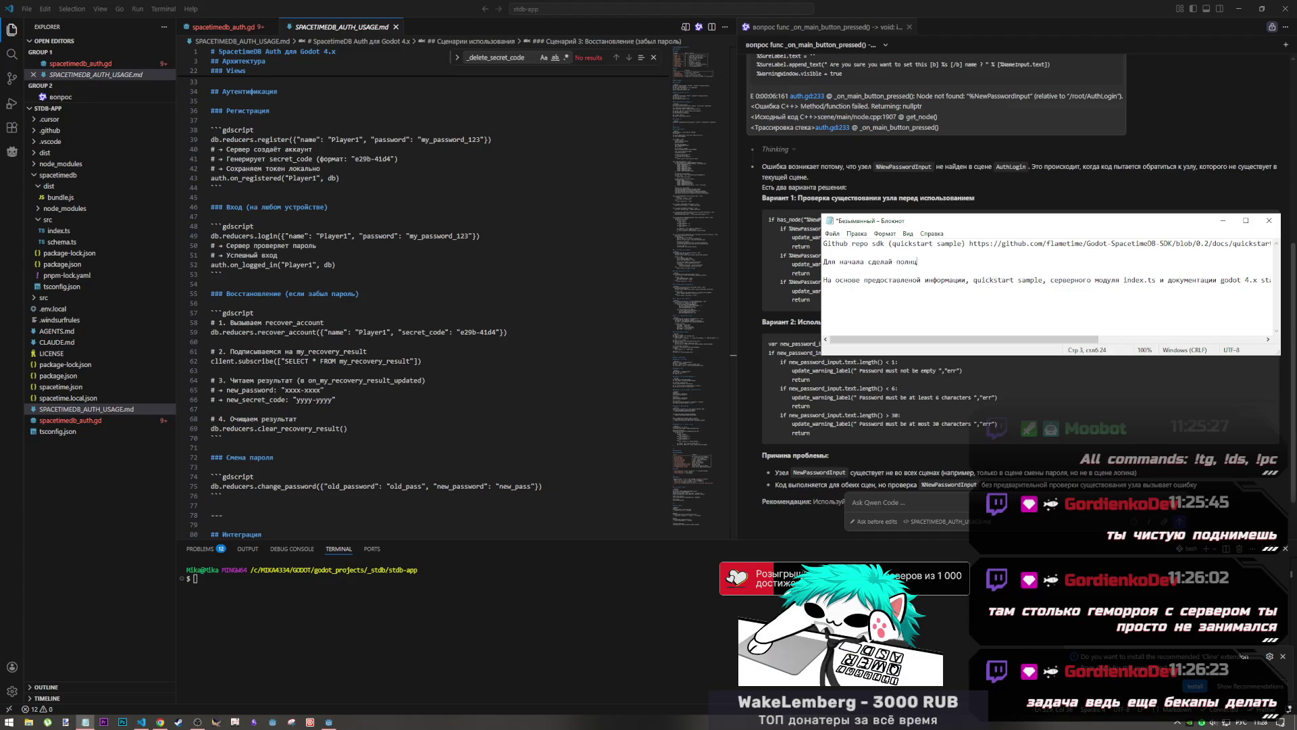
{"action": "type", "text": "й цик"}
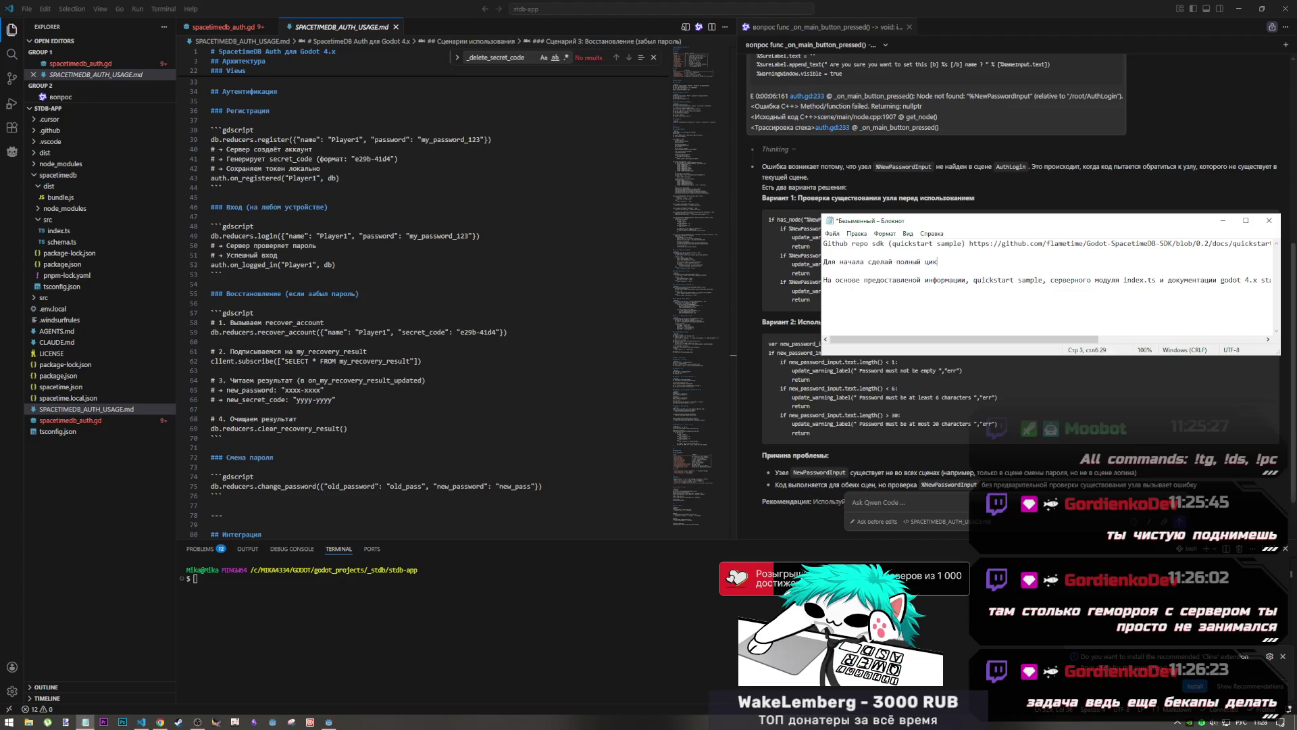
{"action": "type", "text": "л подключения"}
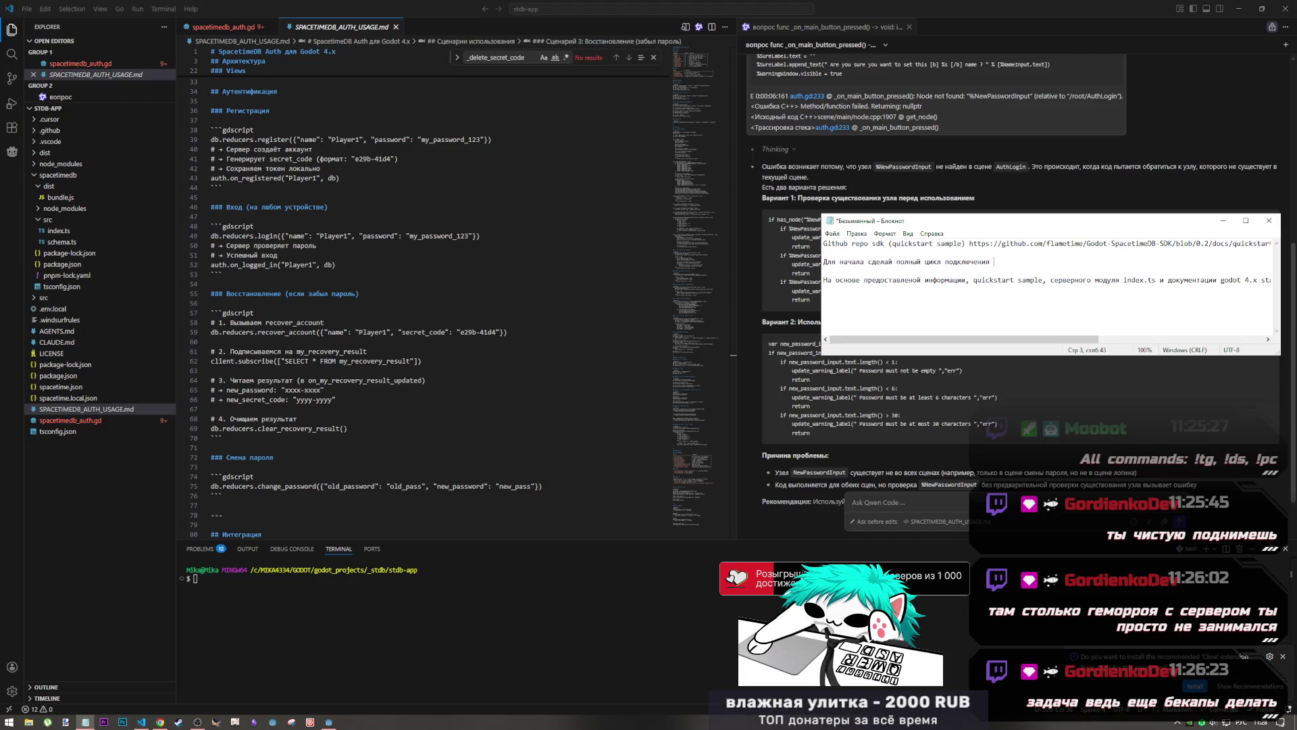
{"action": "type", "text": "отработкой"}
{"action": "type", "text": " ошибок"}
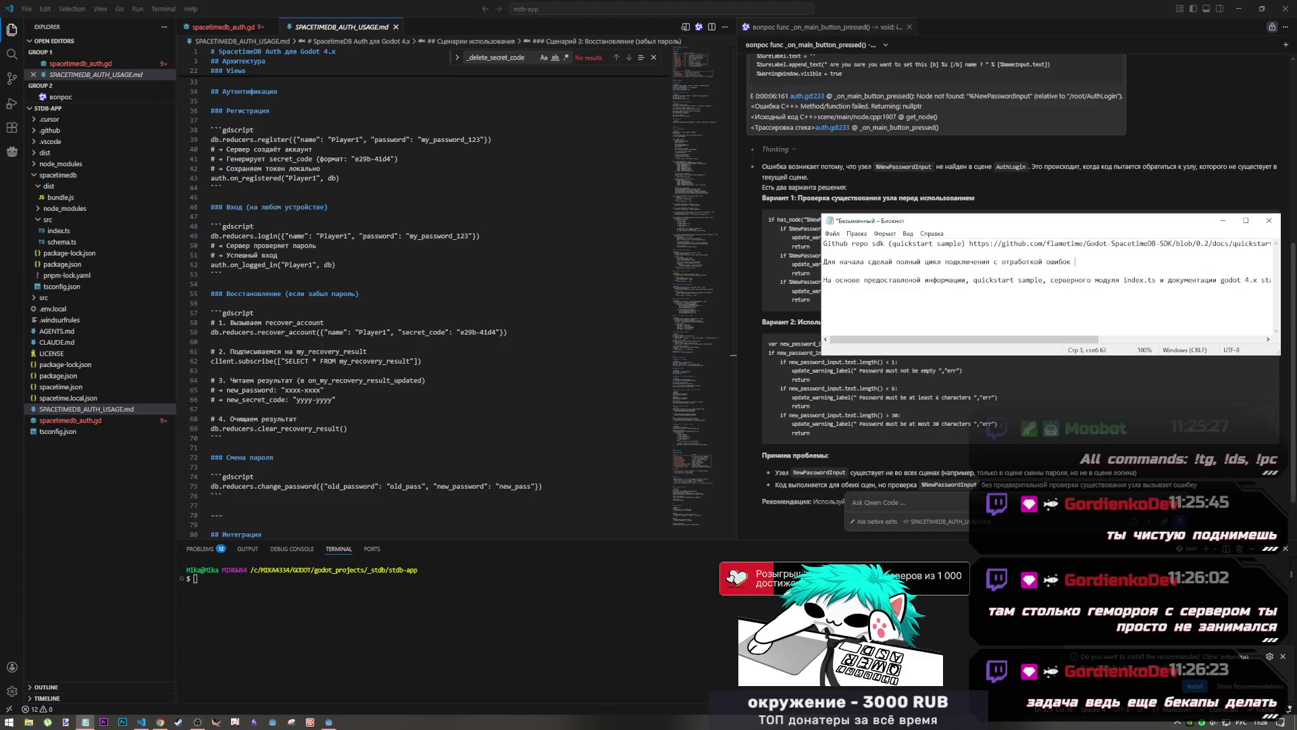
{"action": "key", "text": "Return"}
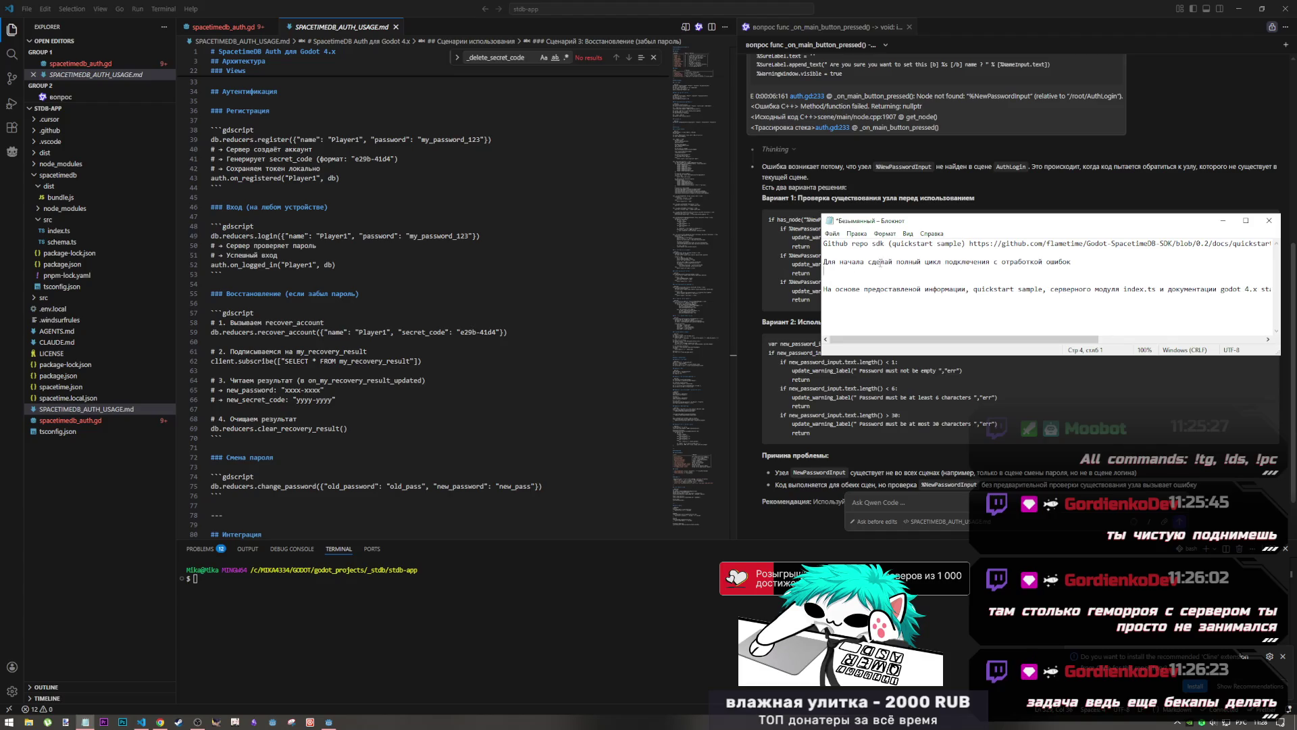
{"action": "left_click_drag", "start_coordinate": [871, 261], "coordinate": [812, 262]}
{"action": "type", "text": "С"}
{"action": "key", "text": "Down"}
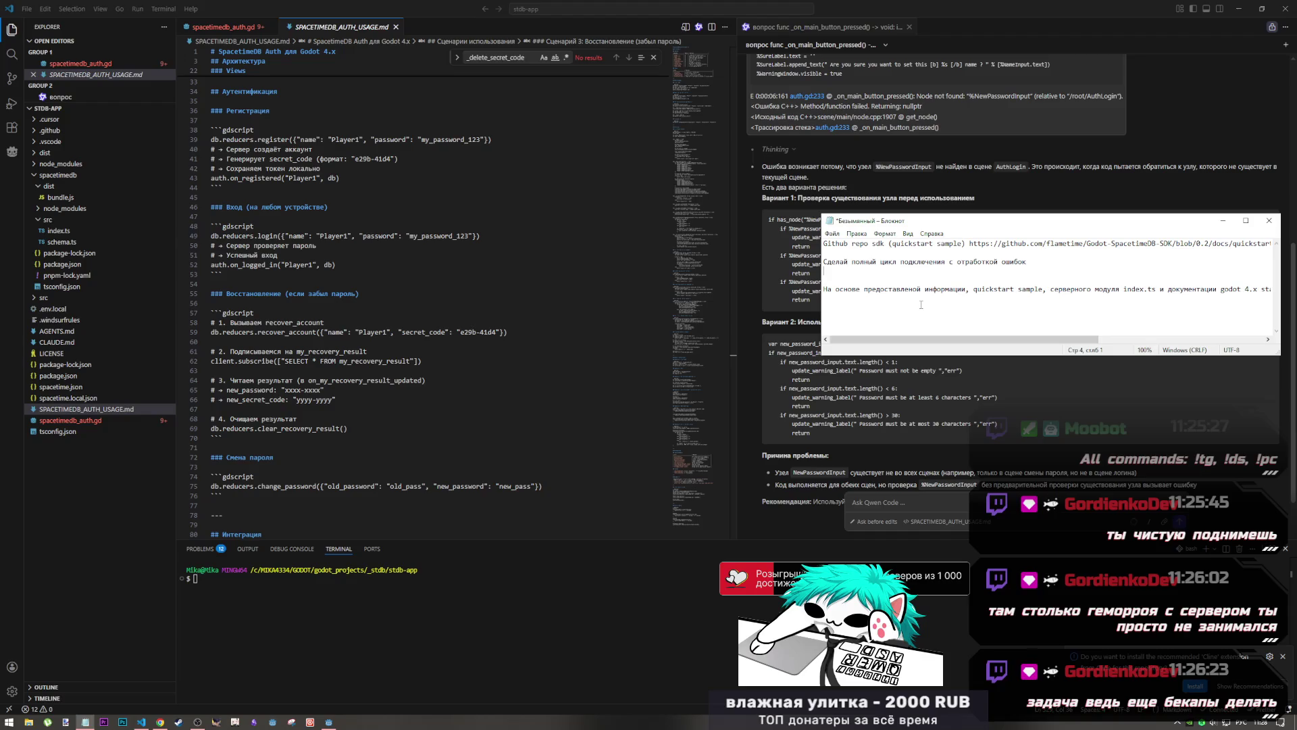
Add the Notepad line 'Добавь редьюсеры регистрации,' with fixed capitalisation, then return to Chrome
{"action": "type", "text": "ДОбавь редью"}
{"action": "type", "text": "серы ав"}
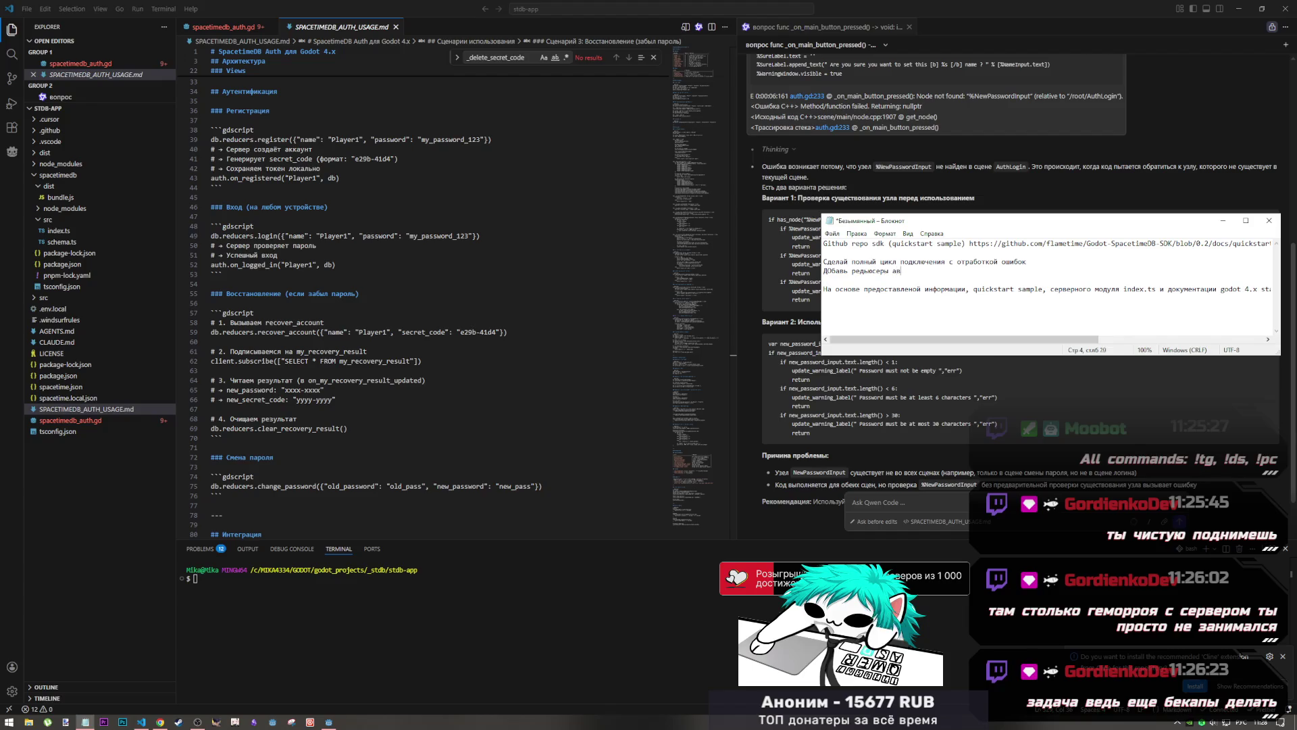
{"action": "type", "text": "ториз"}
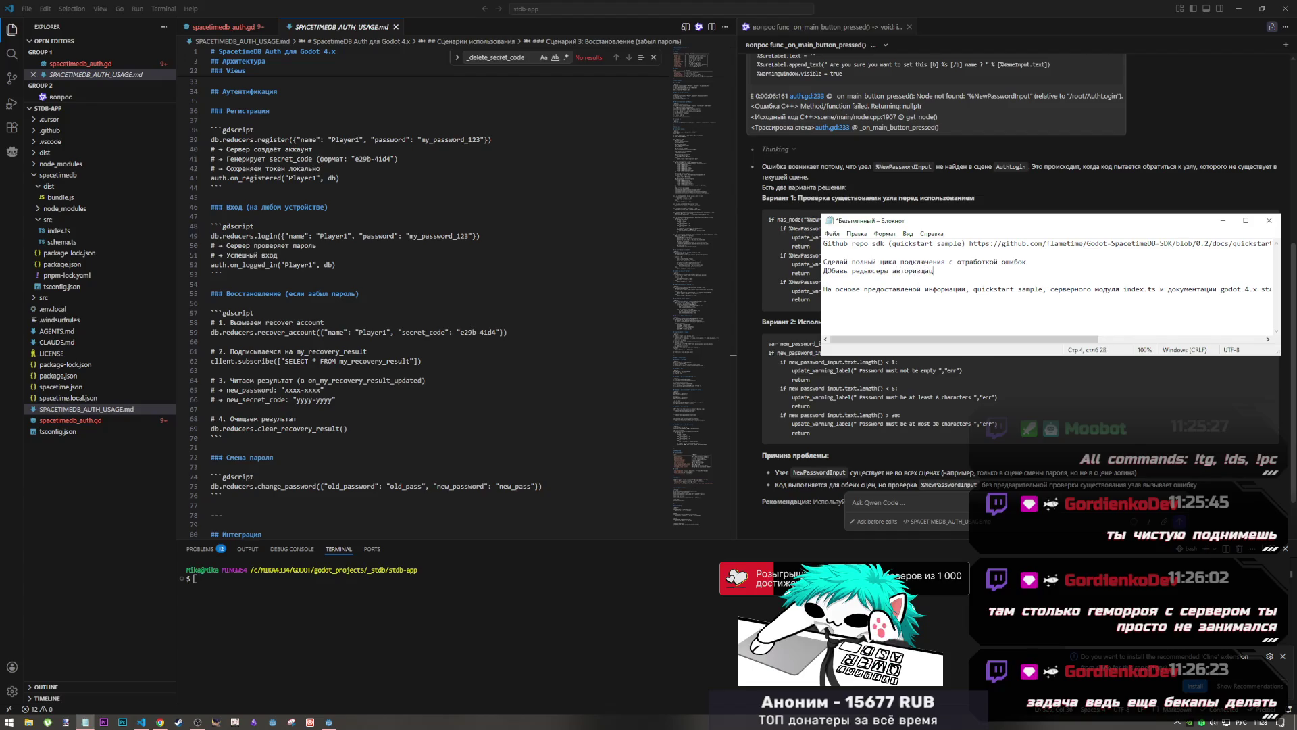
{"action": "type", "text": "аци"}
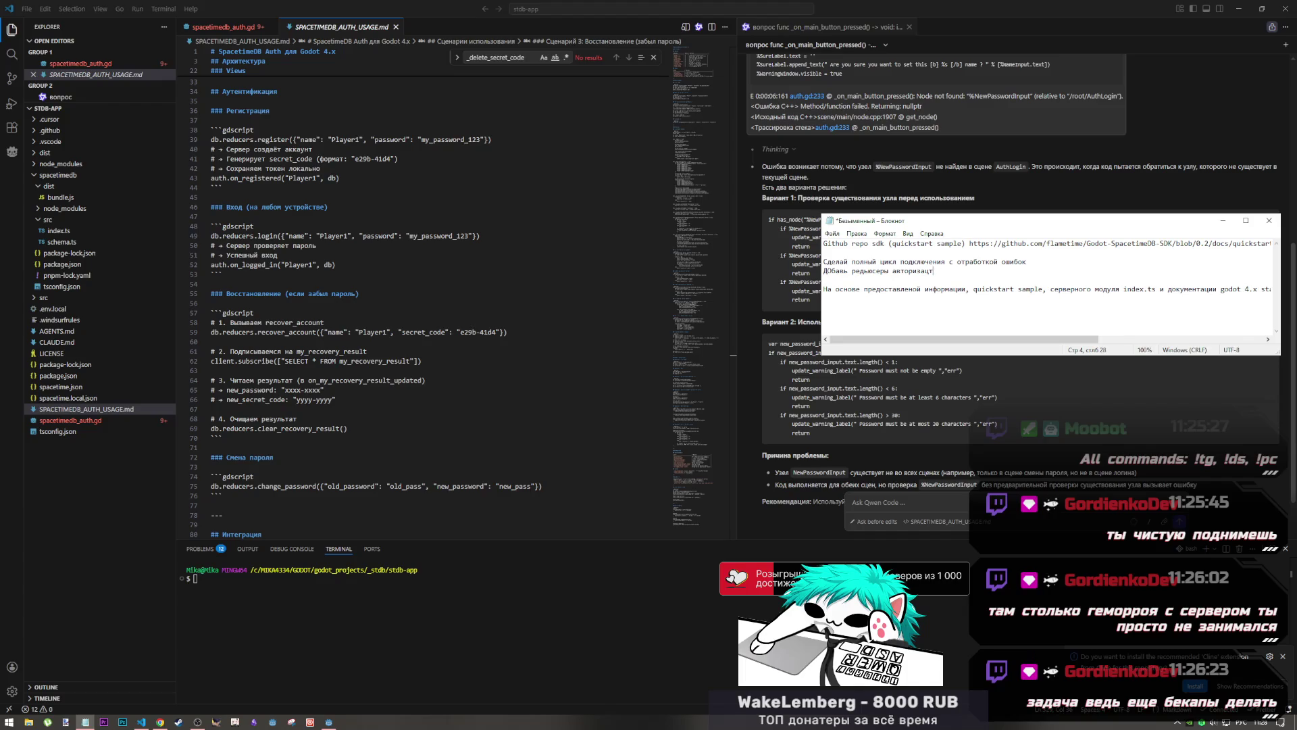
{"action": "key", "text": "BackSpace"}
{"action": "key", "text": "BackSpace"}
{"action": "key", "text": "BackSpace"}
{"action": "type", "text": "ре"}
{"action": "key", "text": "BackSpace"}
{"action": "left_click", "coordinate": [828, 271]}
{"action": "key", "text": "Delete"}
{"action": "type", "text": "о"}
{"action": "left_click", "coordinate": [905, 271]}
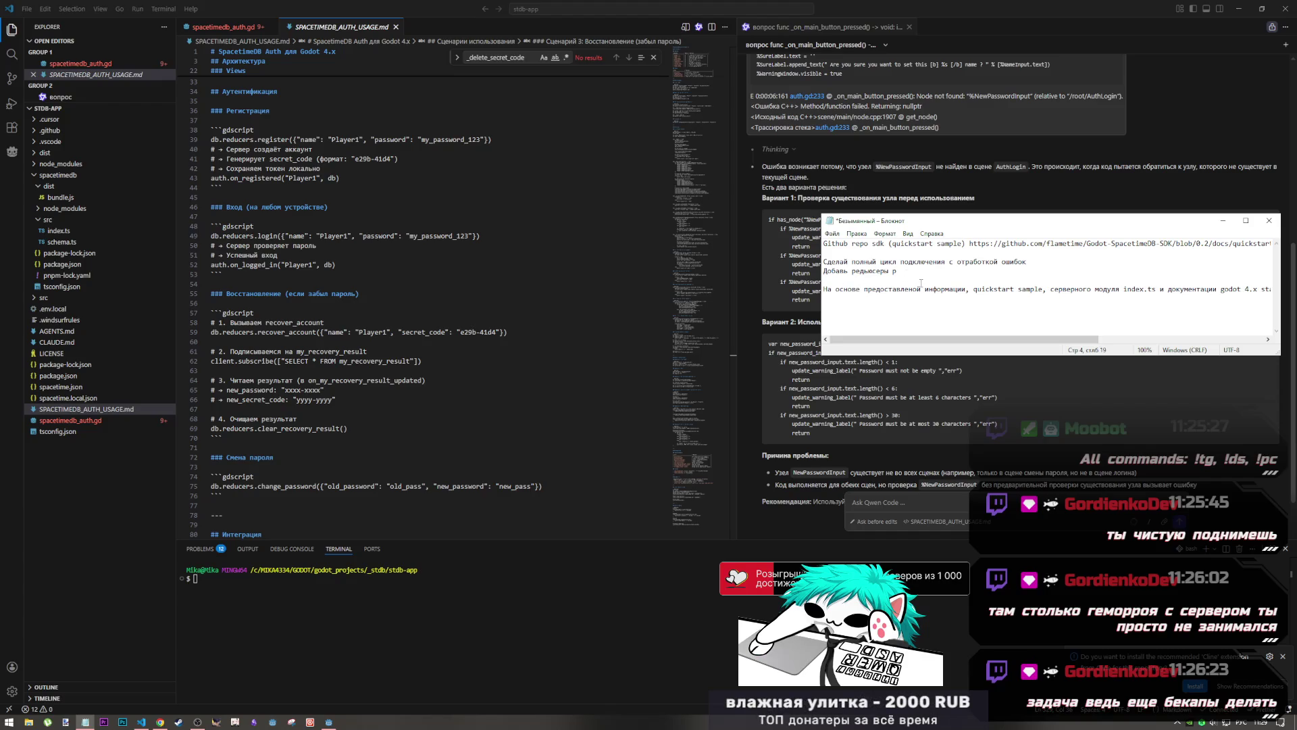
{"action": "type", "text": "егистрации,"}
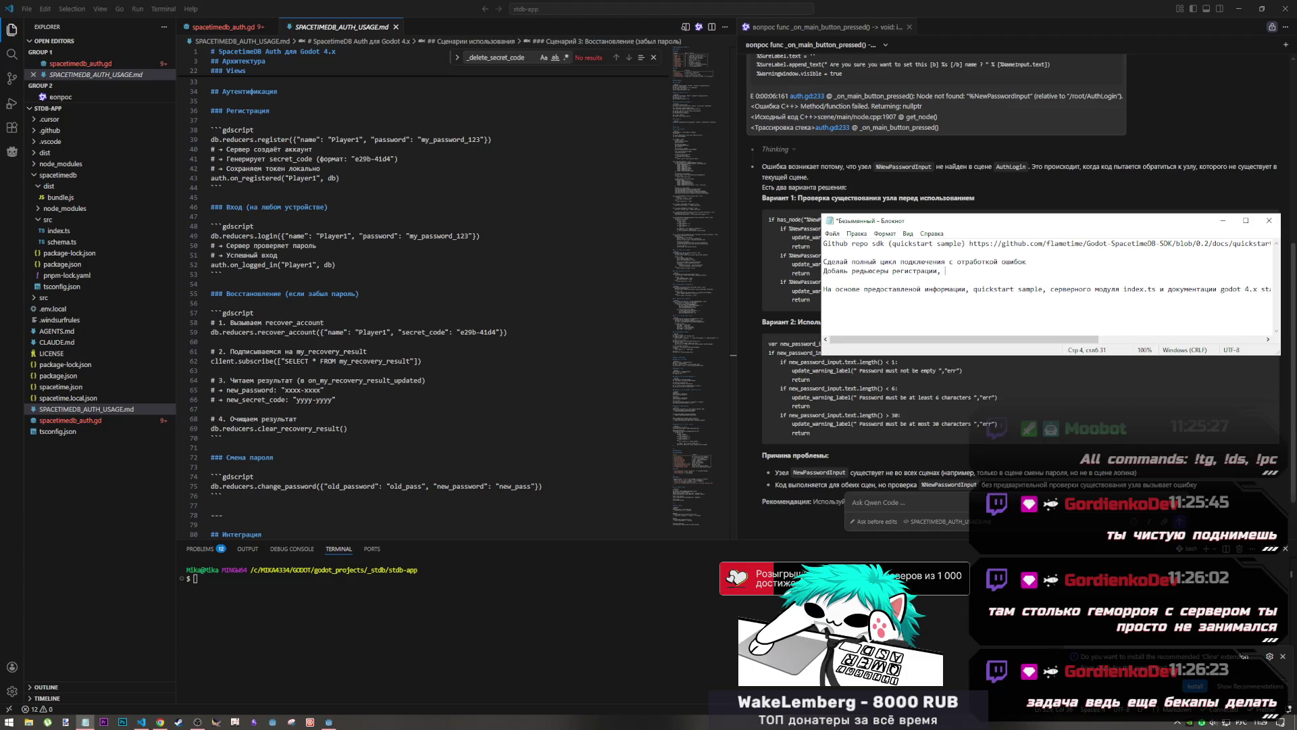
{"action": "key", "text": "alt+Tab"}
{"action": "key", "text": "alt+Tab"}
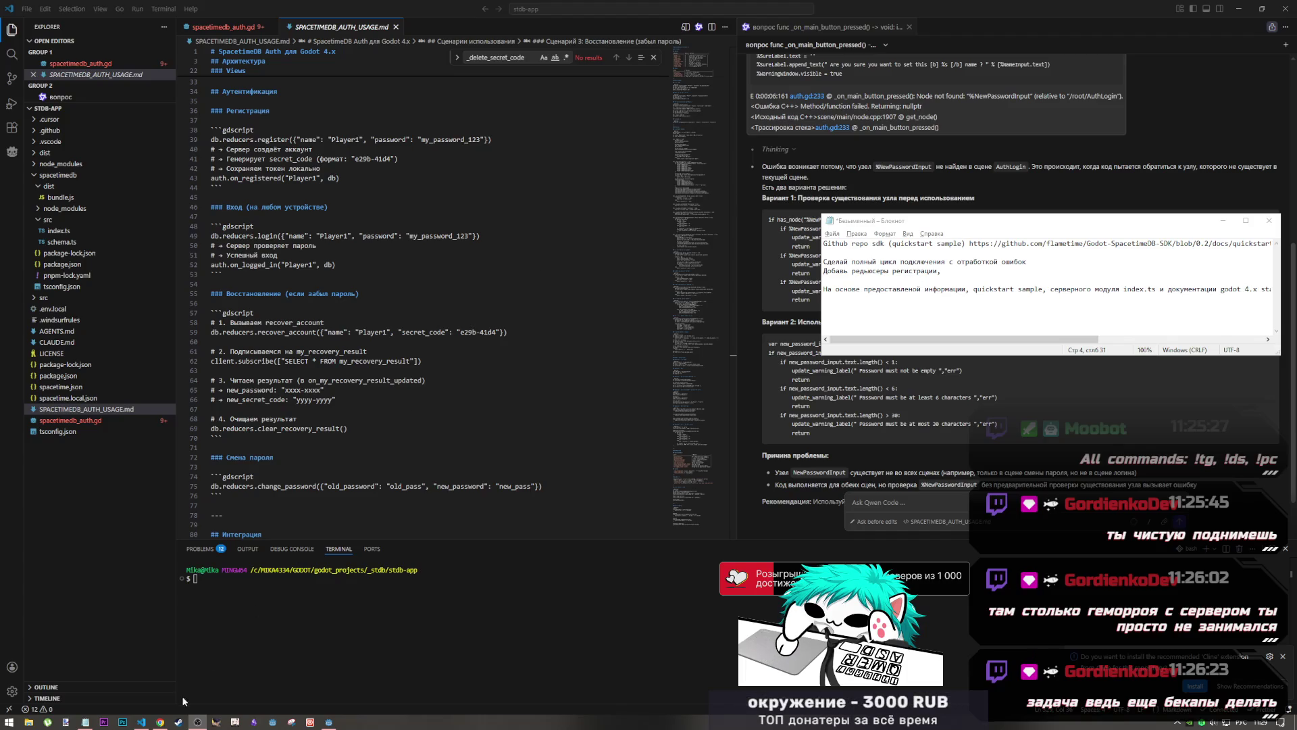
{"action": "left_click", "coordinate": [160, 721]}
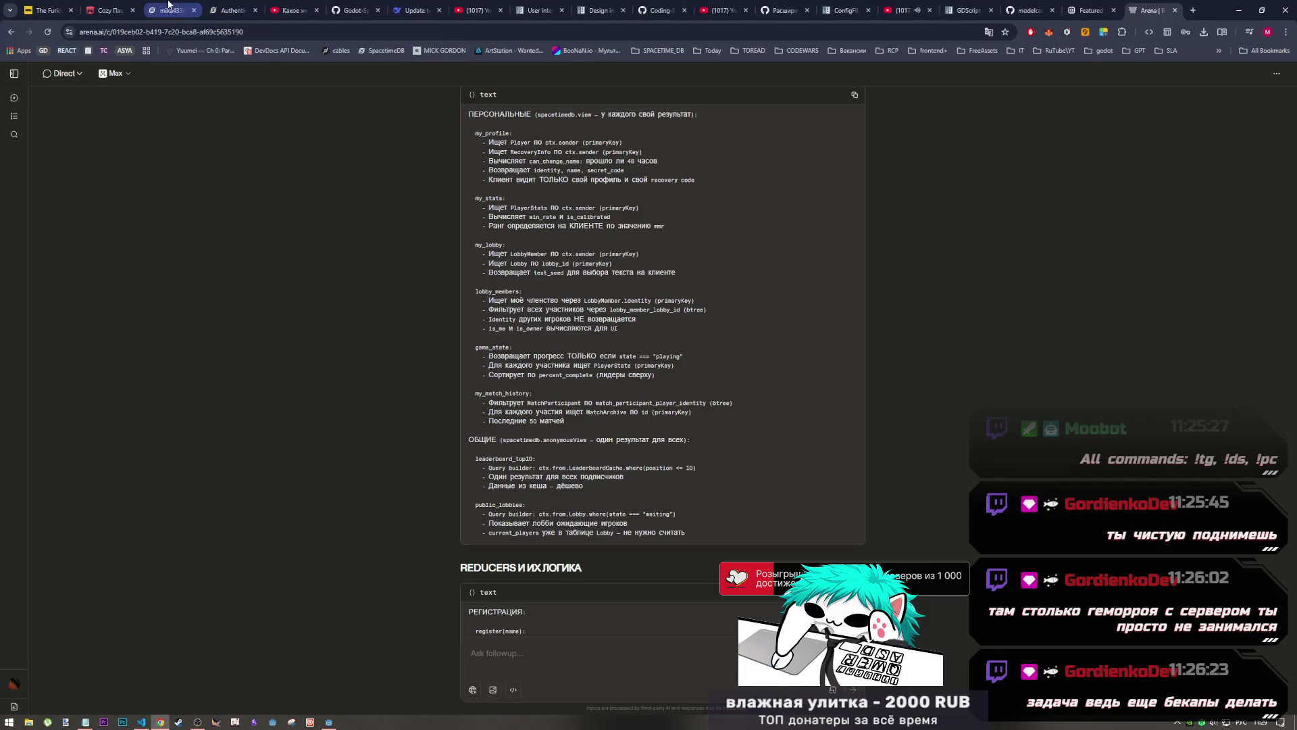
Switch to the SpacetimeDB dashboard tab with the register function's metrics
{"action": "left_click", "coordinate": [171, 10]}
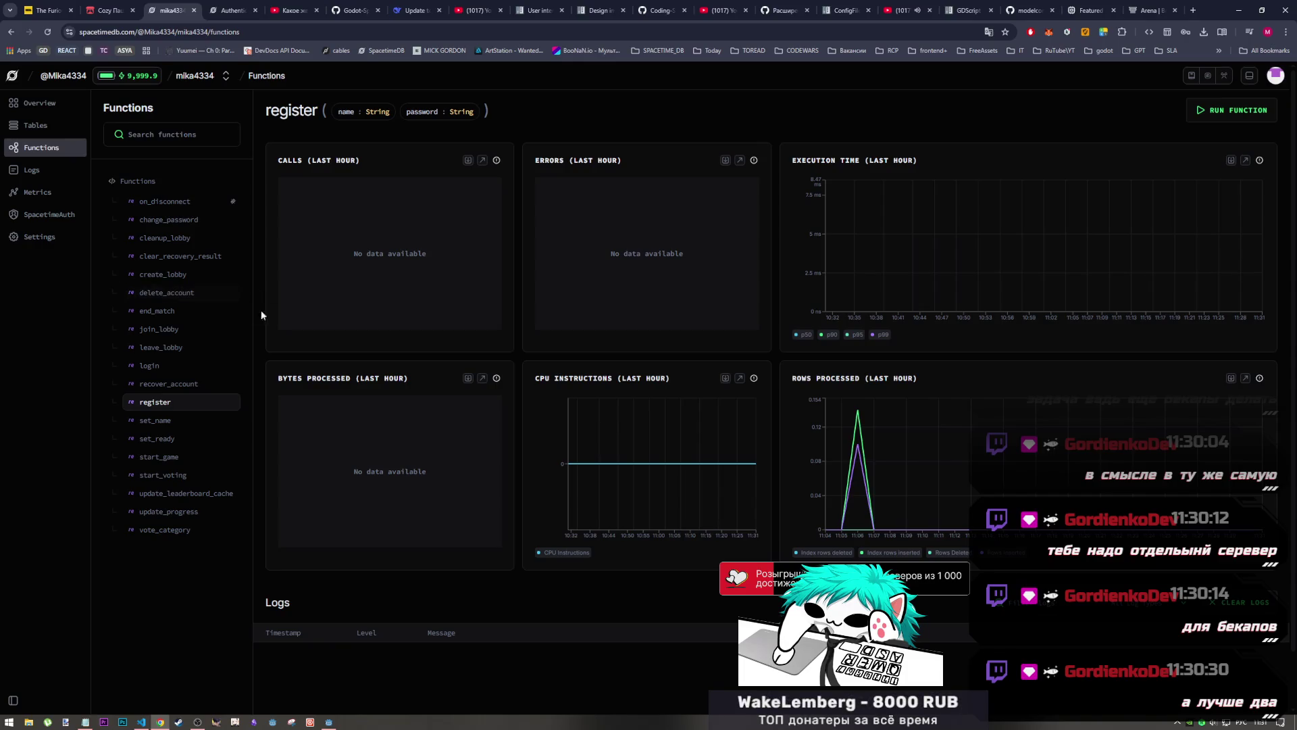
Scroll through the module's Functions list, then return to VS Code
{"action": "scroll", "coordinate": [261, 304], "scroll_direction": "down", "scroll_amount": 1}
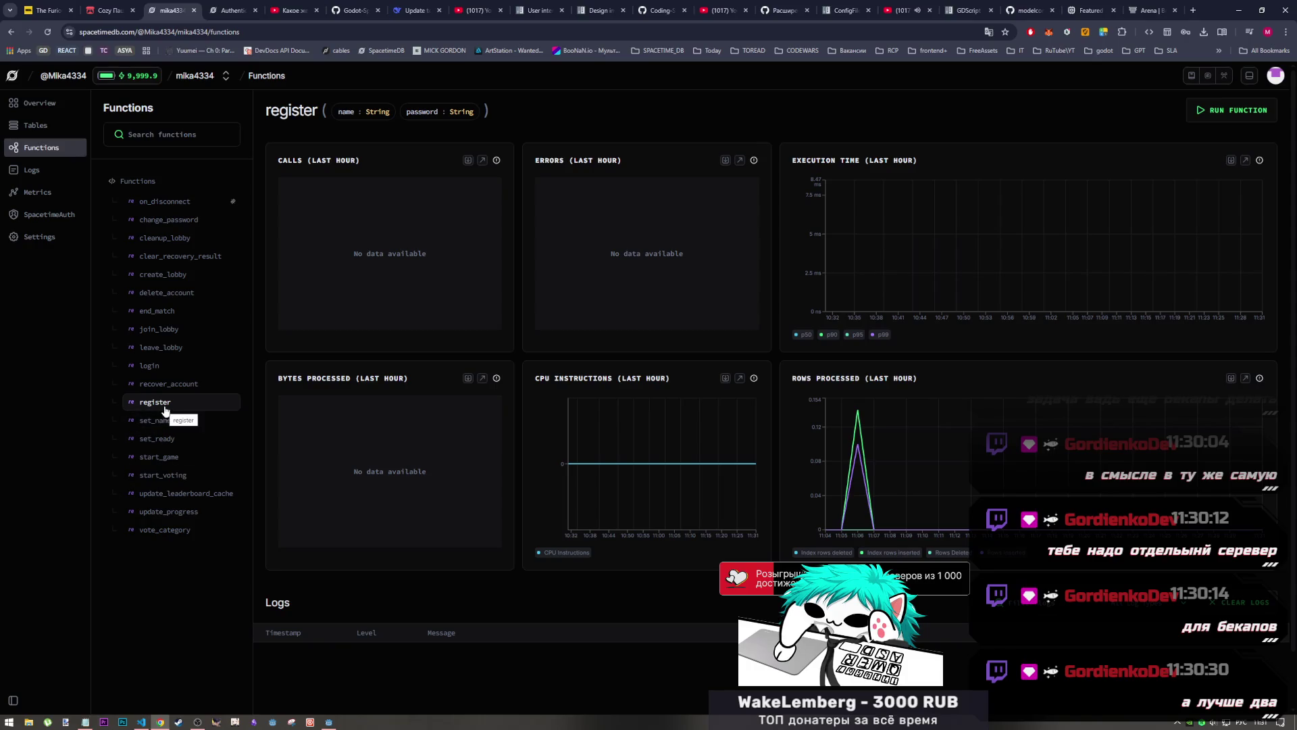
{"action": "left_click", "coordinate": [142, 724]}
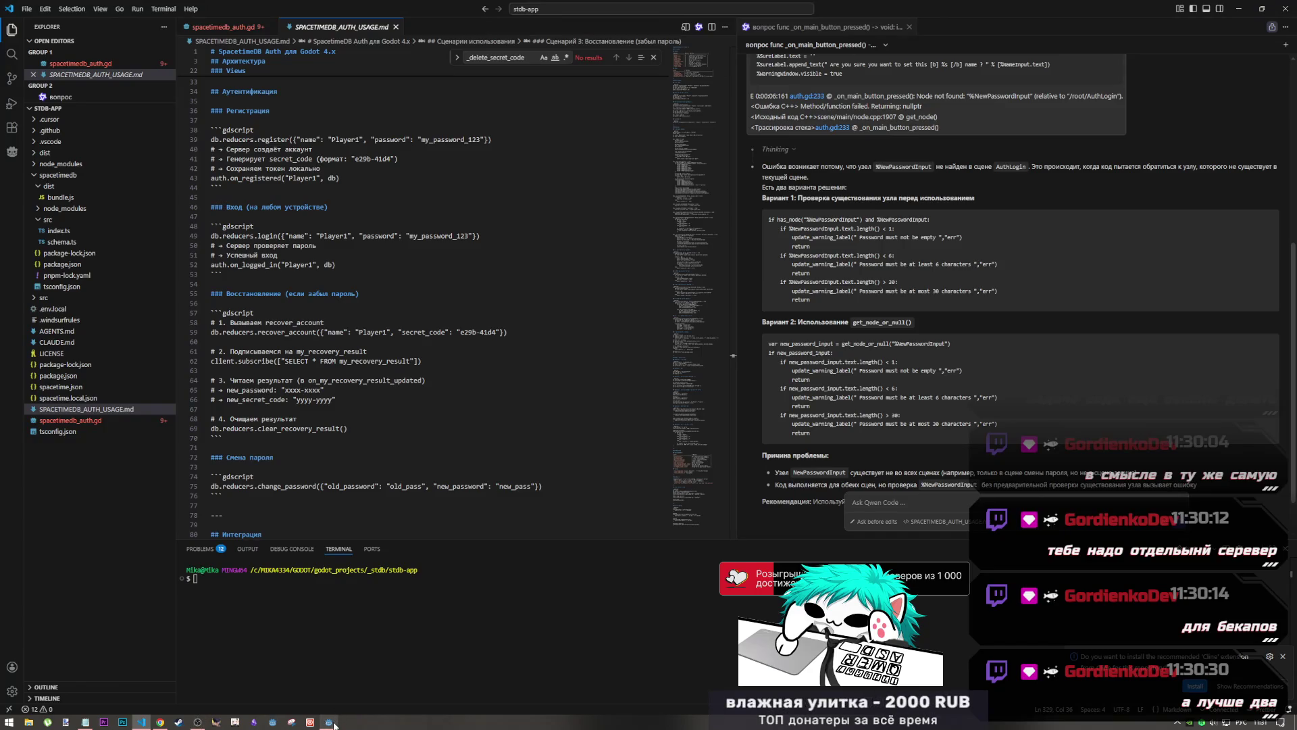
Glance at Godot and the auth notes, then bring up the register function metrics and Authentication docs tab
{"action": "left_click", "coordinate": [198, 722]}
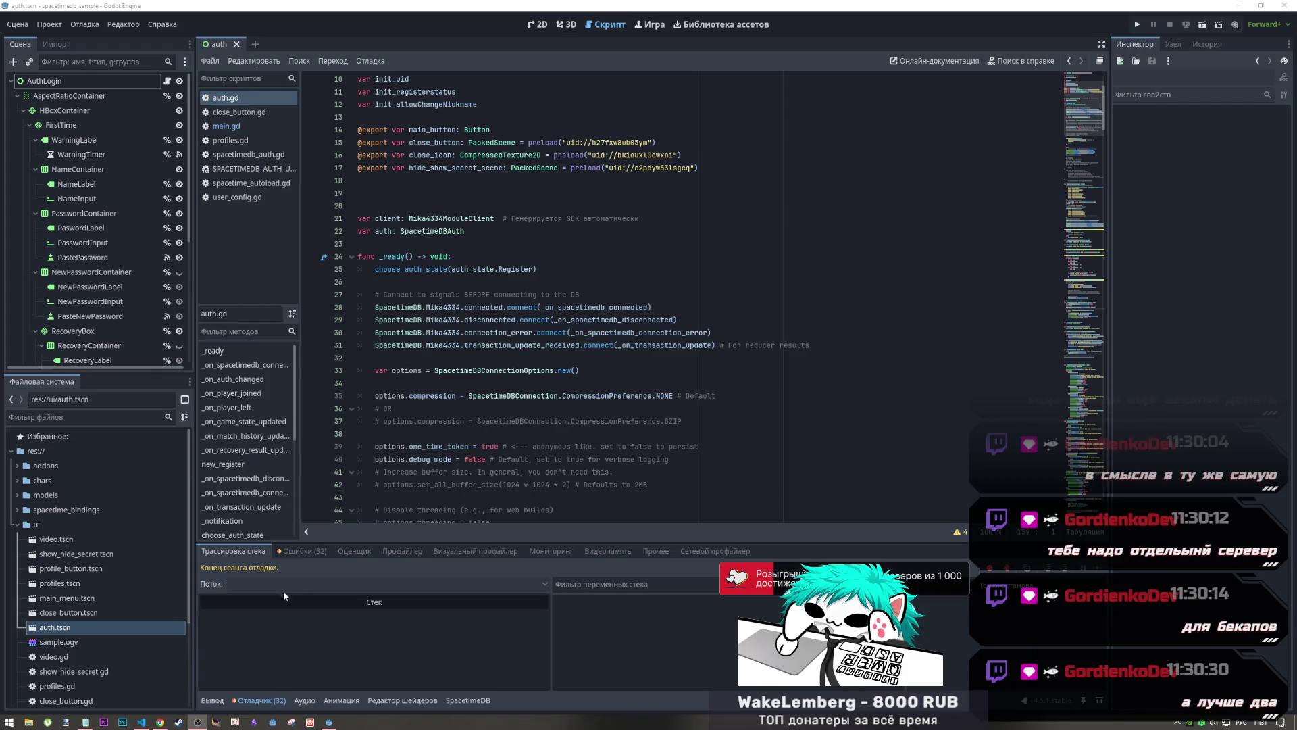
{"action": "left_click", "coordinate": [141, 721]}
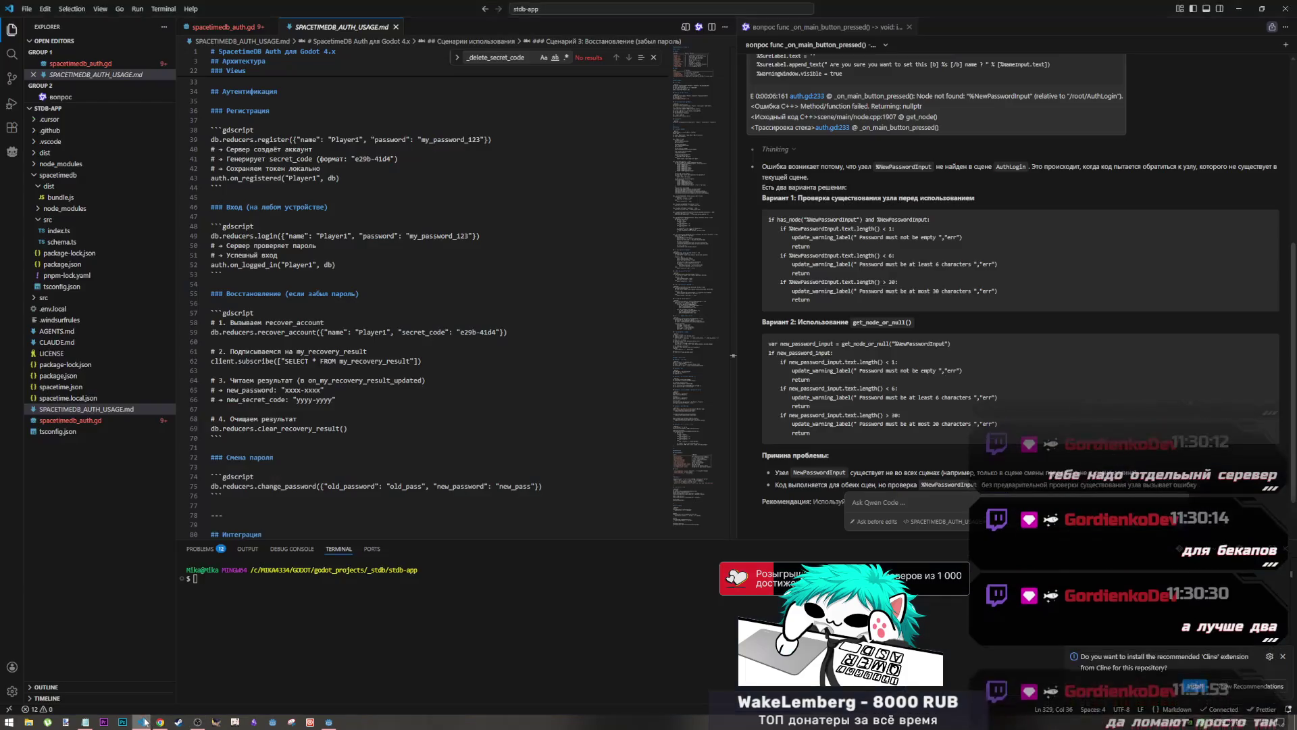
{"action": "left_click", "coordinate": [160, 722]}
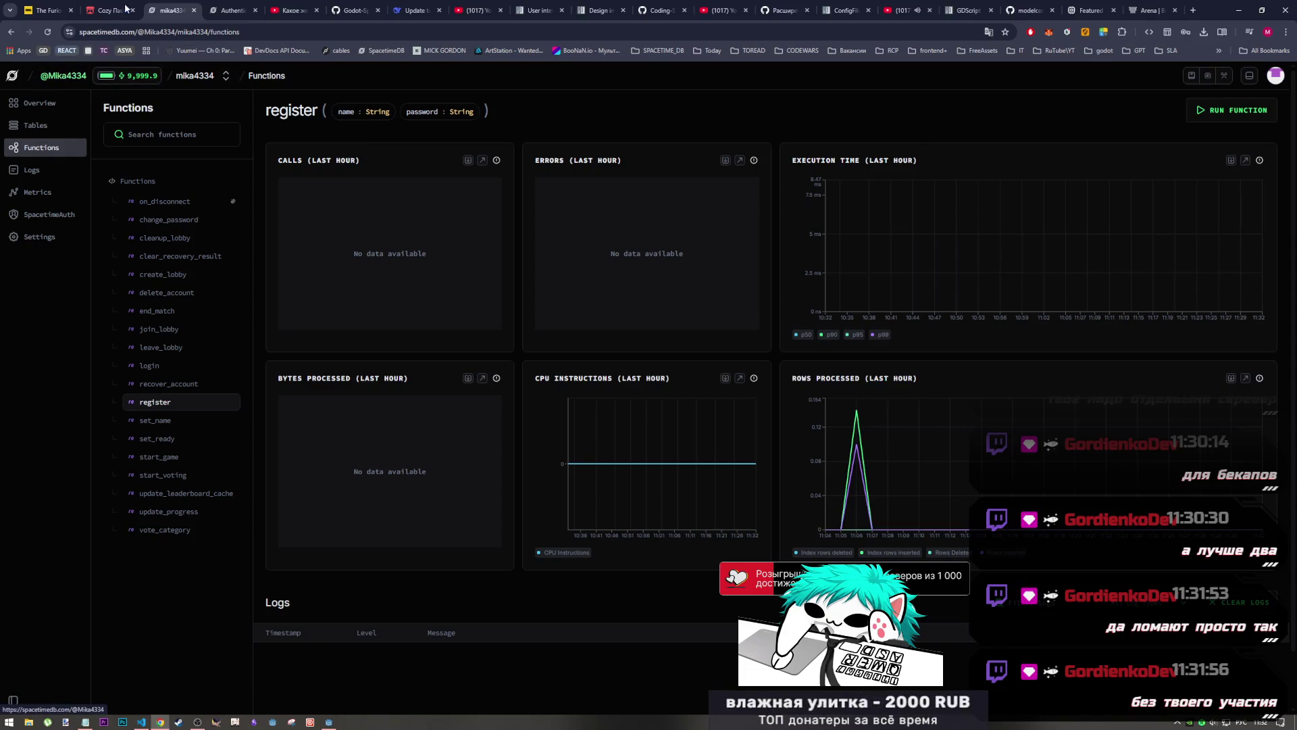
{"action": "left_click", "coordinate": [230, 9]}
{"action": "left_click", "coordinate": [191, 6]}
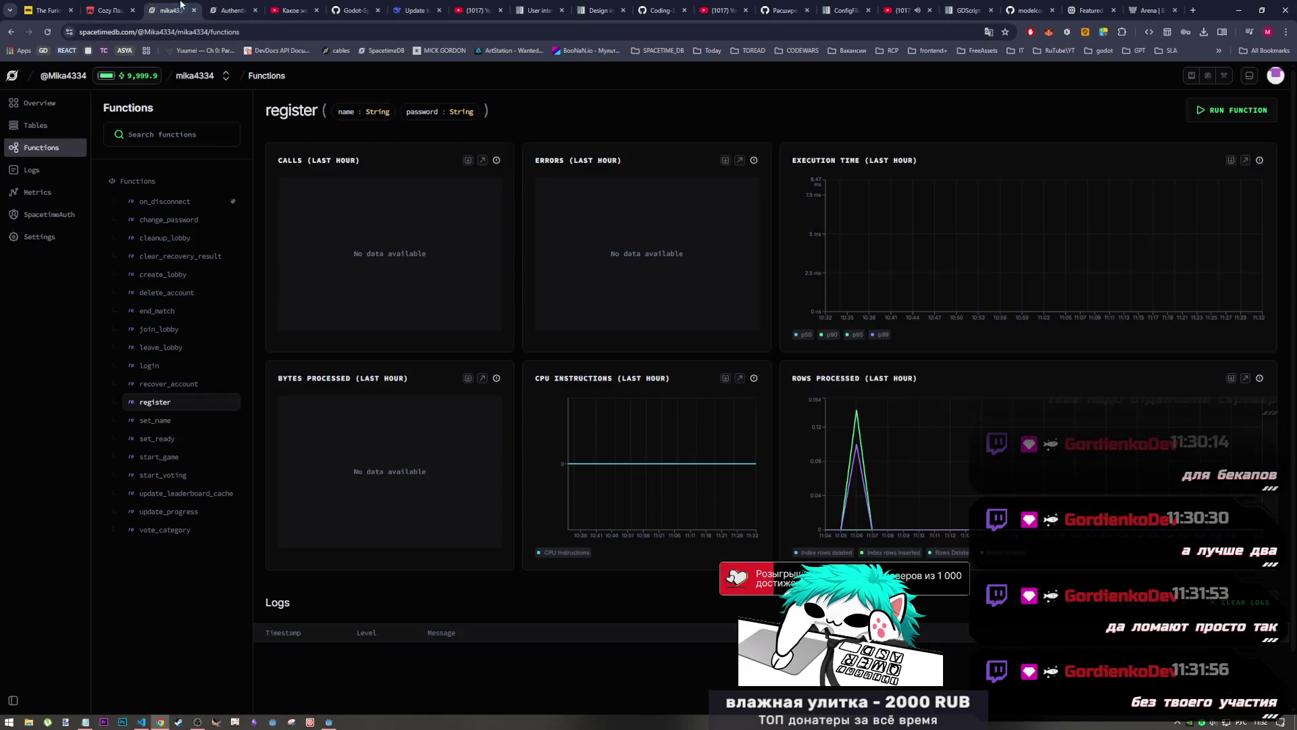
{"action": "middle_click", "coordinate": [12, 77]}
{"action": "left_click", "coordinate": [235, 10]}
{"action": "left_click_drag", "start_coordinate": [234, 10], "coordinate": [284, 11]}
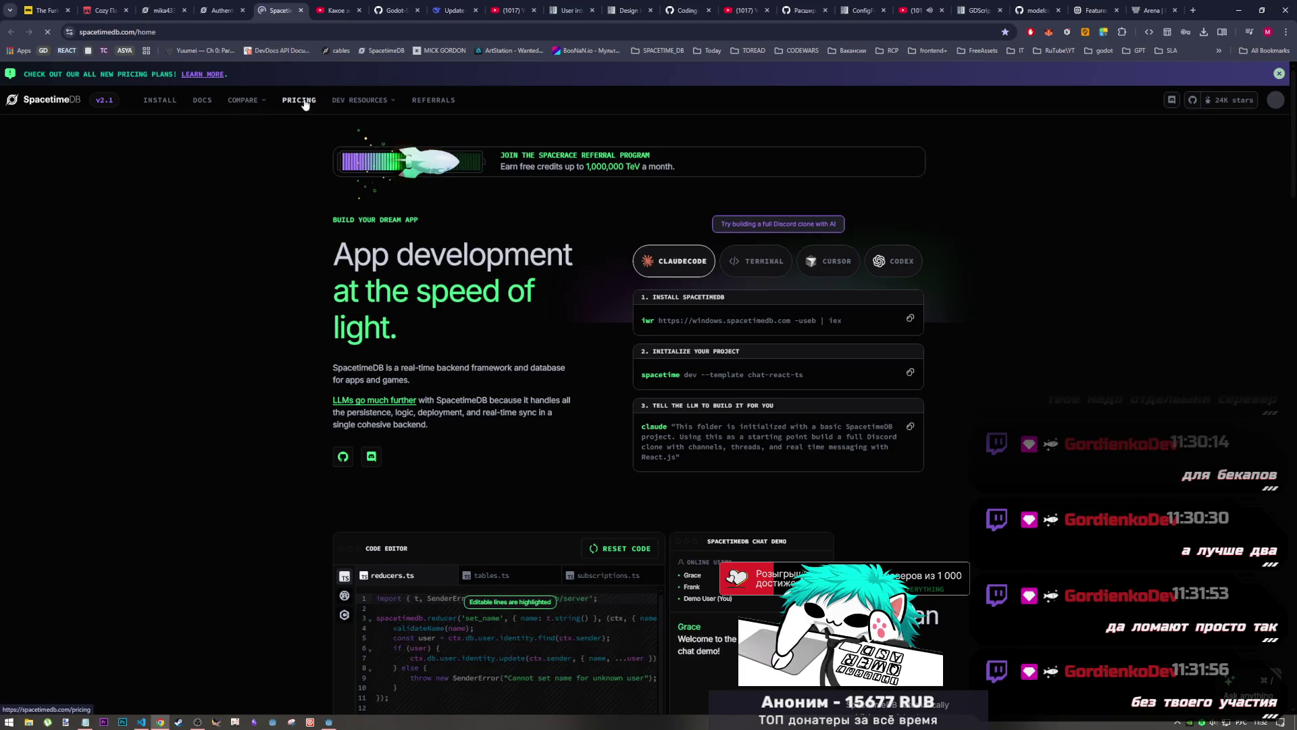
{"action": "left_click", "coordinate": [299, 99]}
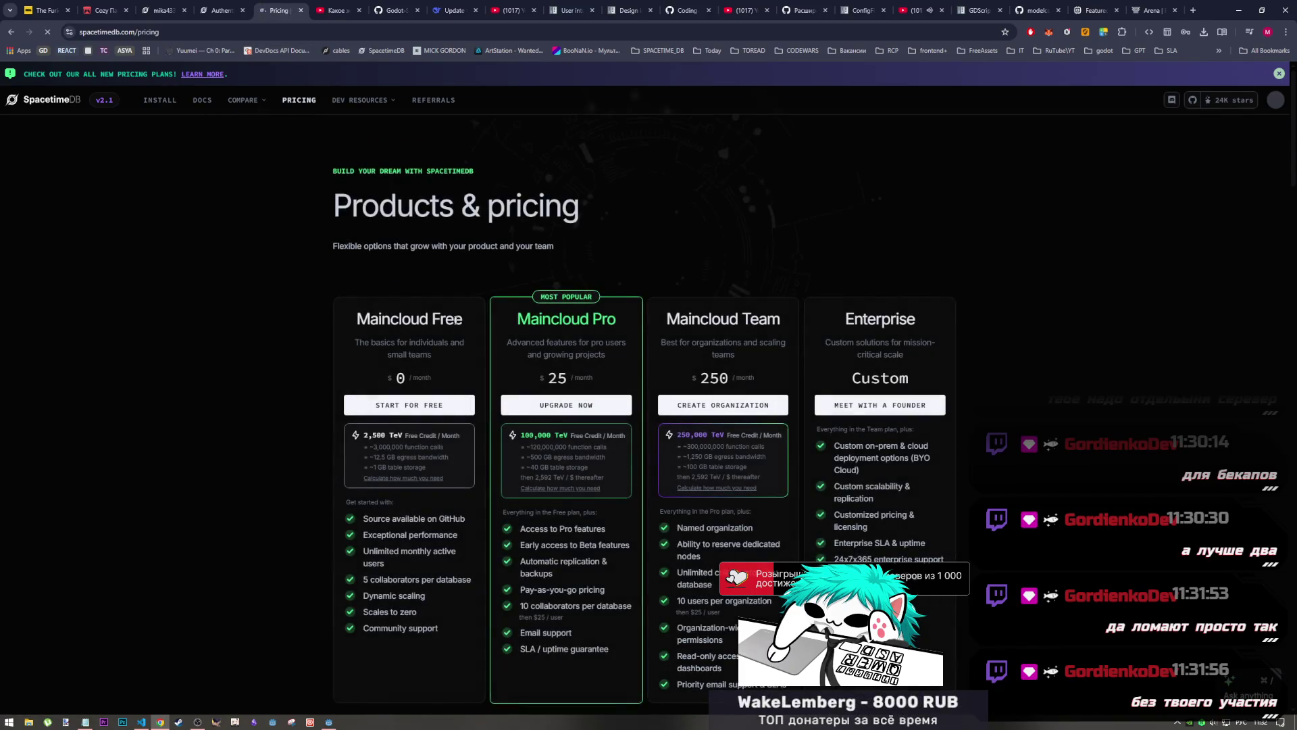
{"action": "scroll", "coordinate": [449, 320], "scroll_direction": "down", "scroll_amount": 1}
{"action": "scroll", "coordinate": [599, 435], "scroll_direction": "down", "scroll_amount": 4}
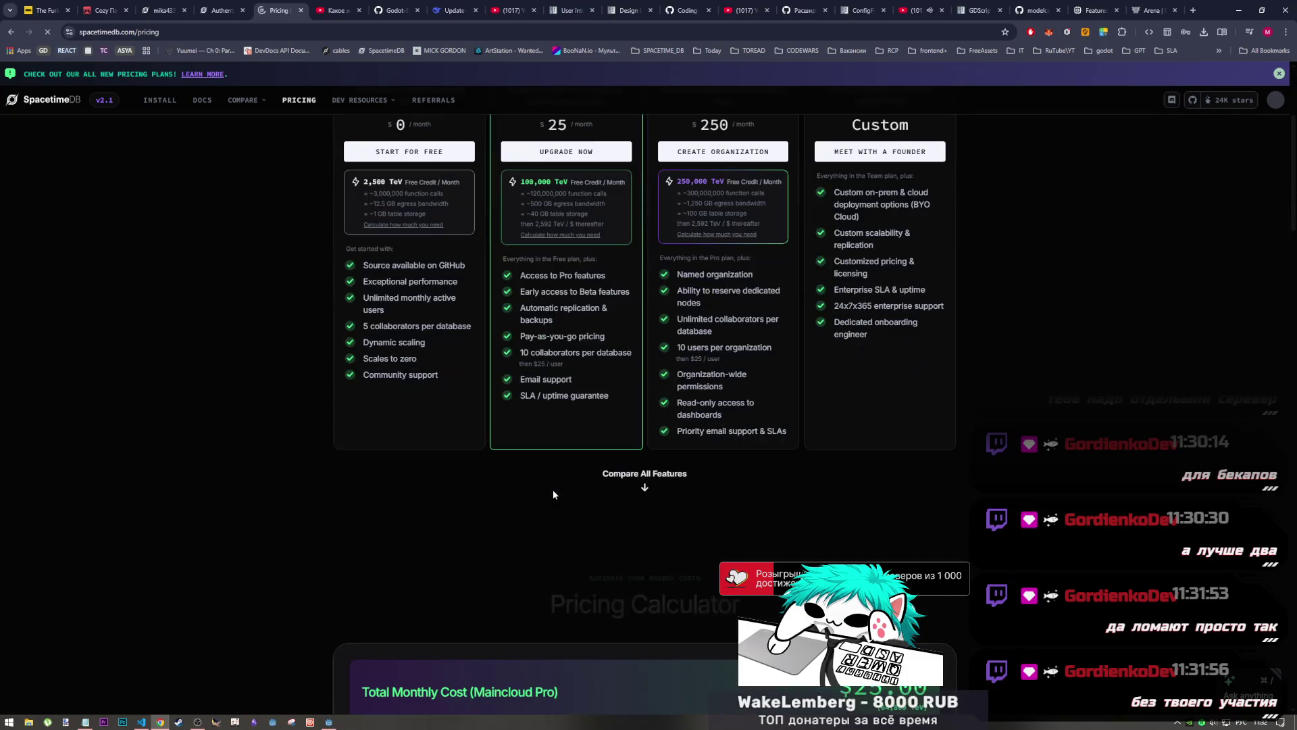
{"action": "scroll", "coordinate": [552, 489], "scroll_direction": "up", "scroll_amount": 2}
{"action": "mouse_move", "coordinate": [572, 481]}
{"action": "left_mouse_down"}
{"action": "mouse_move", "coordinate": [519, 481]}
{"action": "mouse_move", "coordinate": [571, 481]}
{"action": "mouse_move", "coordinate": [520, 481]}
{"action": "mouse_move", "coordinate": [543, 439]}
{"action": "left_mouse_up"}
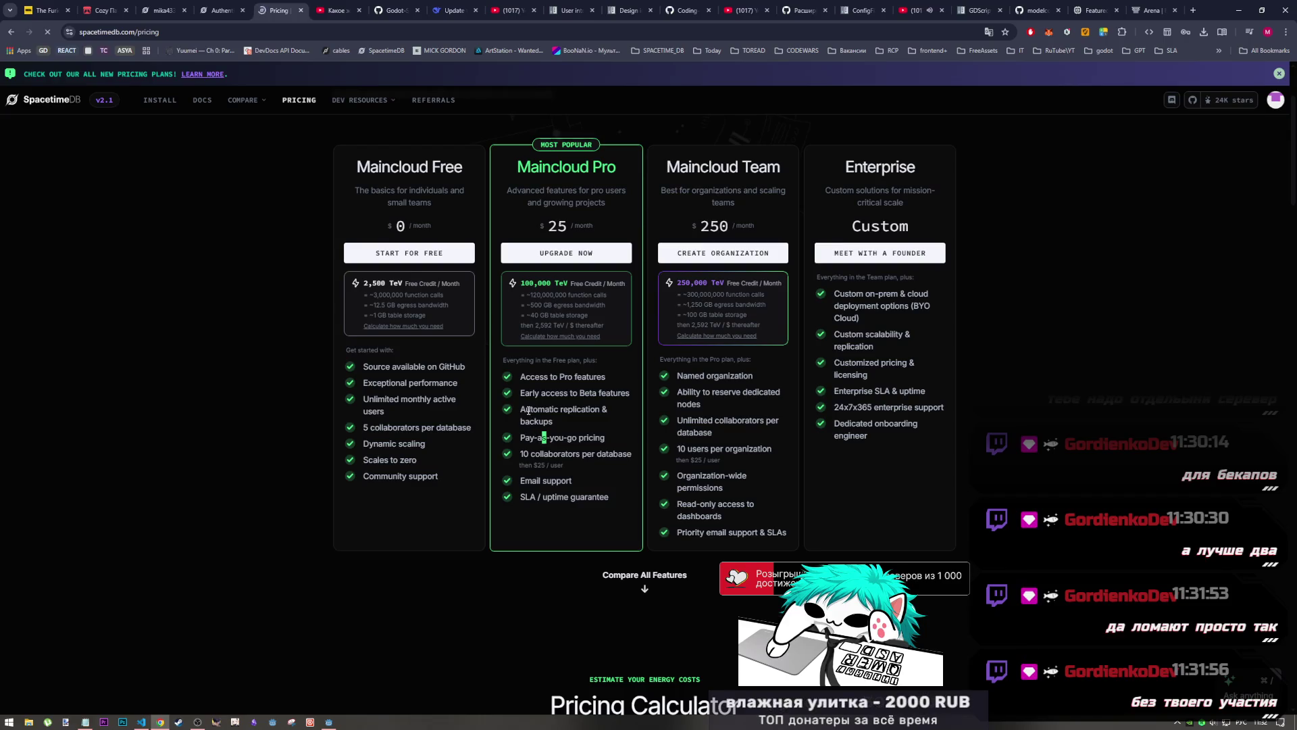
{"action": "left_click_drag", "start_coordinate": [556, 421], "coordinate": [516, 416]}
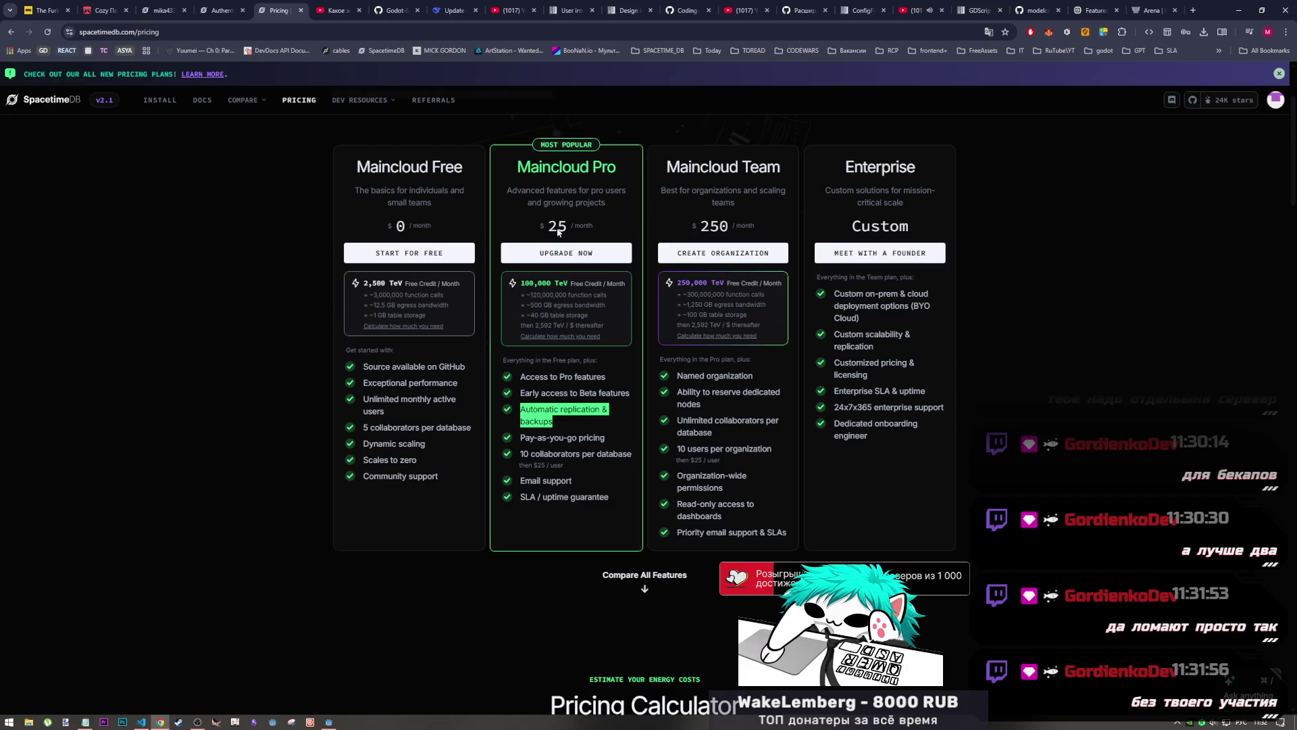
{"action": "left_click", "coordinate": [595, 226]}
{"action": "left_click_drag", "start_coordinate": [594, 224], "coordinate": [496, 214]}
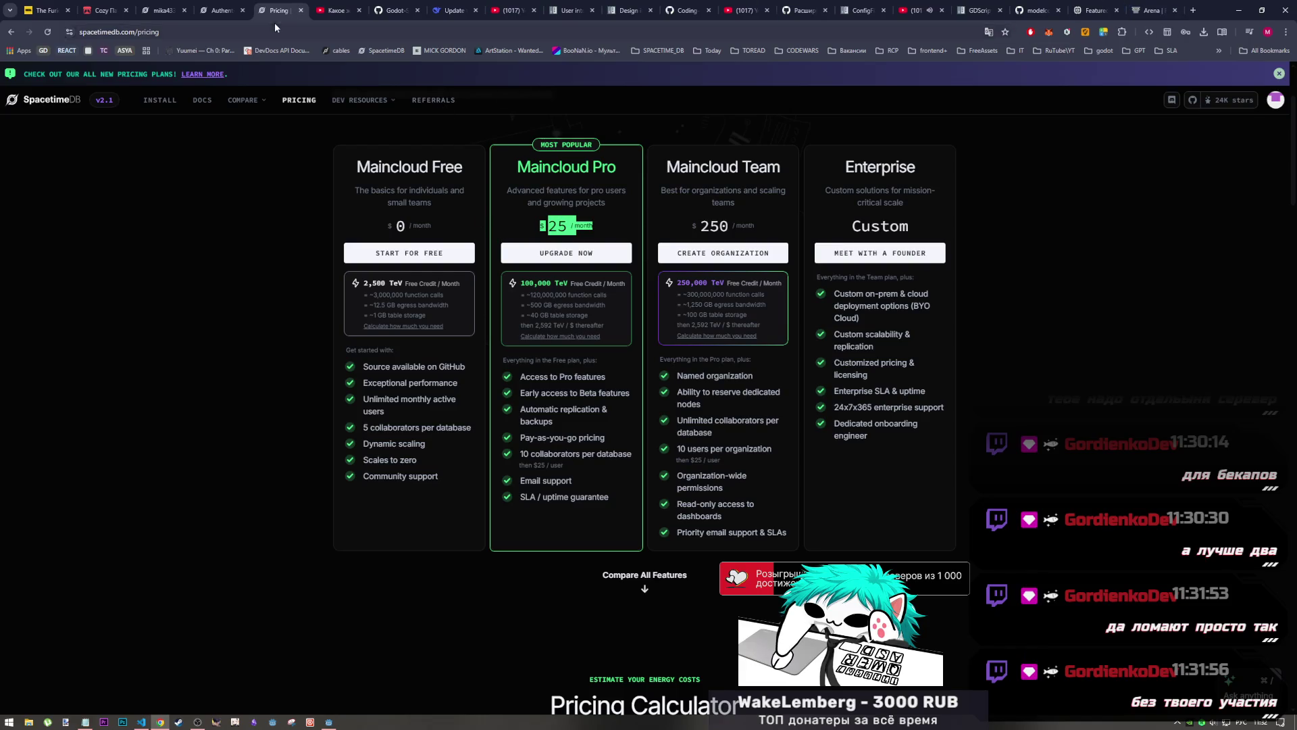
{"action": "left_click", "coordinate": [155, 5]}
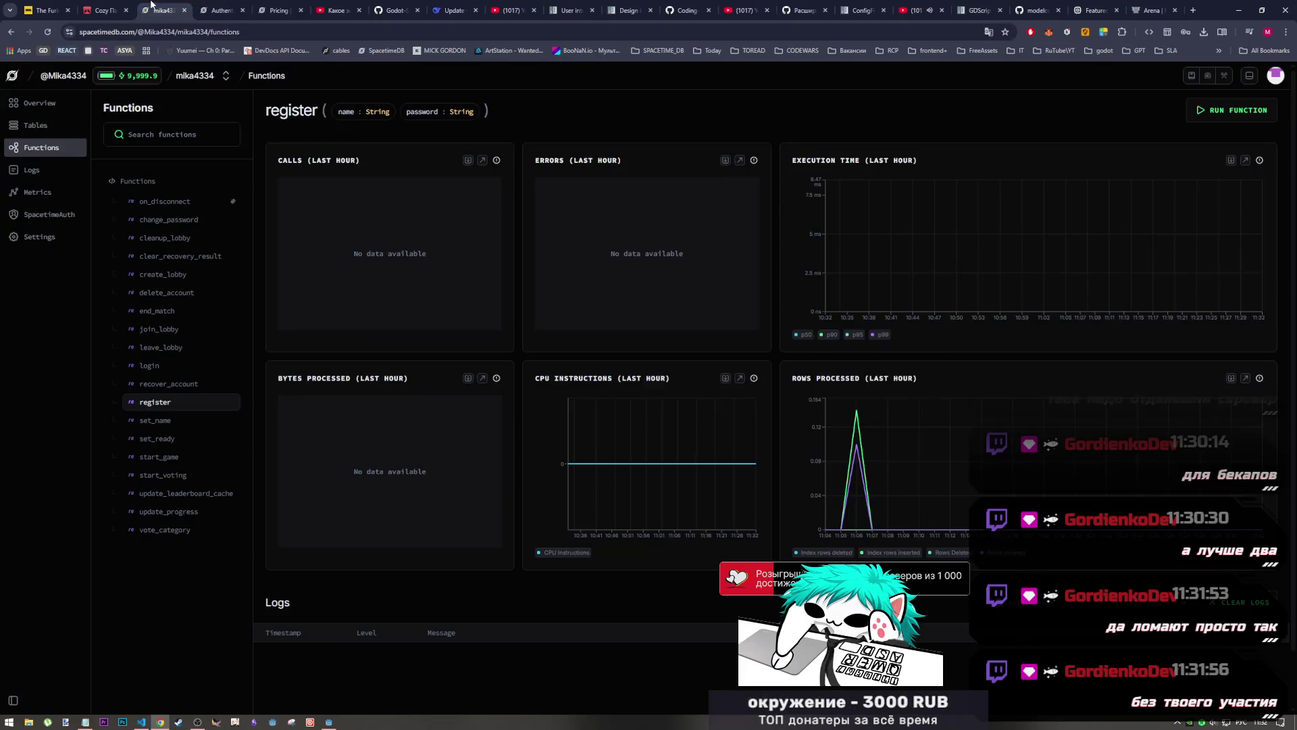
Close the pricing page and return to the SpacetimeDB functions dashboard via Godot and VS Code
{"action": "middle_click", "coordinate": [283, 5]}
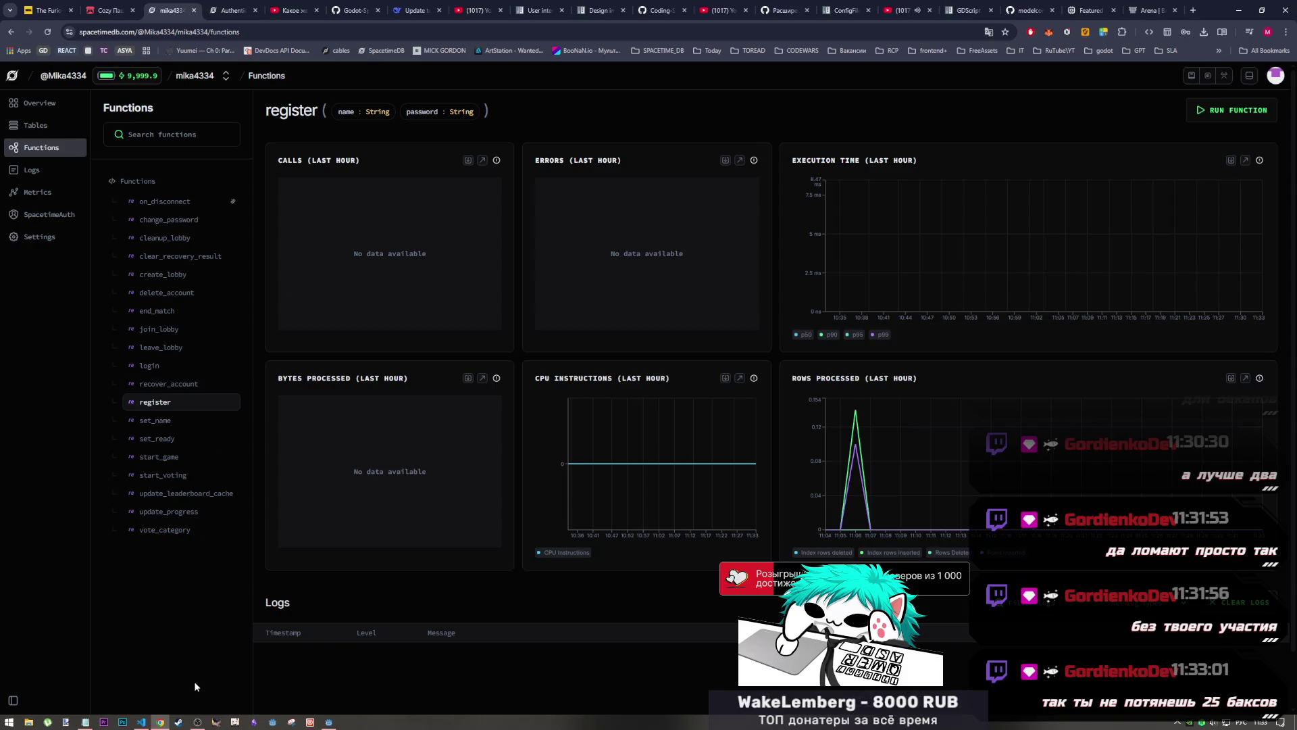
{"action": "left_click", "coordinate": [199, 721]}
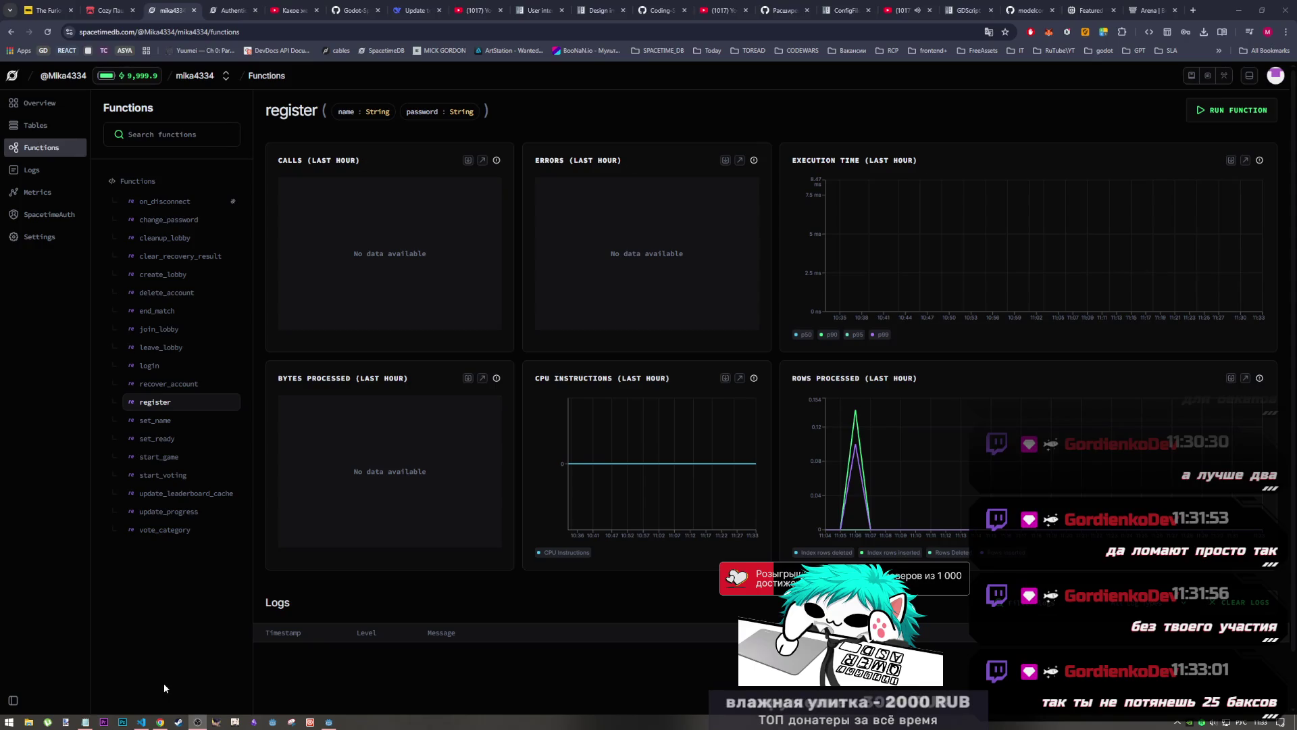
{"action": "left_click", "coordinate": [142, 721]}
{"action": "left_click", "coordinate": [160, 722]}
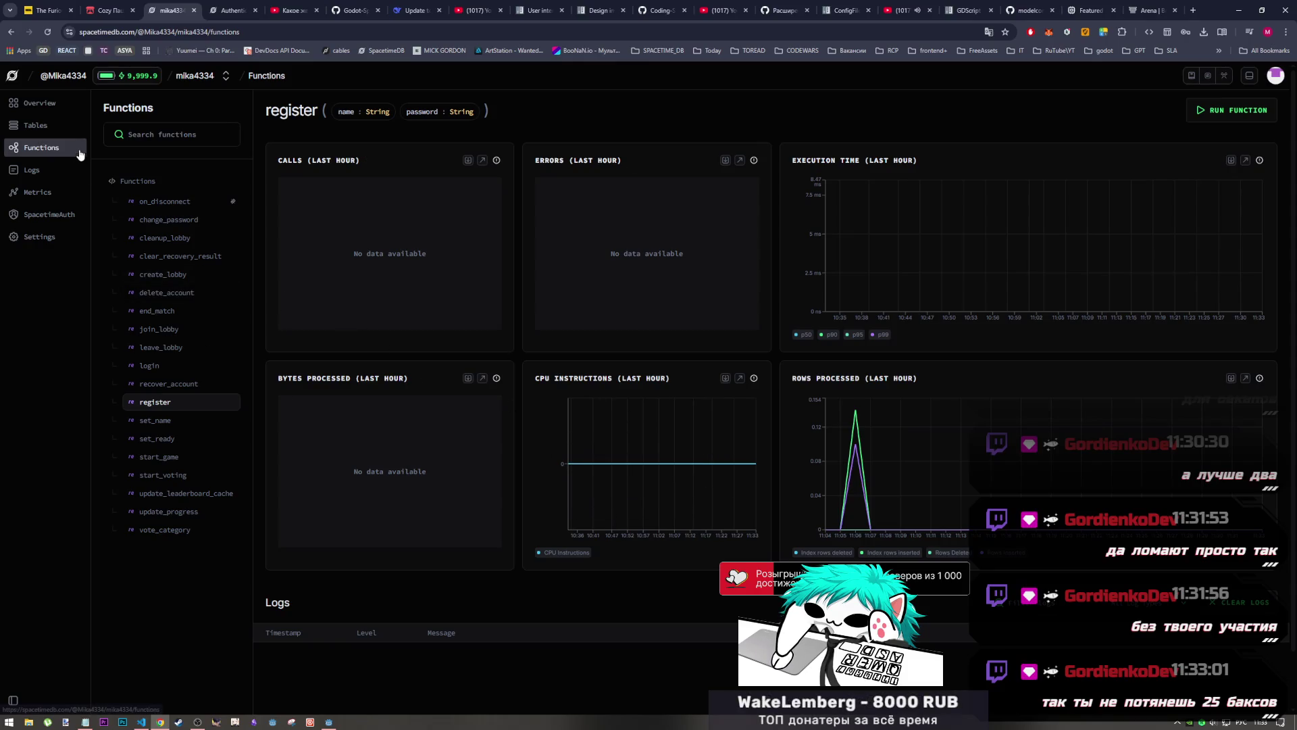
Review the database Overview and its 12 tables, then switch to the Arena spec chat
{"action": "left_click", "coordinate": [48, 108]}
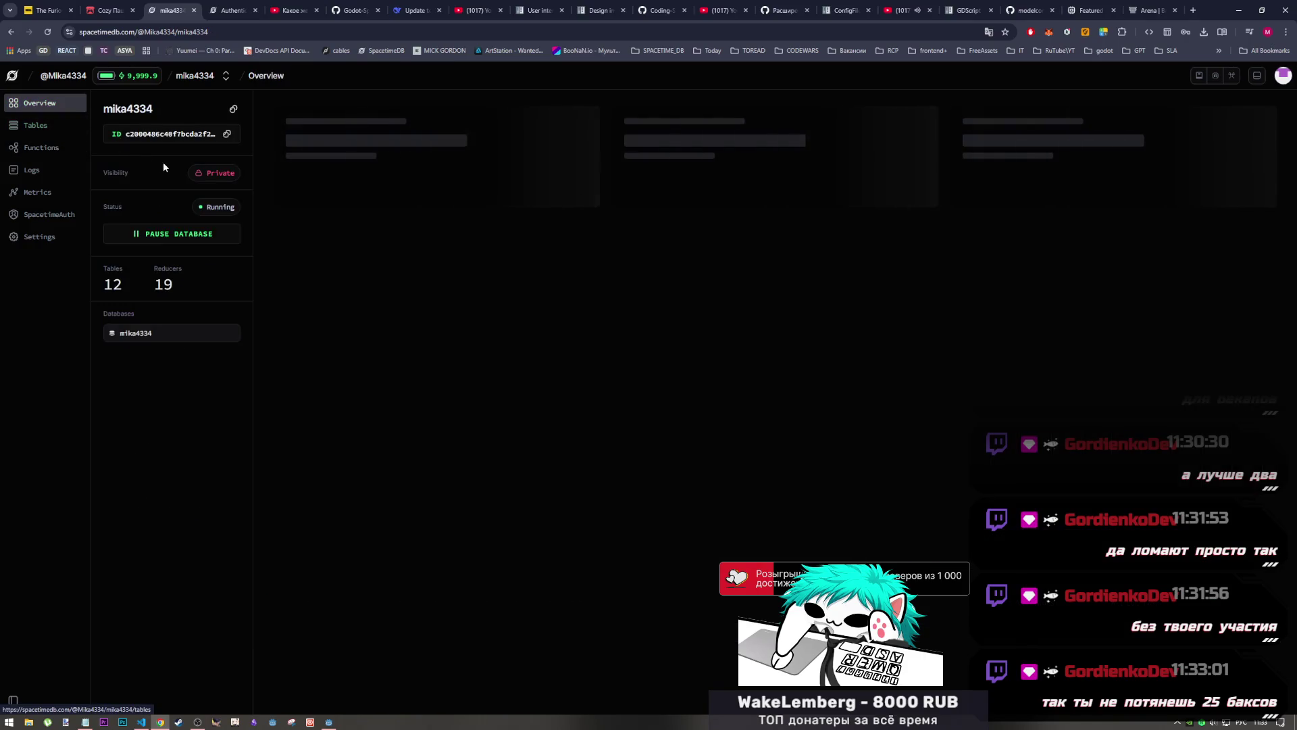
{"action": "left_click", "coordinate": [64, 127]}
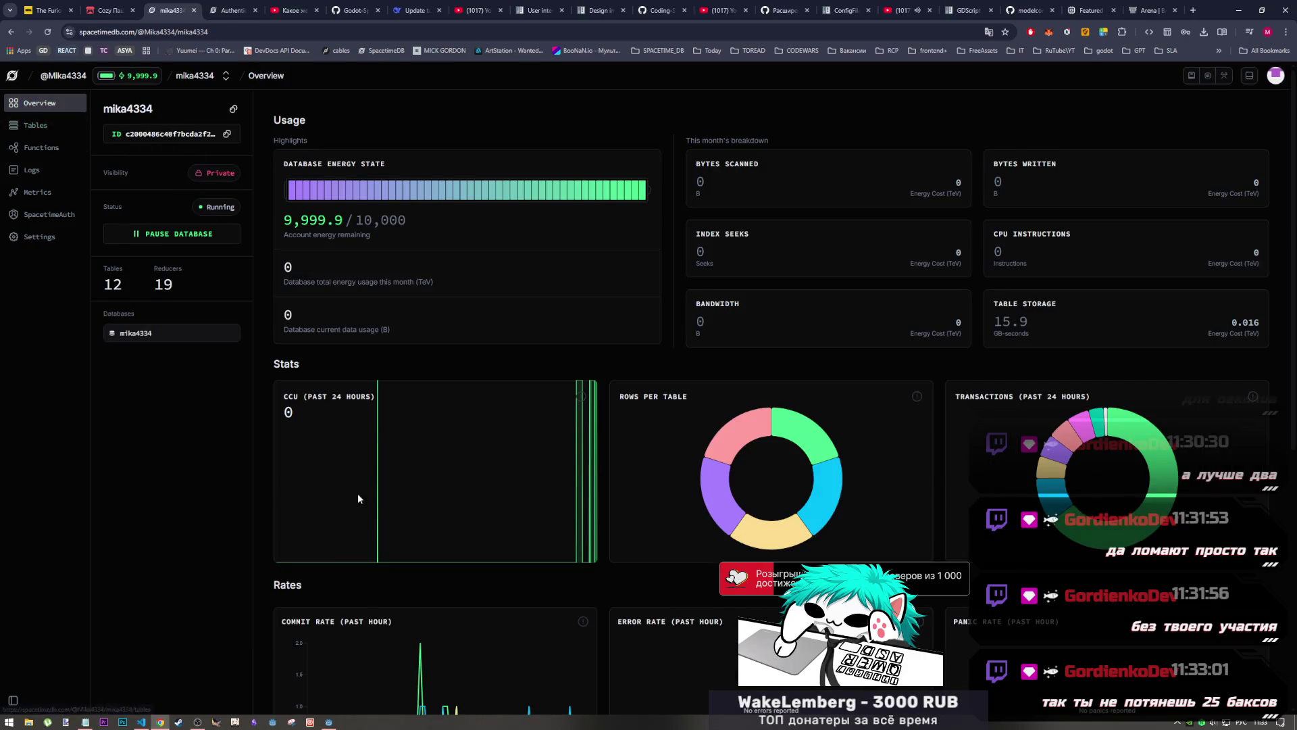
{"action": "left_click", "coordinate": [329, 721]}
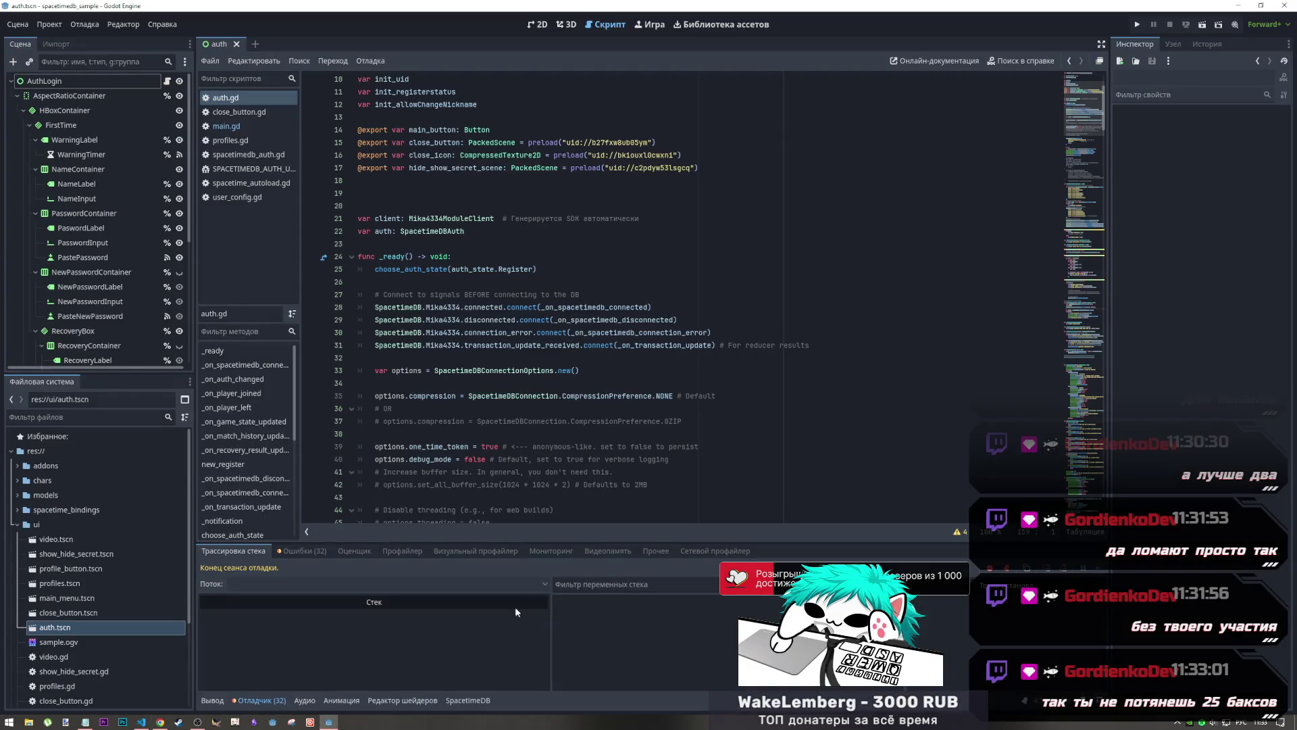
{"action": "left_click", "coordinate": [155, 723]}
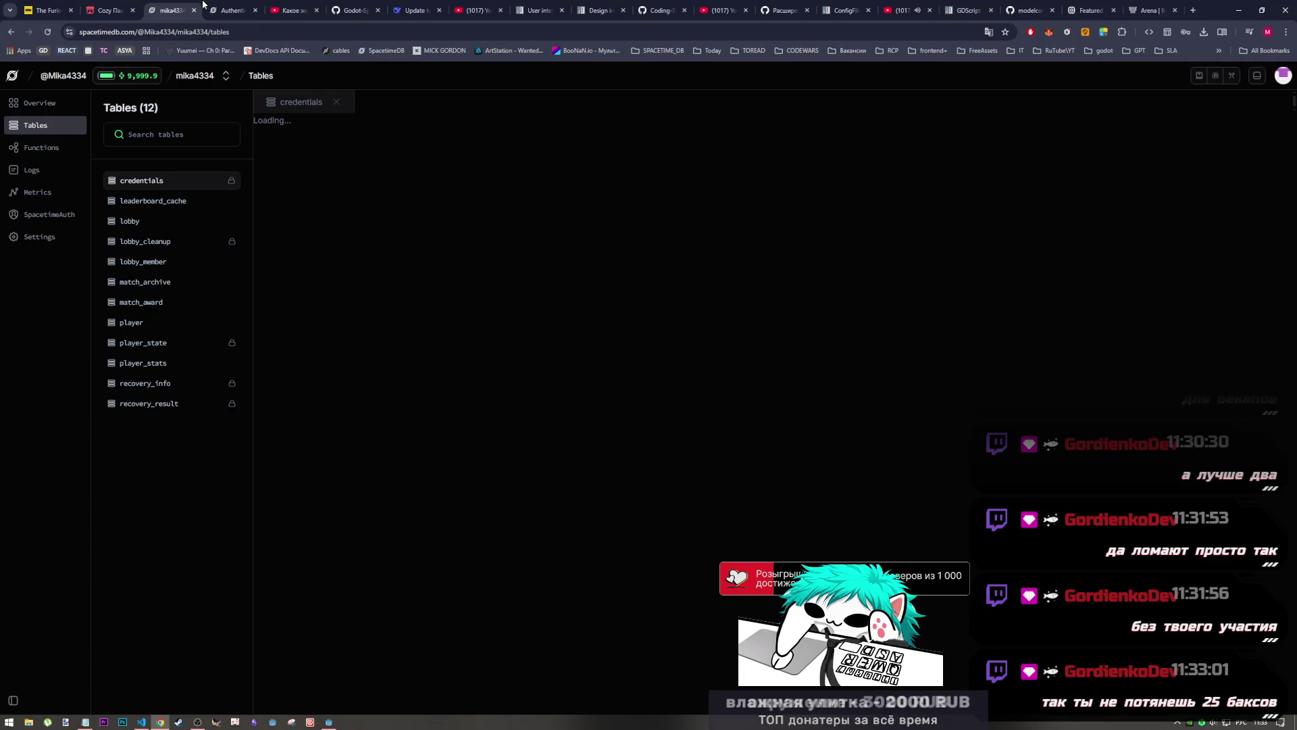
{"action": "left_click", "coordinate": [1170, 10]}
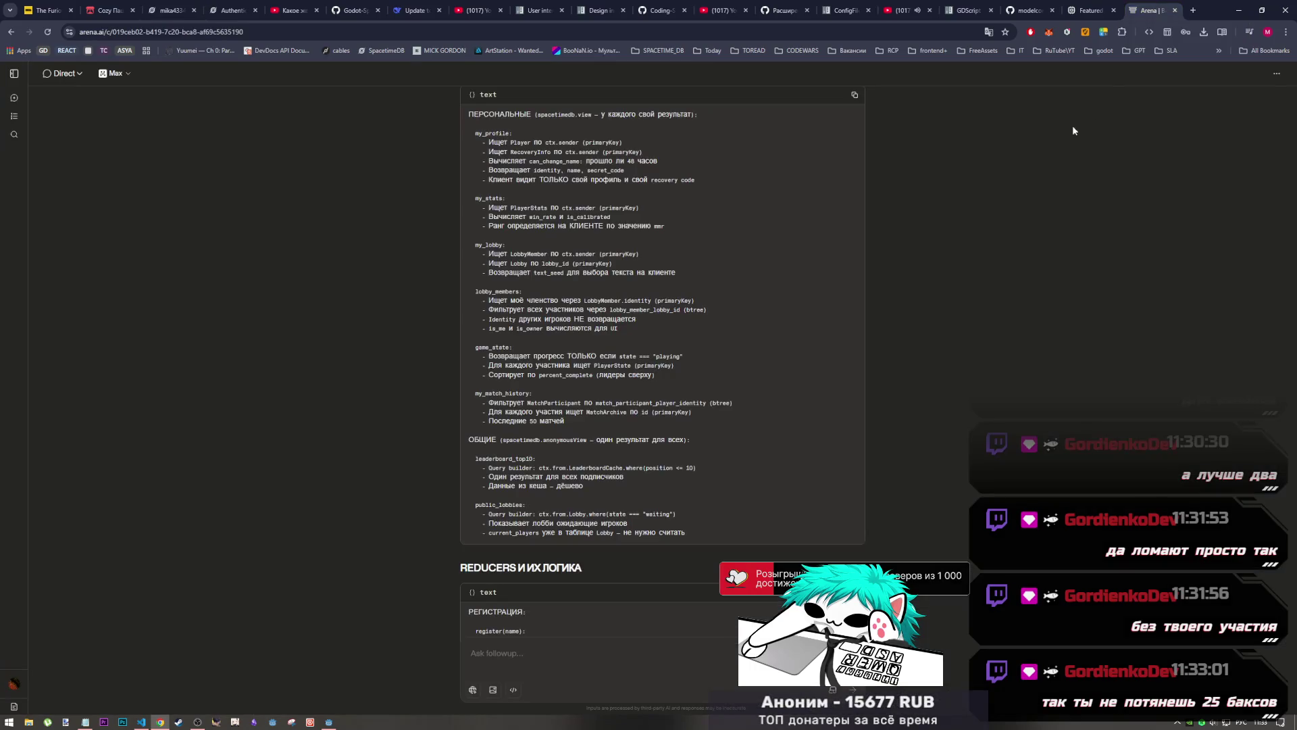
Scroll the Arena answer down to the REDUCERS И ИХ ЛОГИКА registration steps
{"action": "scroll", "coordinate": [798, 449], "scroll_direction": "down", "scroll_amount": 2}
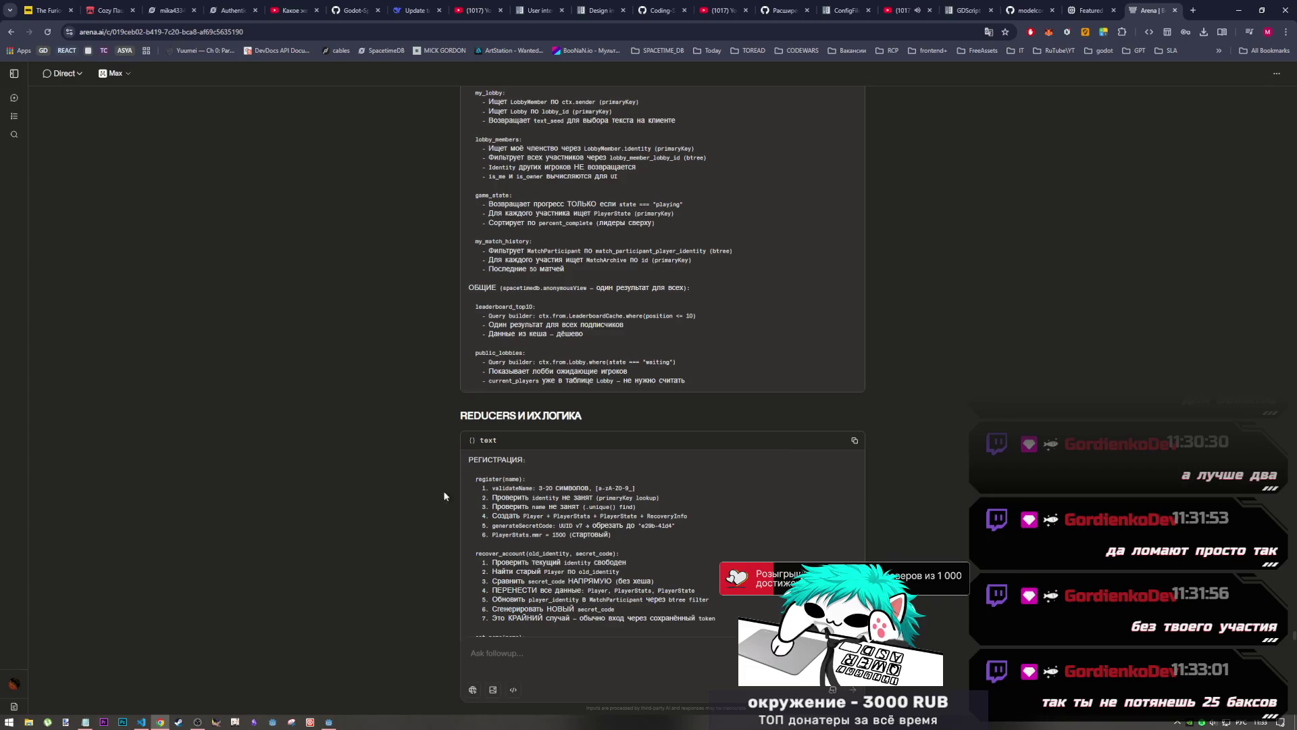
{"action": "left_click", "coordinate": [197, 721]}
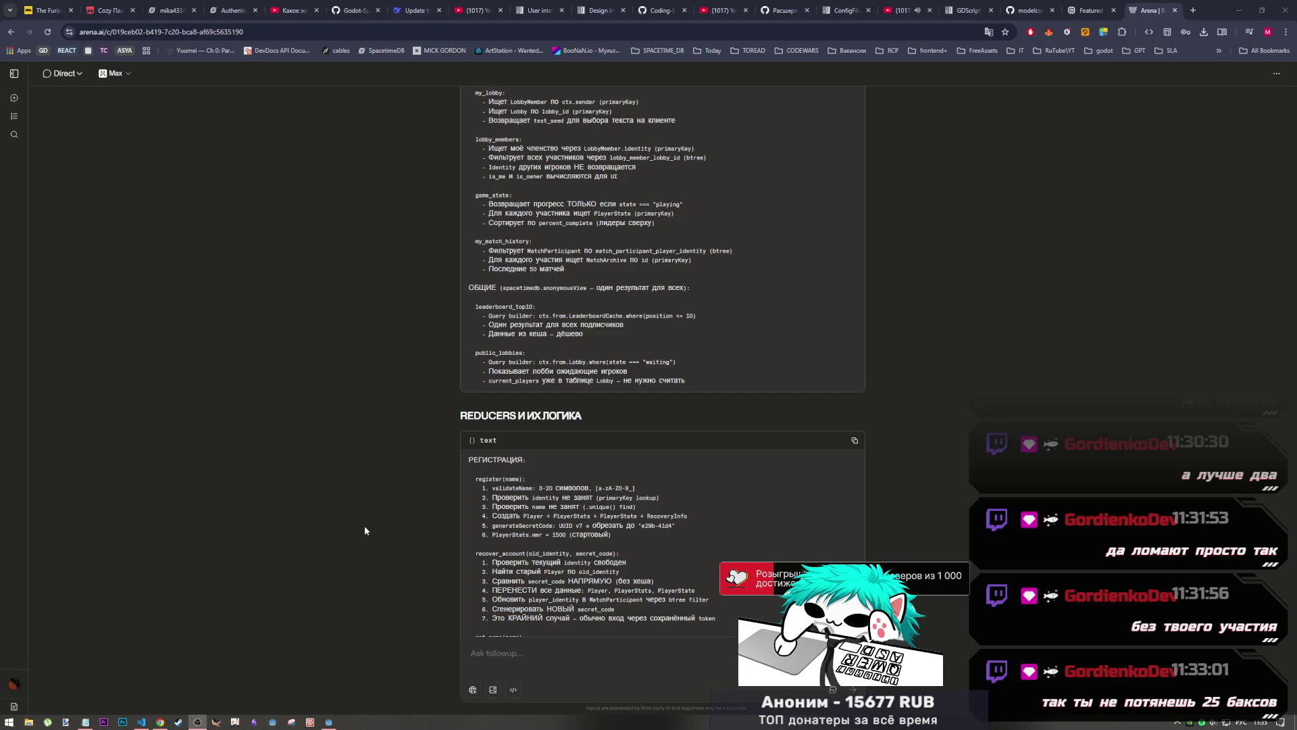
After reading the register and recover_account logic, switch to SPACETIMEDB_AUTH_USAGE.md in VS Code
{"action": "left_click", "coordinate": [140, 722]}
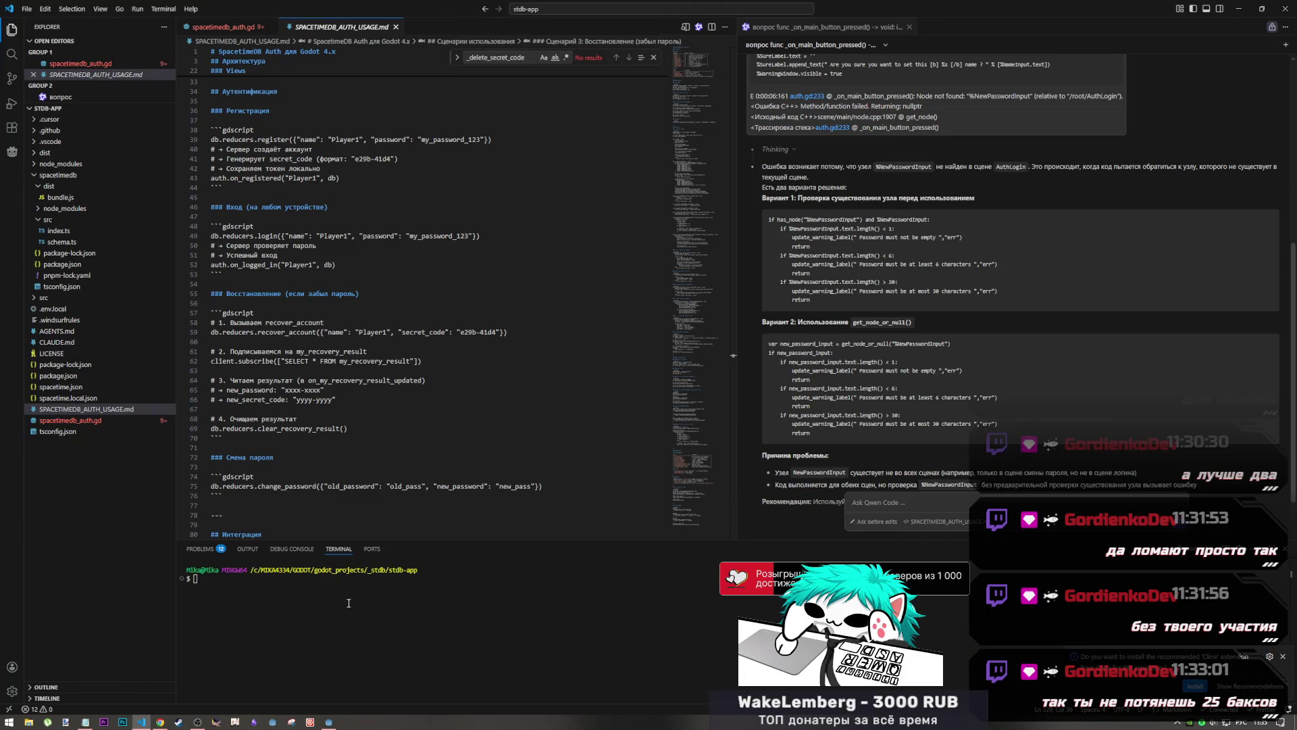
Check the credentials table's 2 rows on the dashboard, then open the Authentication docs tab
{"action": "left_click", "coordinate": [159, 721]}
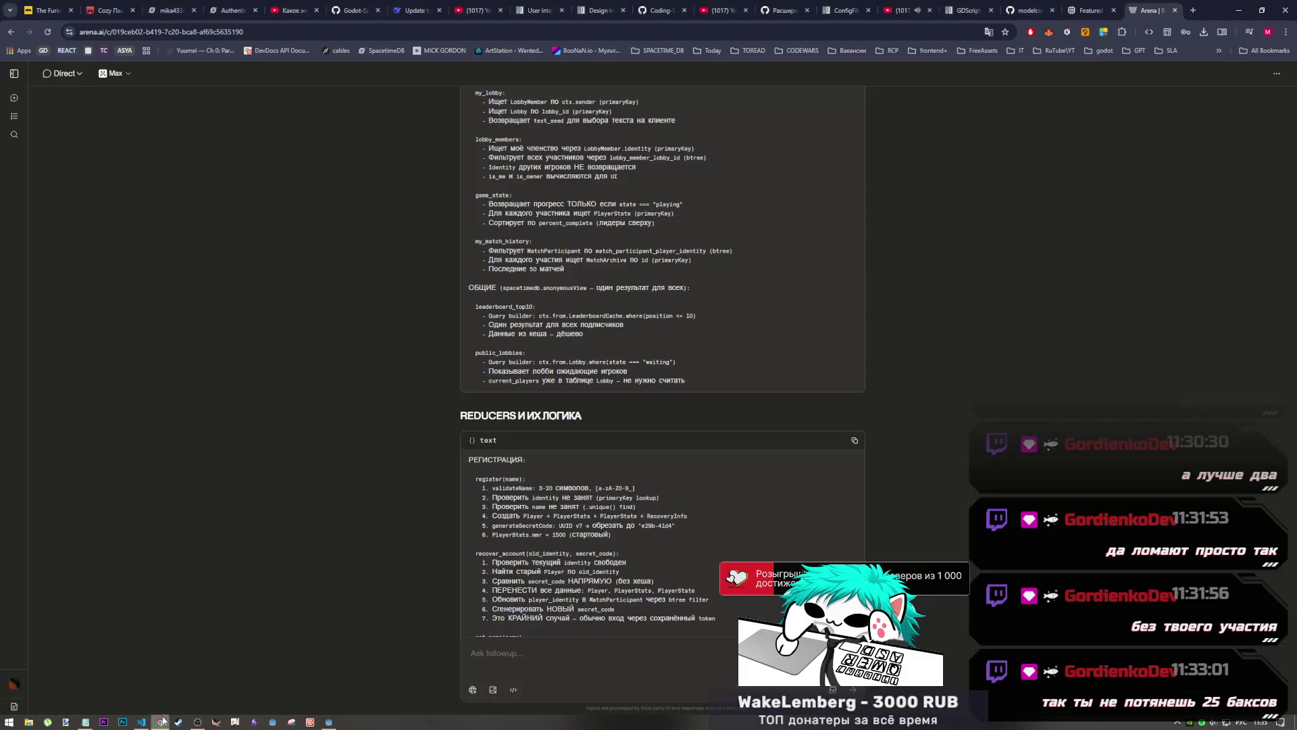
{"action": "left_click", "coordinate": [165, 3]}
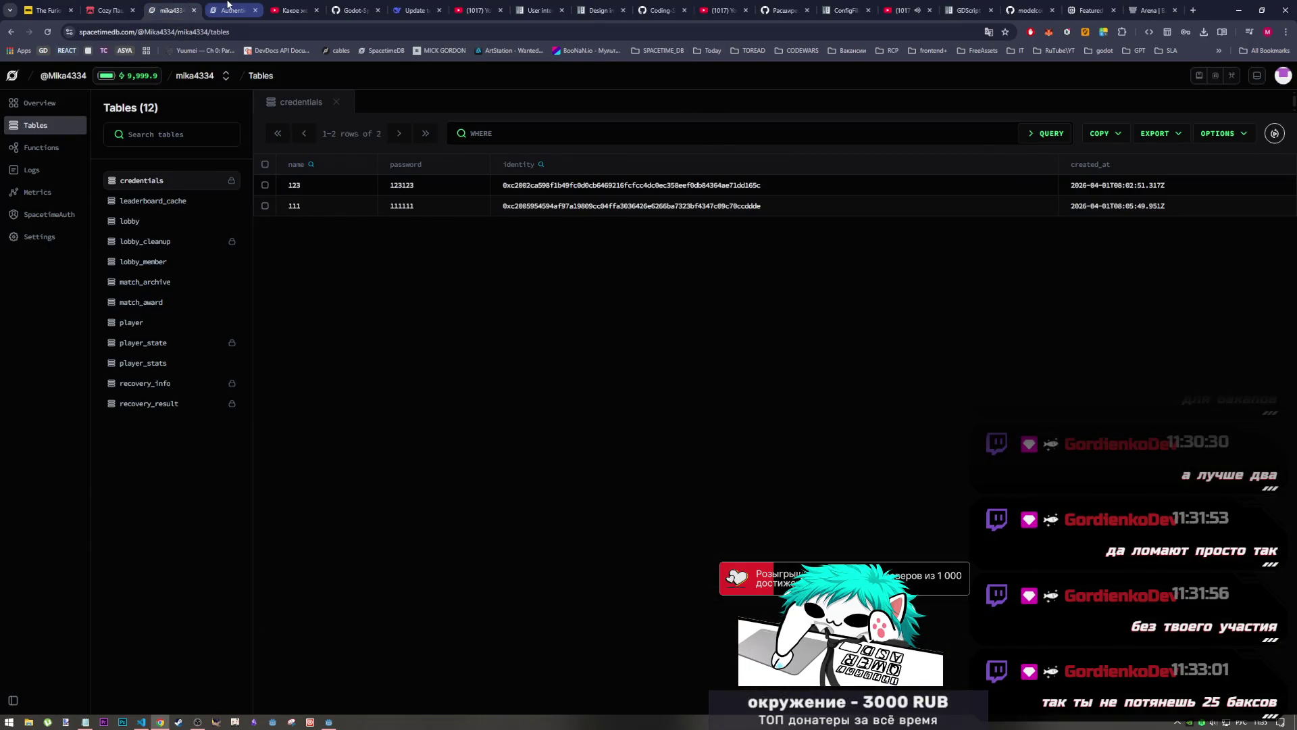
{"action": "left_click", "coordinate": [227, 3]}
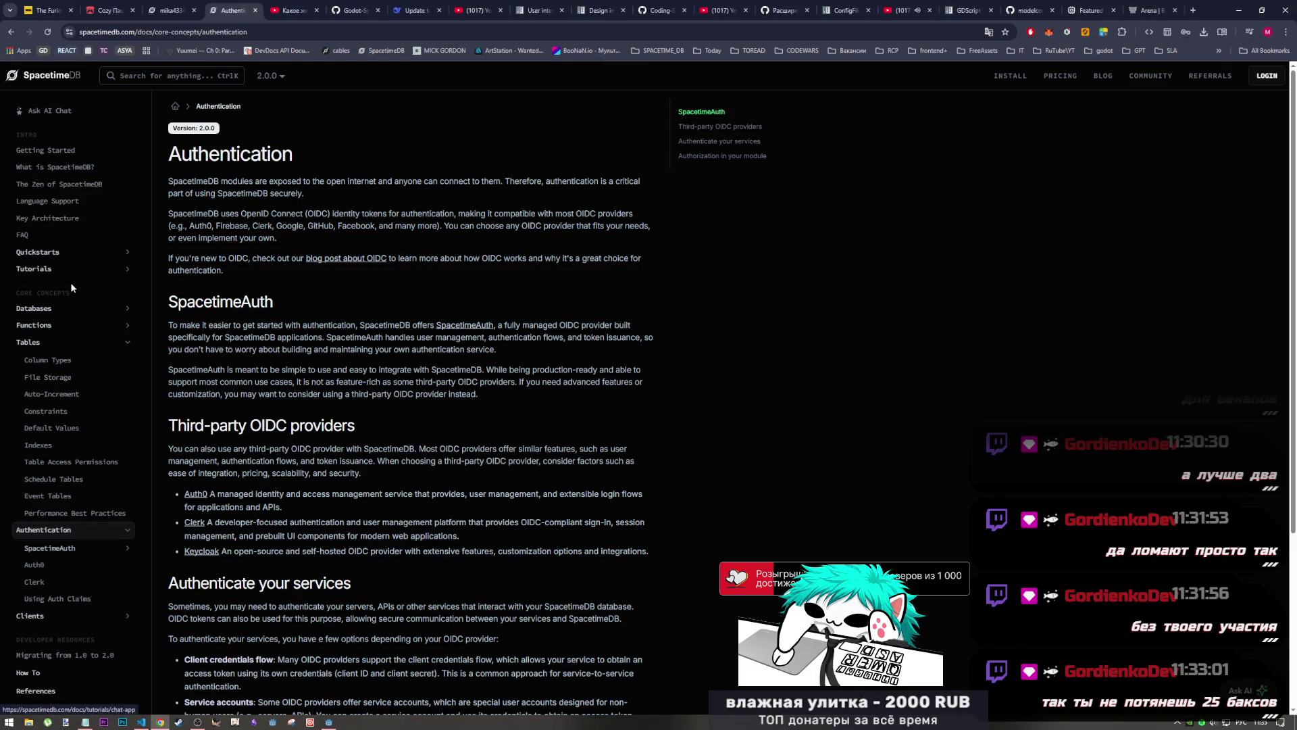
Open the docs' Ask AI Chat page and place the cursor in its empty question box
{"action": "left_click", "coordinate": [45, 114]}
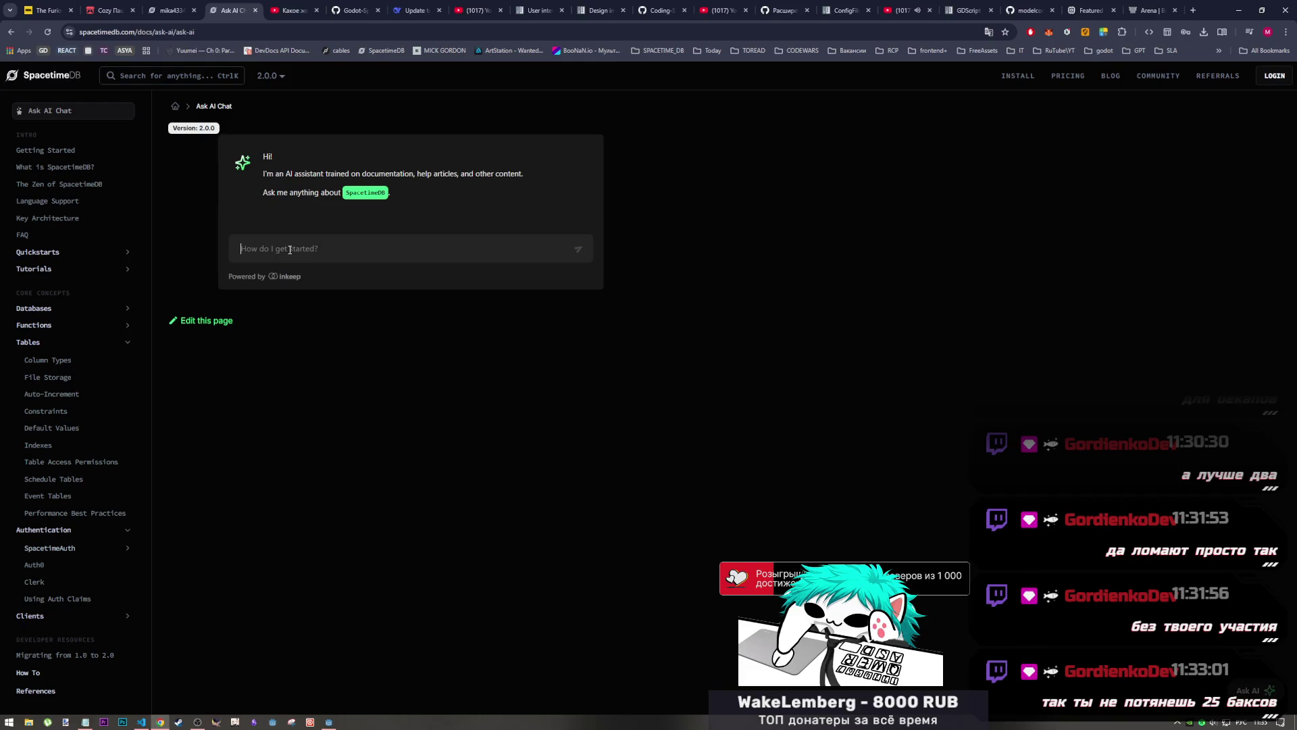
{"action": "left_click", "coordinate": [289, 250]}
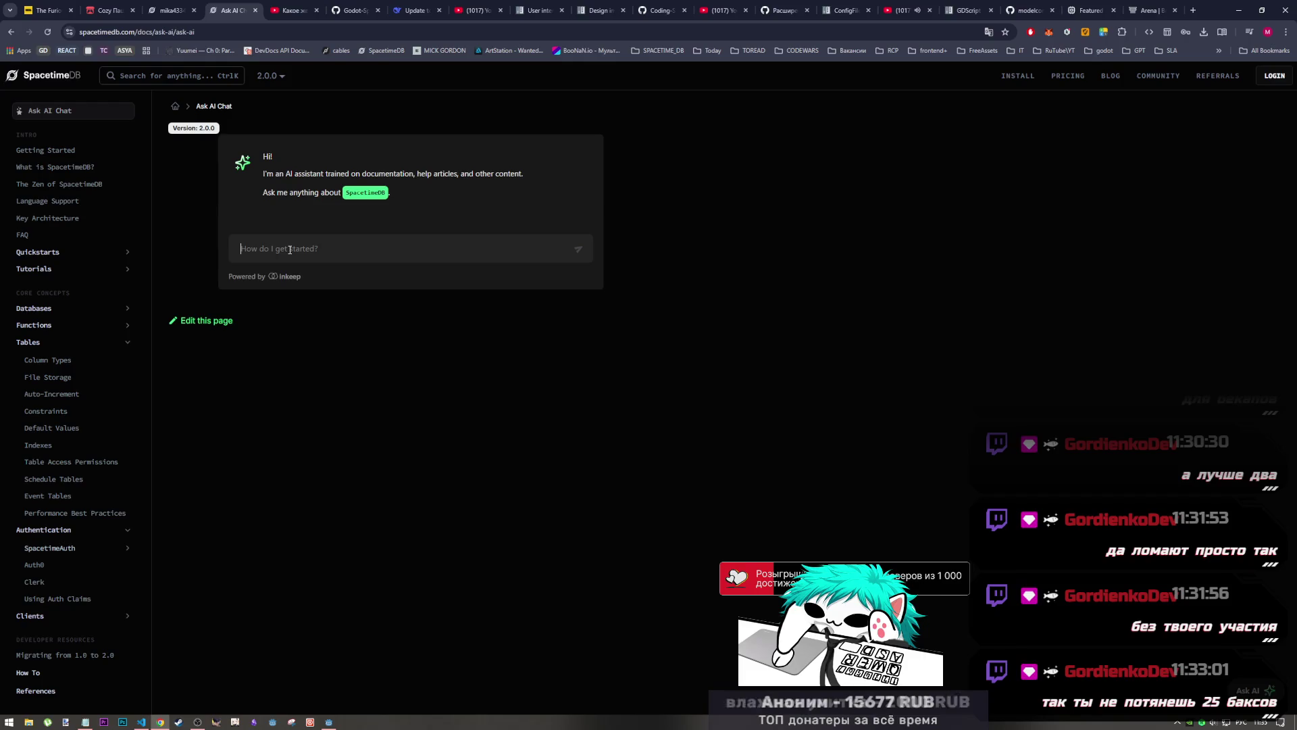
Write the question 'как предотвратить создание множественных аккаунтов' in the Ask AI Chat box
{"action": "type", "text": "как предотв"}
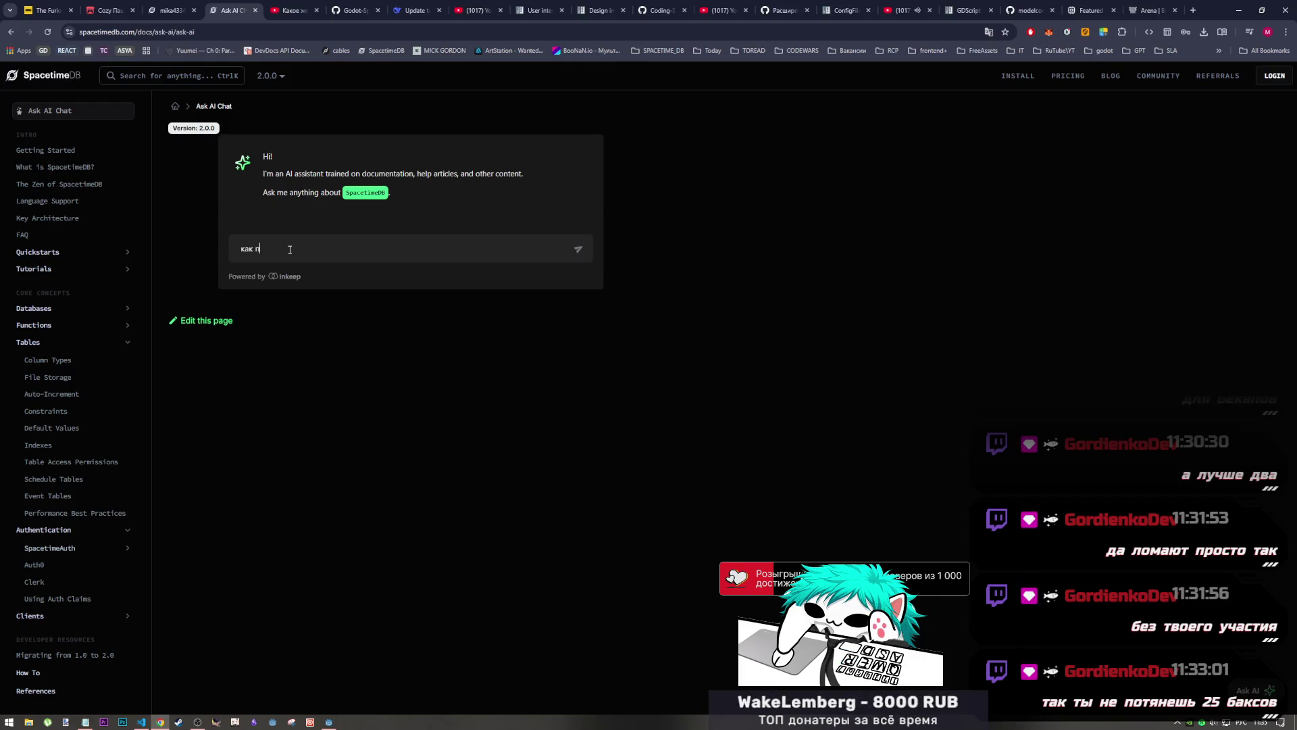
{"action": "type", "text": "ратить"}
{"action": "left_click_drag", "start_coordinate": [297, 249], "coordinate": [362, 251]}
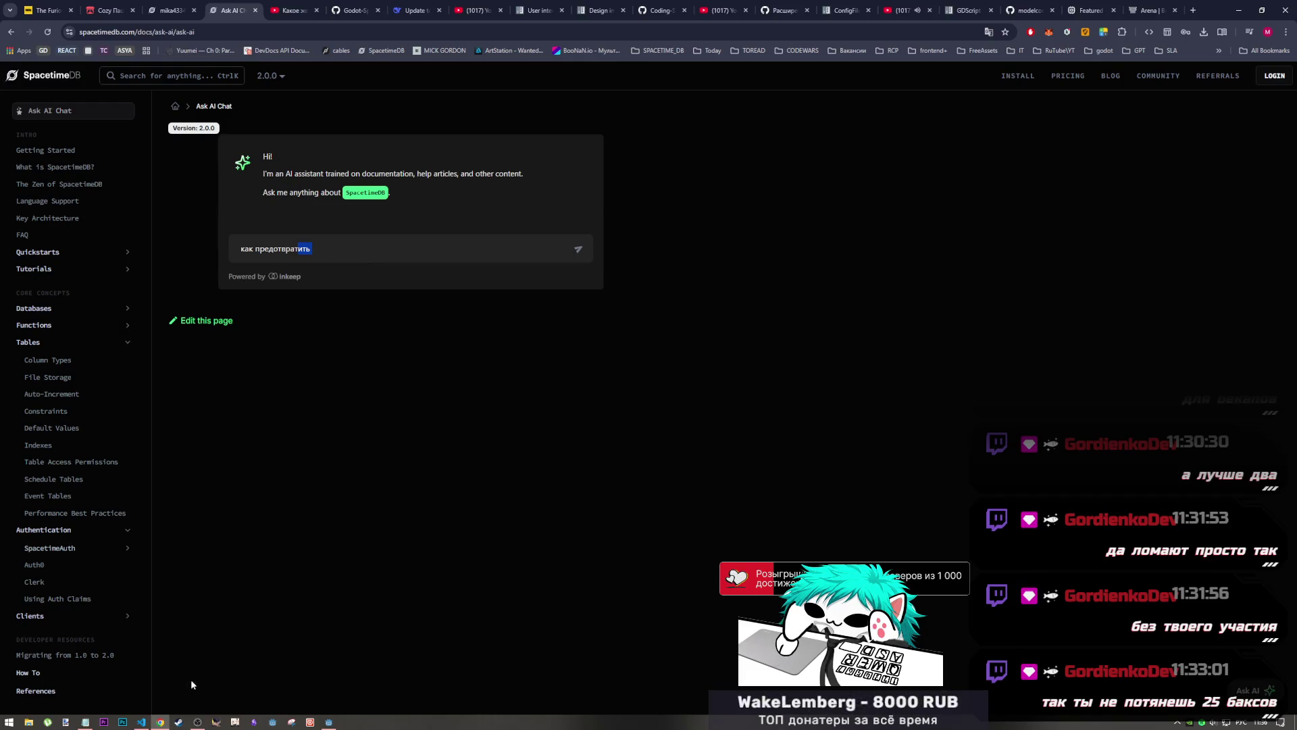
{"action": "key", "text": "alt+Tab"}
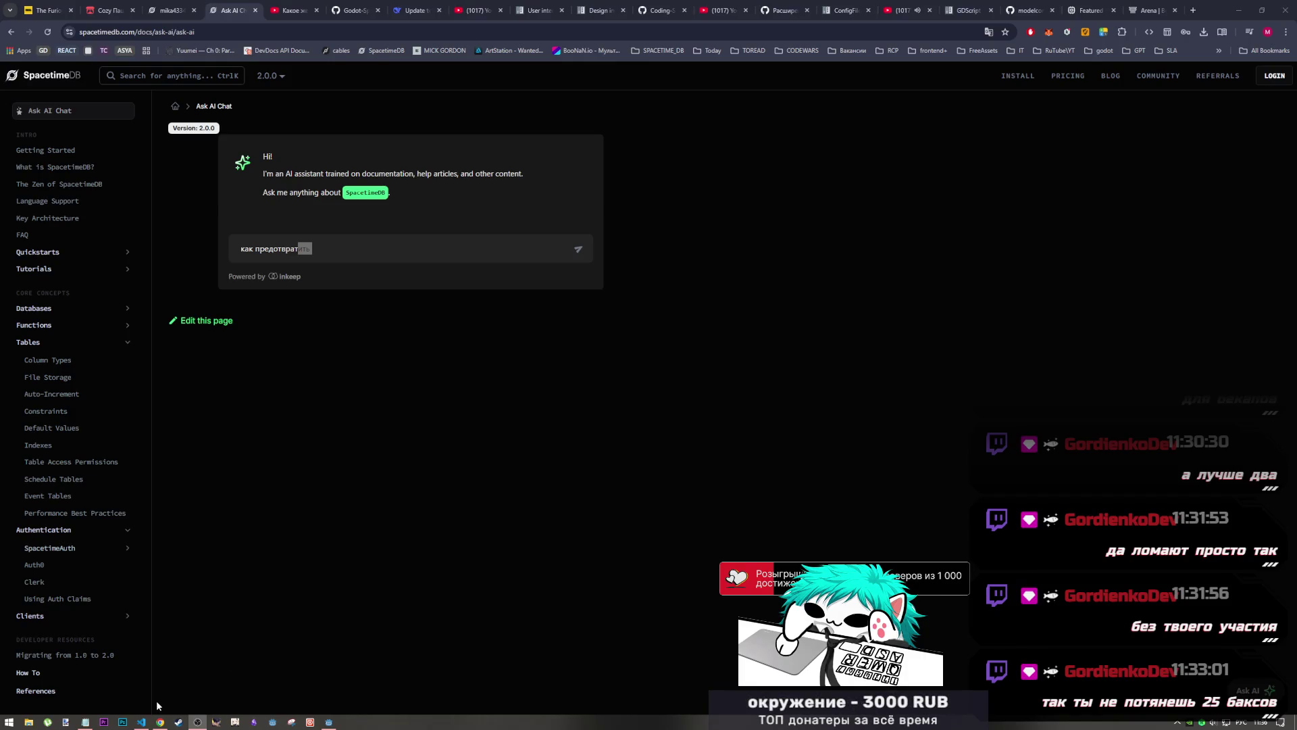
{"action": "left_click", "coordinate": [160, 722]}
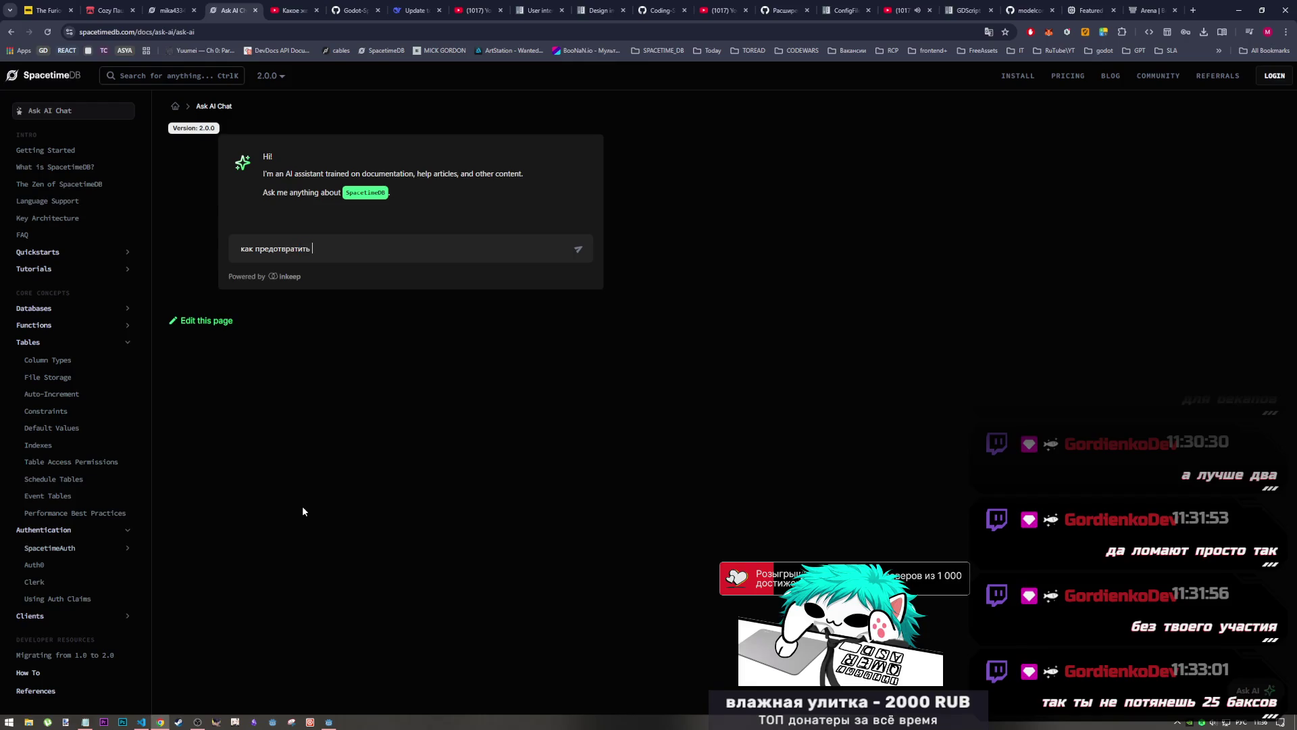
{"action": "key", "text": "Right"}
{"action": "type", "text": "оздани"}
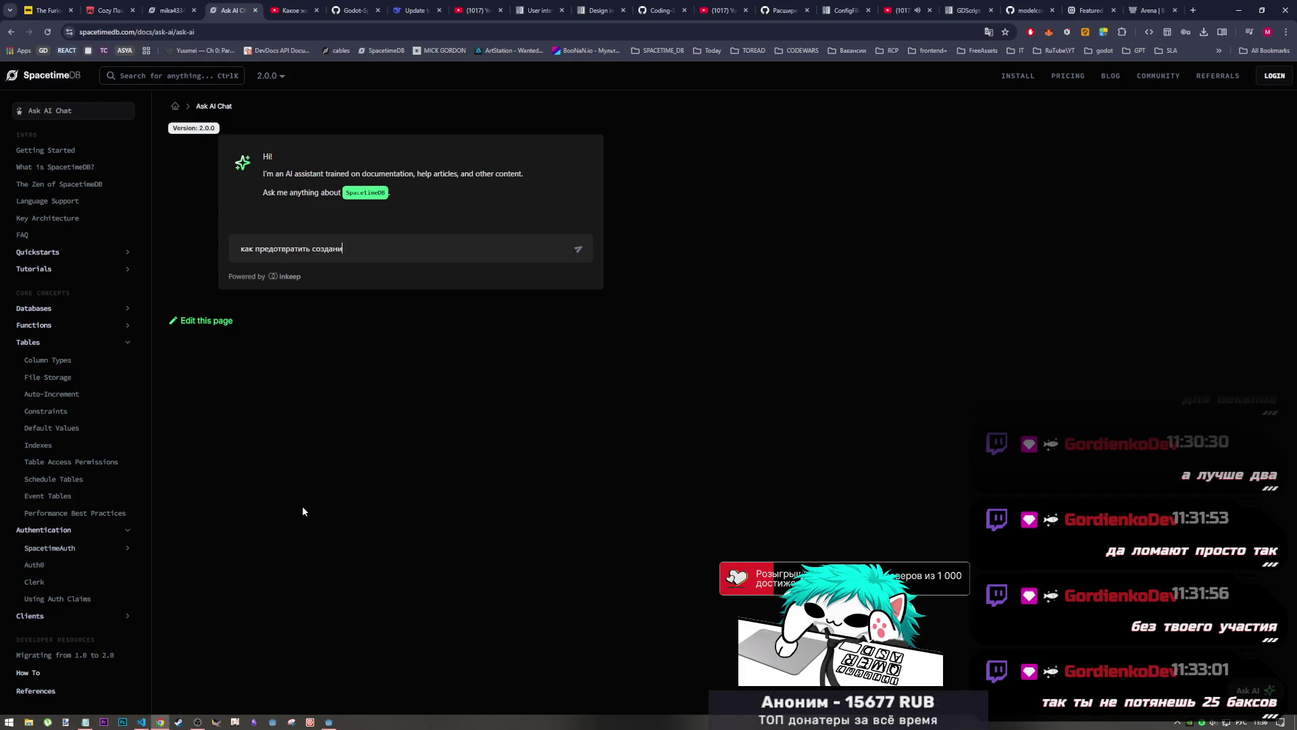
{"action": "type", "text": "е мно"}
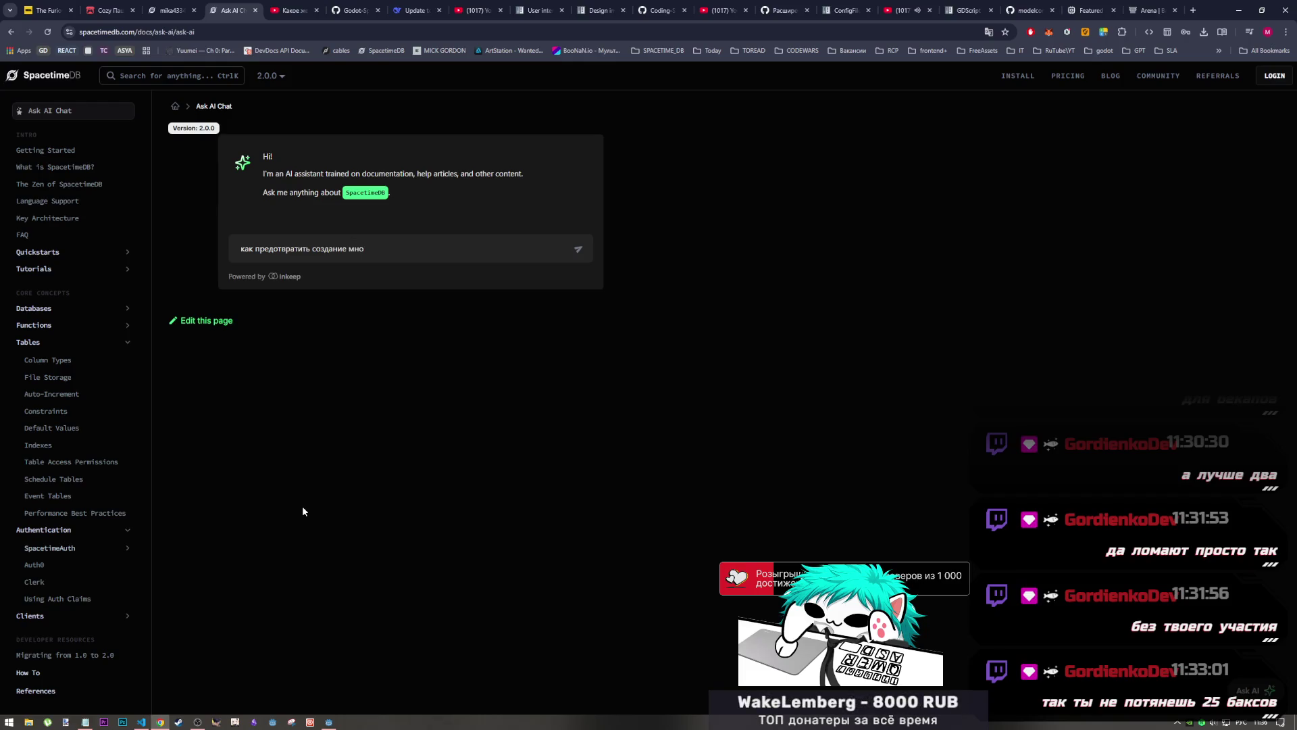
{"action": "type", "text": "жественных акк"}
{"action": "type", "text": "аунто"}
{"action": "type", "text": "в"}
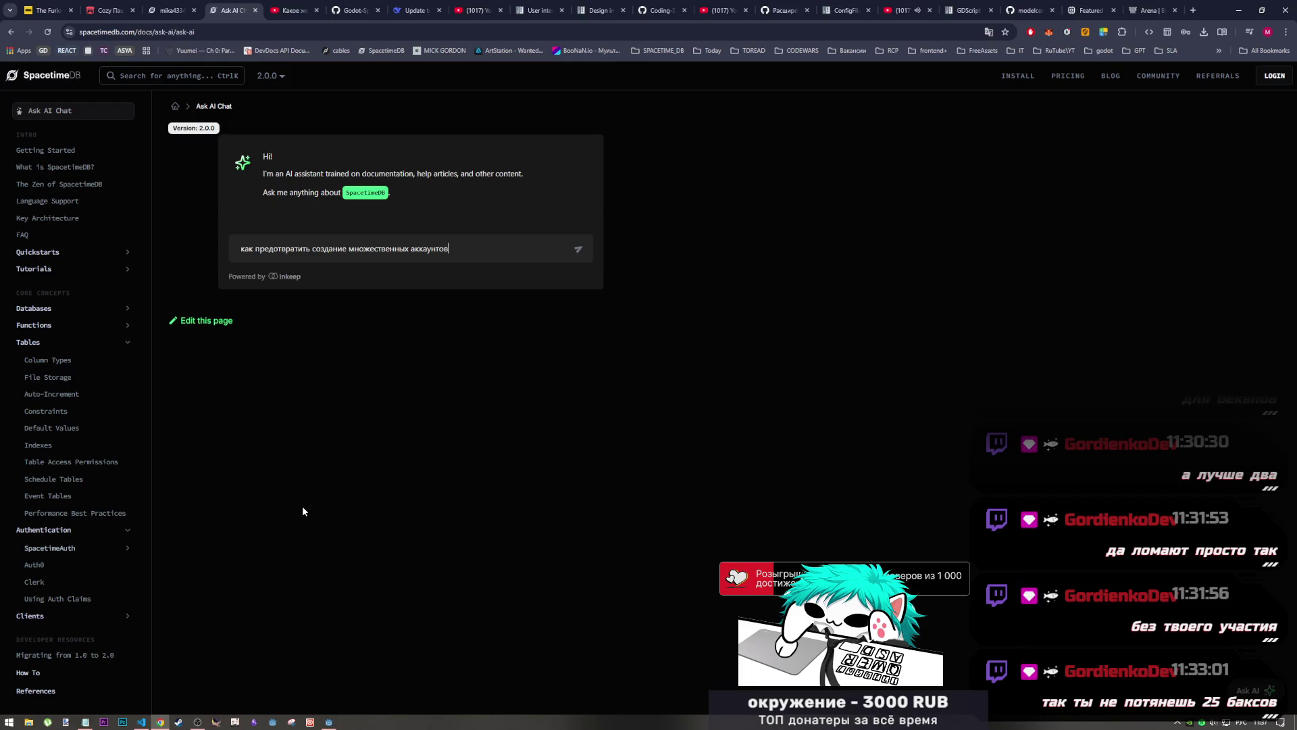
Send the multiple-account-creation question to Ask AI Chat and read its Identity-keyed profile recommendation
{"action": "left_click", "coordinate": [578, 248]}
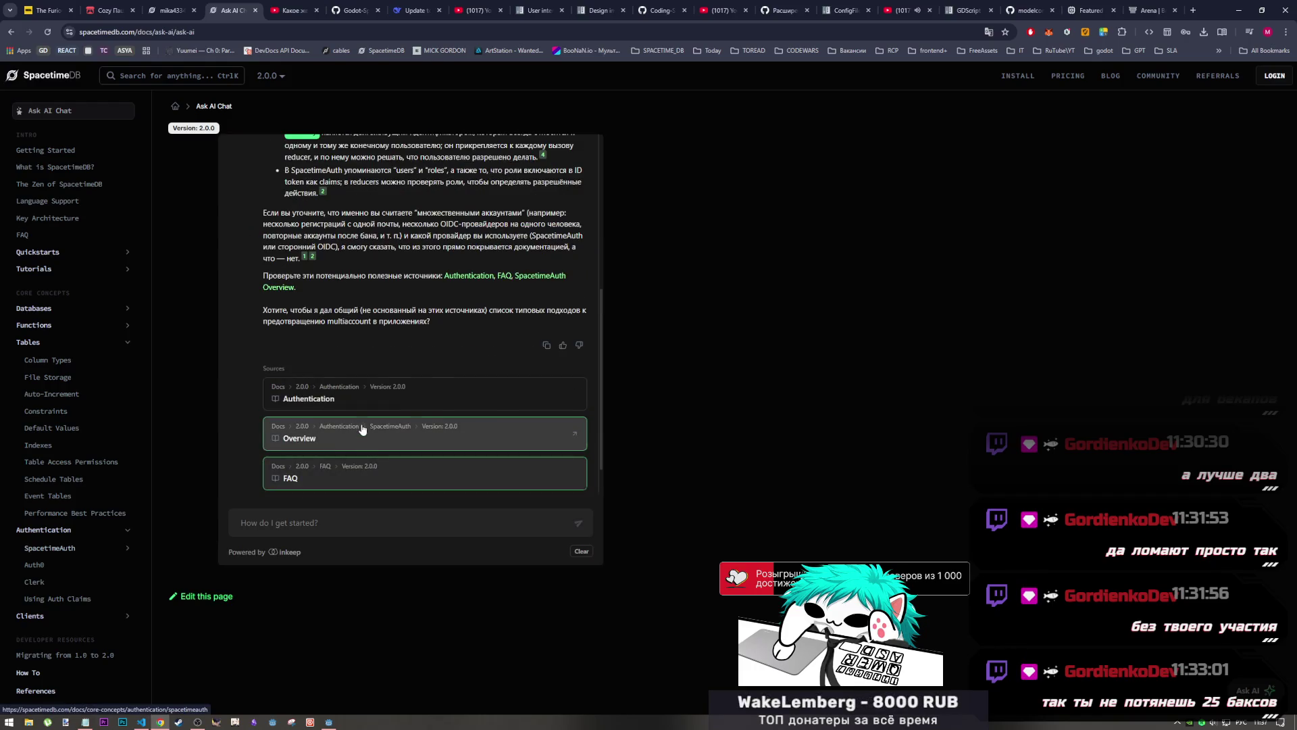
{"action": "scroll", "coordinate": [368, 419], "scroll_direction": "up", "scroll_amount": 5}
{"action": "scroll", "coordinate": [377, 392], "scroll_direction": "down", "scroll_amount": 1}
{"action": "scroll", "coordinate": [377, 393], "scroll_direction": "up", "scroll_amount": 1}
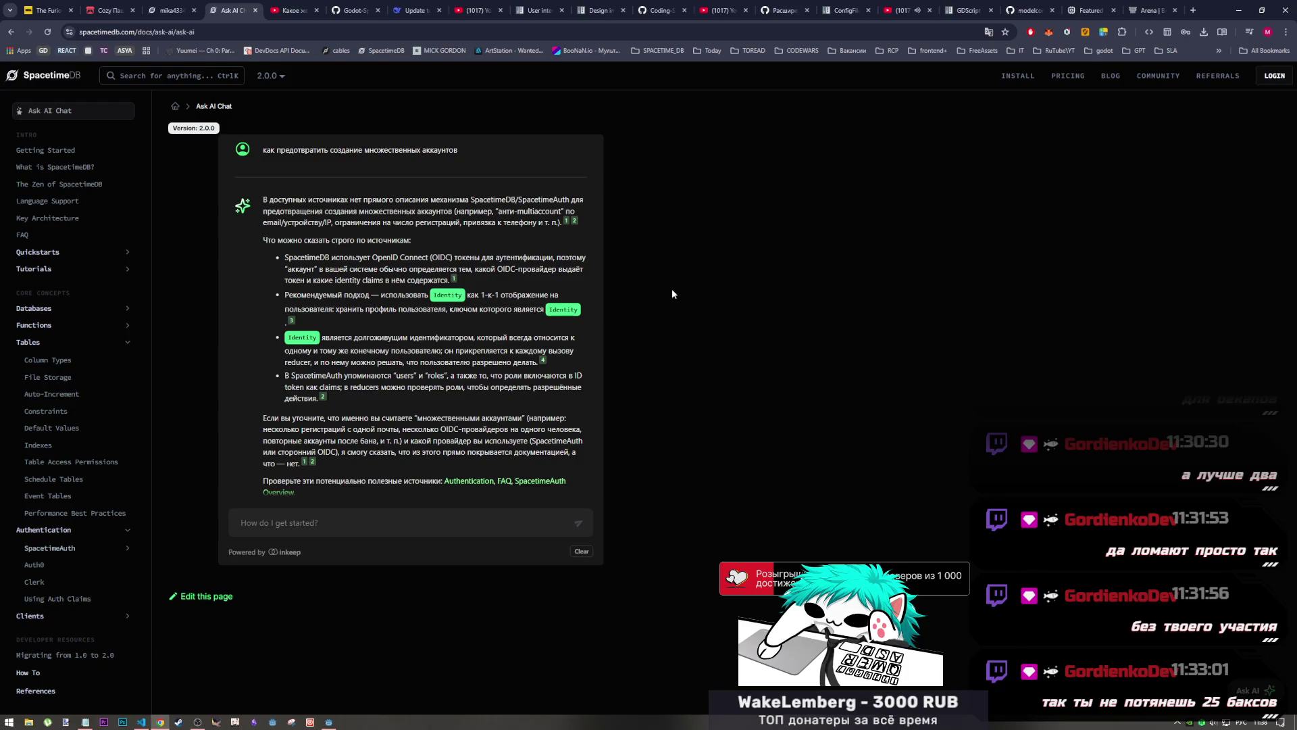
{"action": "scroll", "coordinate": [579, 329], "scroll_direction": "down", "scroll_amount": 2}
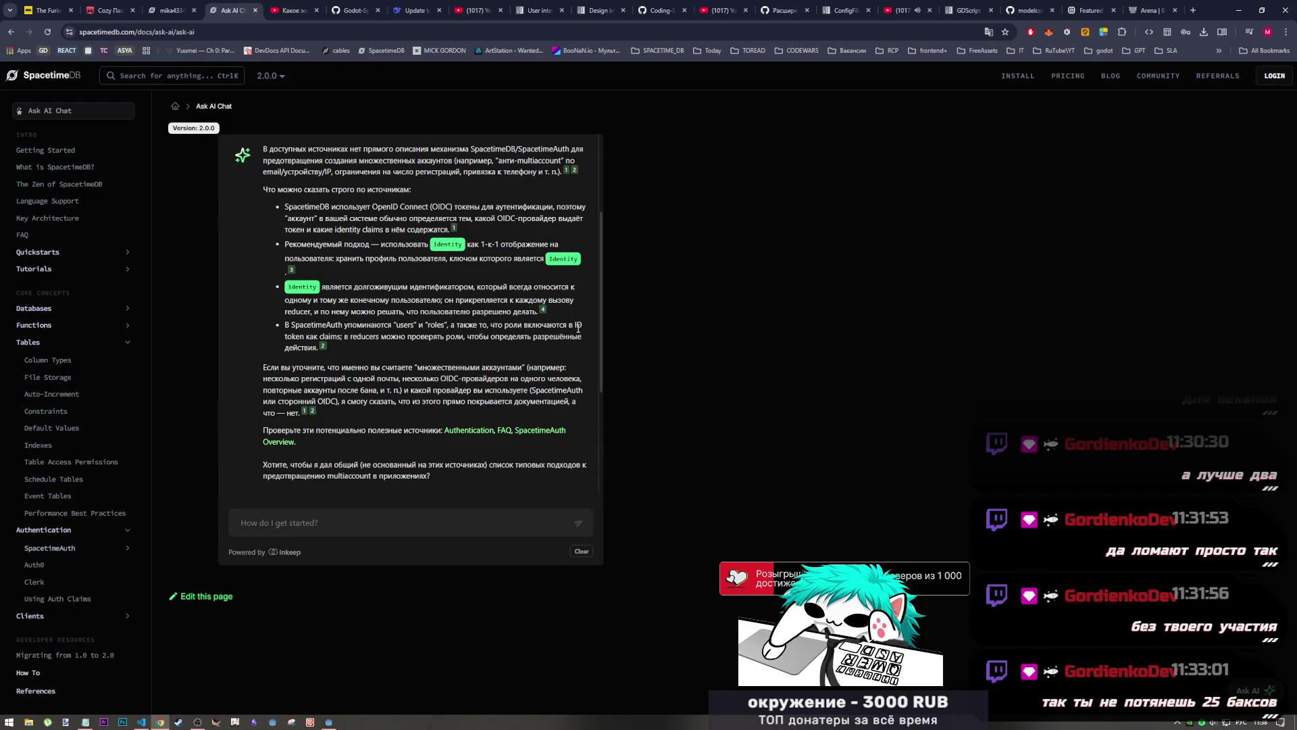
Reread the AI answer, briefly checking the other open windows before returning to the chat
{"action": "scroll", "coordinate": [520, 281], "scroll_direction": "up", "scroll_amount": 3}
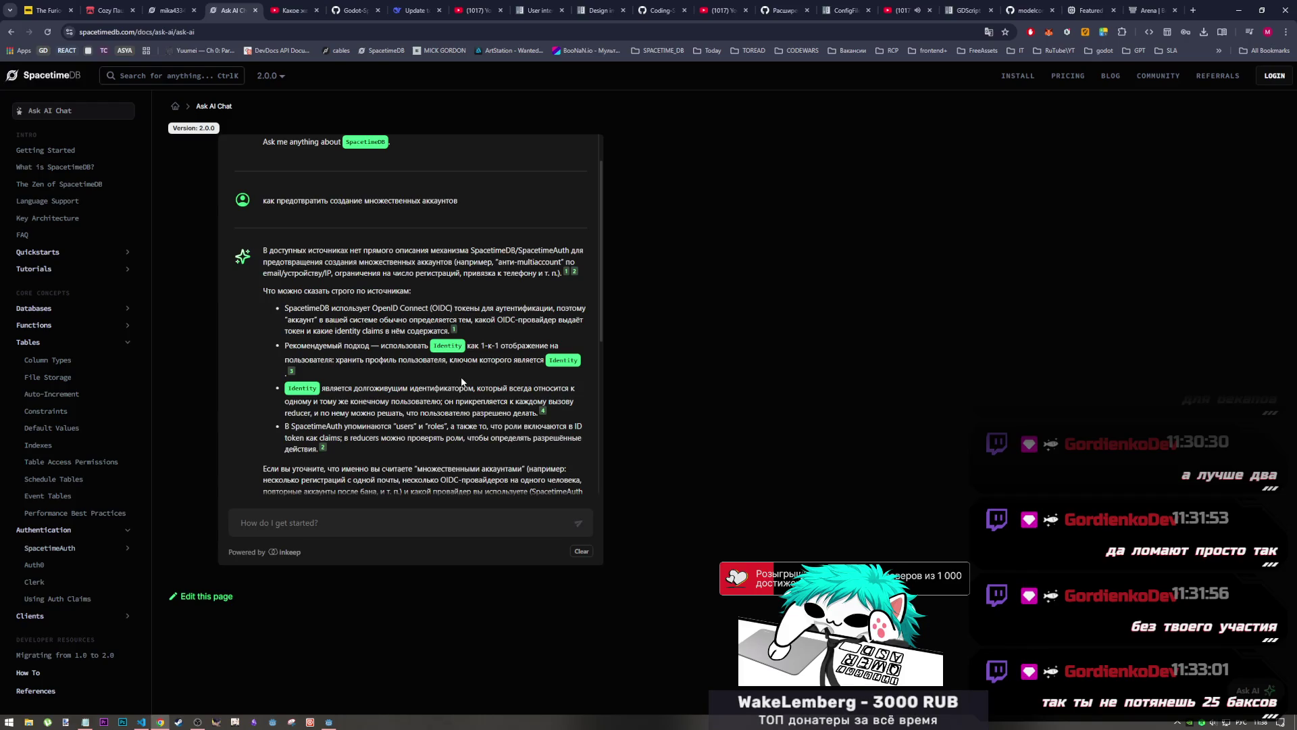
{"action": "scroll", "coordinate": [419, 419], "scroll_direction": "up", "scroll_amount": 2}
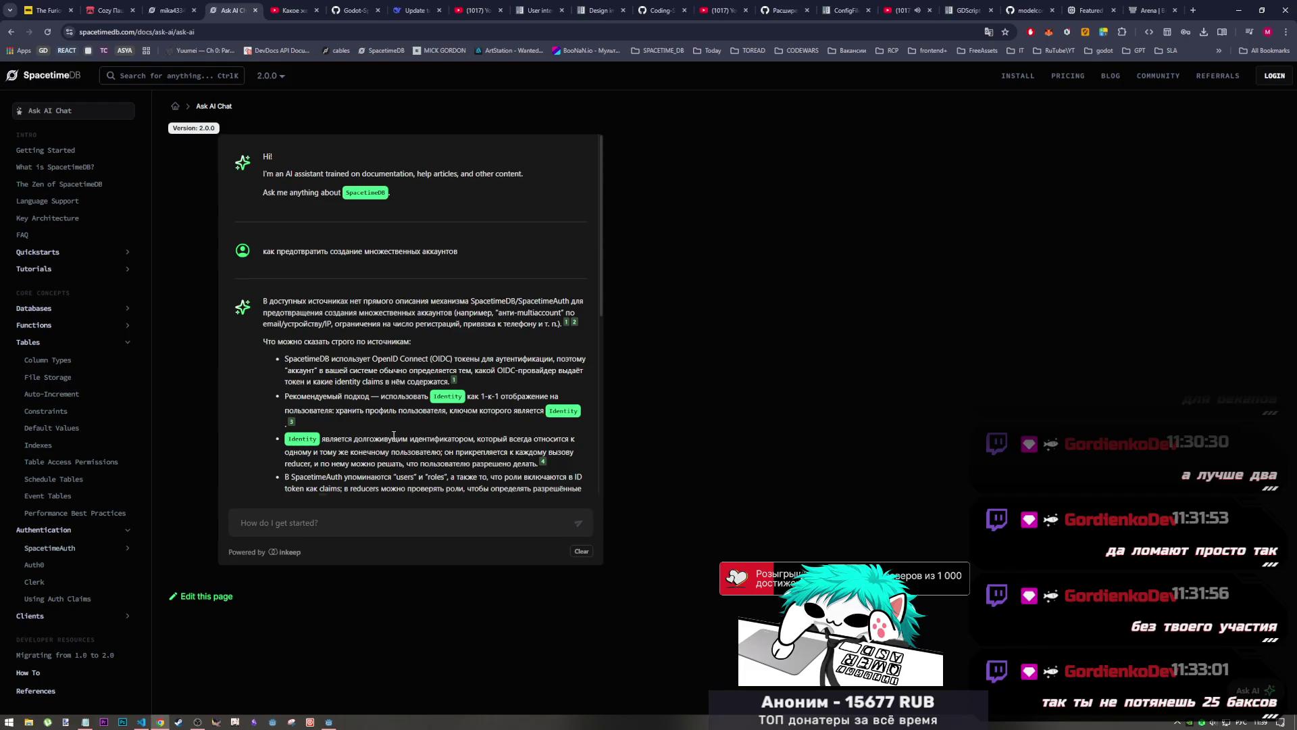
{"action": "key", "text": "alt+Tab"}
{"action": "key", "text": "Tab"}
{"action": "key", "text": "Tab"}
{"action": "key", "text": "Tab"}
{"action": "key", "text": "Tab"}
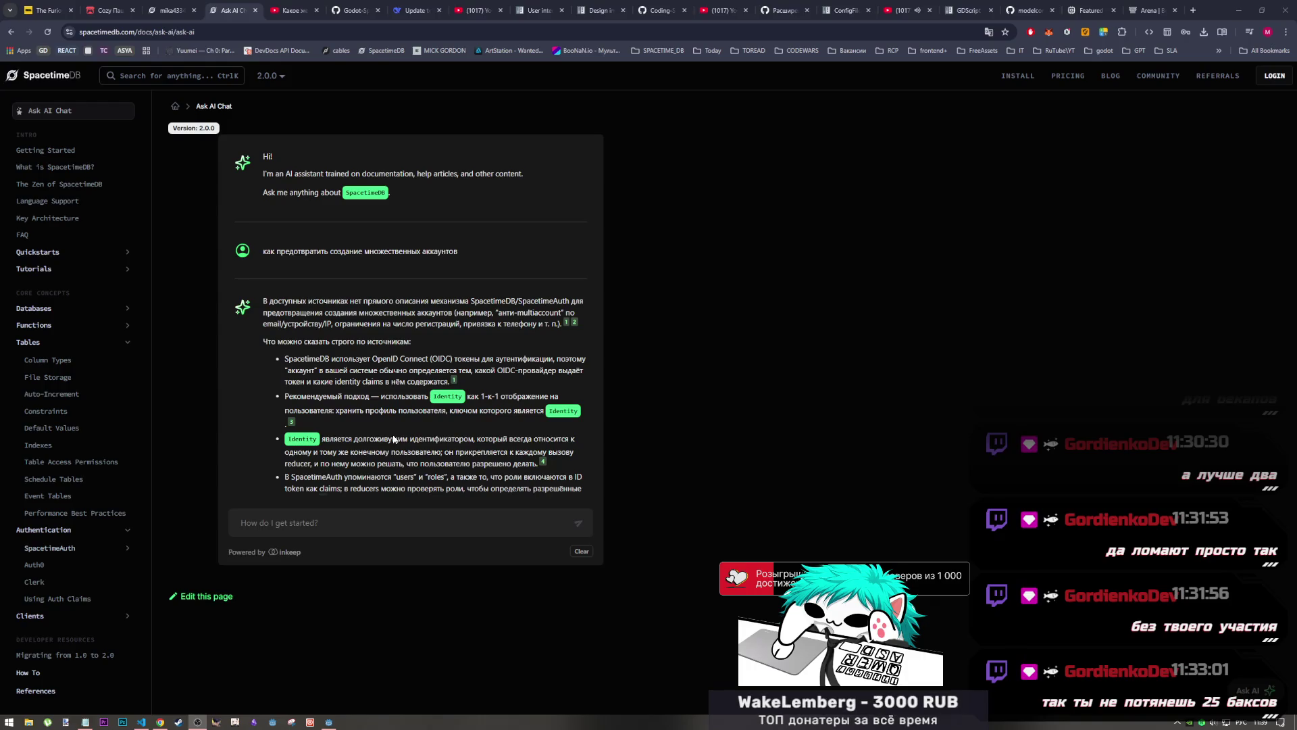
{"action": "key", "text": "alt+Tab"}
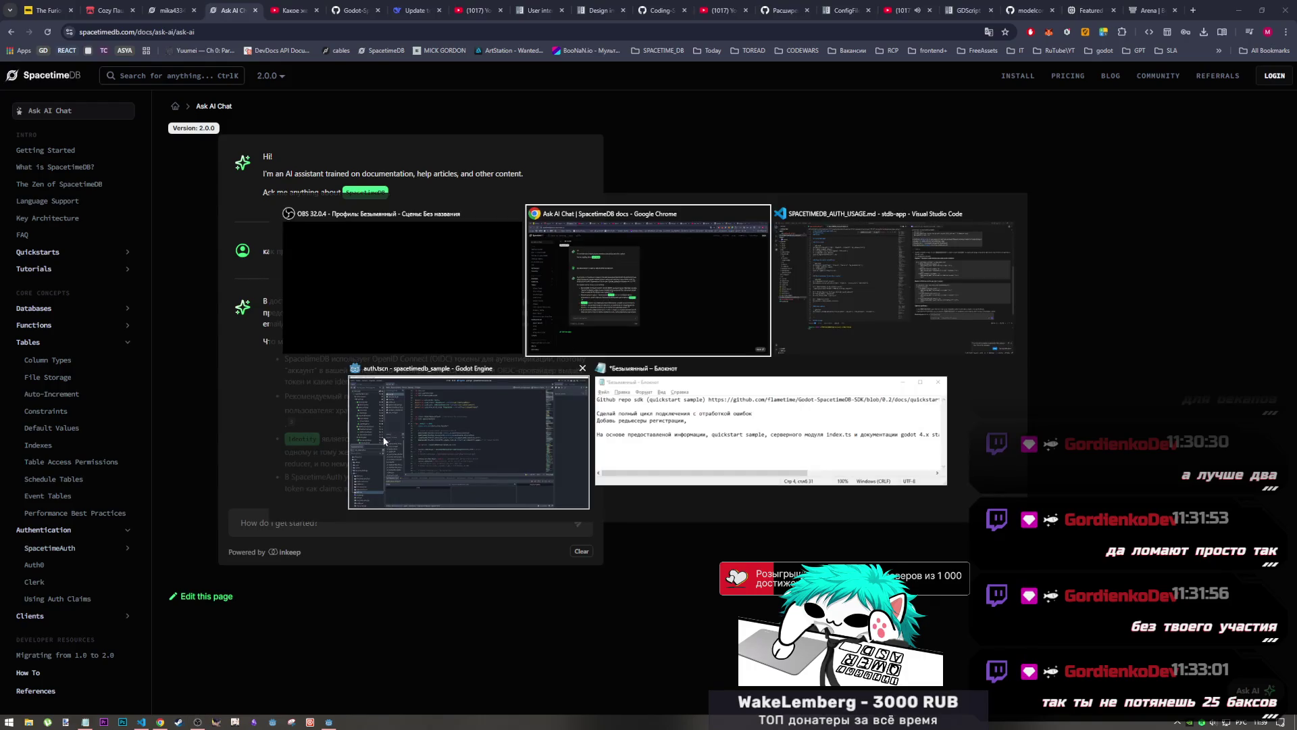
Open the cited Key Architecture source from the answer's Sources in a new tab
{"action": "scroll", "coordinate": [315, 429], "scroll_direction": "down", "scroll_amount": 4}
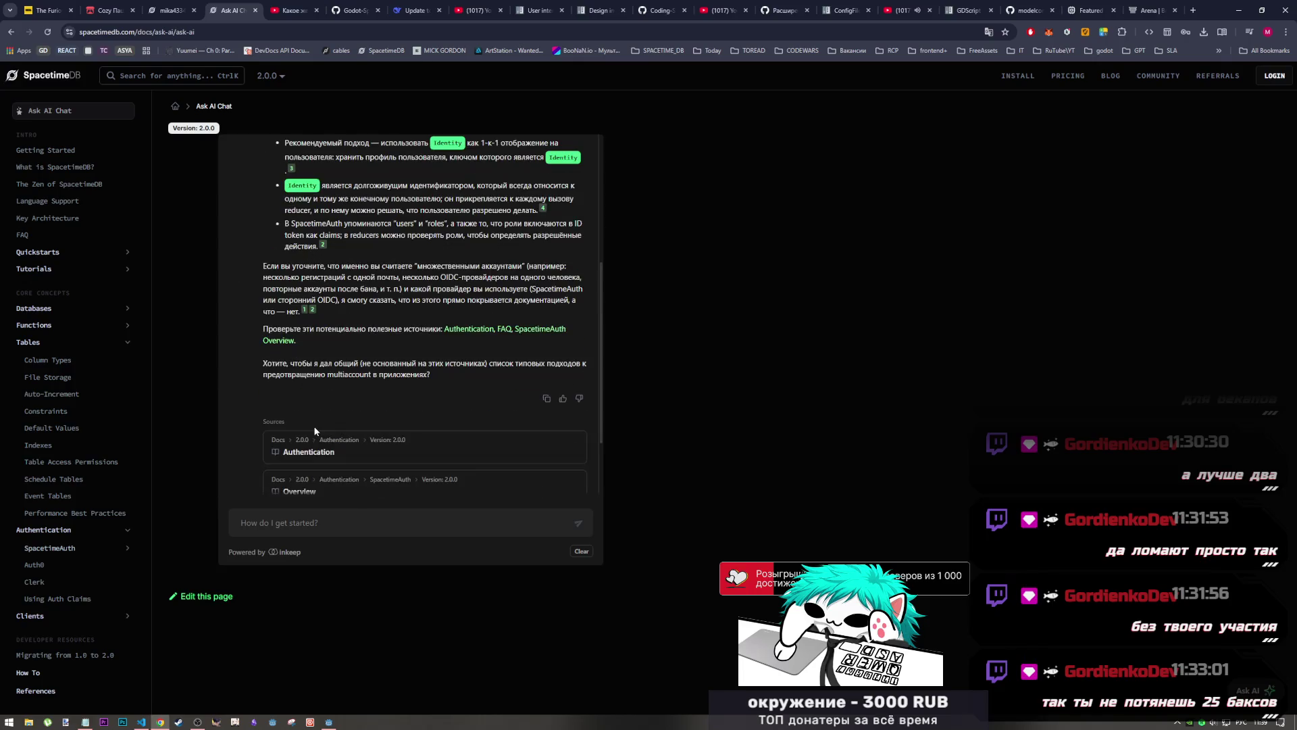
{"action": "scroll", "coordinate": [314, 429], "scroll_direction": "down", "scroll_amount": 2}
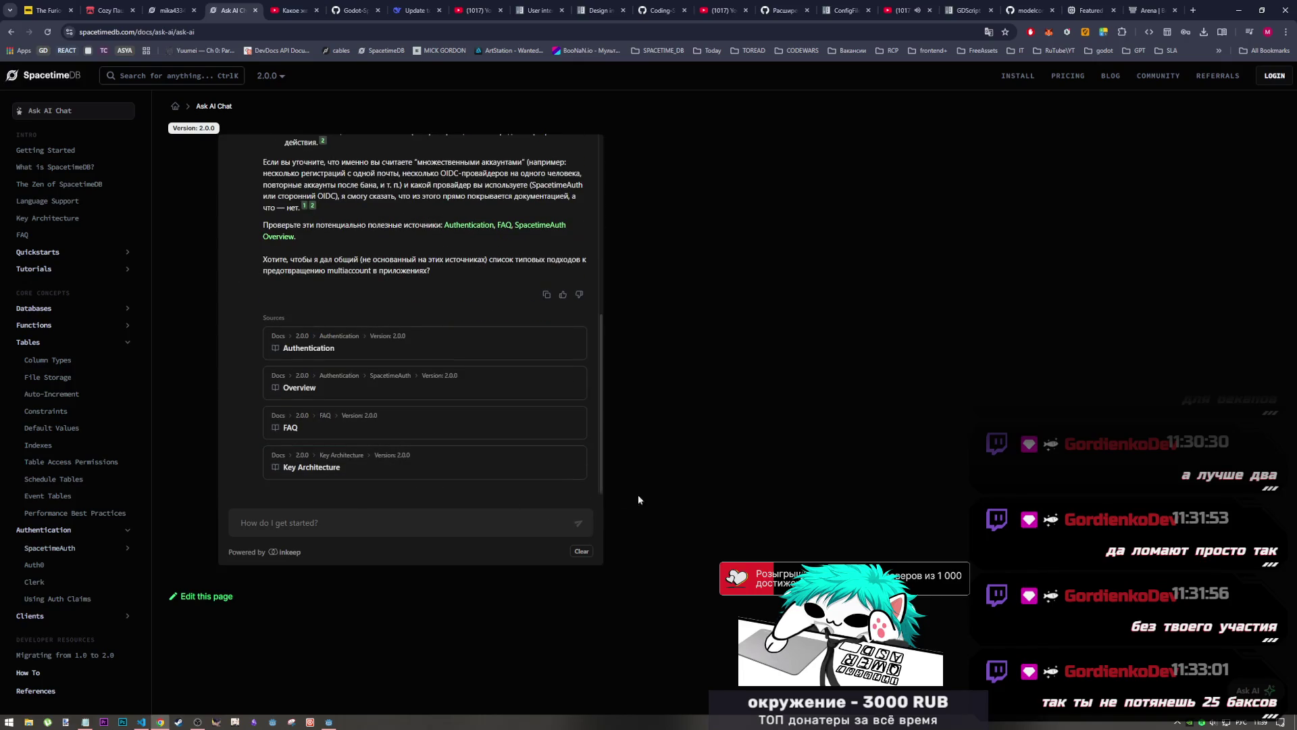
{"action": "left_click", "coordinate": [481, 473]}
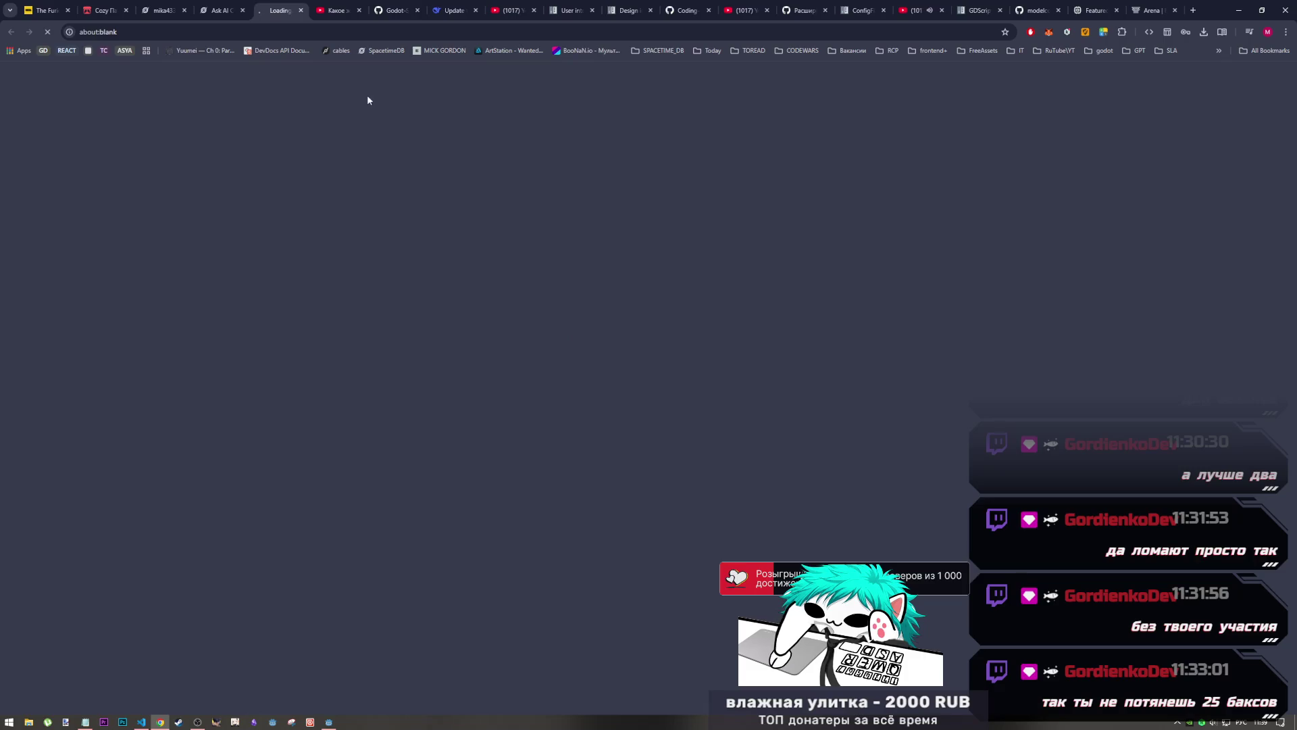
{"action": "left_click", "coordinate": [222, 10]}
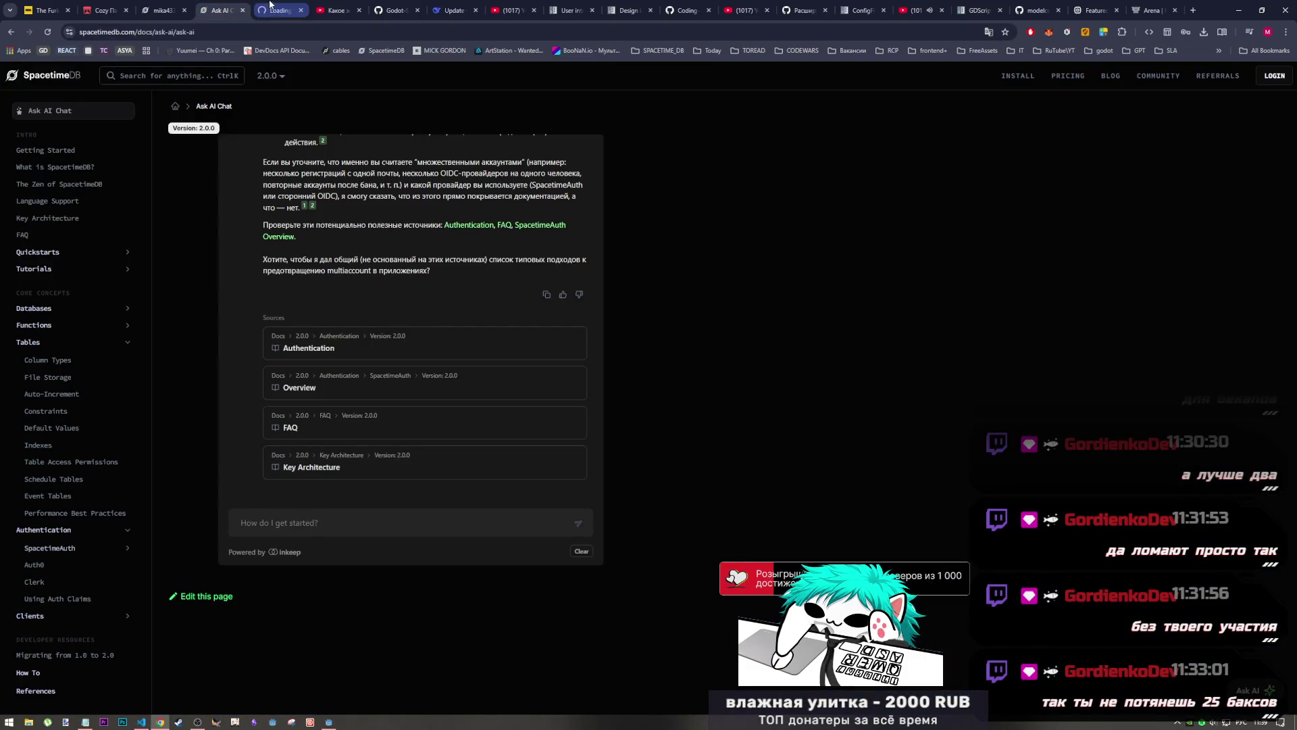
Read the Key Architecture page in its own tab down through the Client and Identity sections
{"action": "left_click", "coordinate": [268, 10]}
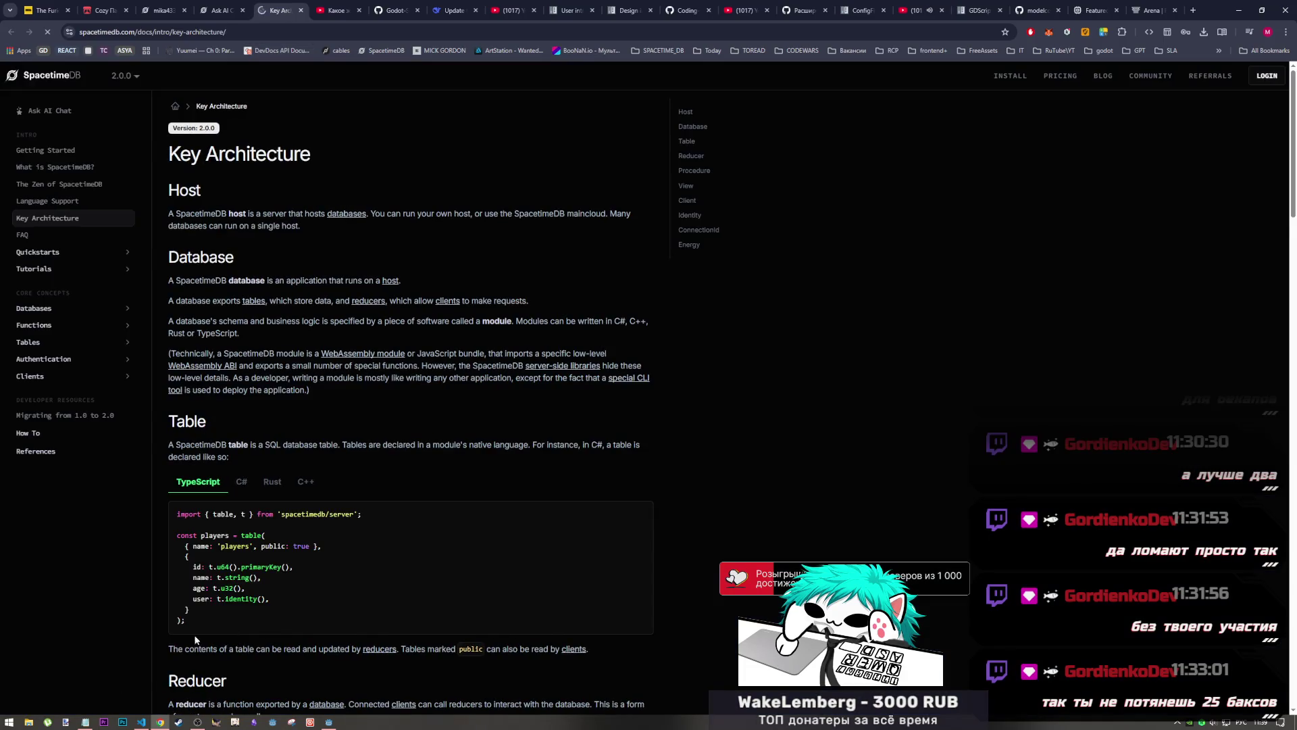
{"action": "scroll", "coordinate": [274, 560], "scroll_direction": "down", "scroll_amount": 2}
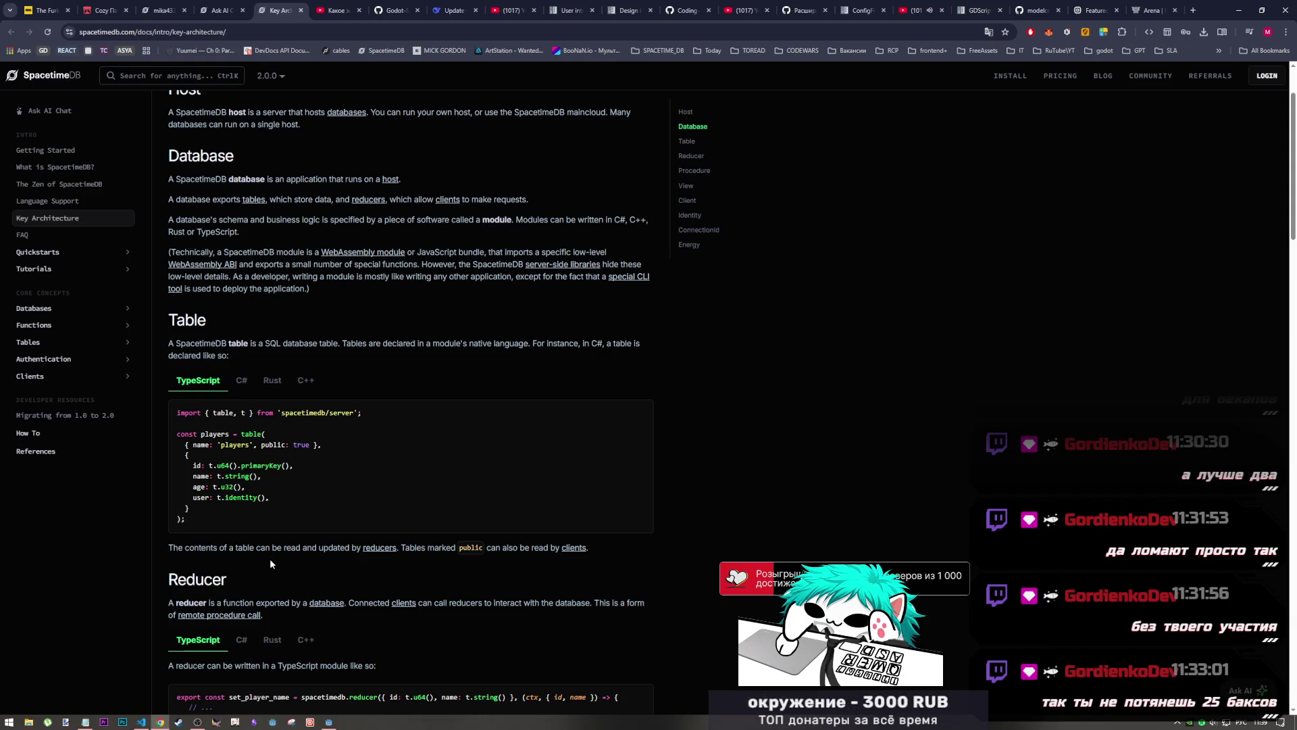
{"action": "scroll", "coordinate": [271, 561], "scroll_direction": "up", "scroll_amount": 2}
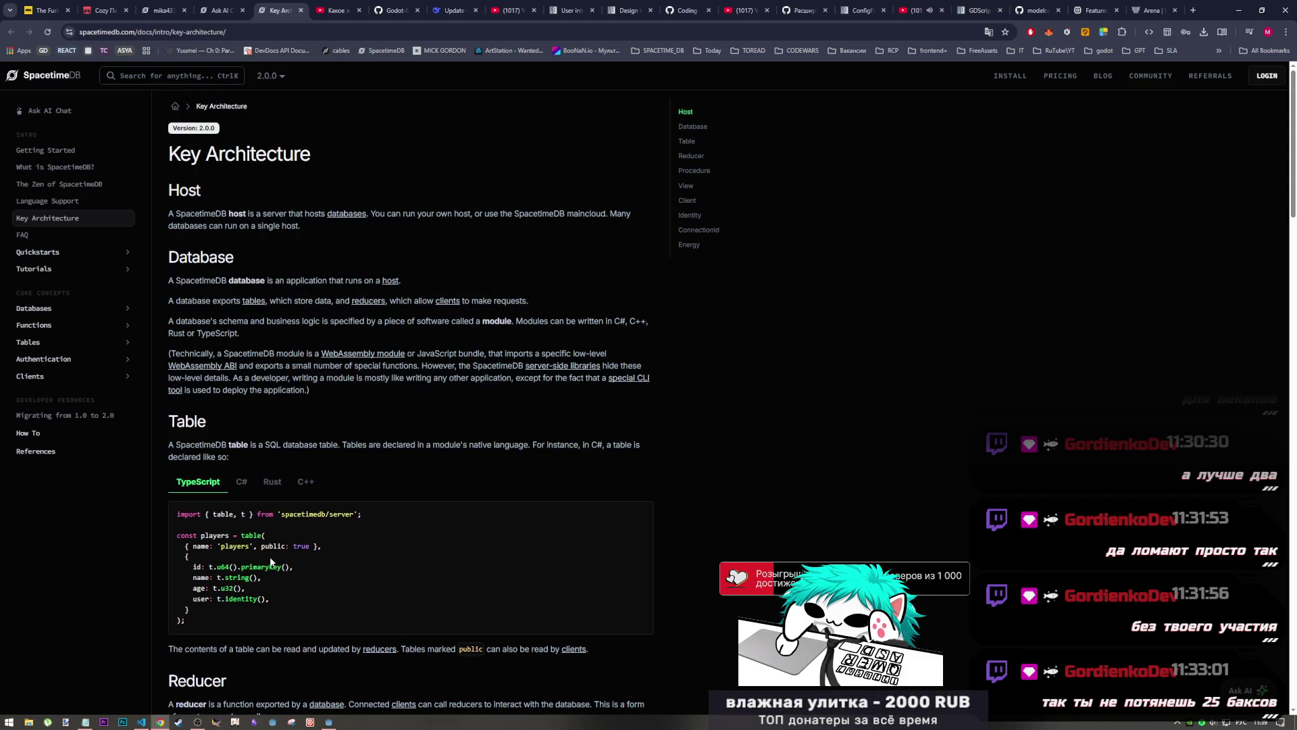
{"action": "scroll", "coordinate": [270, 560], "scroll_direction": "down", "scroll_amount": 15}
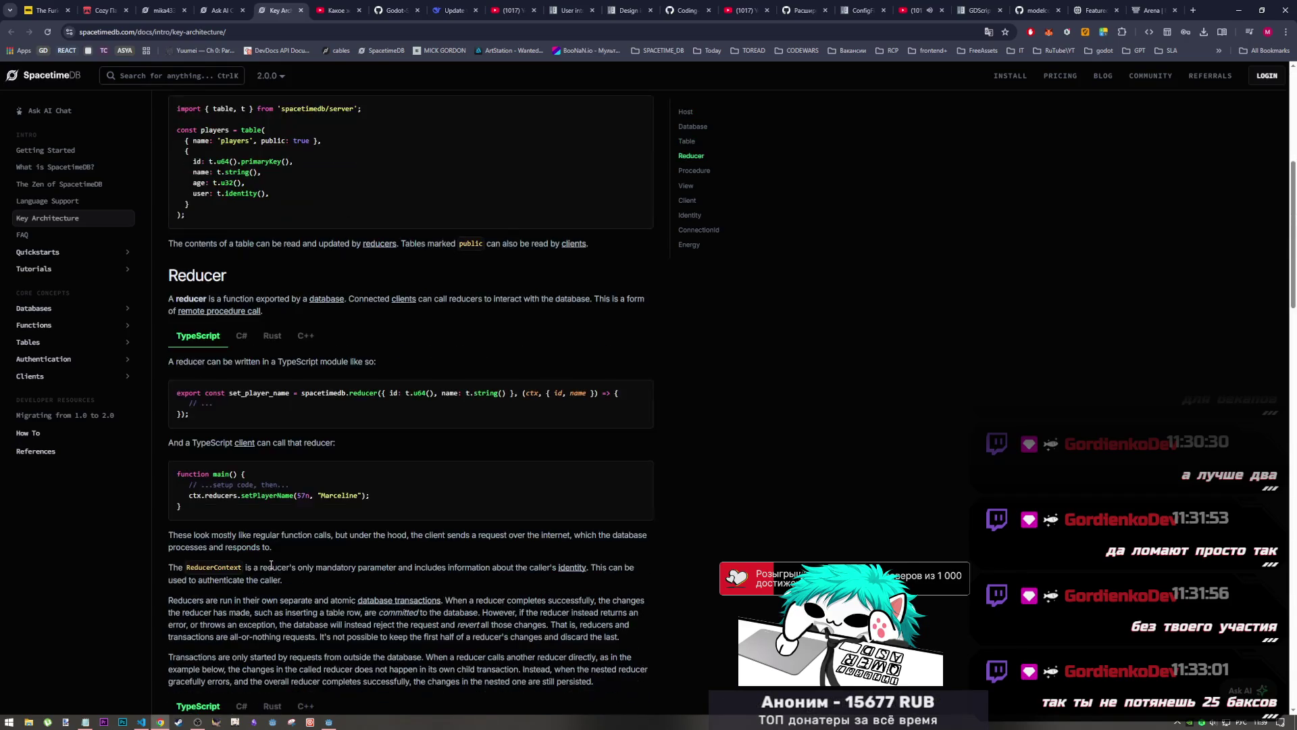
{"action": "scroll", "coordinate": [271, 569], "scroll_direction": "down", "scroll_amount": 15}
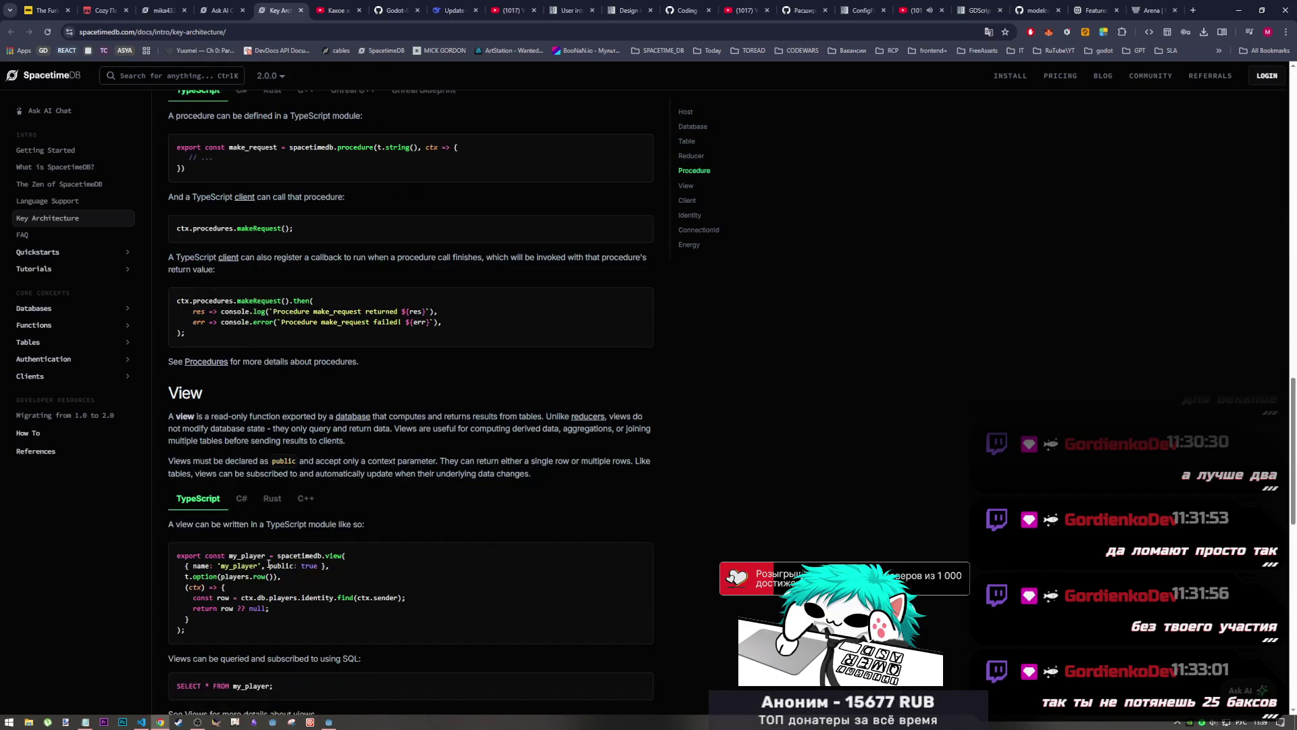
{"action": "scroll", "coordinate": [268, 566], "scroll_direction": "down", "scroll_amount": 3}
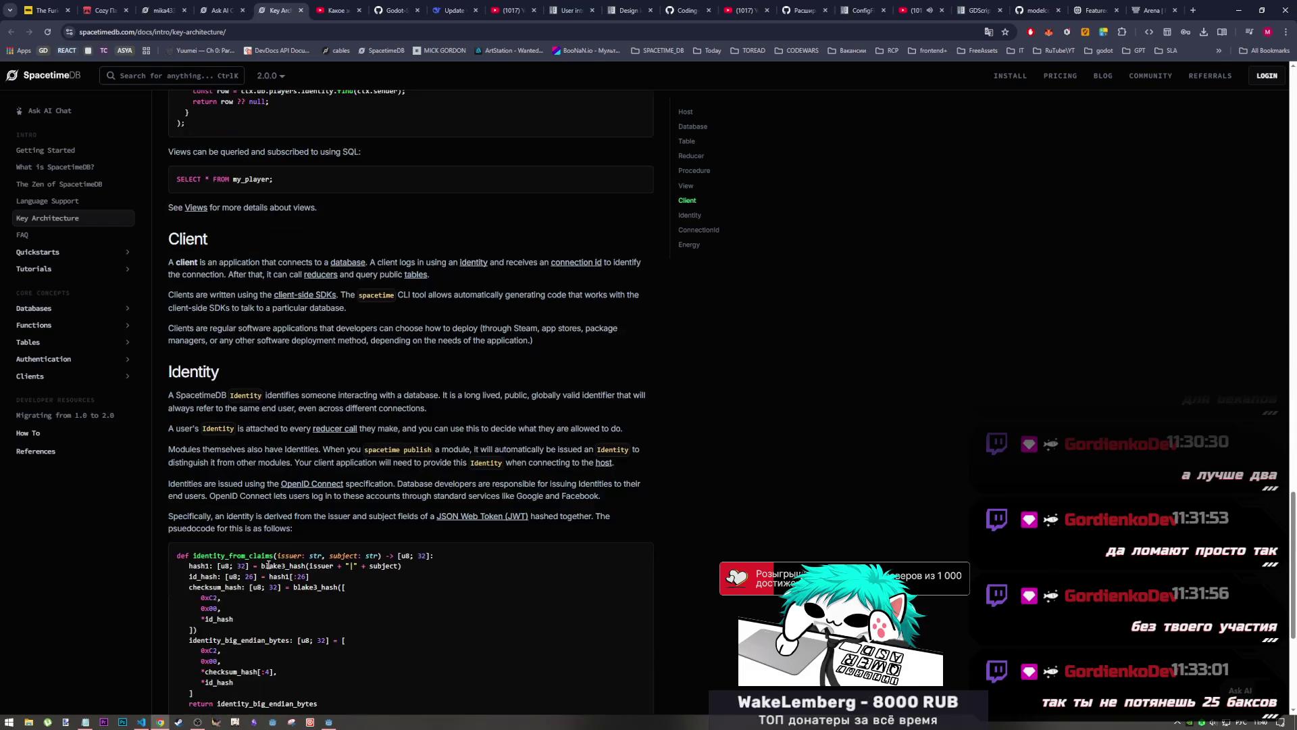